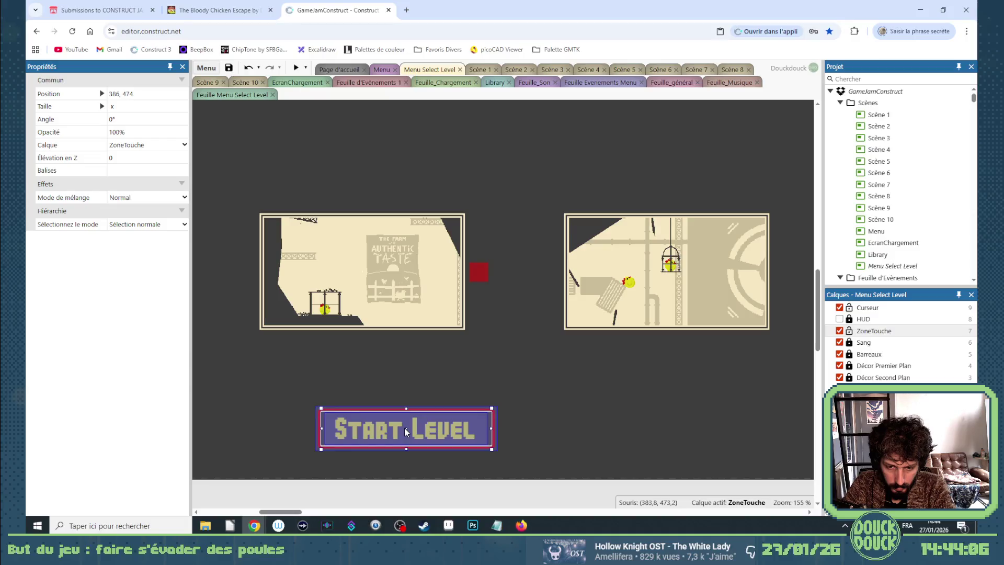
Duplicate the Start Level button to its right and change the copy's label text to 'Highscores'
{"action": "left_click_drag", "start_coordinate": [403, 427], "coordinate": [600, 429], "text": "ctrl"}
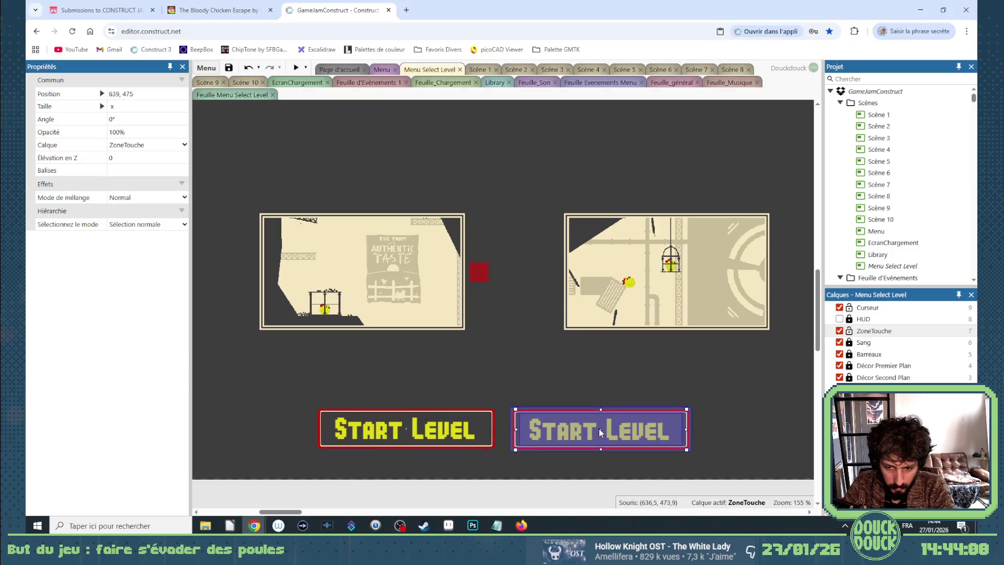
{"action": "left_click", "coordinate": [598, 436]}
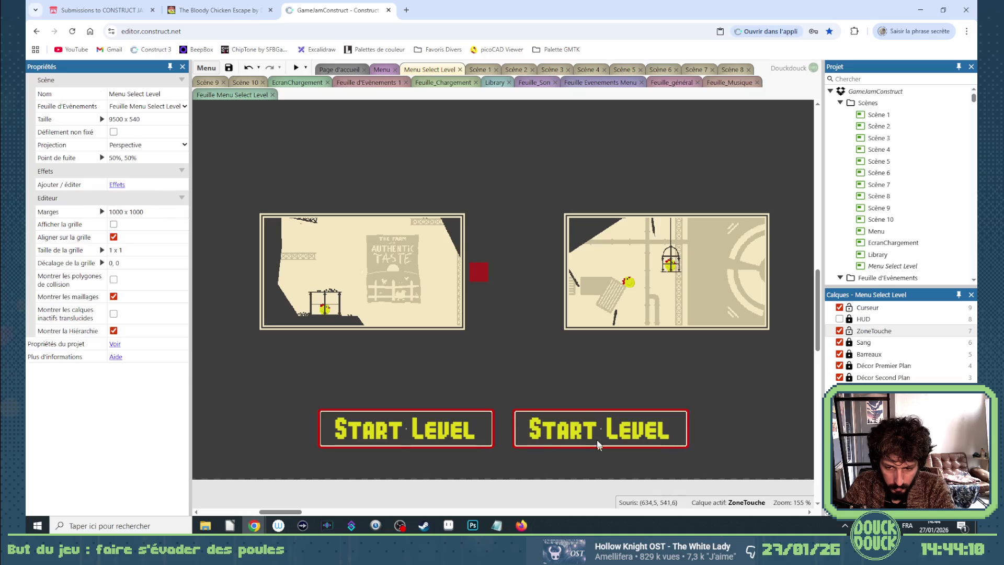
{"action": "scroll", "coordinate": [126, 366], "scroll_direction": "down", "scroll_amount": 3}
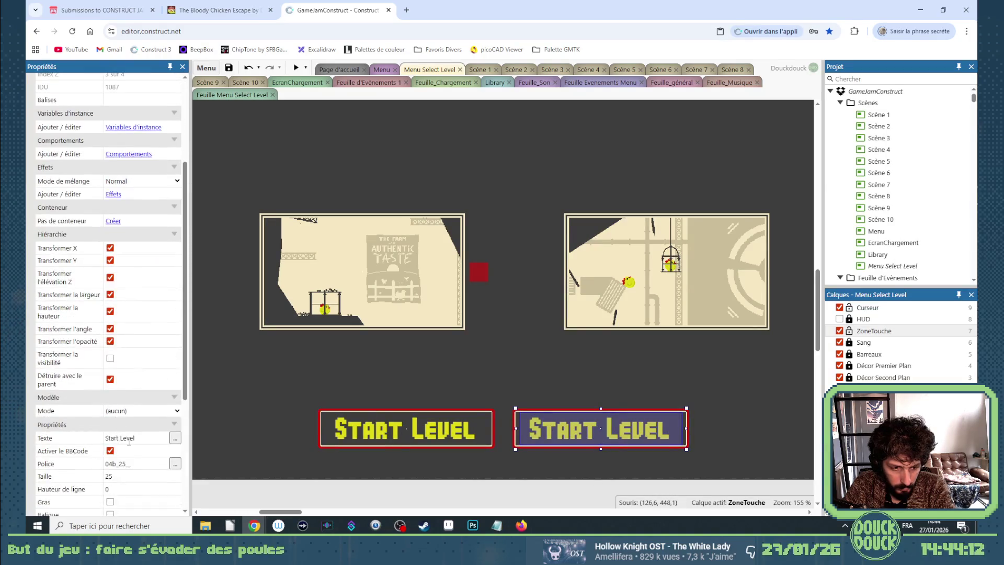
{"action": "left_click", "coordinate": [129, 440]}
{"action": "type", "text": "High"}
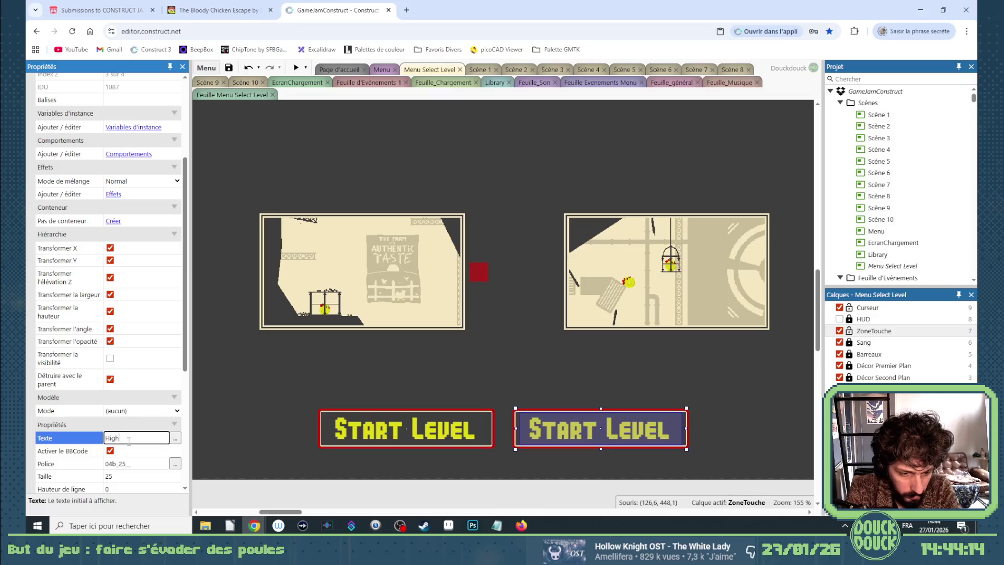
{"action": "type", "text": "scores"}
{"action": "key", "text": "Tab"}
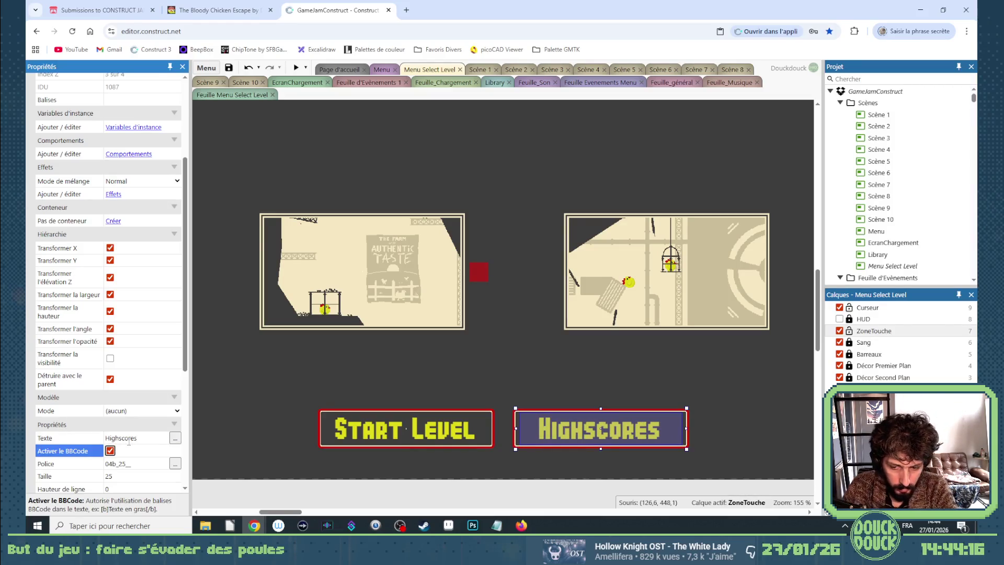
{"action": "left_click", "coordinate": [516, 484]}
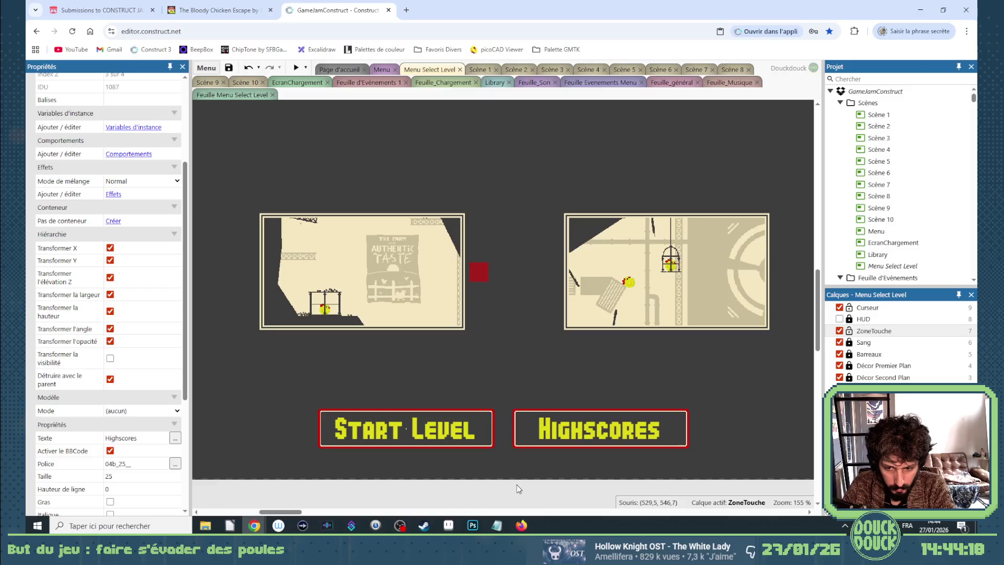
{"action": "left_click", "coordinate": [494, 410]}
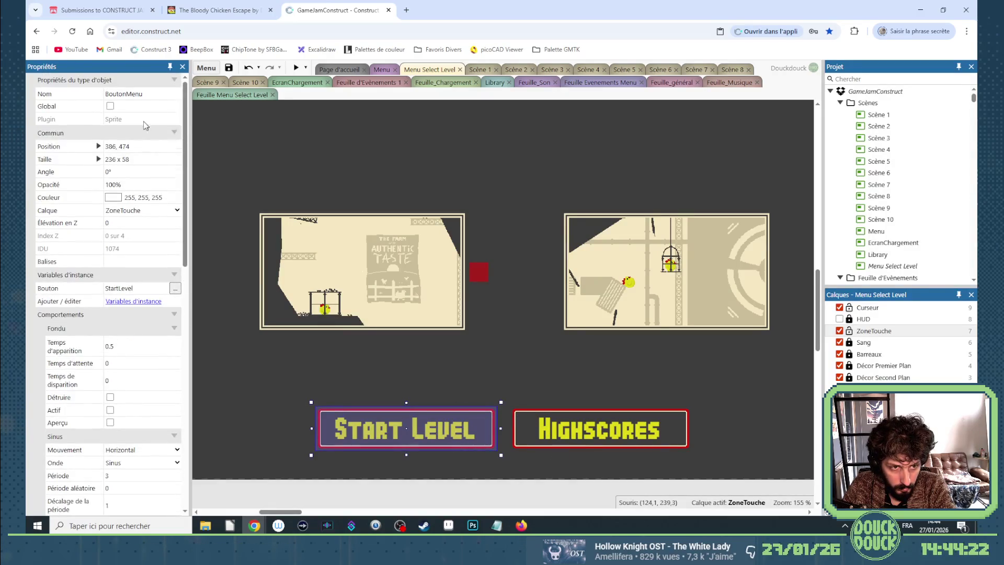
Space the buttons apart: Highscores slightly right, Start Level slightly left
{"action": "left_click", "coordinate": [530, 410]}
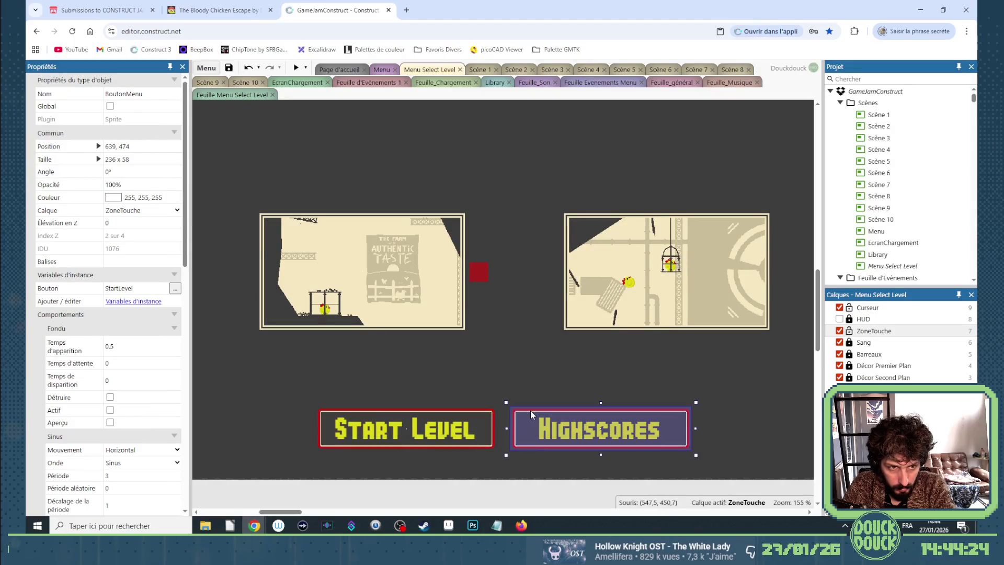
{"action": "left_click", "coordinate": [505, 393]}
{"action": "left_click_drag", "start_coordinate": [506, 393], "coordinate": [703, 478]}
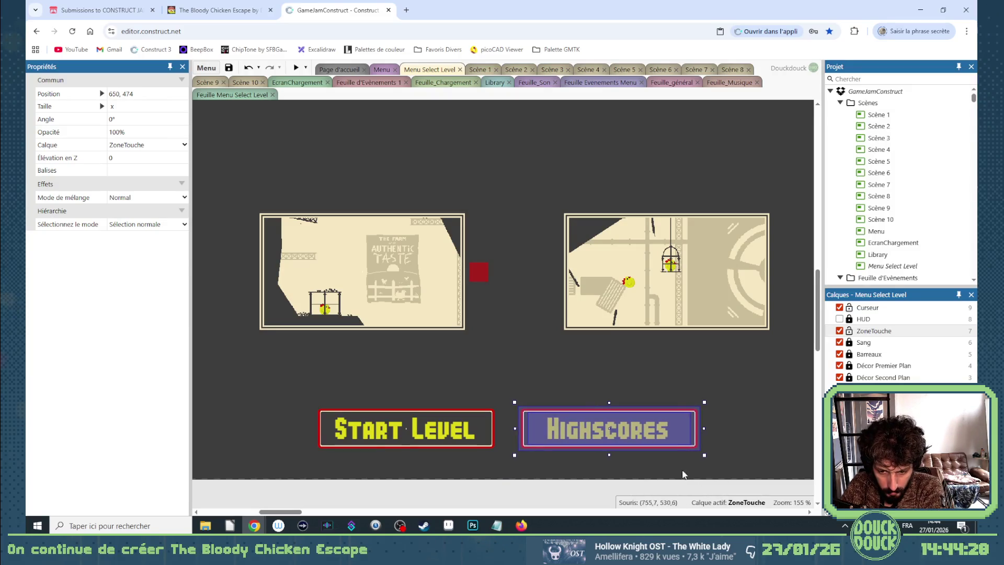
{"action": "left_click_drag", "start_coordinate": [680, 442], "coordinate": [693, 441]}
{"action": "left_click_drag", "start_coordinate": [505, 398], "coordinate": [318, 468]}
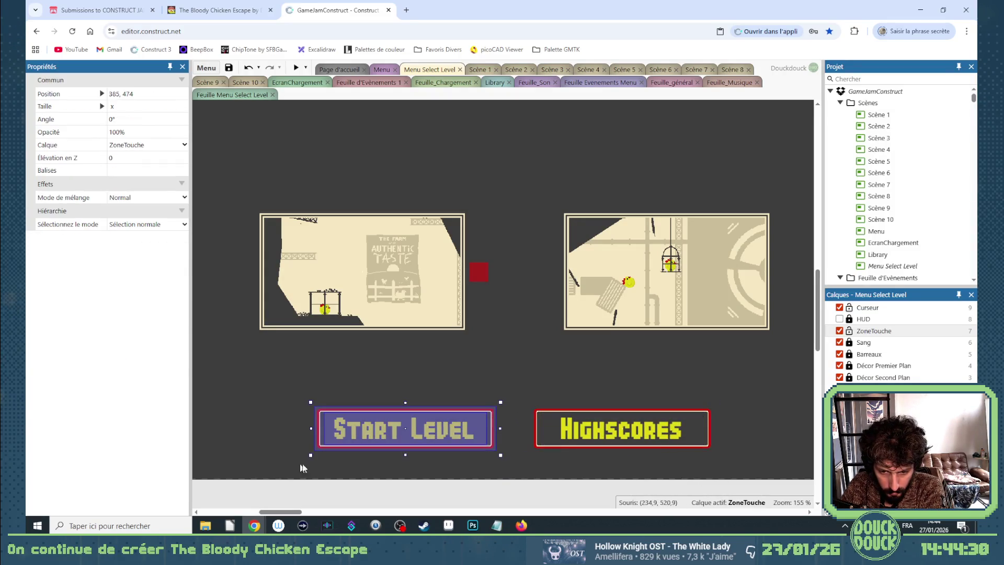
{"action": "key", "text": "Left"}
{"action": "key", "text": "Left"}
{"action": "key", "text": "Left"}
Align both menu buttons together at the bottom centre of the game window
{"action": "left_click_drag", "start_coordinate": [728, 403], "coordinate": [285, 459]}
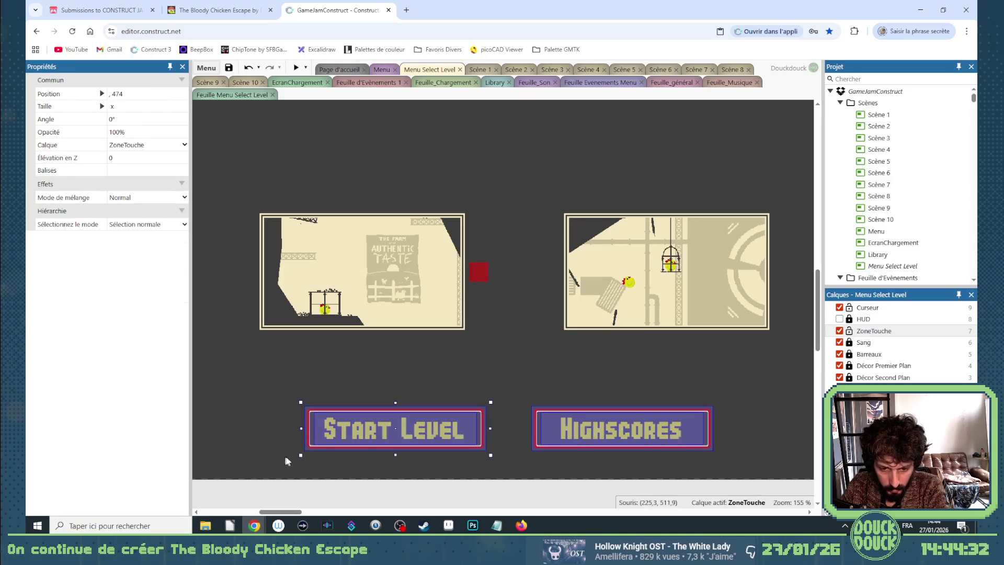
{"action": "right_click", "coordinate": [377, 423]}
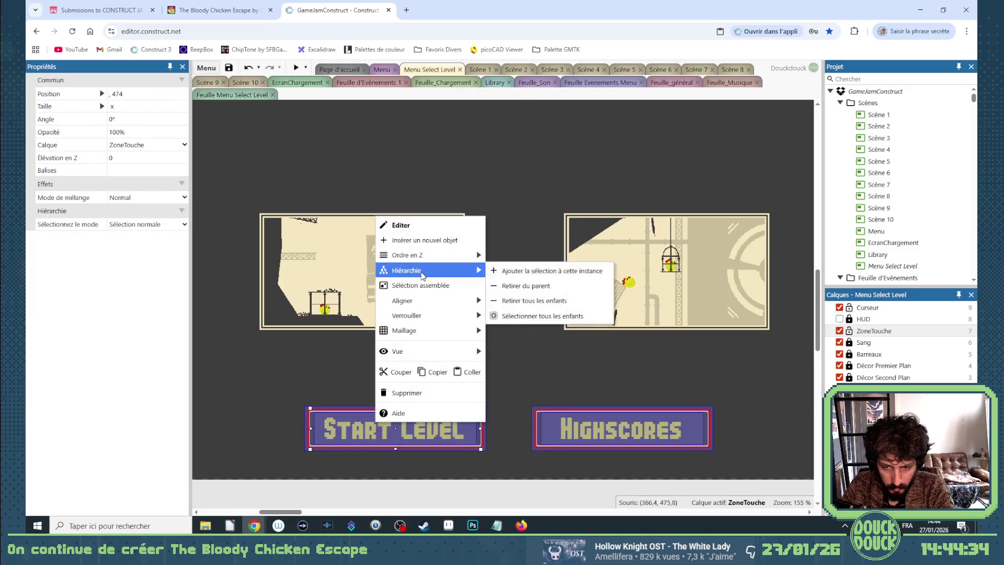
{"action": "mouse_move", "coordinate": [453, 297]}
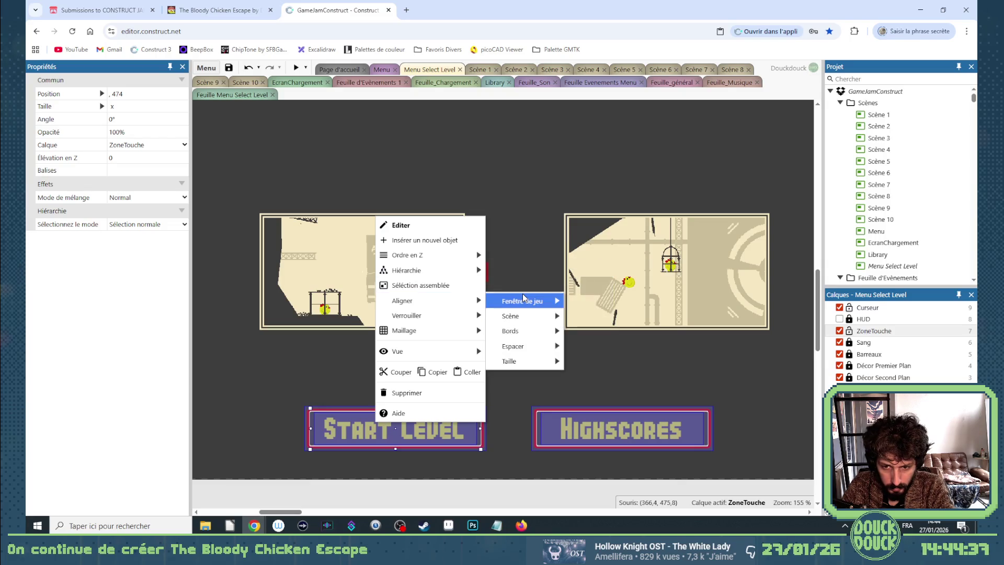
{"action": "mouse_move", "coordinate": [523, 301]}
{"action": "left_click", "coordinate": [601, 367]}
{"action": "left_click", "coordinate": [600, 382]}
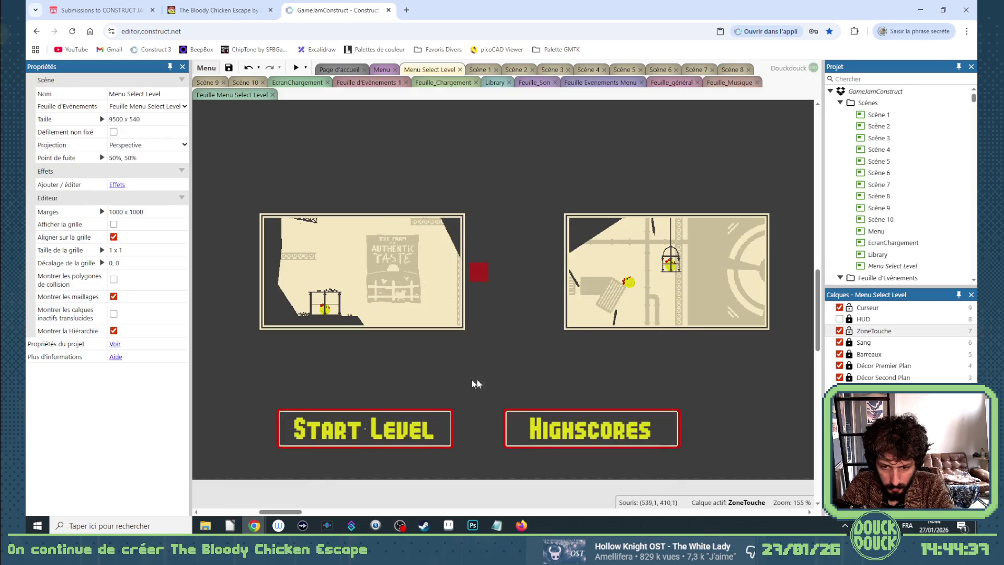
{"action": "scroll", "coordinate": [434, 374], "scroll_direction": "down", "scroll_amount": 4}
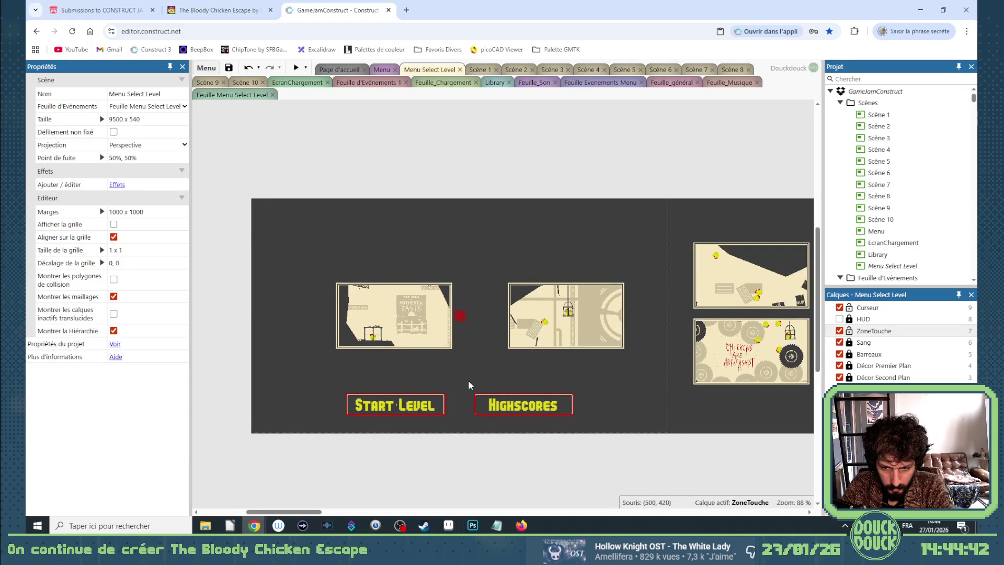
{"action": "scroll", "coordinate": [320, 261], "scroll_direction": "down", "scroll_amount": 2}
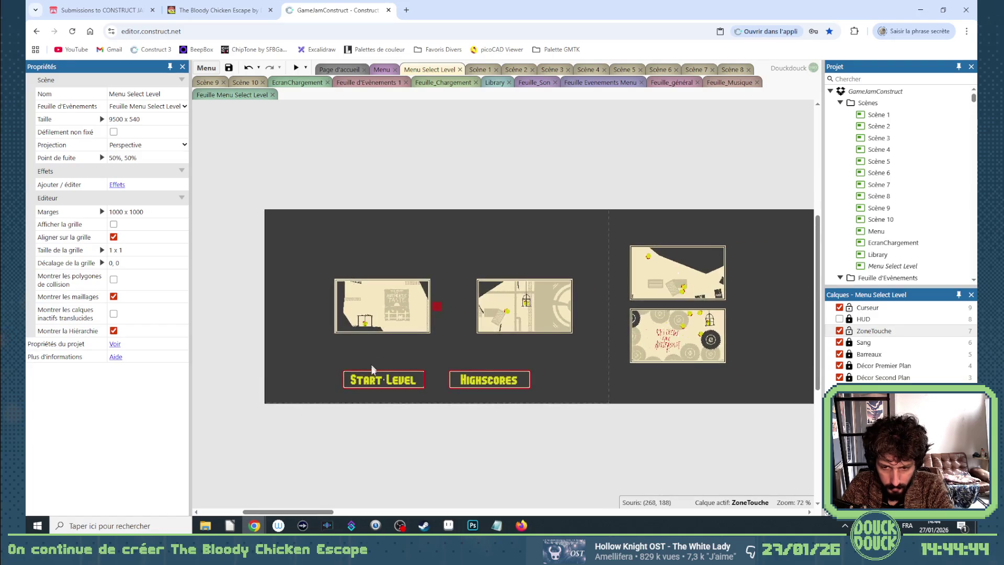
{"action": "left_click_drag", "start_coordinate": [336, 369], "coordinate": [555, 398]}
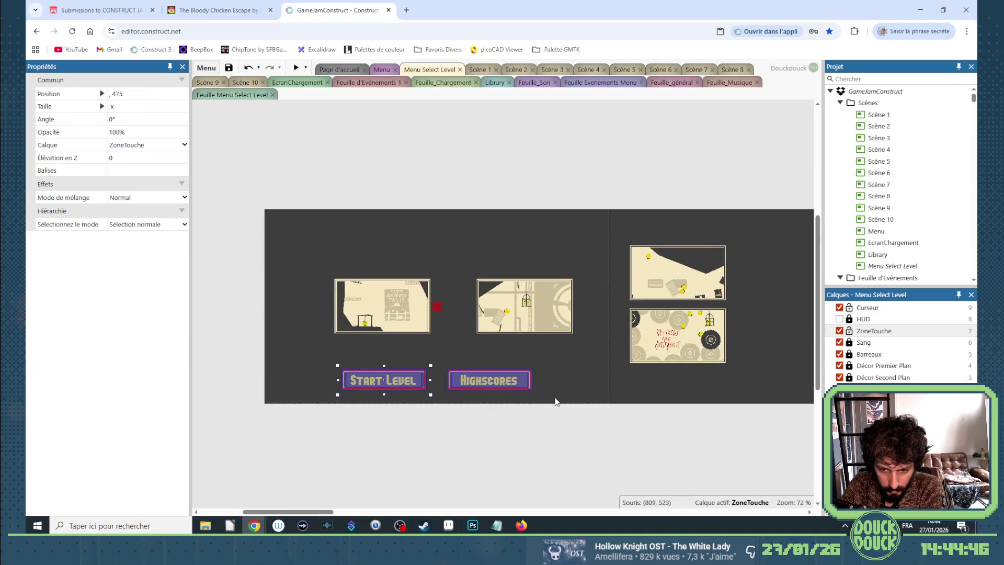
{"action": "left_click", "coordinate": [512, 411]}
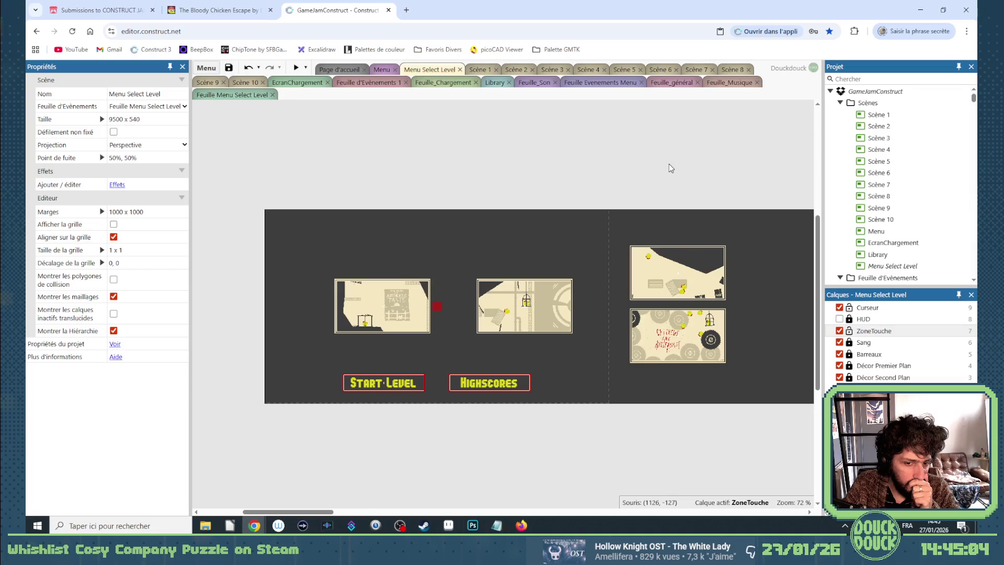
{"action": "left_click", "coordinate": [419, 285]}
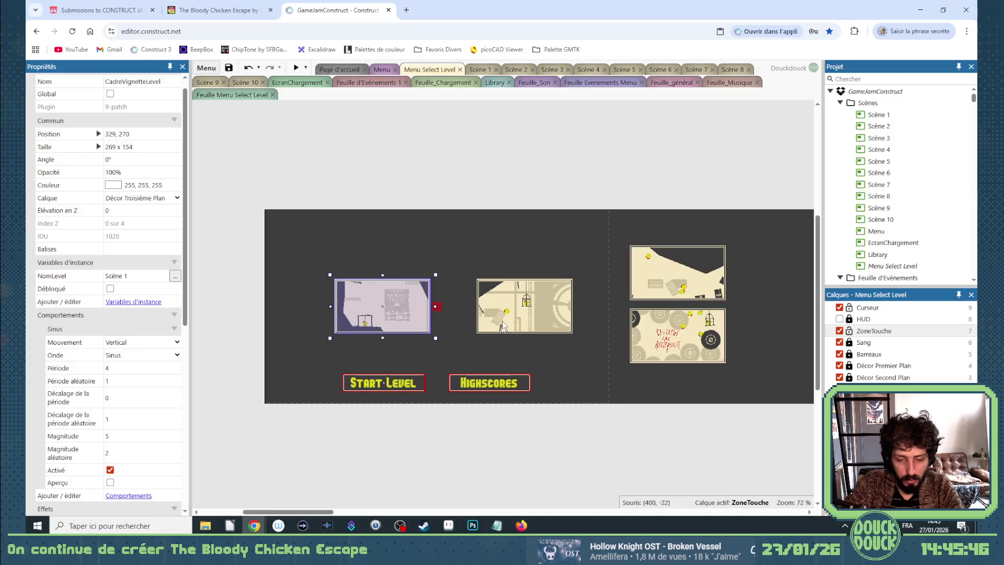
{"action": "scroll", "coordinate": [431, 293], "scroll_direction": "down", "scroll_amount": 2}
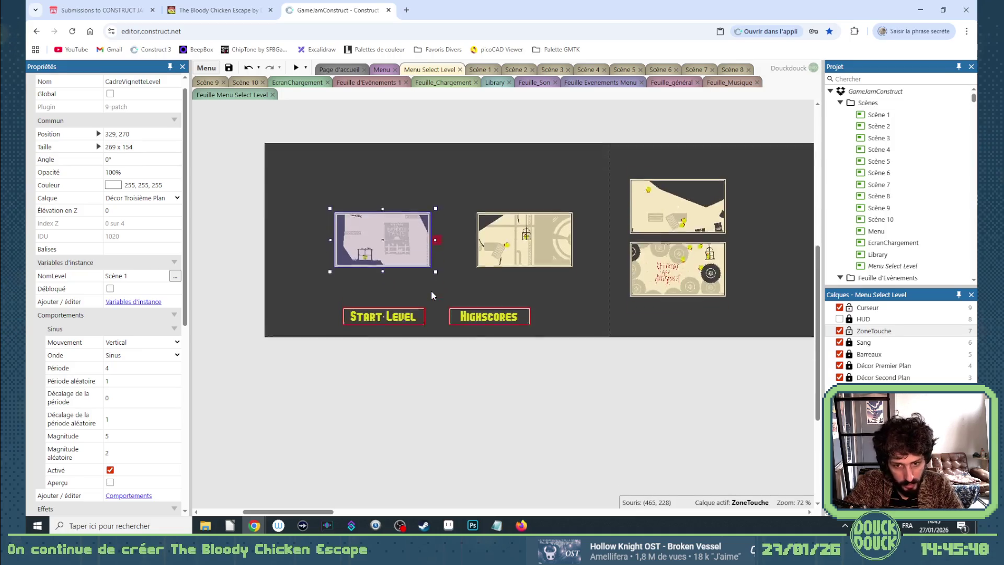
{"action": "scroll", "coordinate": [425, 285], "scroll_direction": "up", "scroll_amount": 1}
{"action": "left_click", "coordinate": [433, 365]}
{"action": "scroll", "coordinate": [427, 283], "scroll_direction": "up", "scroll_amount": 4}
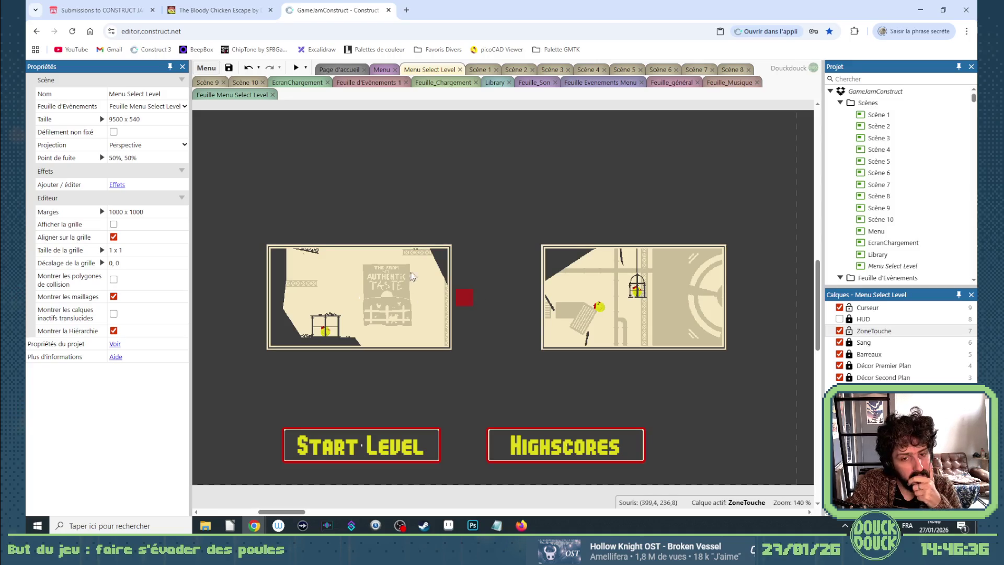
{"action": "left_click", "coordinate": [451, 272]}
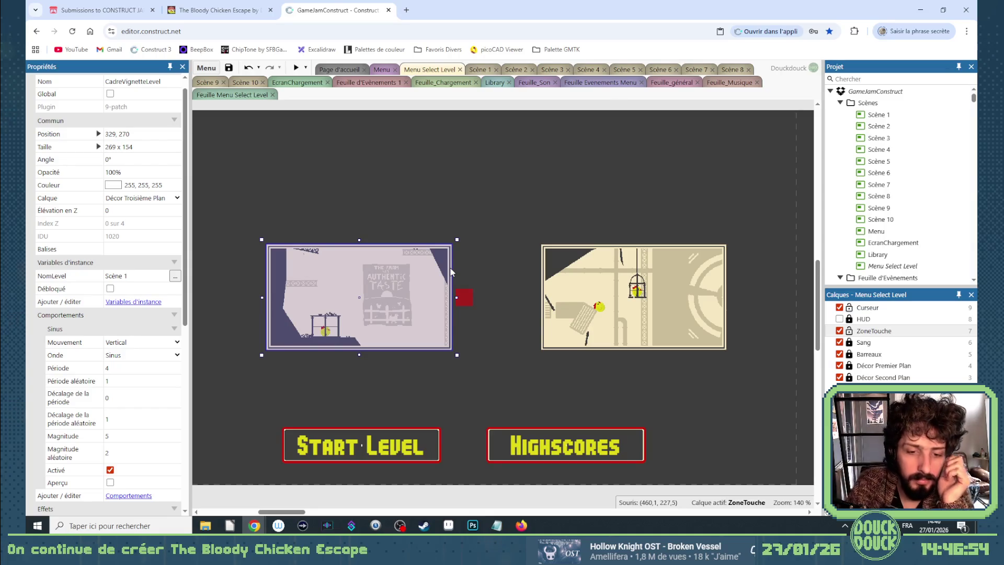
{"action": "double_click", "coordinate": [277, 251]}
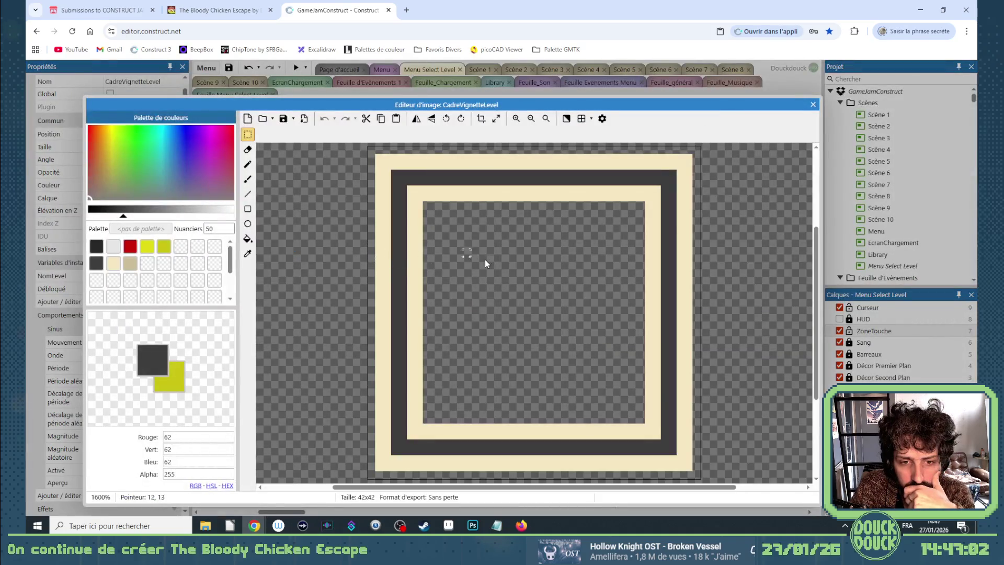
{"action": "left_click", "coordinate": [813, 105]}
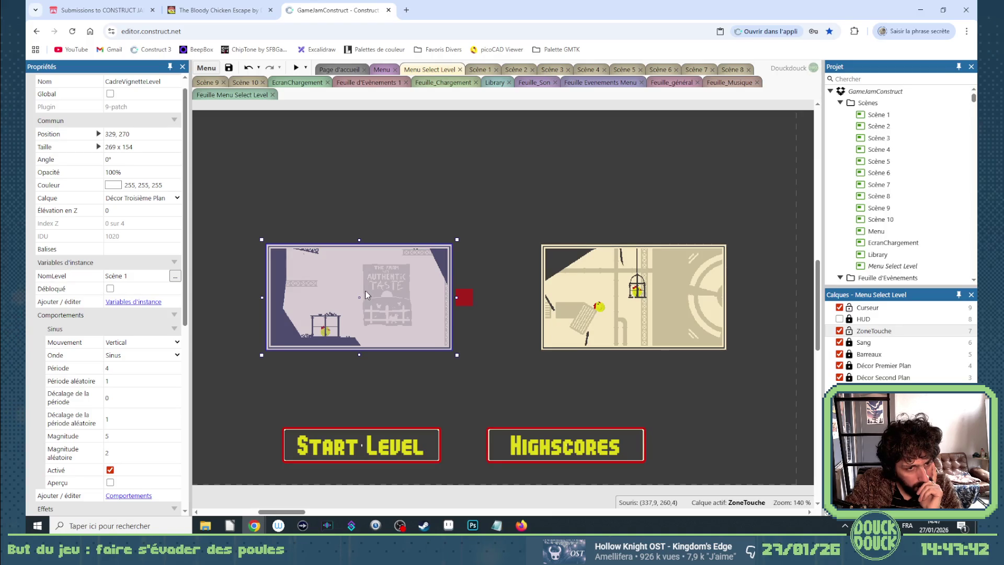
Add a Boolean instance variable 'Selectionné', defaulting to false, to the level thumbnail frame
{"action": "left_click", "coordinate": [138, 303]}
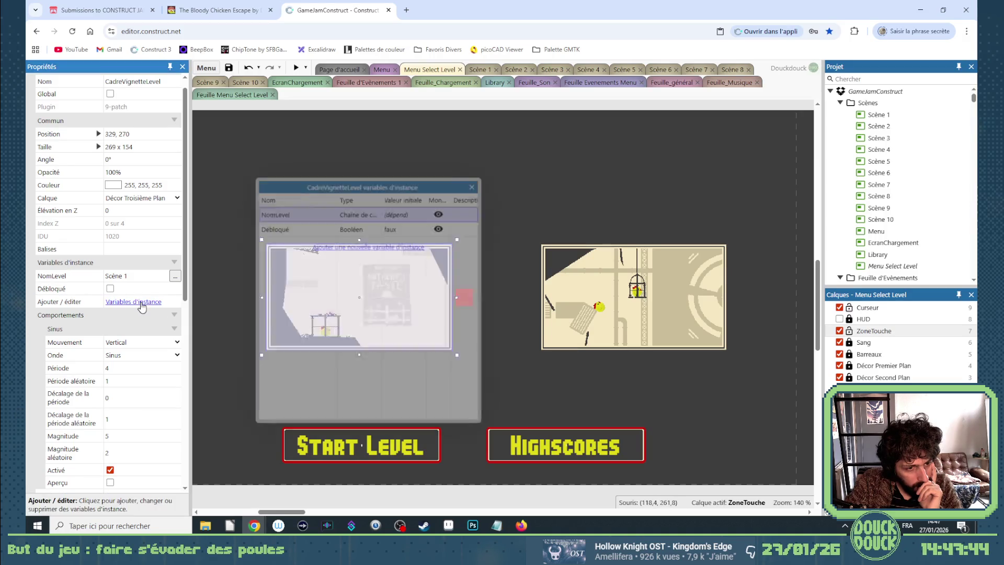
{"action": "left_click", "coordinate": [336, 246]}
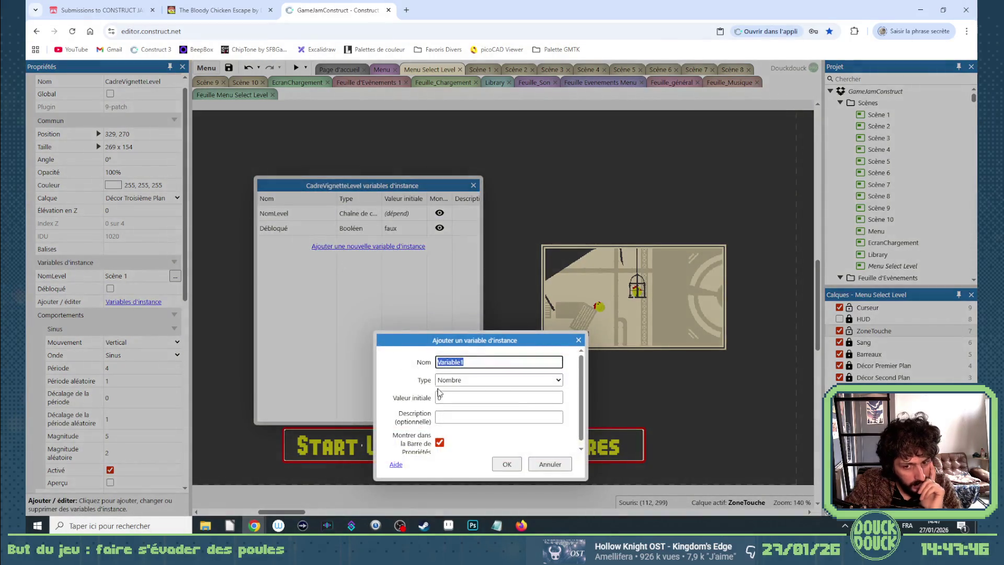
{"action": "type", "text": "Se"}
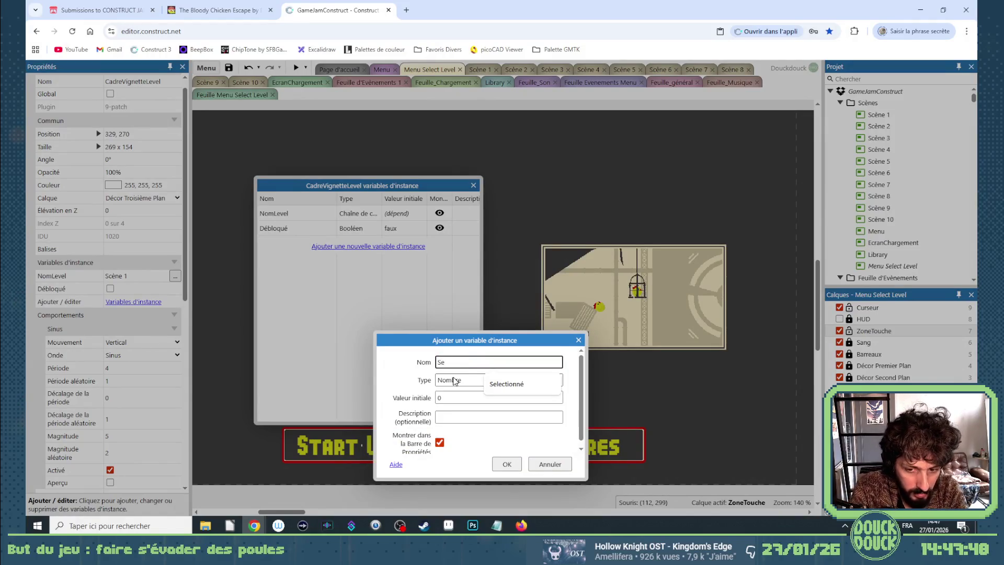
{"action": "left_click", "coordinate": [510, 384]}
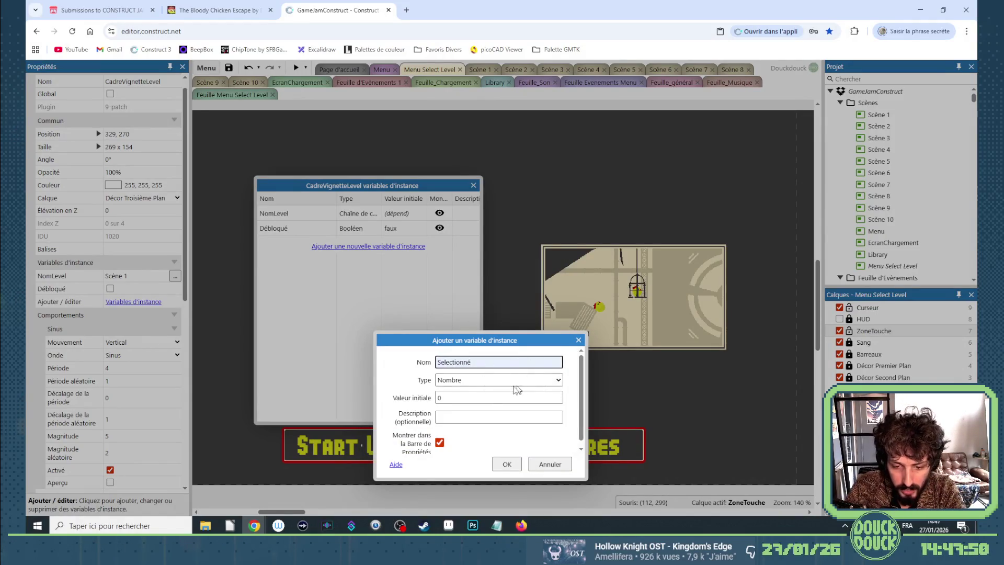
{"action": "left_click", "coordinate": [466, 380]}
{"action": "left_click", "coordinate": [461, 400]}
{"action": "left_click", "coordinate": [504, 463]}
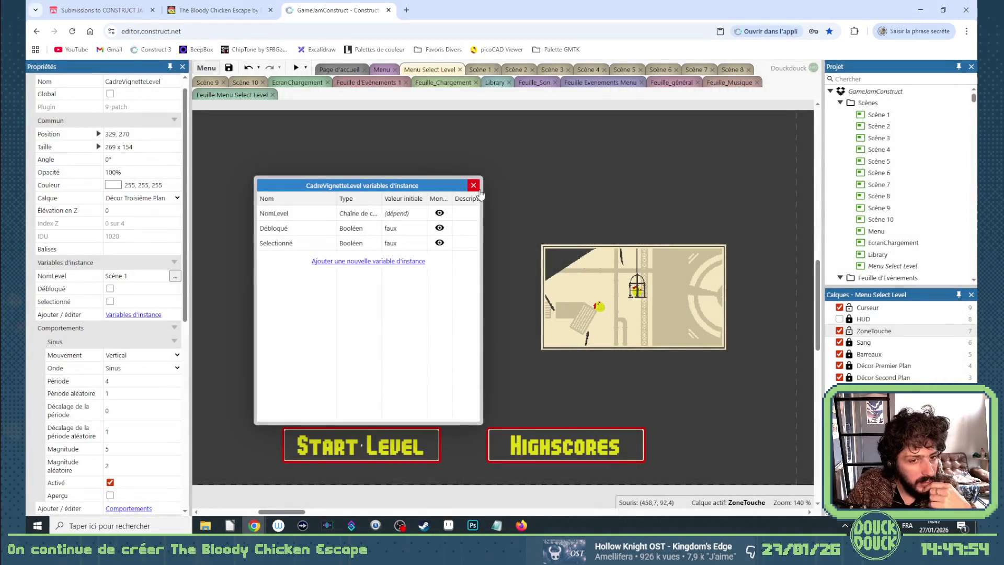
{"action": "left_click", "coordinate": [473, 185]}
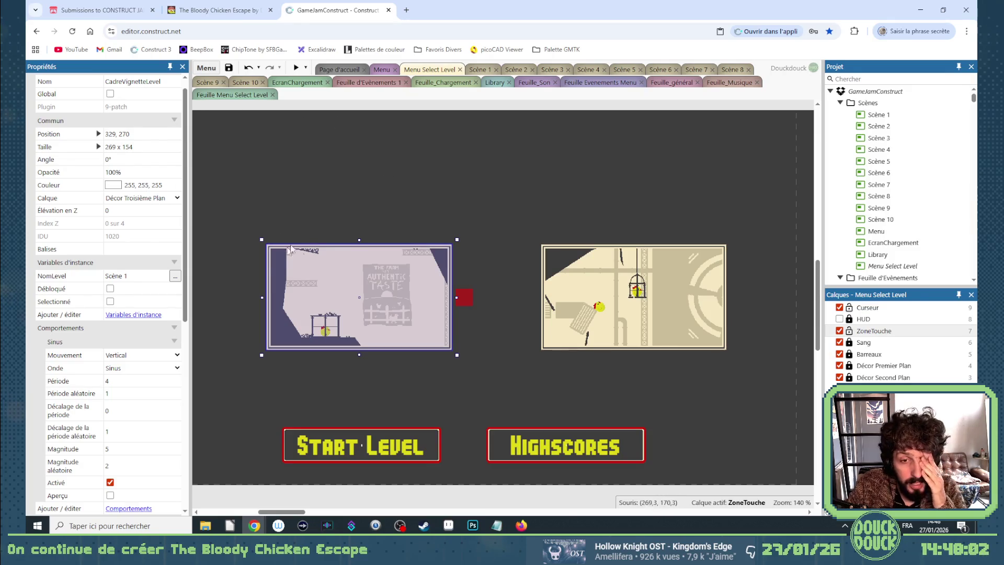
Test-tint the left frame red and undo, then eyedrop the Start Level yellow (225, 218, 21)
{"action": "left_click", "coordinate": [113, 185]}
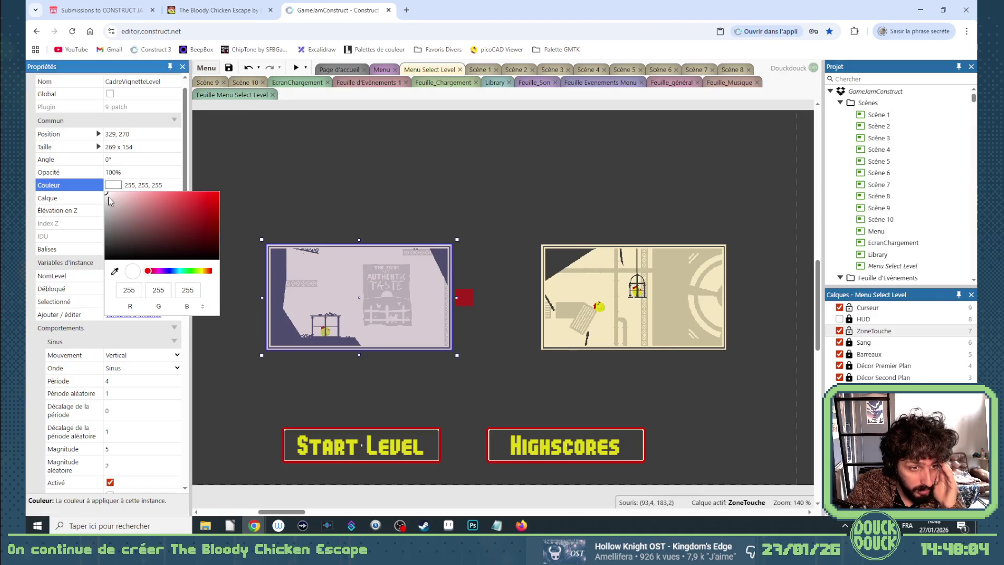
{"action": "left_click_drag", "start_coordinate": [109, 197], "coordinate": [345, 189]}
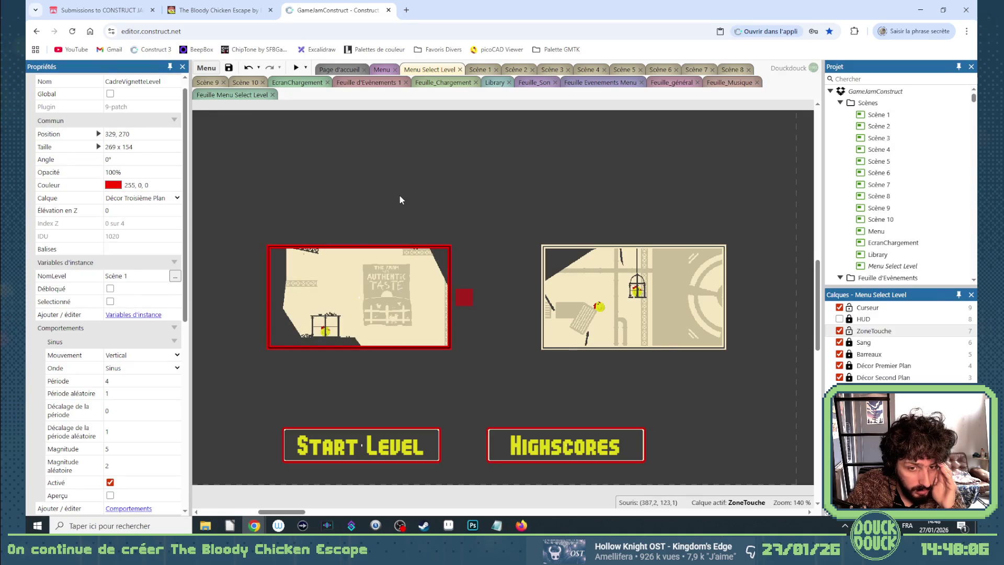
{"action": "key", "text": "ctrl+z"}
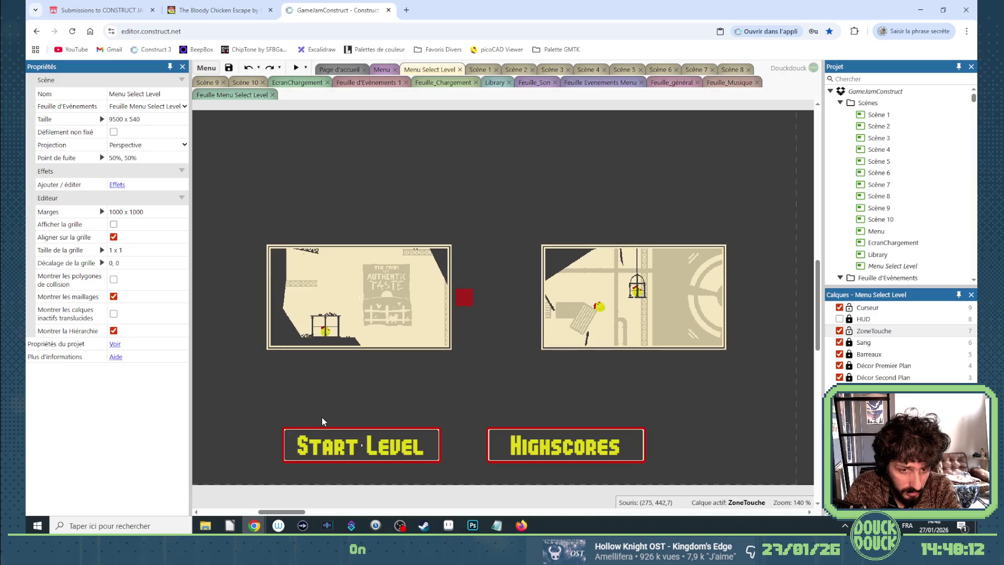
{"action": "left_click", "coordinate": [271, 253]}
{"action": "left_click", "coordinate": [117, 201]}
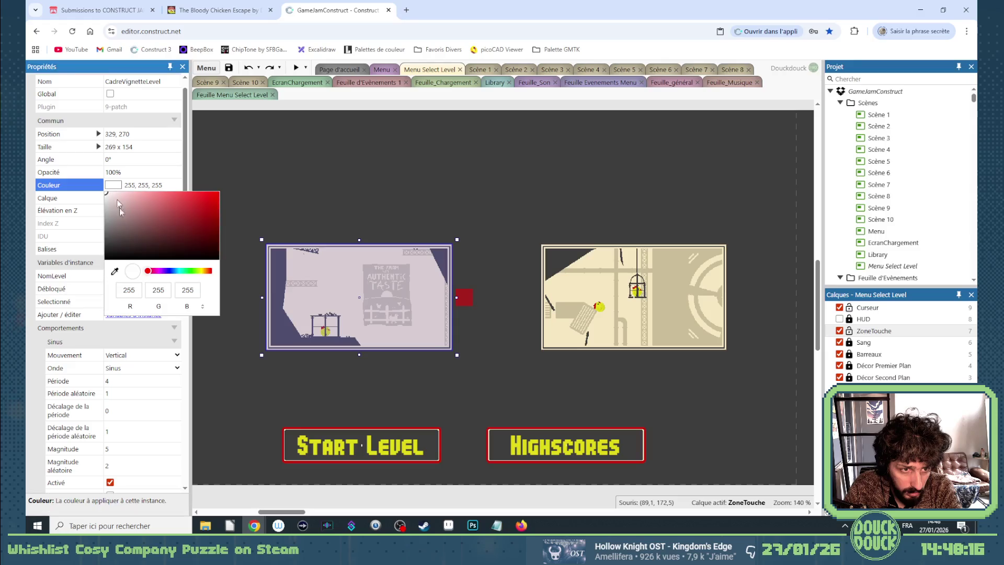
{"action": "left_click", "coordinate": [114, 271]}
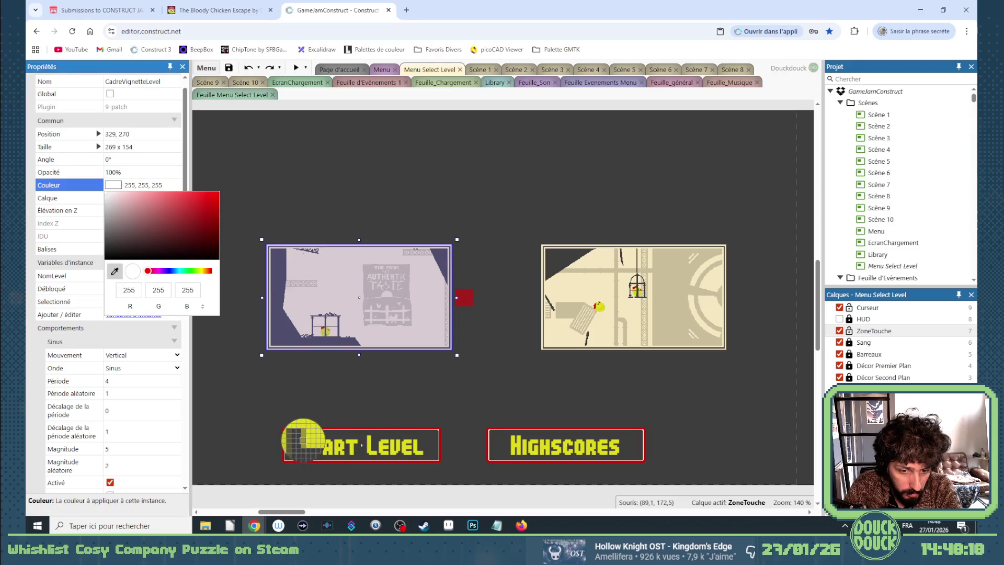
{"action": "left_click", "coordinate": [303, 440]}
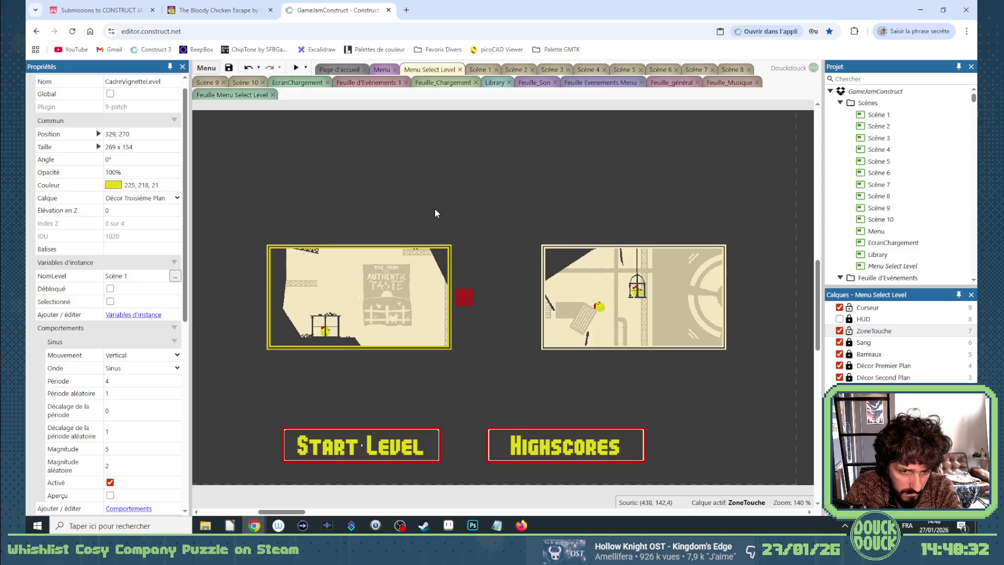
Reset the frame's Couleur back to white 255, 255, 255
{"action": "scroll", "coordinate": [427, 238], "scroll_direction": "up", "scroll_amount": 4}
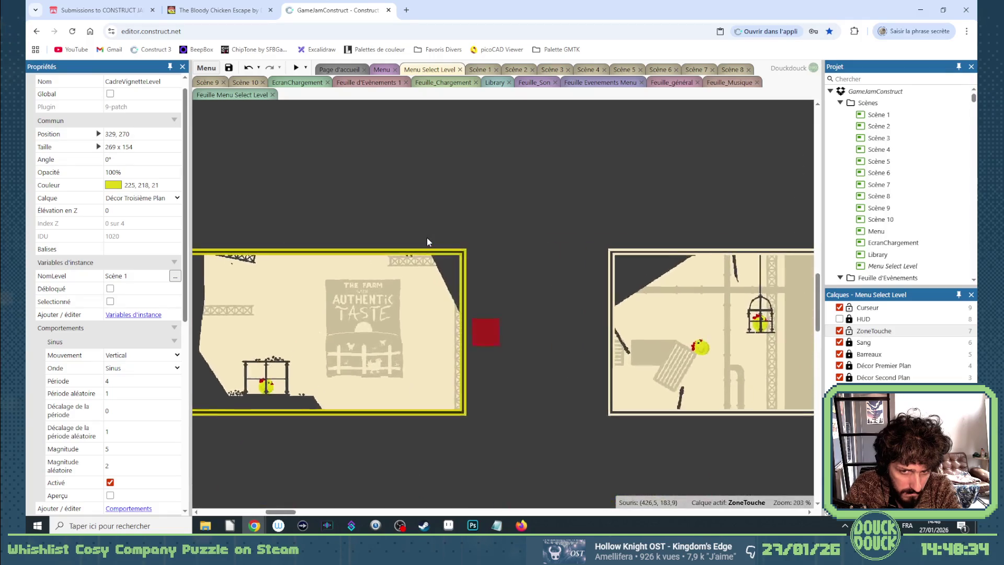
{"action": "scroll", "coordinate": [427, 238], "scroll_direction": "down", "scroll_amount": 3}
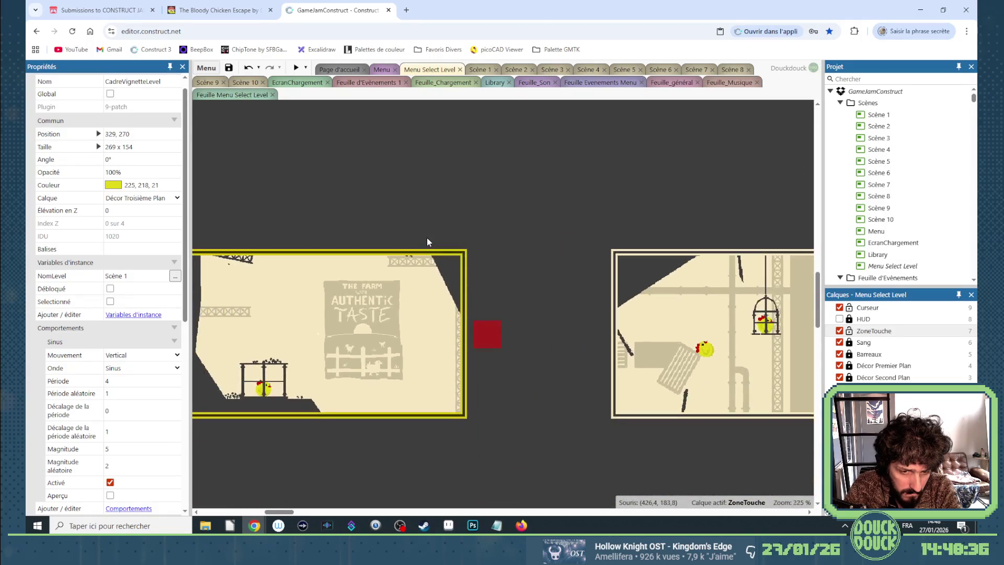
{"action": "scroll", "coordinate": [427, 237], "scroll_direction": "down", "scroll_amount": 1}
{"action": "scroll", "coordinate": [418, 237], "scroll_direction": "up", "scroll_amount": 1}
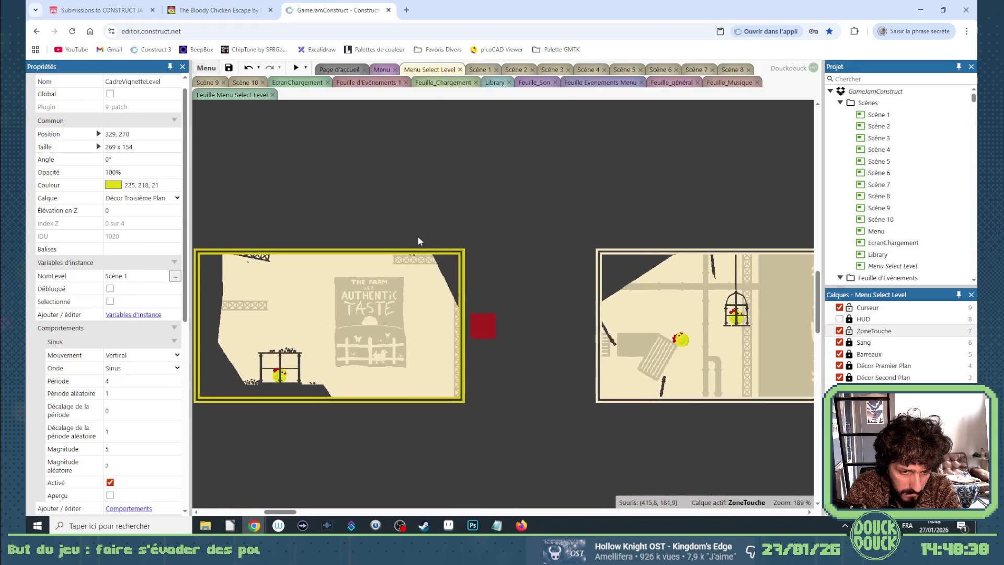
{"action": "scroll", "coordinate": [419, 236], "scroll_direction": "down", "scroll_amount": 1}
{"action": "scroll", "coordinate": [418, 236], "scroll_direction": "down", "scroll_amount": 1}
{"action": "scroll", "coordinate": [342, 222], "scroll_direction": "down", "scroll_amount": 1}
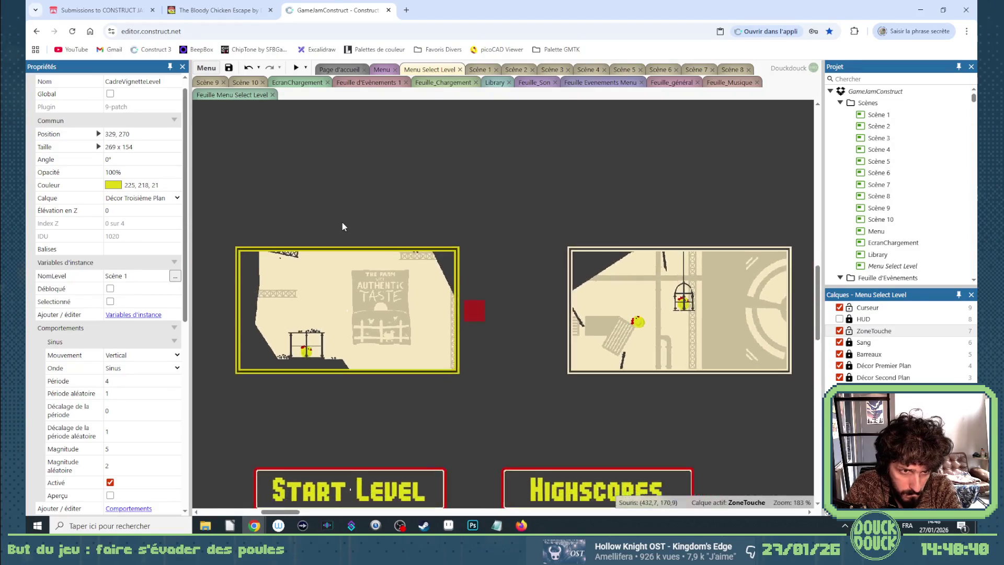
{"action": "scroll", "coordinate": [360, 219], "scroll_direction": "up", "scroll_amount": 1}
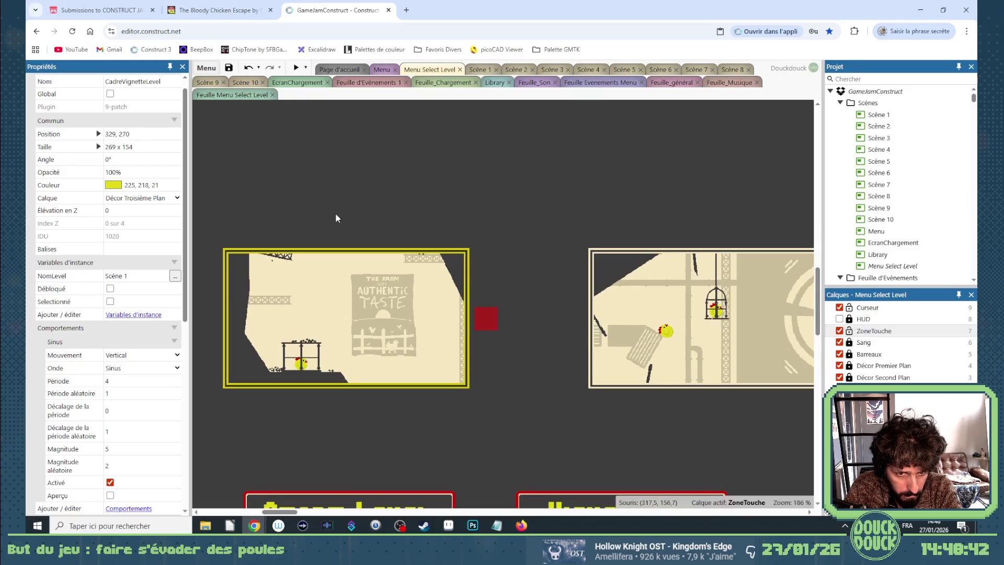
{"action": "left_click", "coordinate": [116, 188]}
{"action": "left_click_drag", "start_coordinate": [122, 207], "coordinate": [106, 193]}
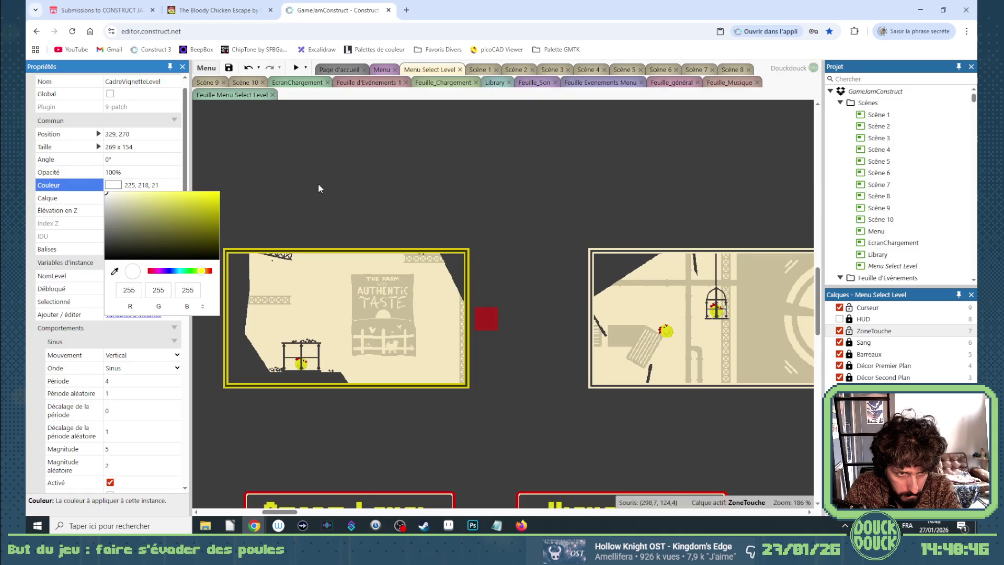
{"action": "left_click", "coordinate": [272, 200]}
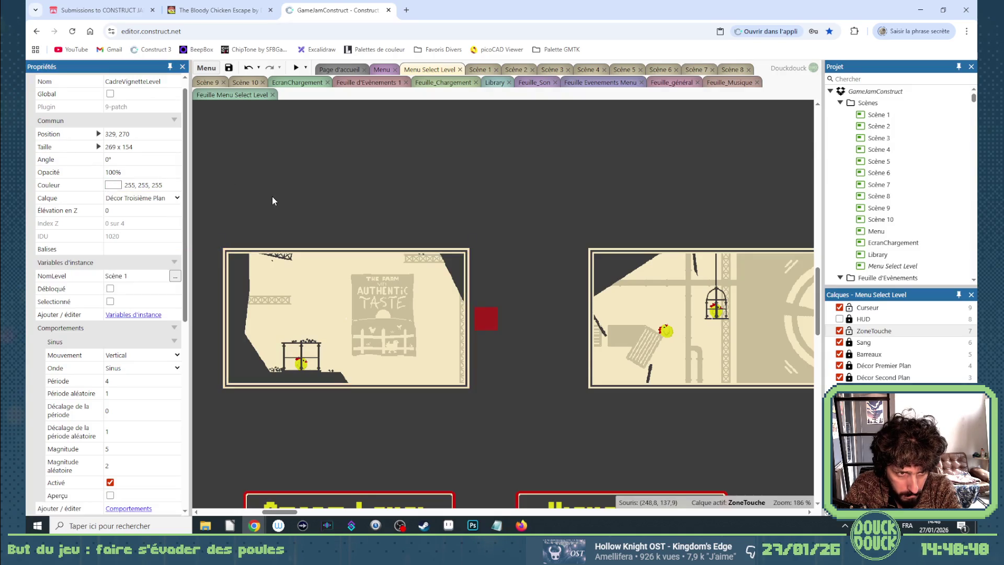
{"action": "left_click", "coordinate": [156, 185]}
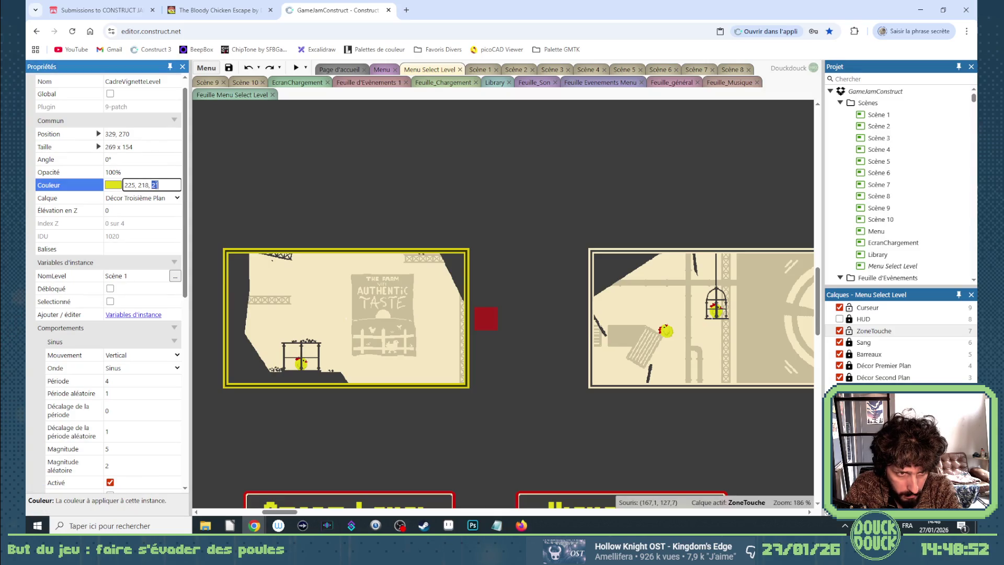
{"action": "type", "text": "255"}
{"action": "left_click", "coordinate": [280, 184]}
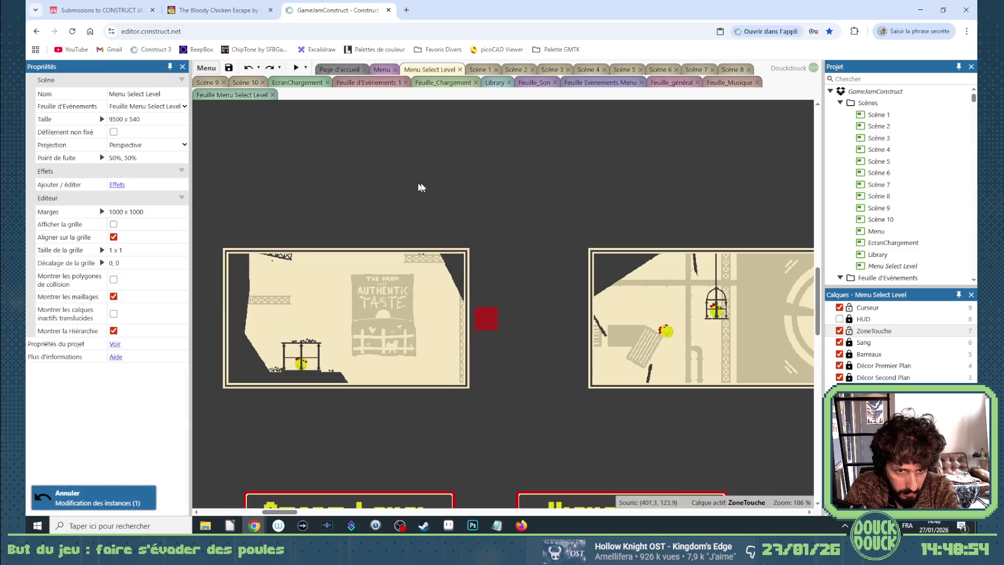
In Feuille Menu Select Level, duplicate event 1, disable the original, and delete the copy's actions
{"action": "left_click", "coordinate": [210, 96]}
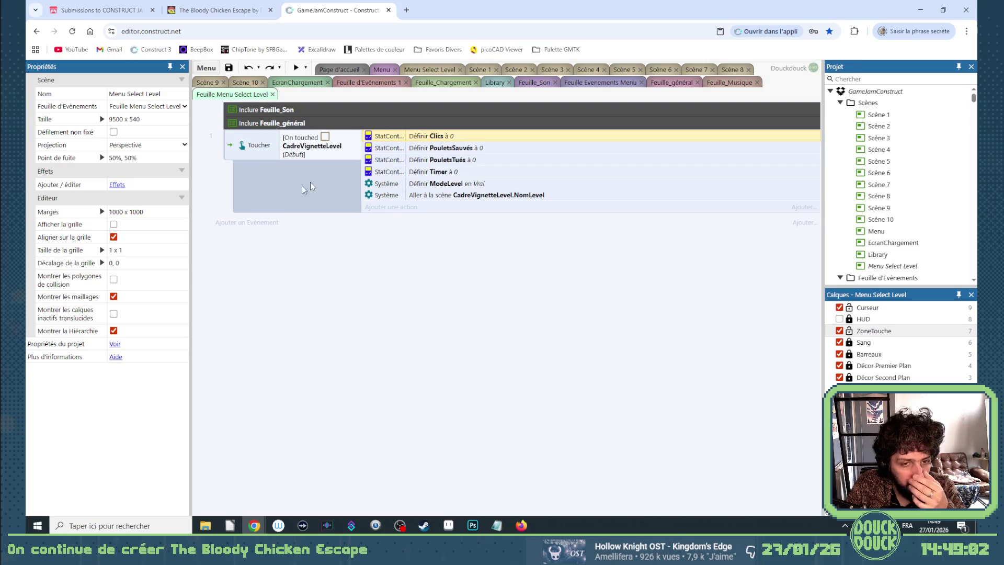
{"action": "left_click_drag", "start_coordinate": [226, 156], "coordinate": [243, 205]}
{"action": "right_click", "coordinate": [232, 153]}
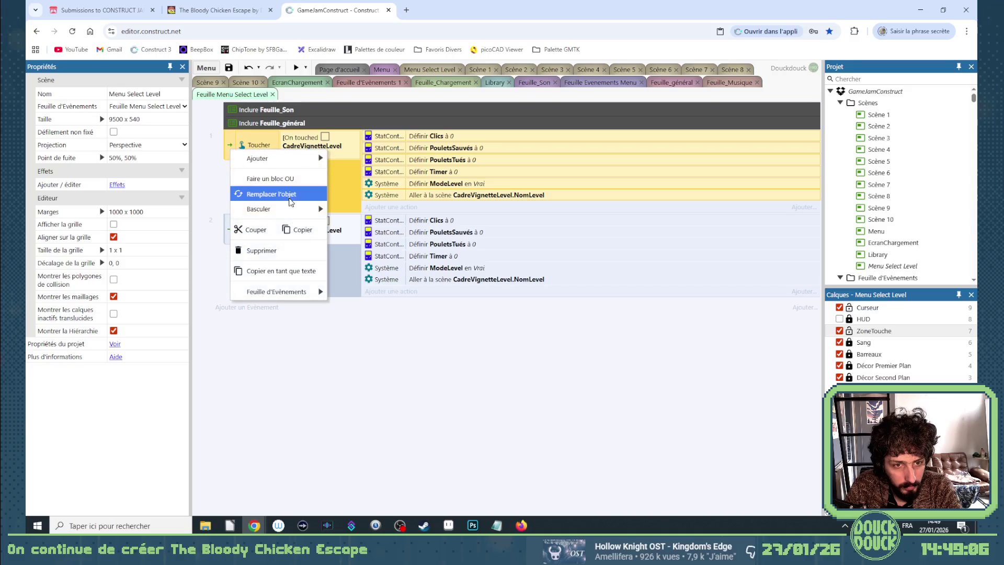
{"action": "left_click", "coordinate": [294, 209]}
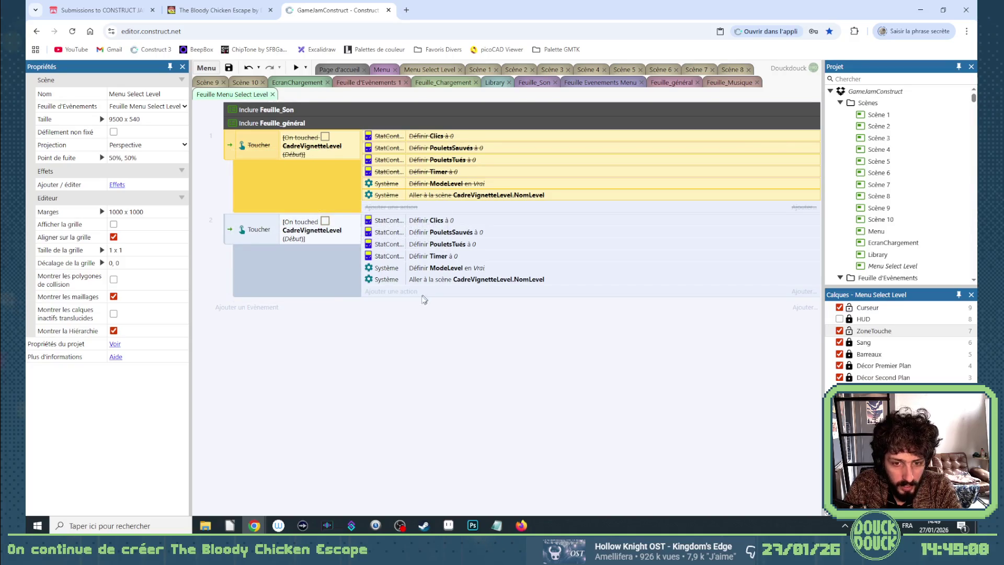
{"action": "left_click_drag", "start_coordinate": [397, 289], "coordinate": [383, 224]}
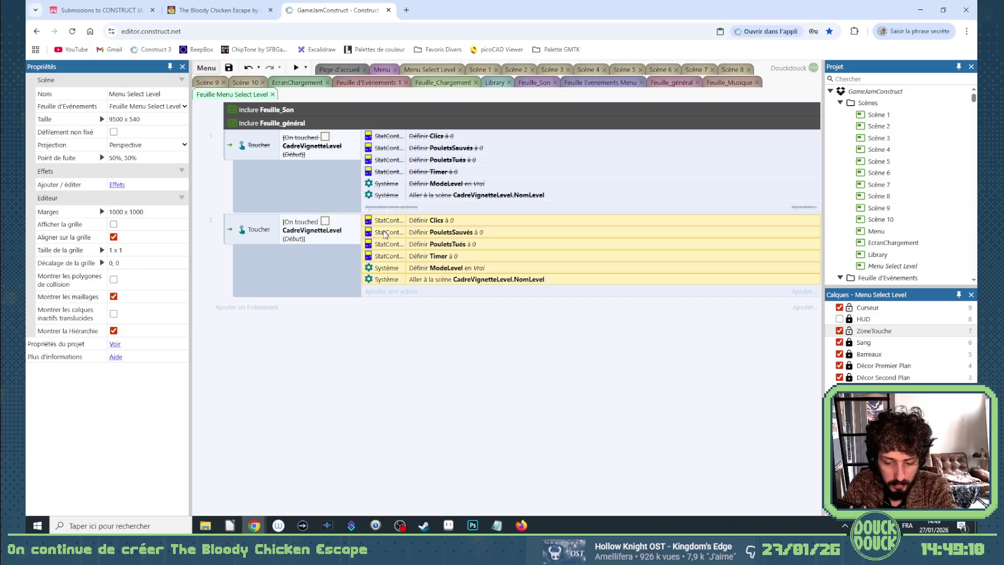
{"action": "key", "text": "Delete"}
Try adding a CadreVignetteLevel action and a condition to event 2, cancelling both
{"action": "left_click", "coordinate": [388, 220]}
{"action": "type", "text": "c"}
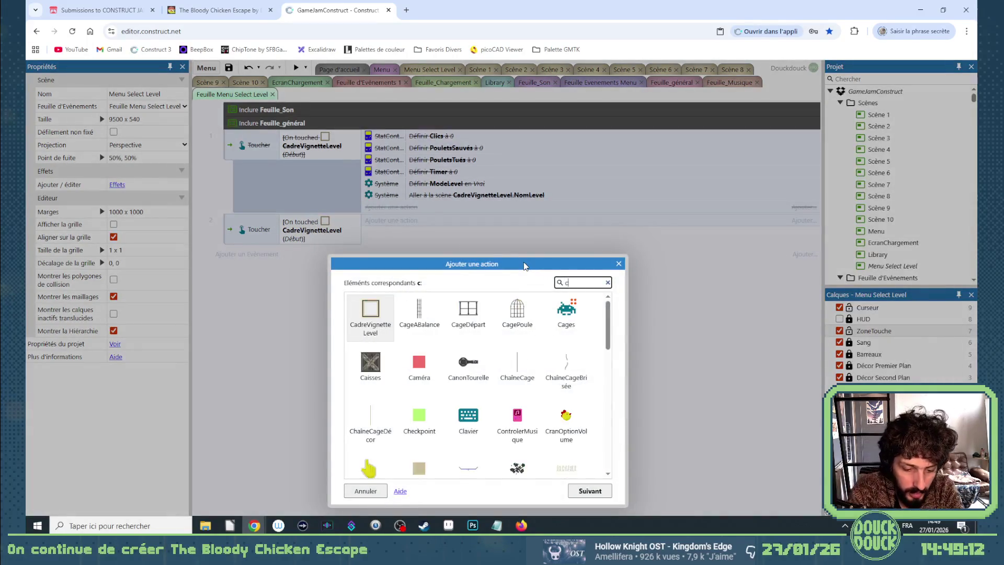
{"action": "type", "text": "adre"}
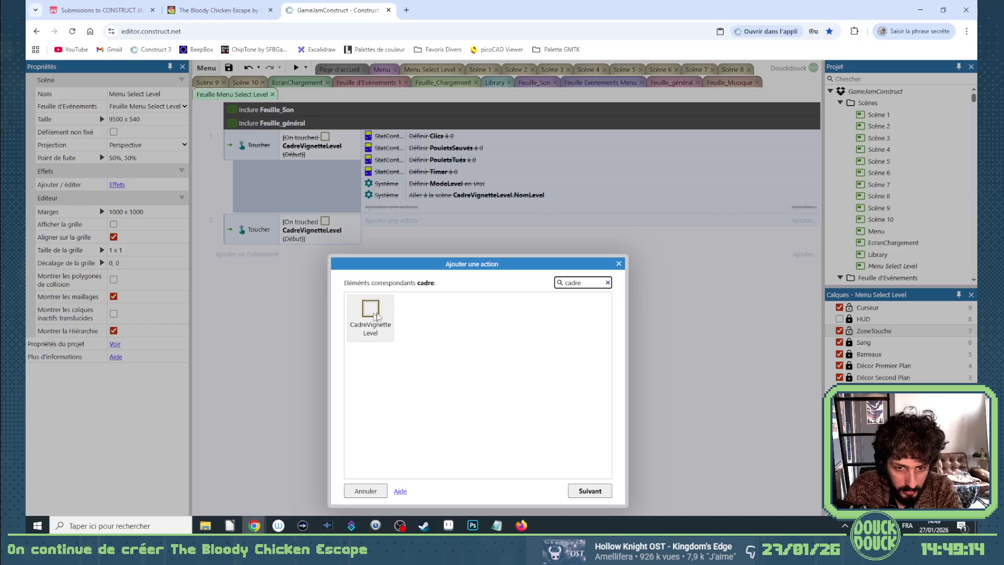
{"action": "left_click", "coordinate": [618, 263]}
{"action": "right_click", "coordinate": [228, 237]}
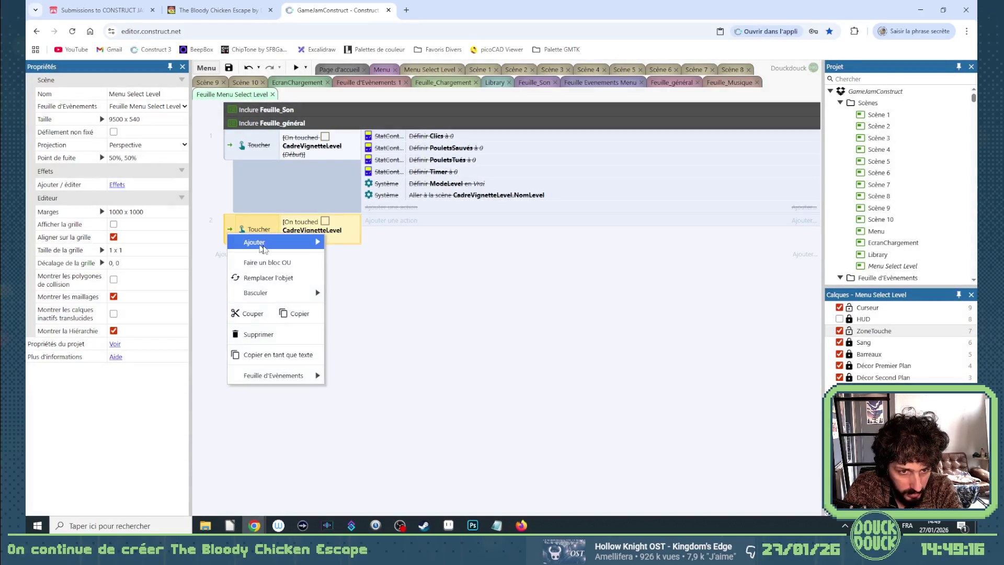
{"action": "mouse_move", "coordinate": [264, 247]}
{"action": "left_click", "coordinate": [409, 289]}
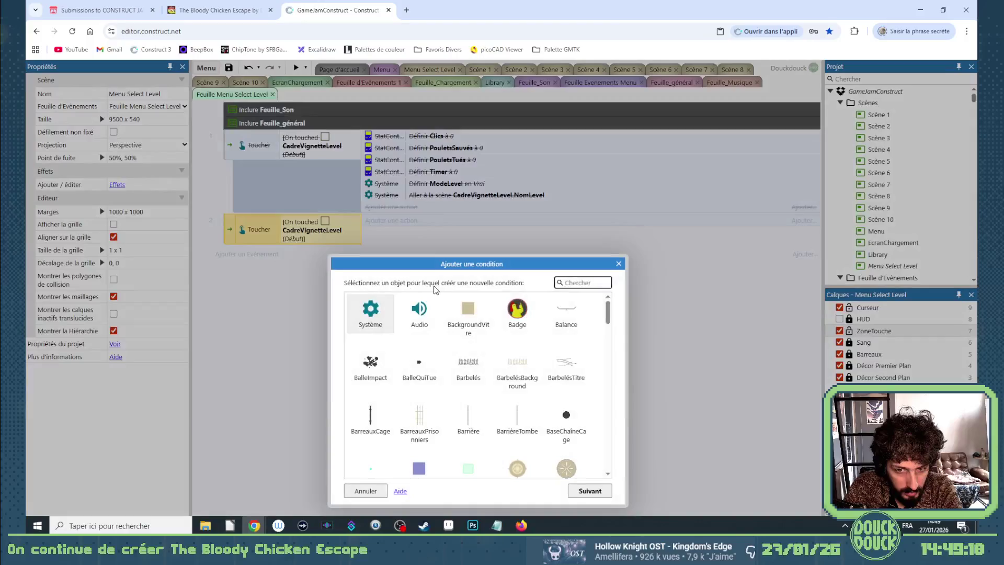
{"action": "left_click", "coordinate": [619, 263]}
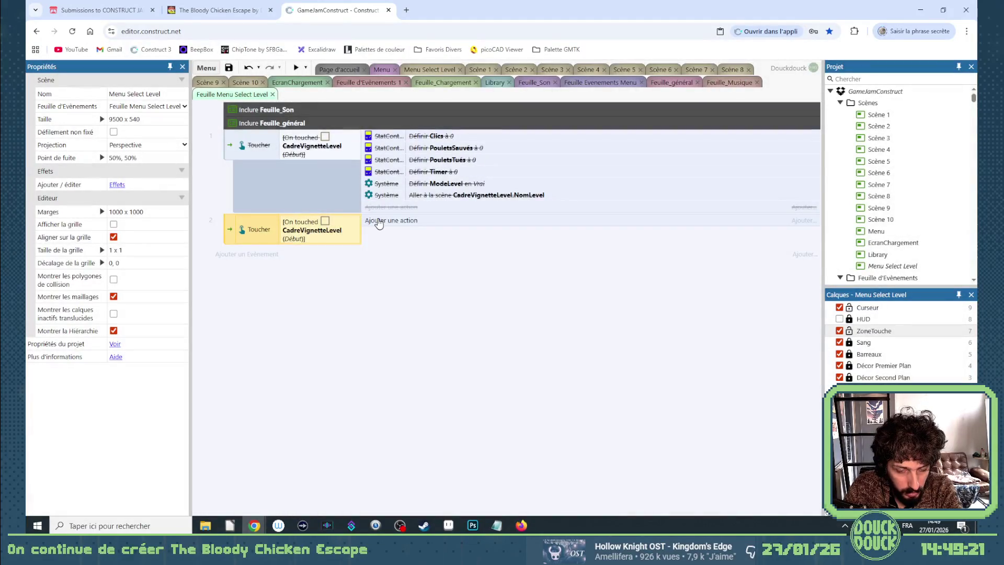
{"action": "left_click", "coordinate": [378, 221]}
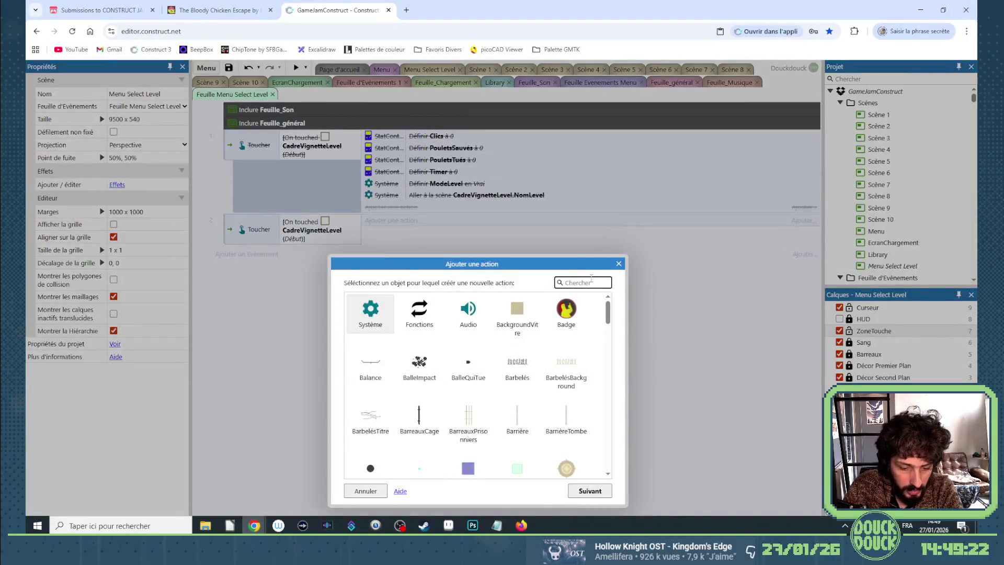
{"action": "type", "text": "cadre"}
{"action": "double_click", "coordinate": [366, 329]}
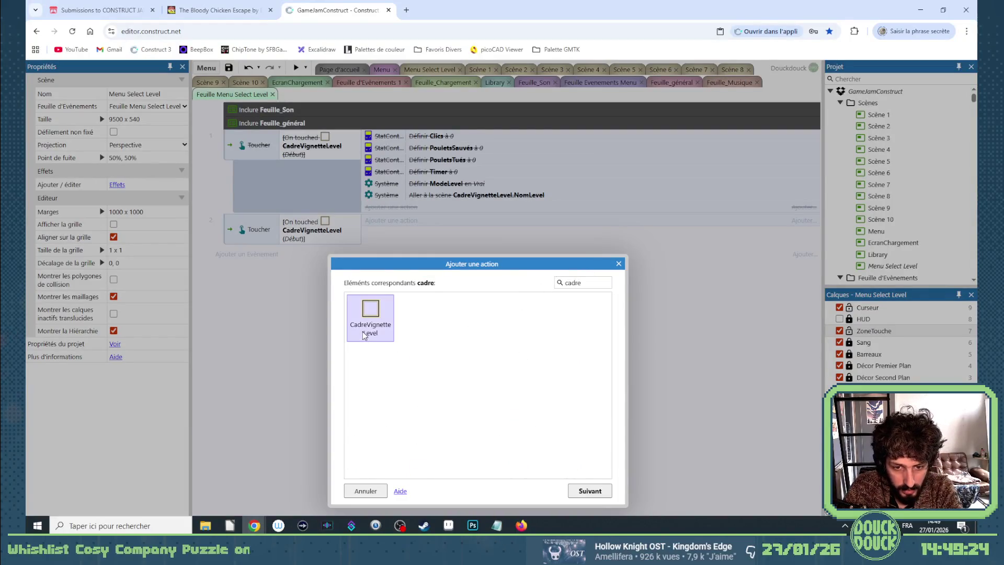
{"action": "scroll", "coordinate": [486, 424], "scroll_direction": "down", "scroll_amount": 2}
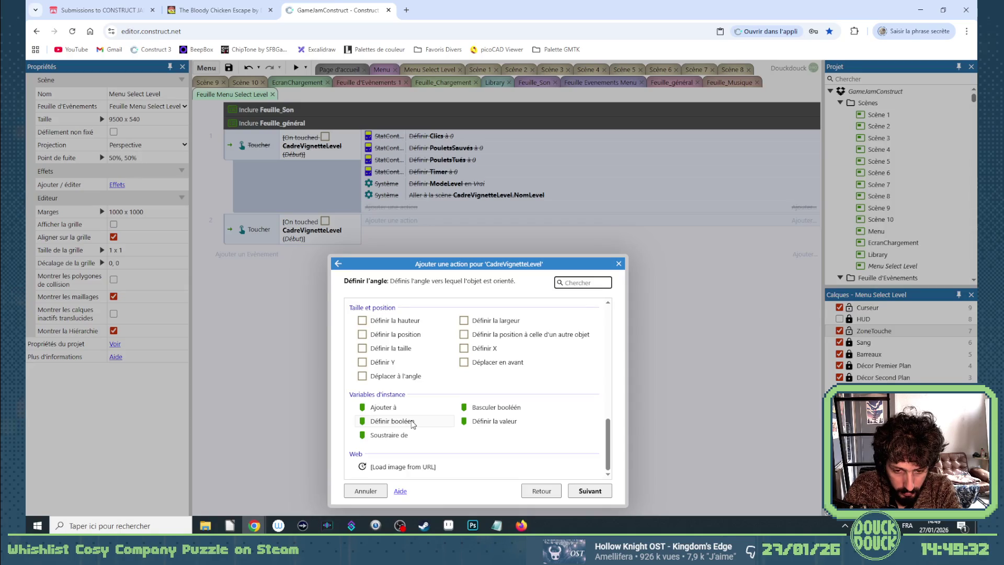
{"action": "left_click", "coordinate": [523, 488]}
{"action": "left_click", "coordinate": [619, 264]}
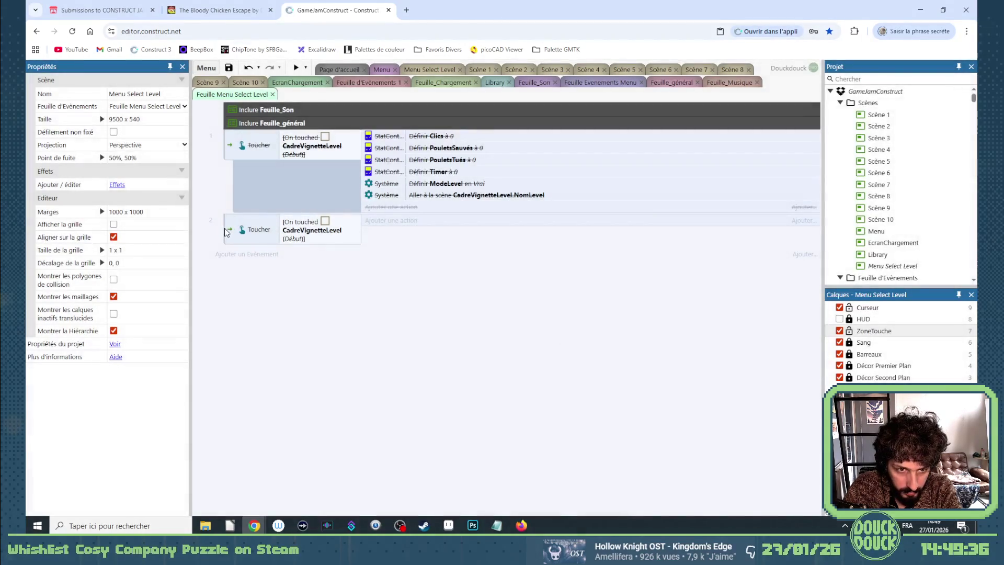
Add a sub-event under event 2 with the System condition Pick all CadreVignetteLevel
{"action": "right_click", "coordinate": [229, 232]}
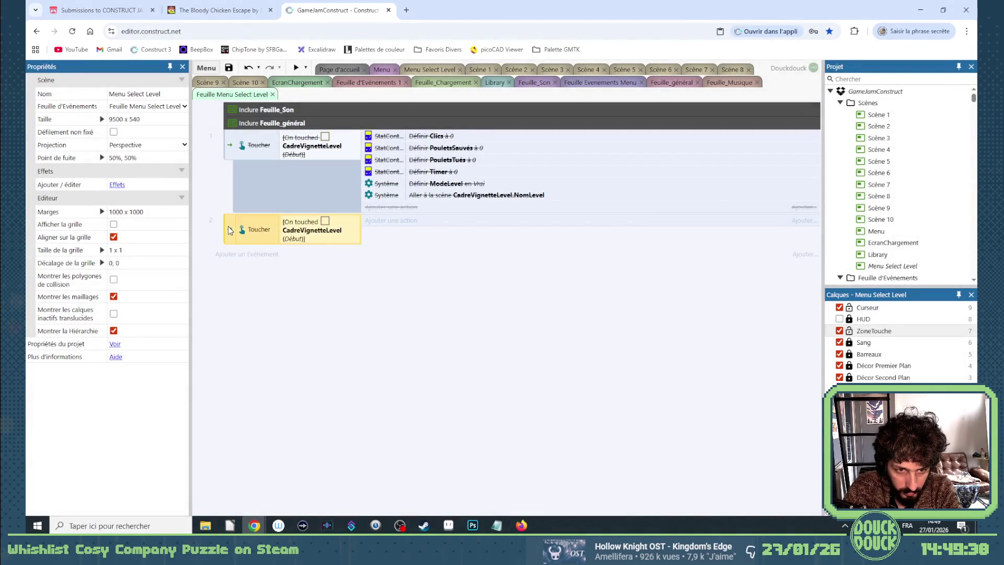
{"action": "mouse_move", "coordinate": [272, 235]}
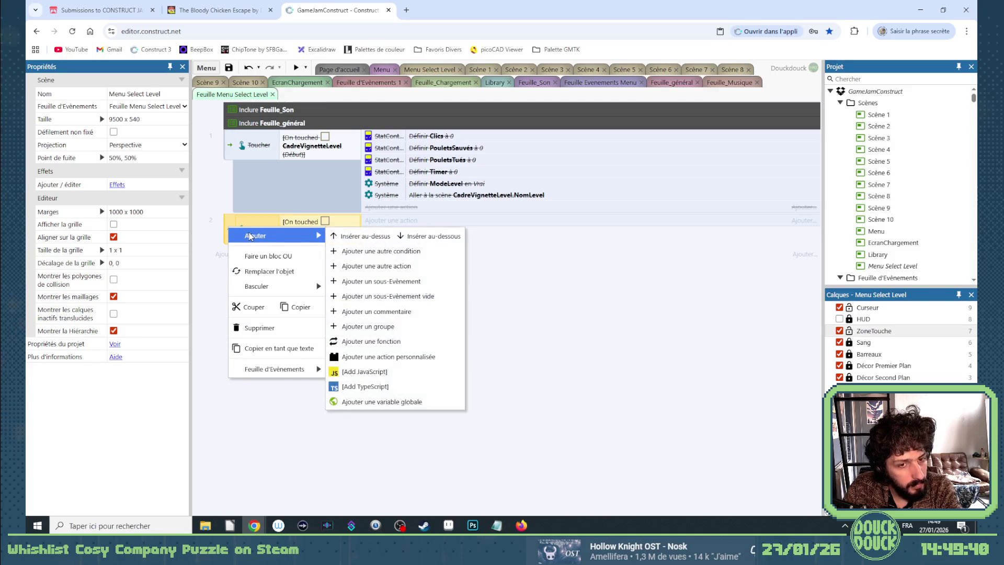
{"action": "left_click", "coordinate": [413, 282]}
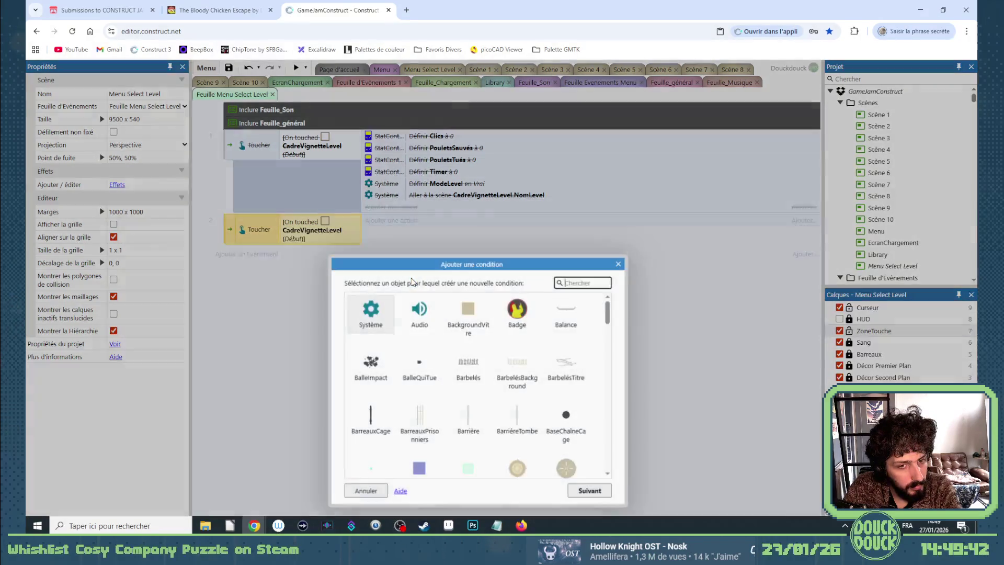
{"action": "double_click", "coordinate": [368, 312]}
{"action": "scroll", "coordinate": [455, 379], "scroll_direction": "down", "scroll_amount": 5}
{"action": "scroll", "coordinate": [455, 379], "scroll_direction": "down", "scroll_amount": 2}
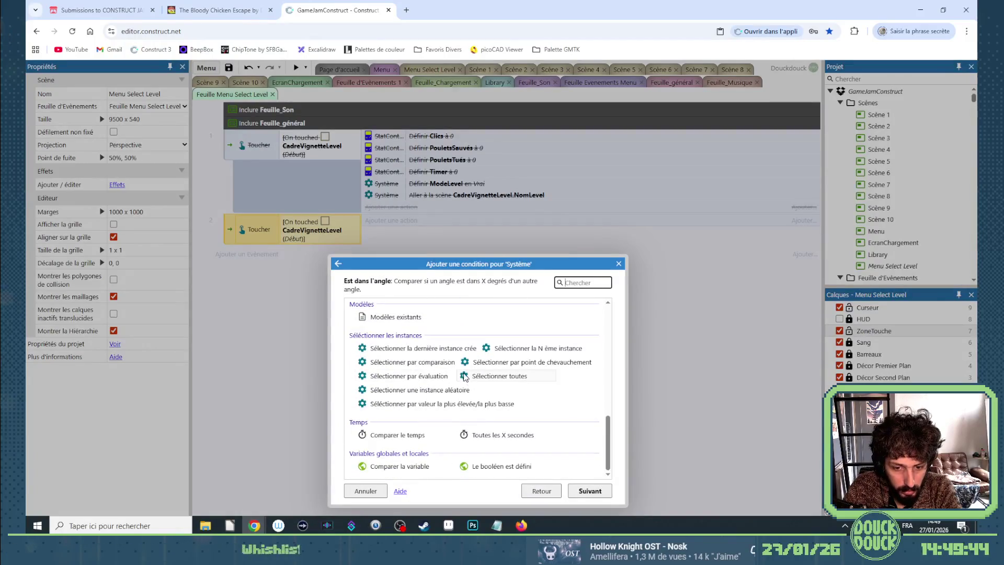
{"action": "double_click", "coordinate": [497, 375]}
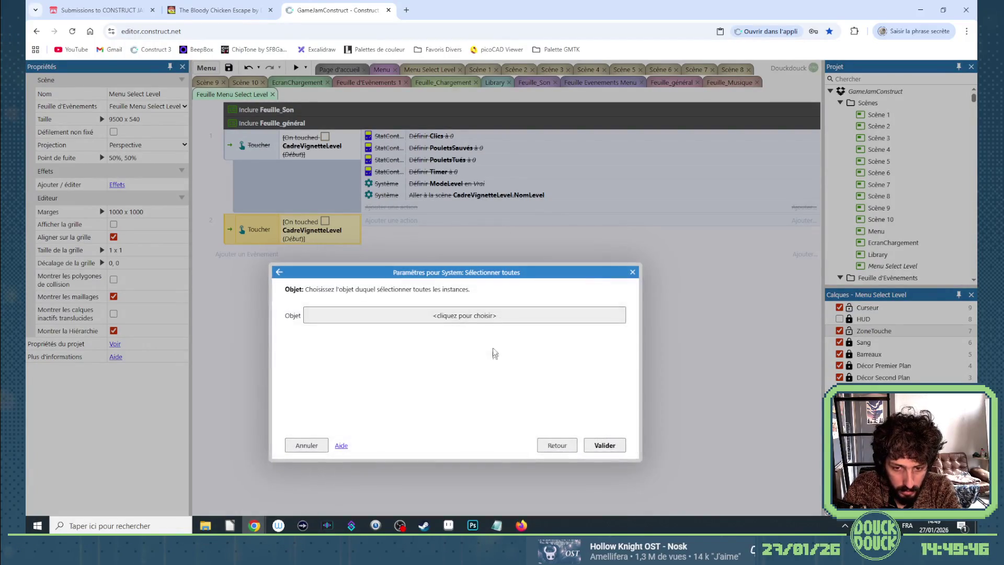
{"action": "left_click", "coordinate": [492, 315]}
{"action": "type", "text": "cadr"}
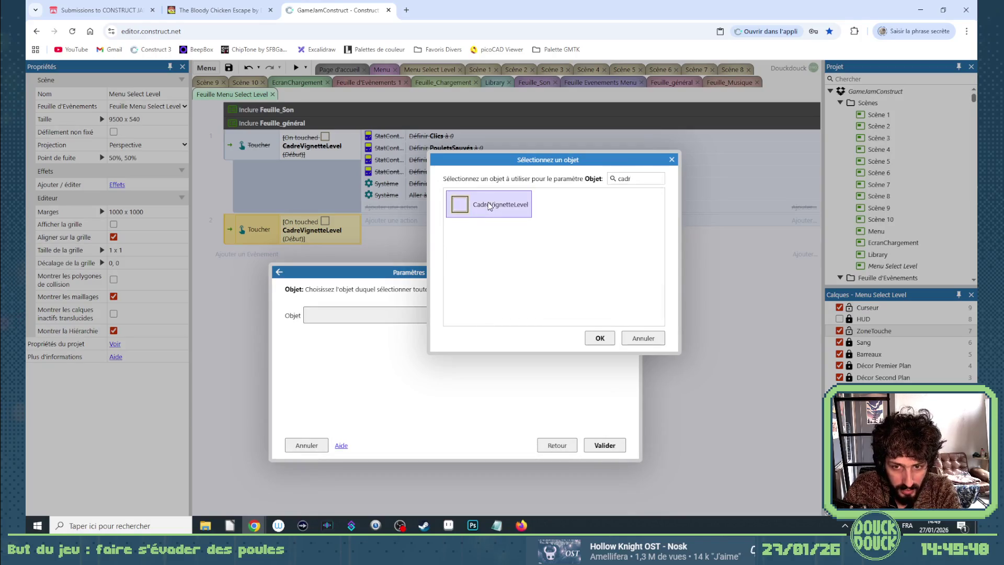
{"action": "double_click", "coordinate": [491, 204]}
{"action": "left_click", "coordinate": [604, 445]}
Give the sub-event a CadreVignetteLevel action setting boolean Selectionné to Faux
{"action": "left_click", "coordinate": [377, 253]}
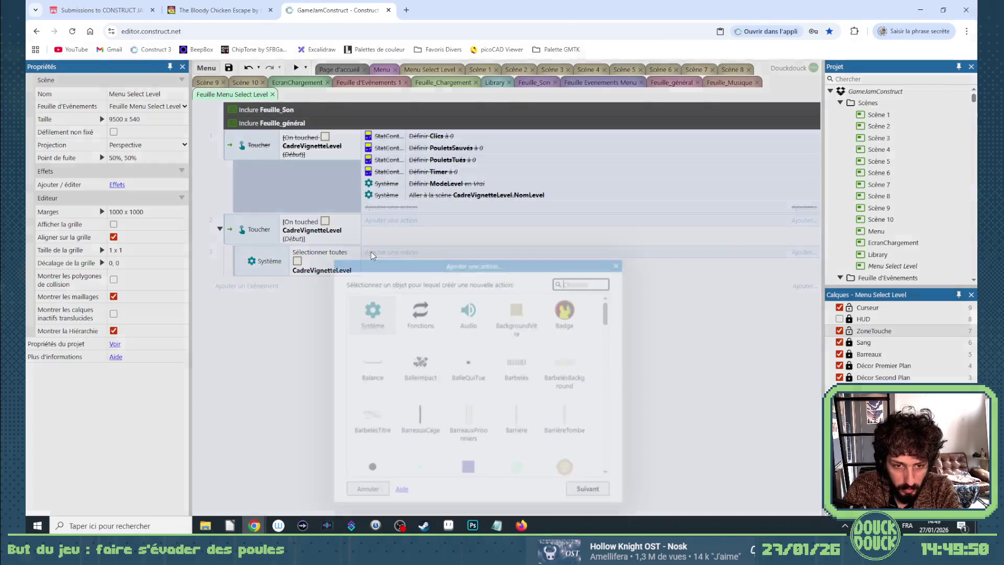
{"action": "type", "text": "cad"}
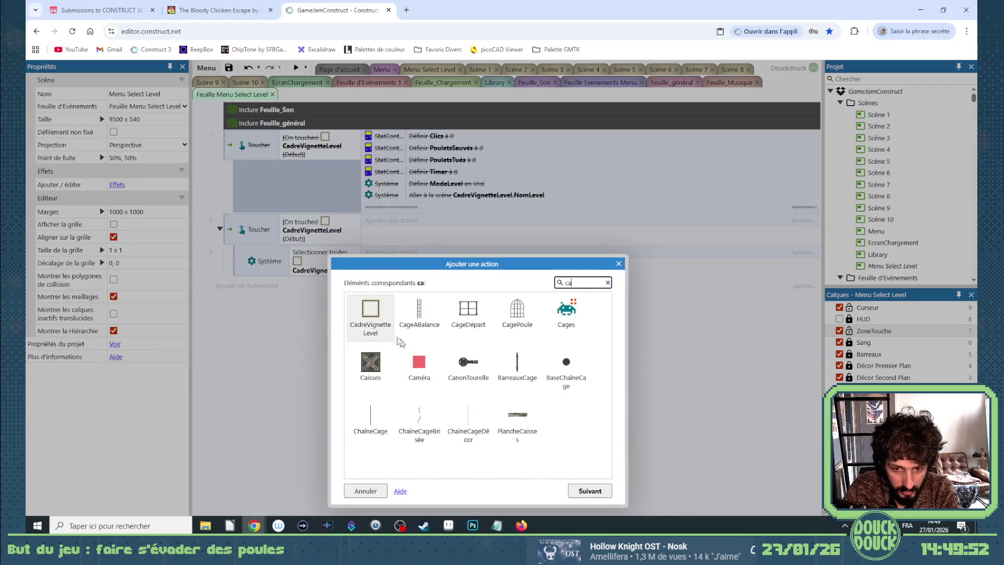
{"action": "key", "text": "Return"}
{"action": "scroll", "coordinate": [458, 395], "scroll_direction": "down", "scroll_amount": 5}
{"action": "scroll", "coordinate": [457, 394], "scroll_direction": "down", "scroll_amount": 5}
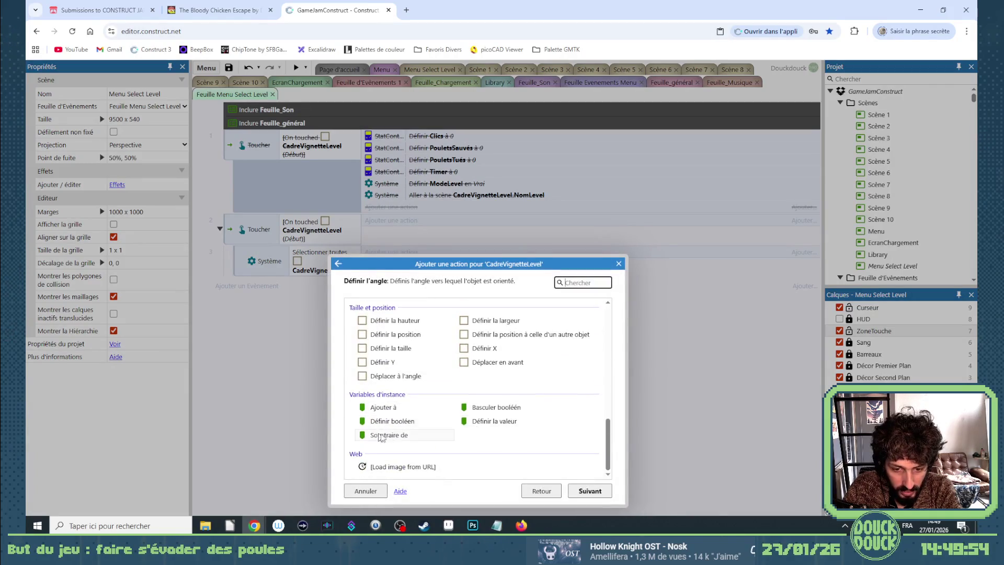
{"action": "double_click", "coordinate": [385, 420]}
{"action": "left_click", "coordinate": [385, 312]}
{"action": "left_click", "coordinate": [368, 326]}
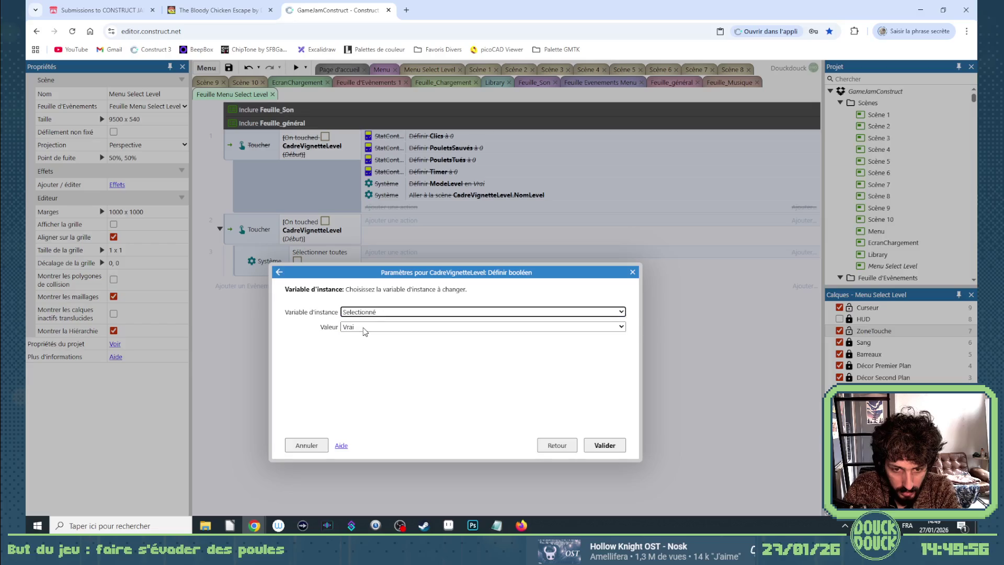
{"action": "left_click", "coordinate": [387, 327]}
{"action": "left_click", "coordinate": [392, 337]}
{"action": "left_click", "coordinate": [597, 446]}
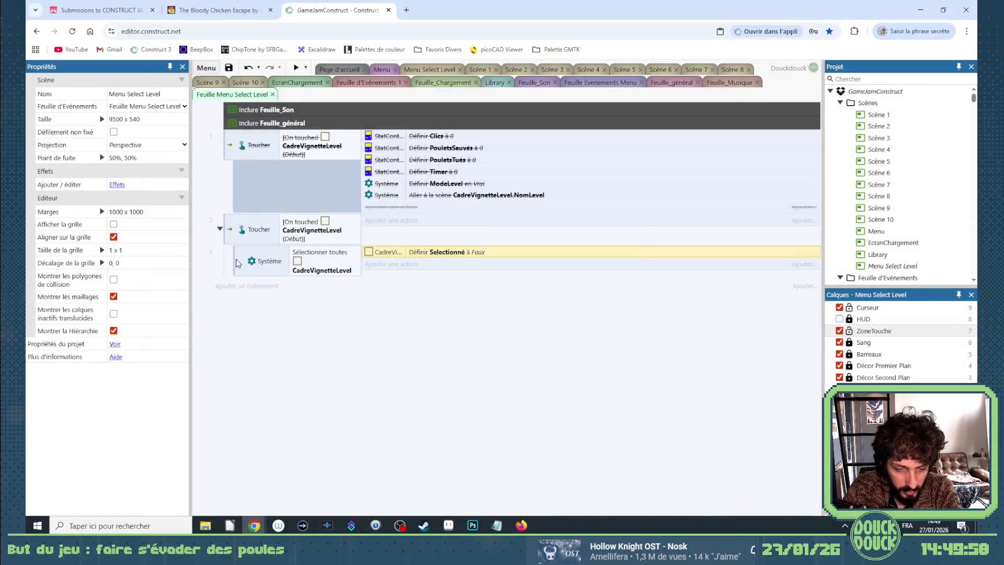
Copy the sub-event below and change its action to set Selectionné to Vrai
{"action": "left_click_drag", "start_coordinate": [240, 263], "coordinate": [300, 286]}
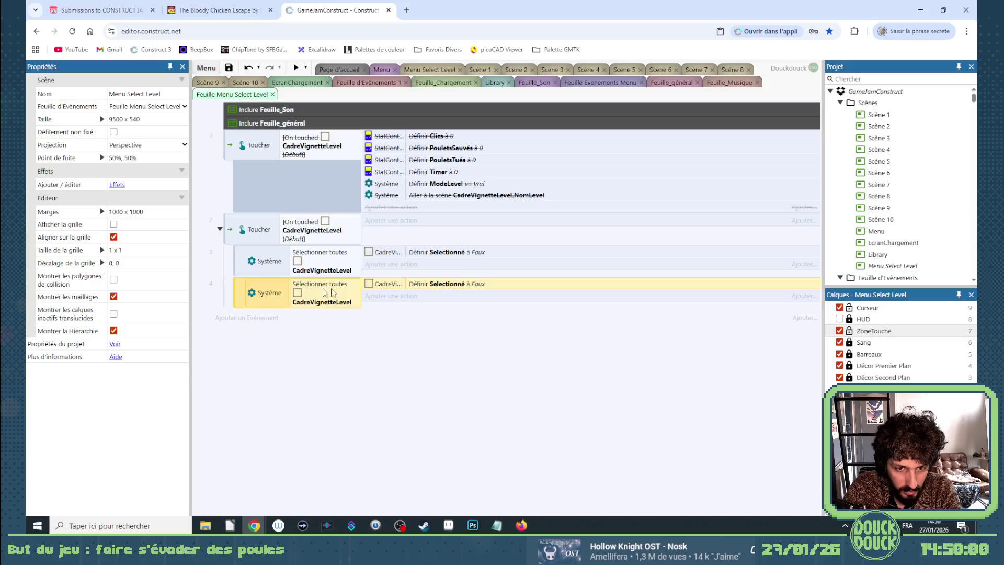
{"action": "double_click", "coordinate": [378, 287]}
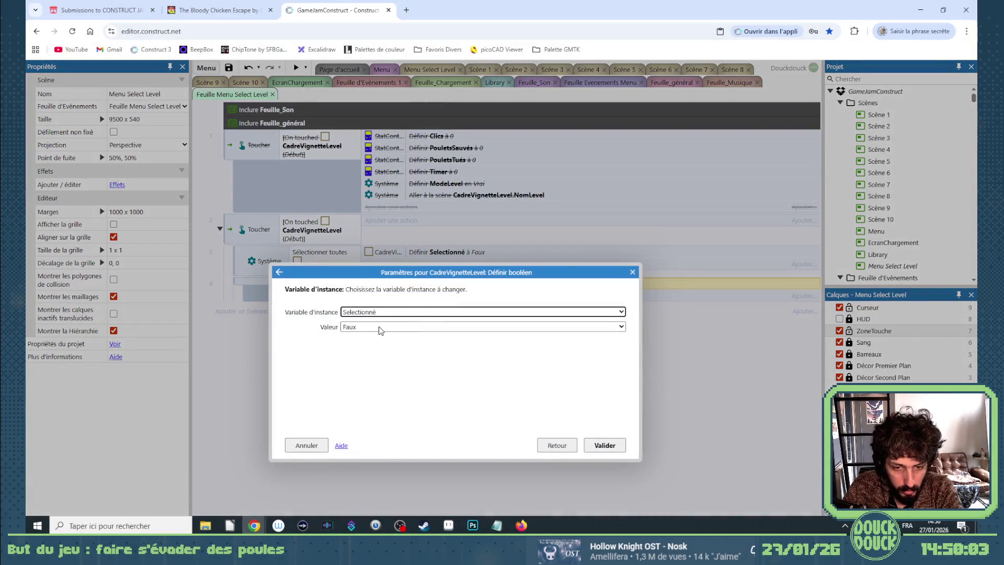
{"action": "left_click", "coordinate": [379, 327]}
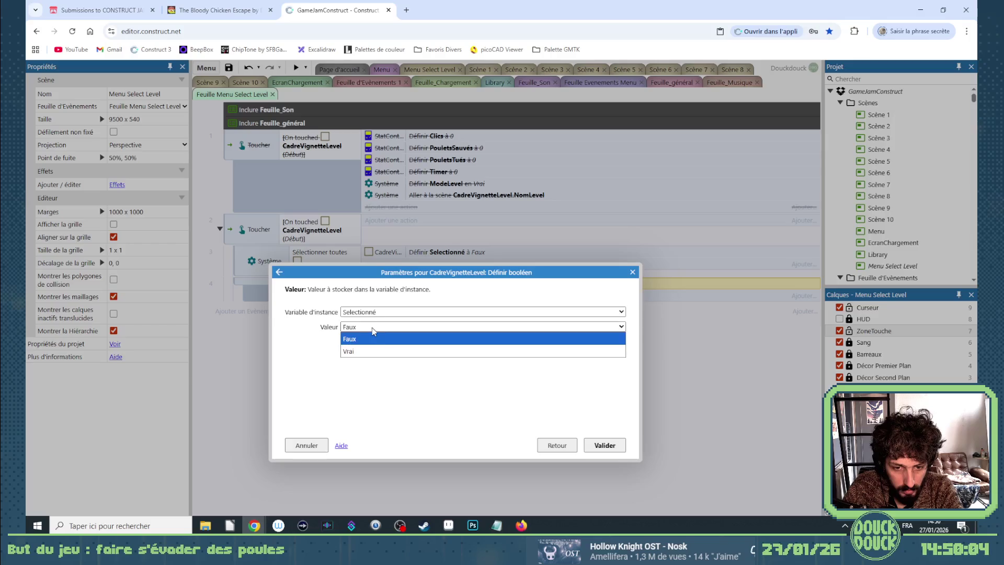
{"action": "left_click", "coordinate": [367, 347]}
{"action": "left_click", "coordinate": [612, 447]}
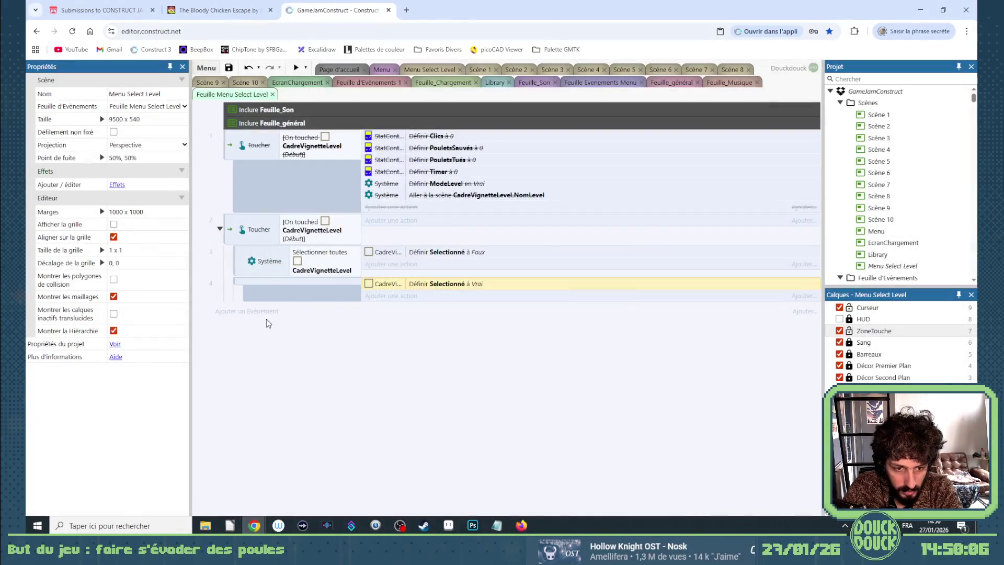
Add a new event with the condition CadreVignetteLevel Est Selectionné
{"action": "left_click", "coordinate": [247, 312]}
{"action": "type", "text": "cadre"}
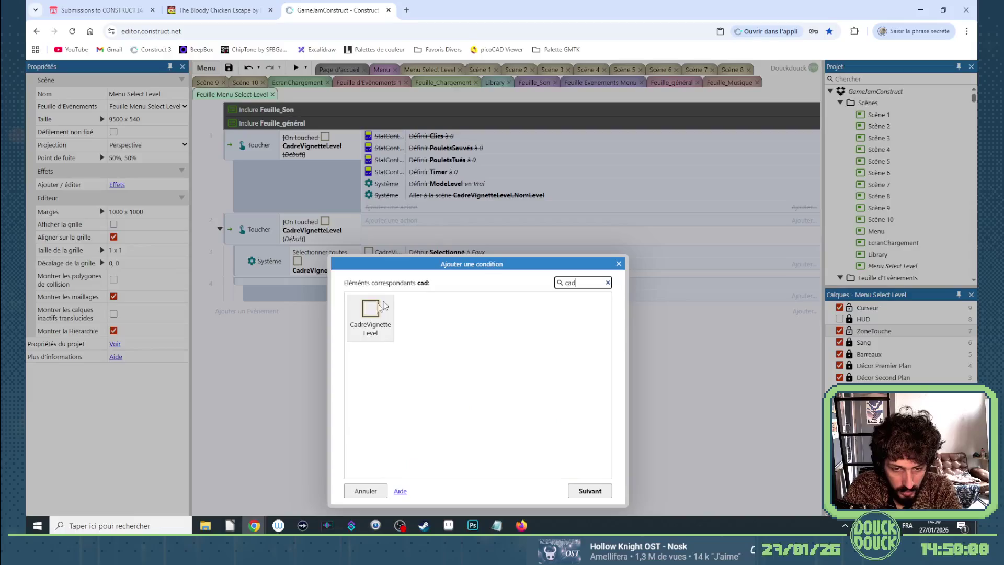
{"action": "double_click", "coordinate": [370, 314]}
{"action": "scroll", "coordinate": [540, 427], "scroll_direction": "down", "scroll_amount": 5}
{"action": "scroll", "coordinate": [540, 428], "scroll_direction": "down", "scroll_amount": 1}
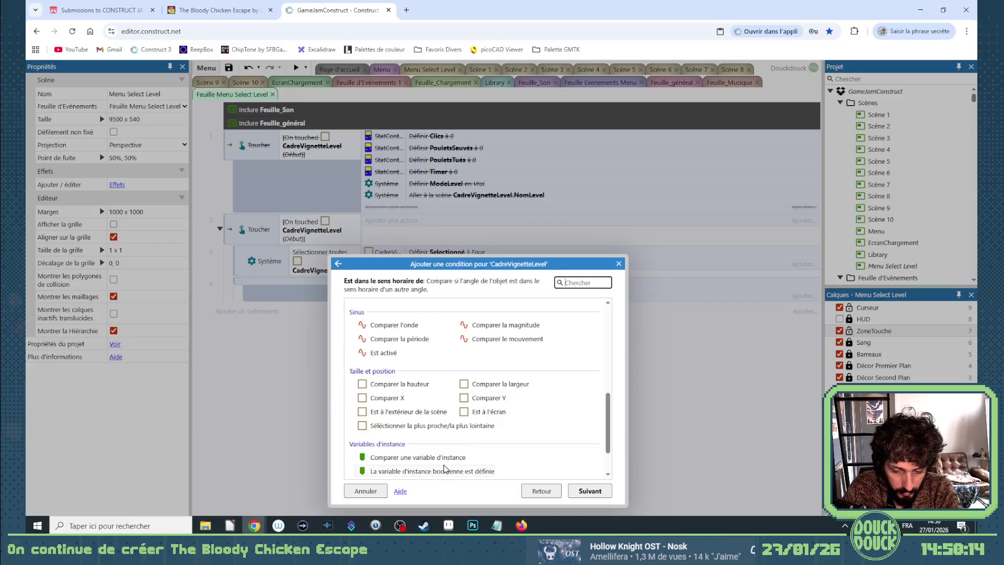
{"action": "double_click", "coordinate": [442, 461]}
{"action": "left_click", "coordinate": [376, 314]}
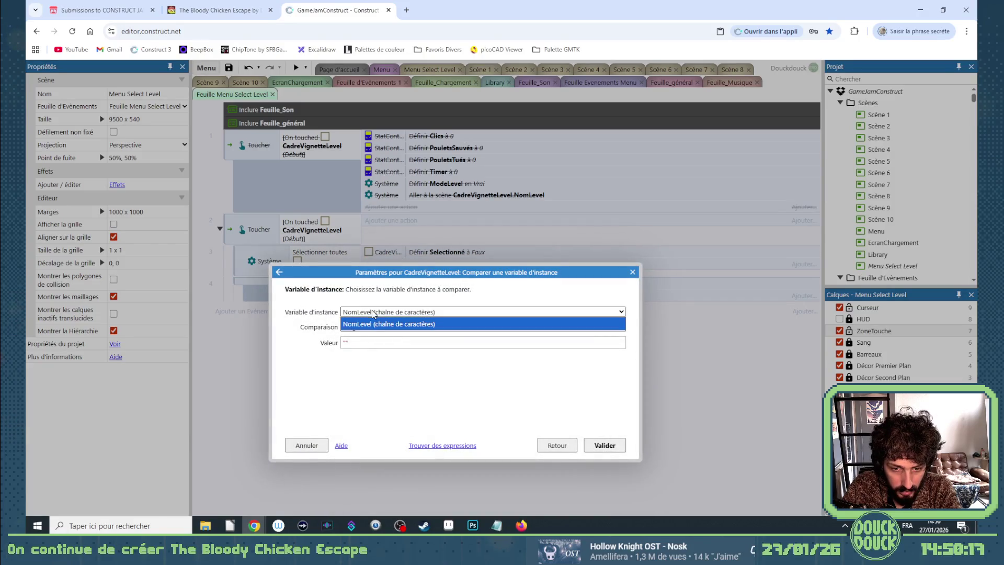
{"action": "left_click", "coordinate": [374, 332]}
{"action": "left_click", "coordinate": [539, 445]}
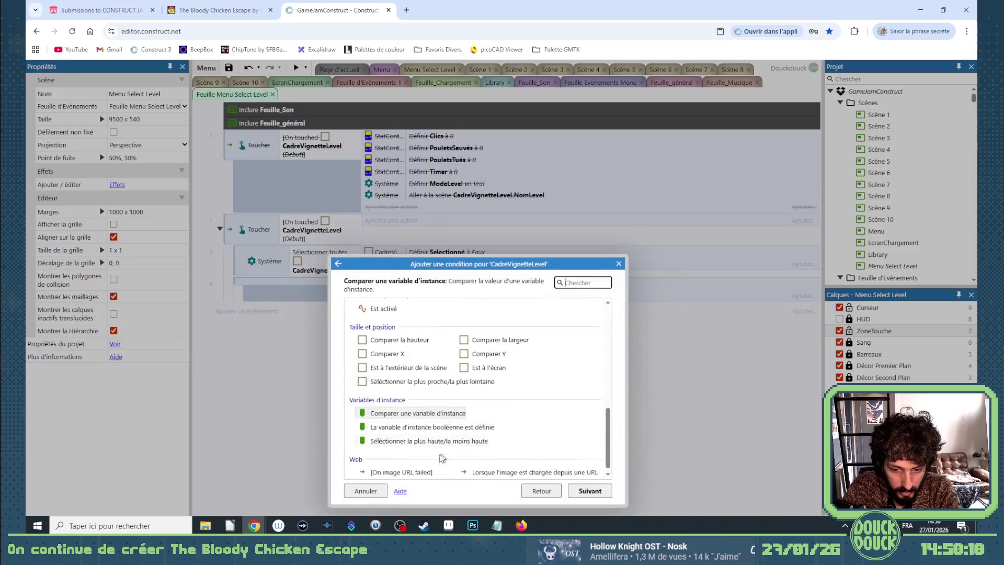
{"action": "double_click", "coordinate": [419, 426]}
{"action": "left_click", "coordinate": [376, 312]}
{"action": "left_click", "coordinate": [359, 329]}
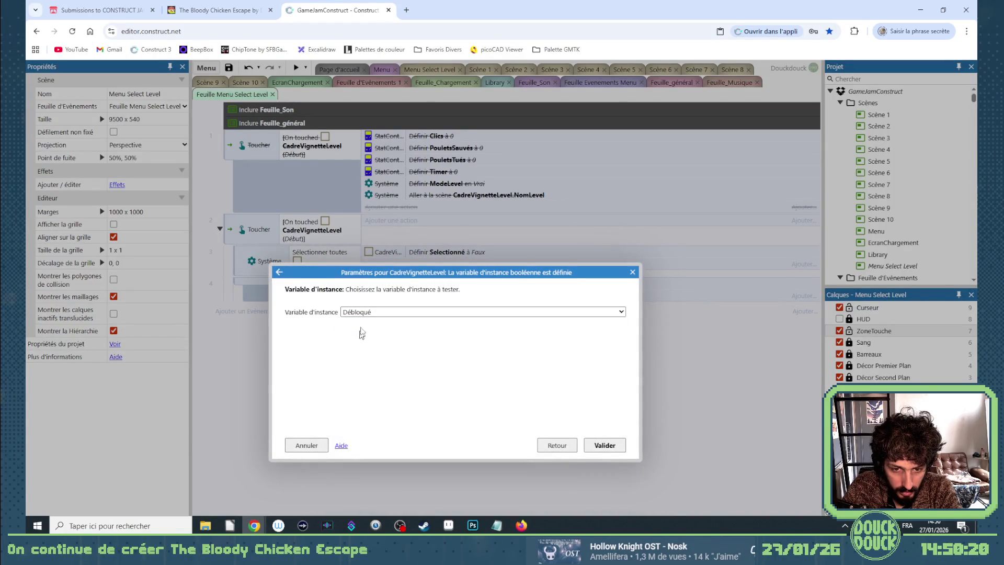
{"action": "left_click", "coordinate": [366, 311]}
{"action": "left_click", "coordinate": [360, 336]}
{"action": "left_click", "coordinate": [599, 445]}
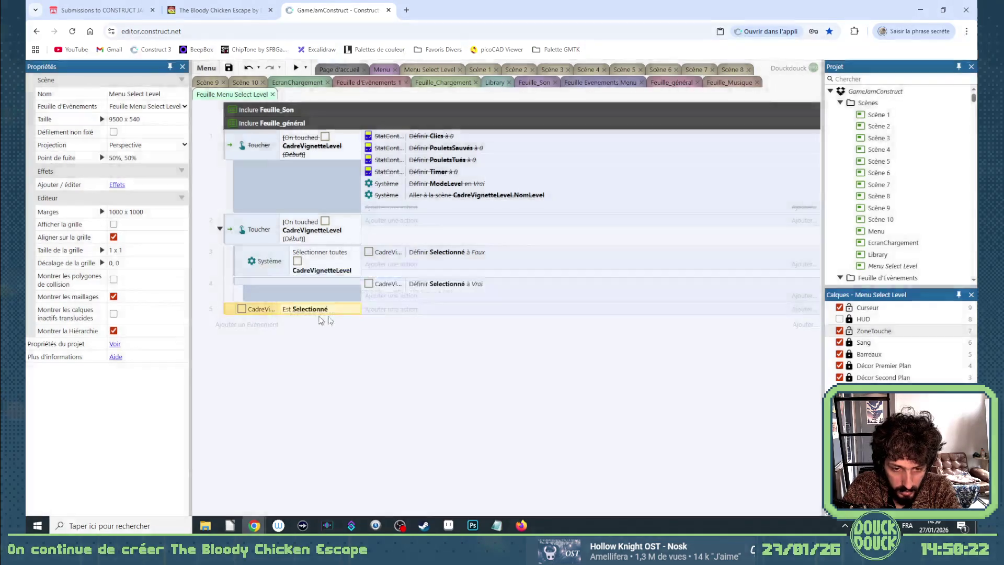
Give that event a Set colour action tinting the frame yellow (225, 218, 21)
{"action": "left_click", "coordinate": [391, 308]}
{"action": "type", "text": "ca"}
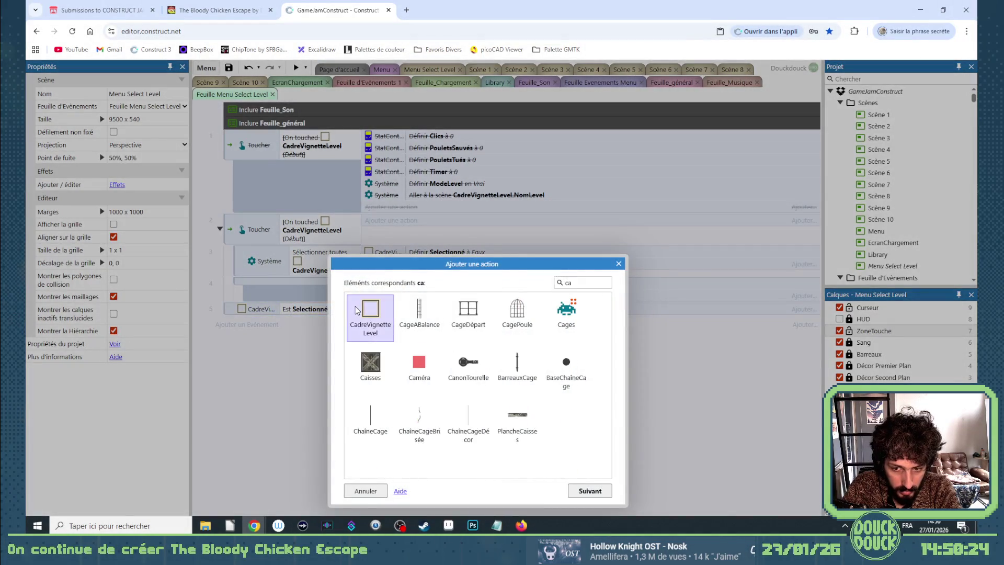
{"action": "key", "text": "Return"}
{"action": "scroll", "coordinate": [453, 376], "scroll_direction": "down", "scroll_amount": 1}
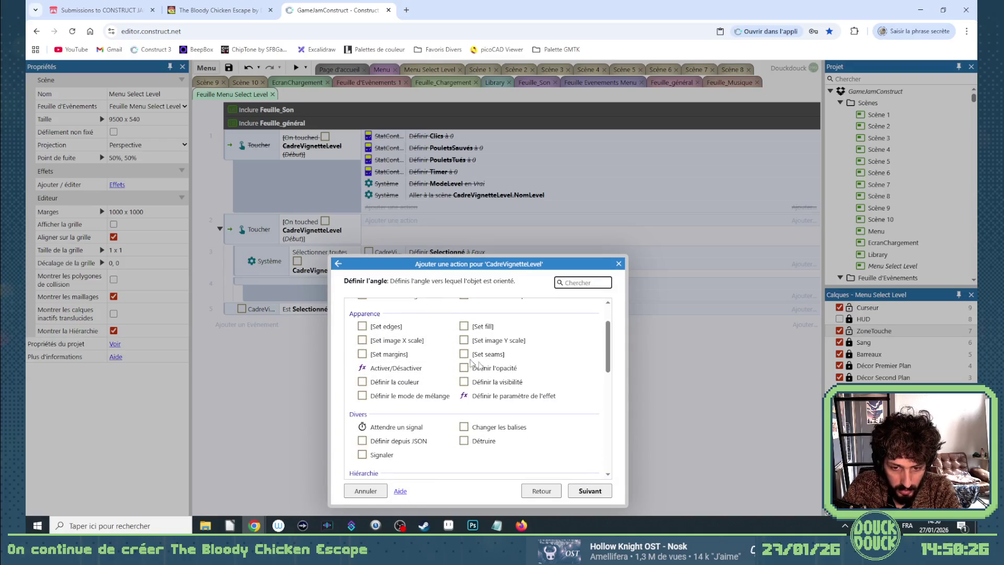
{"action": "double_click", "coordinate": [419, 381]}
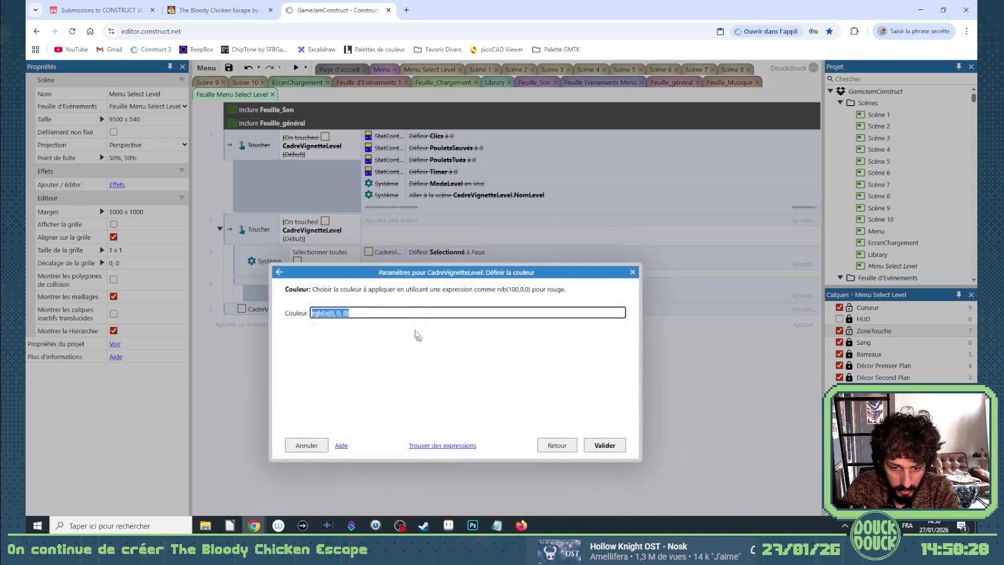
{"action": "key", "text": "ctrl+a"}
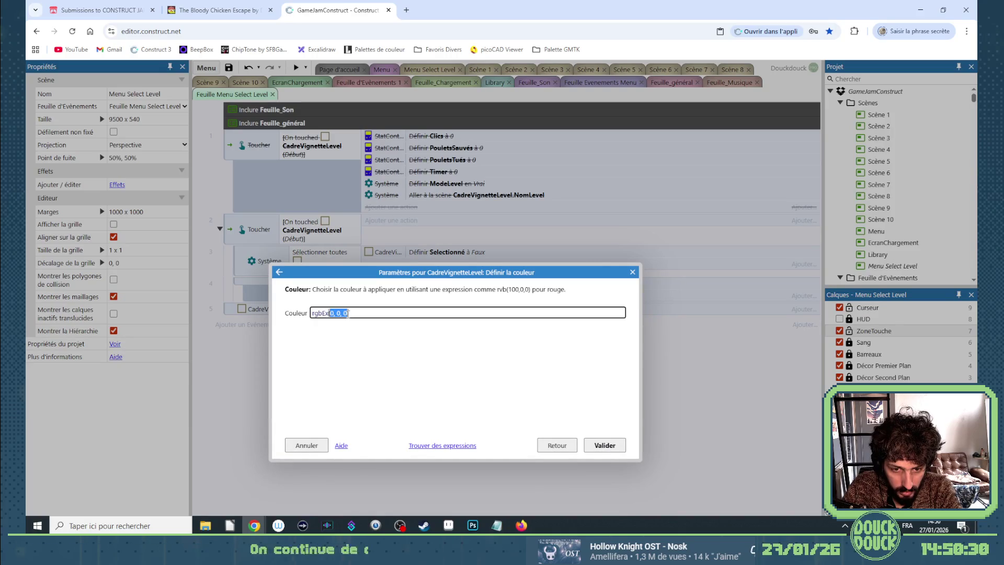
{"action": "type", "text": "225, 218, 21"}
{"action": "type", "text": "255"}
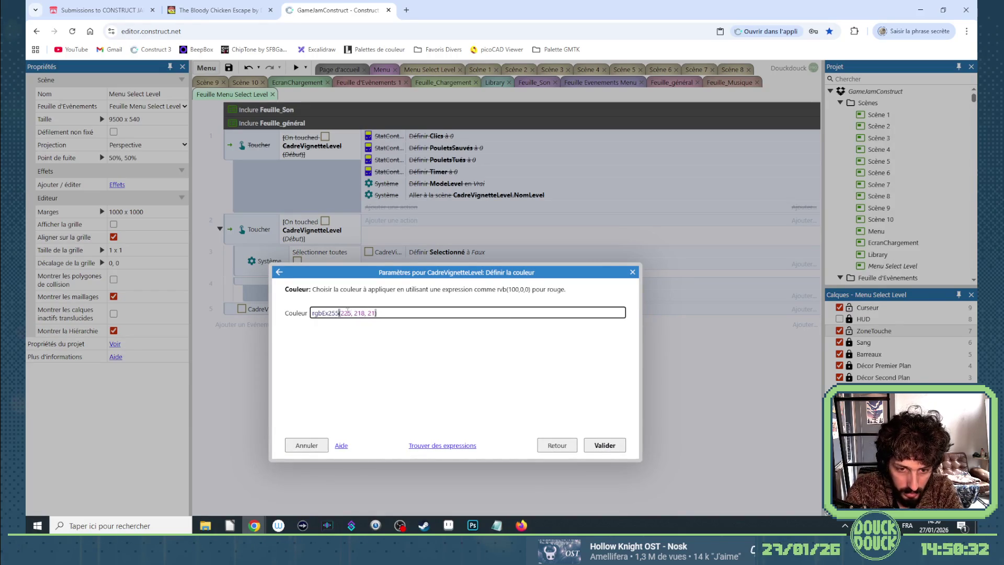
{"action": "key", "text": "Return"}
Duplicate the event, invert its condition, and change its colour to white rgbEx255(255, 255, 255)
{"action": "left_click", "coordinate": [228, 314]}
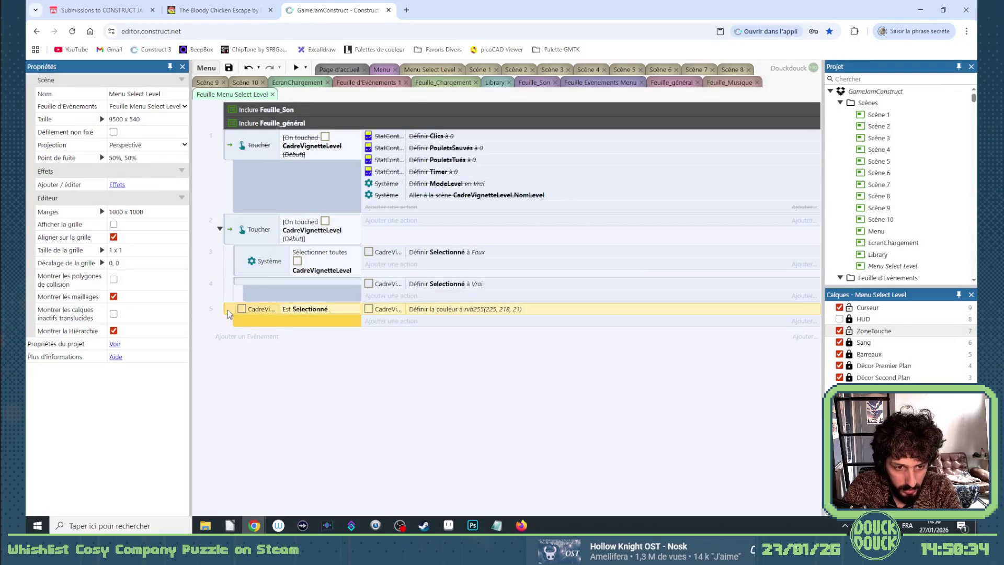
{"action": "left_click_drag", "start_coordinate": [229, 327], "coordinate": [230, 337]}
{"action": "right_click", "coordinate": [304, 334]}
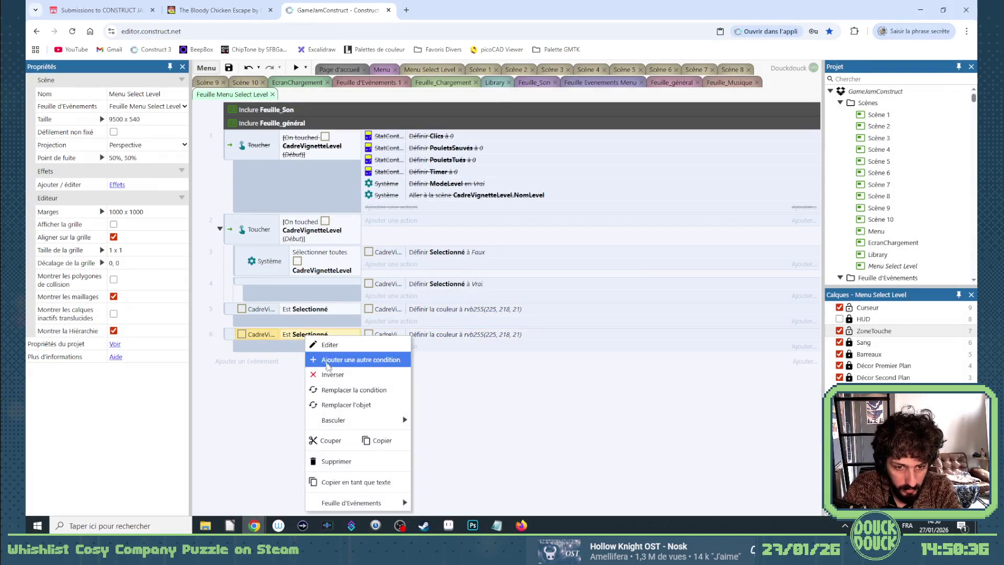
{"action": "left_click", "coordinate": [330, 373]}
{"action": "double_click", "coordinate": [414, 334]}
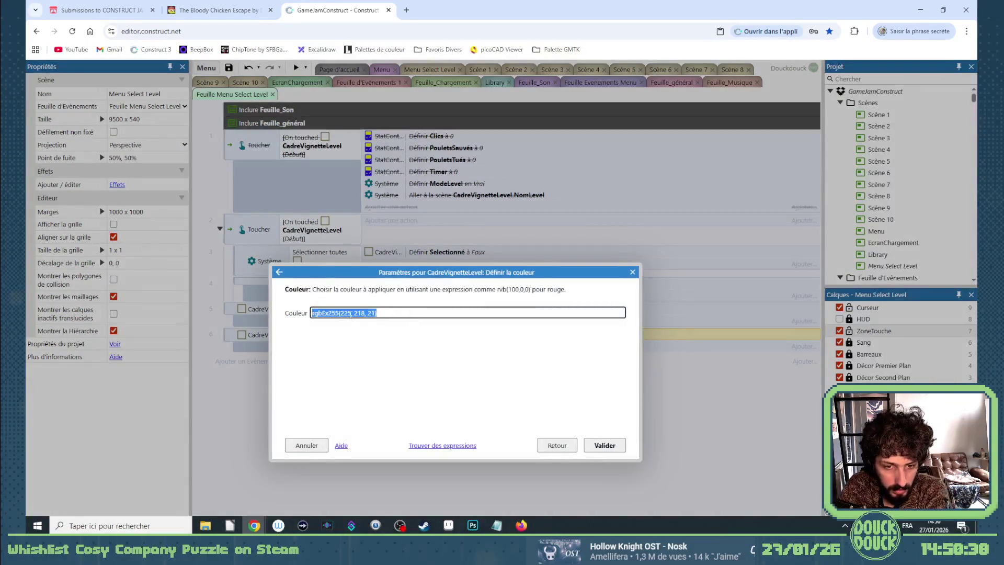
{"action": "left_click", "coordinate": [345, 313]}
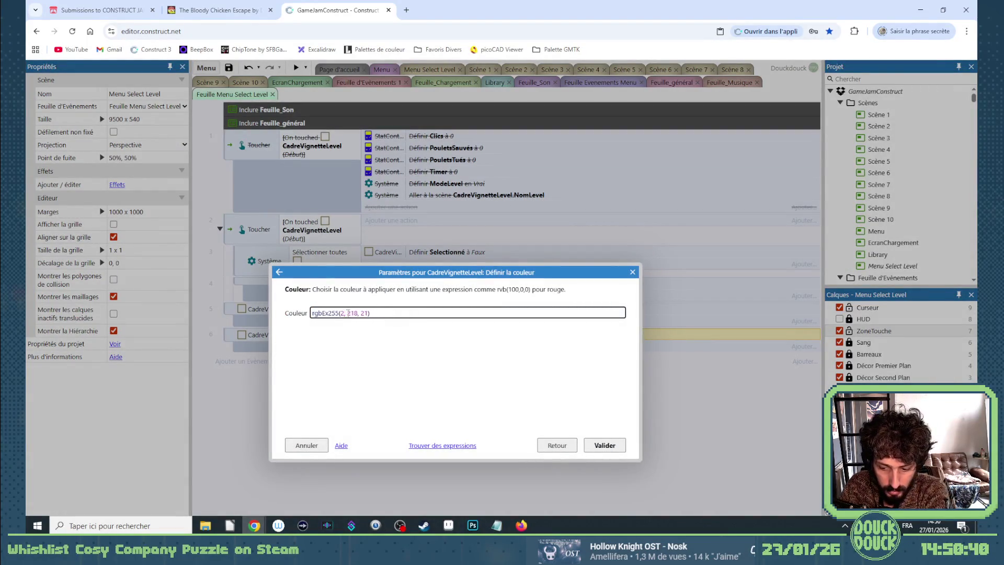
{"action": "type", "text": "55"}
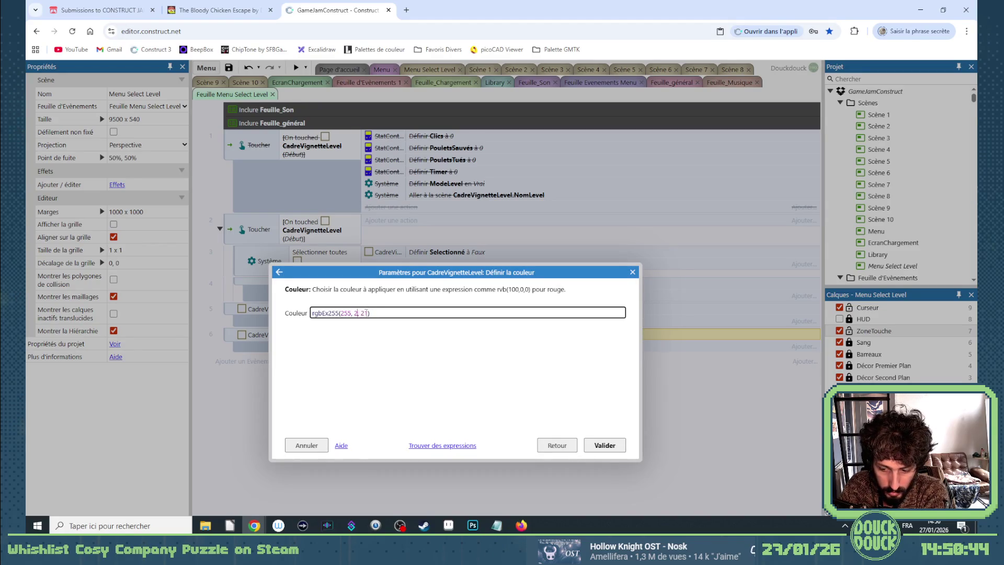
{"action": "type", "text": ")"}
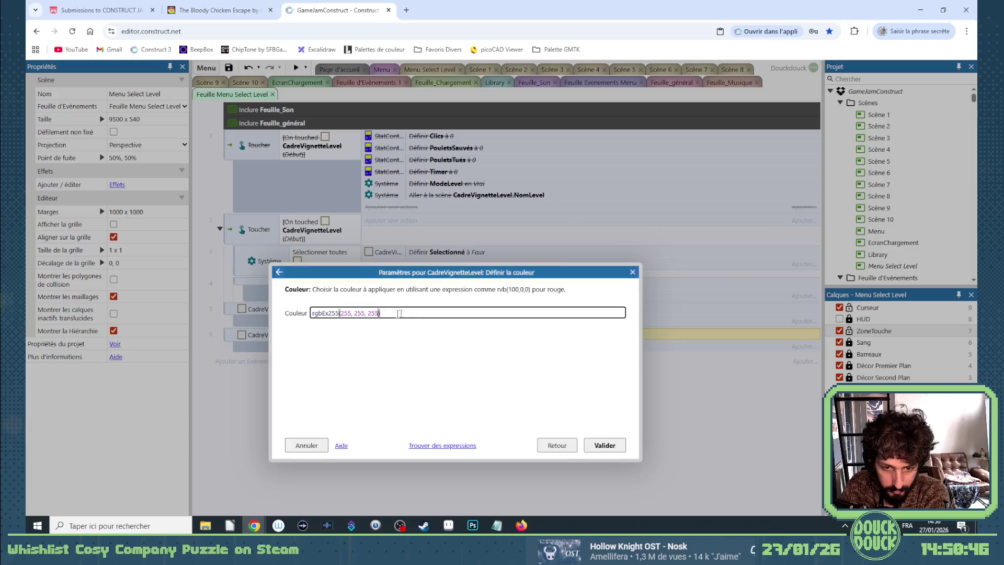
{"action": "key", "text": "Return"}
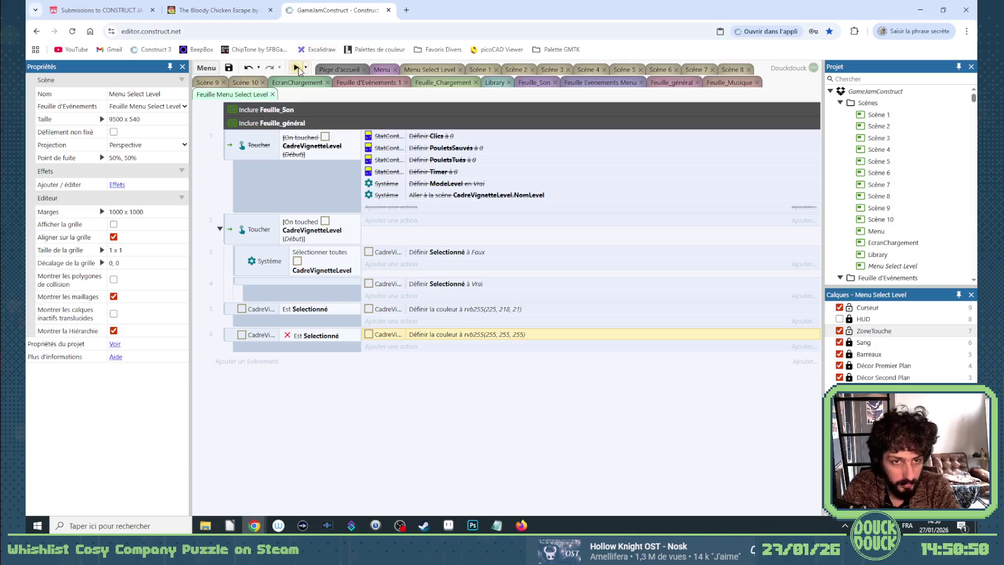
{"action": "left_click", "coordinate": [296, 68]}
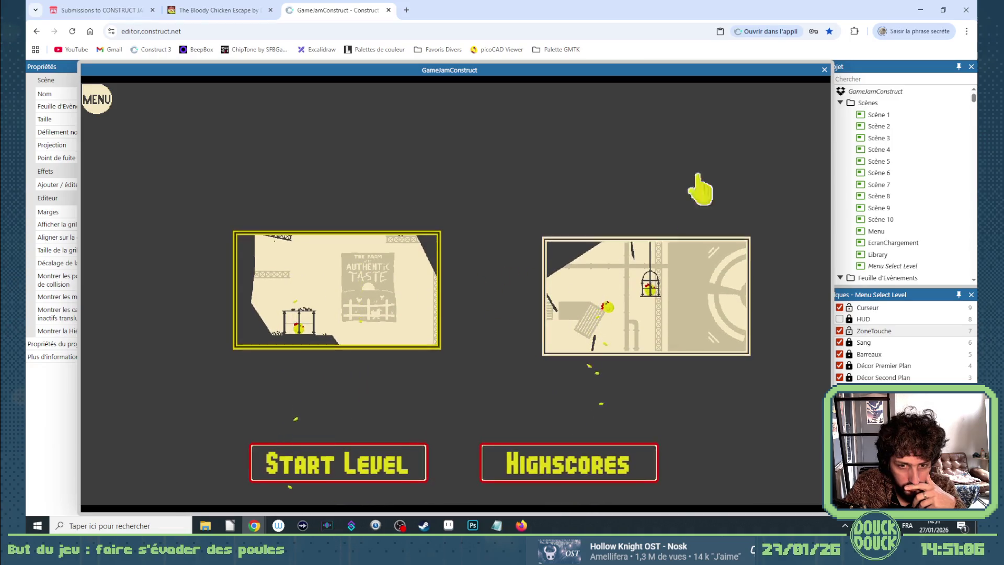
{"action": "left_click", "coordinate": [825, 70]}
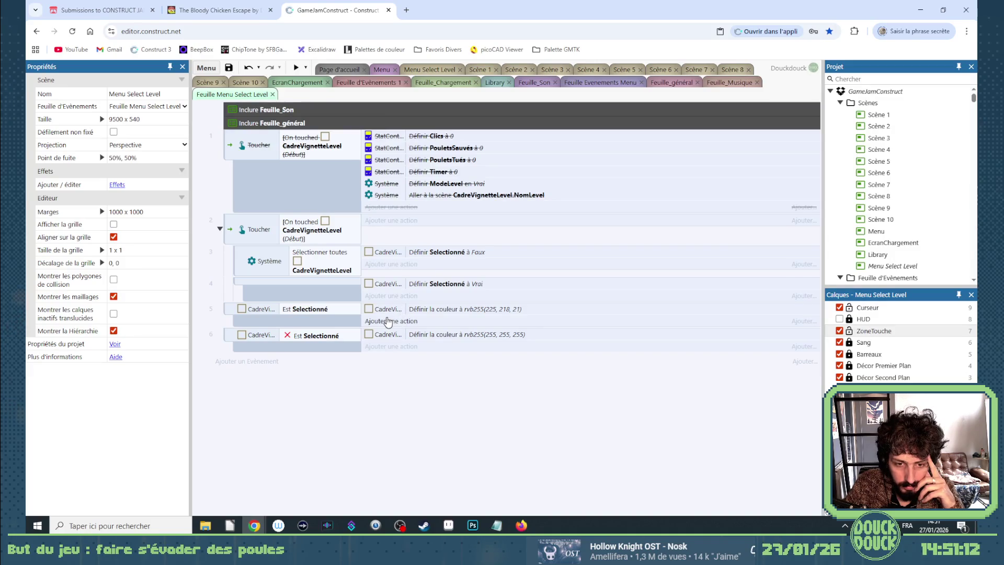
Cancel adding an action under event 5, then switch through the Menu, Feuille_Musique and Menu Select Level tabs
{"action": "left_click", "coordinate": [387, 321]}
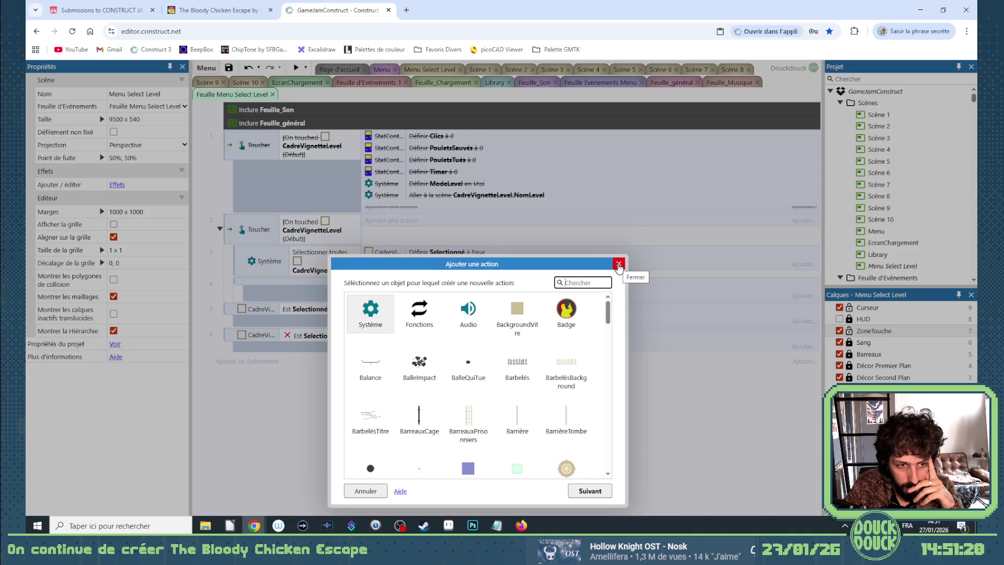
{"action": "left_click", "coordinate": [618, 264]}
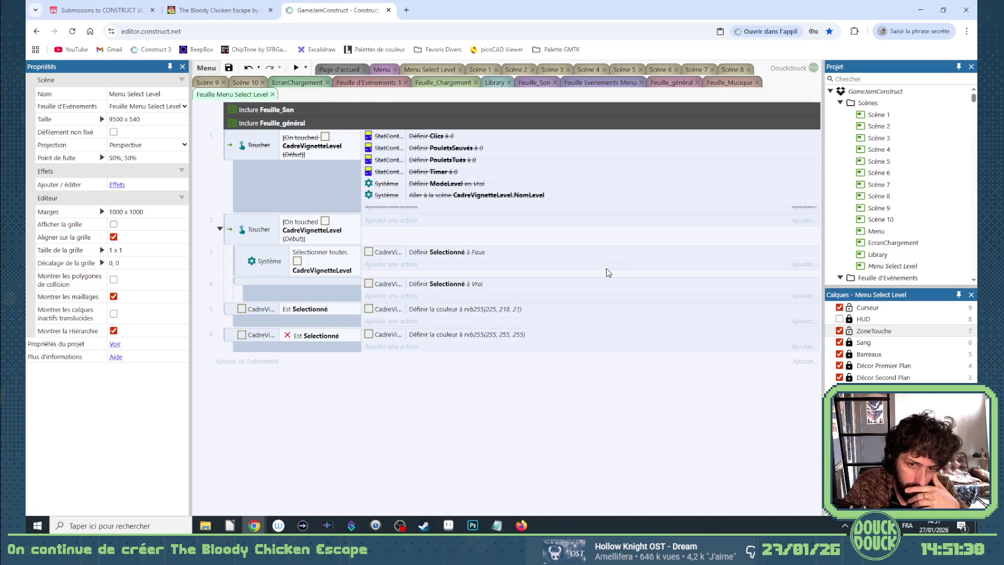
{"action": "left_click", "coordinate": [380, 70]}
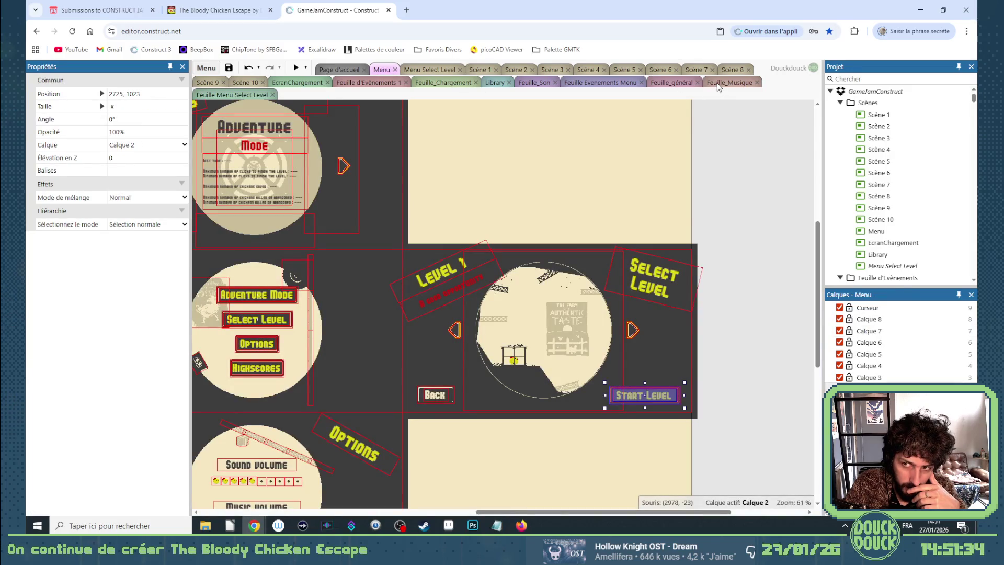
{"action": "left_click", "coordinate": [719, 83]}
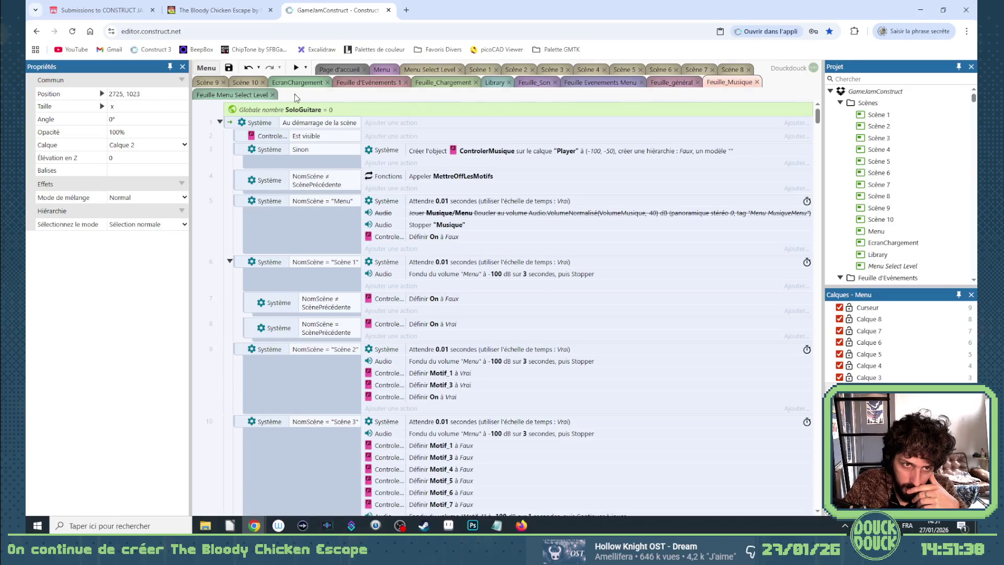
{"action": "left_click", "coordinate": [235, 96]}
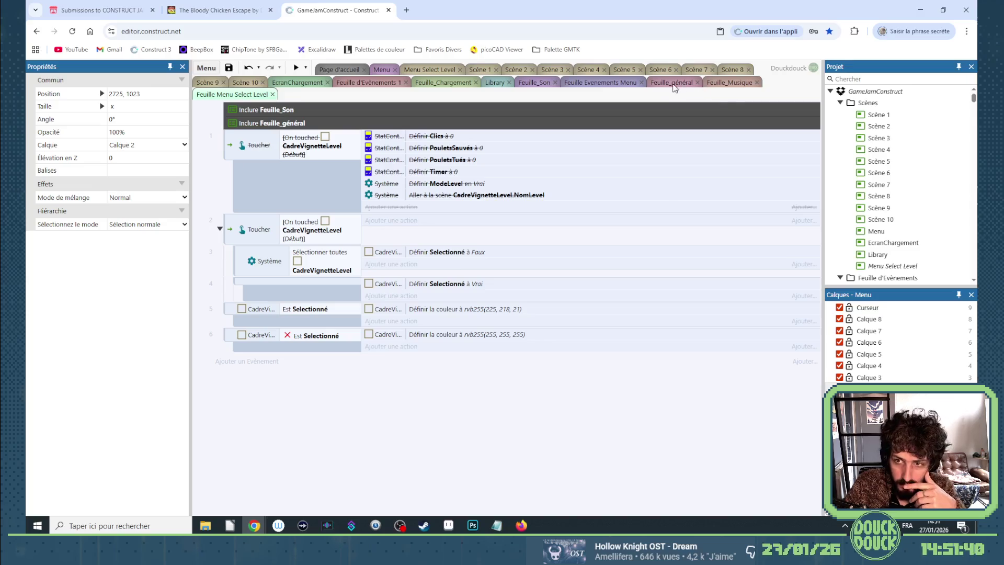
Resize the CadreVignetteLevel frame image's canvas to 62x62, keeping the image centred
{"action": "left_click", "coordinate": [422, 68]}
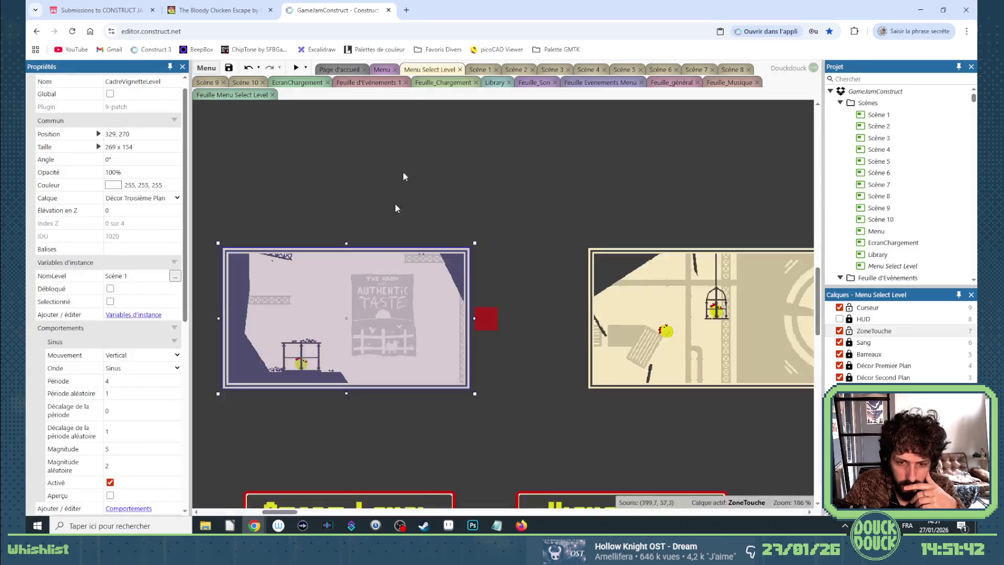
{"action": "double_click", "coordinate": [367, 306]}
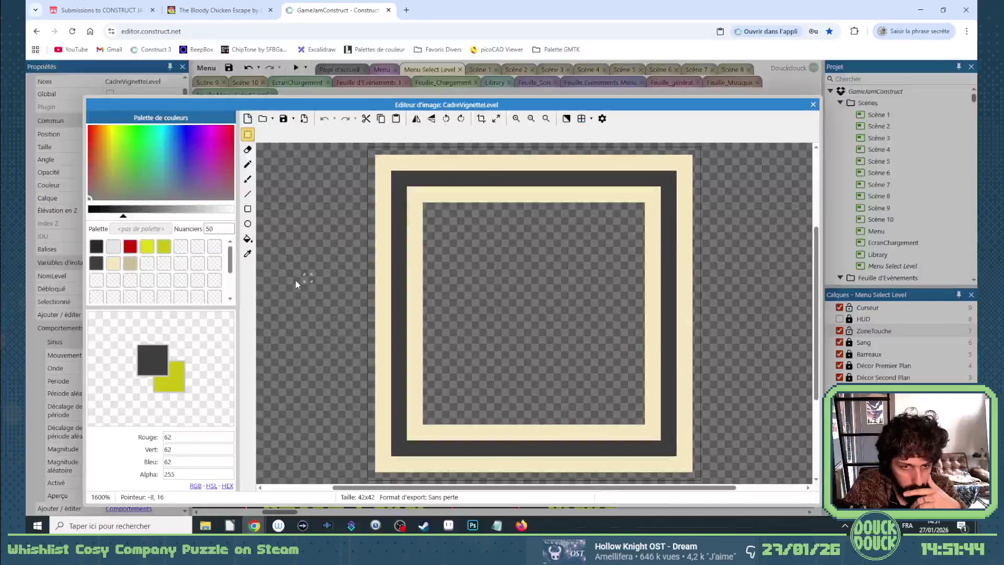
{"action": "left_click", "coordinate": [496, 119]}
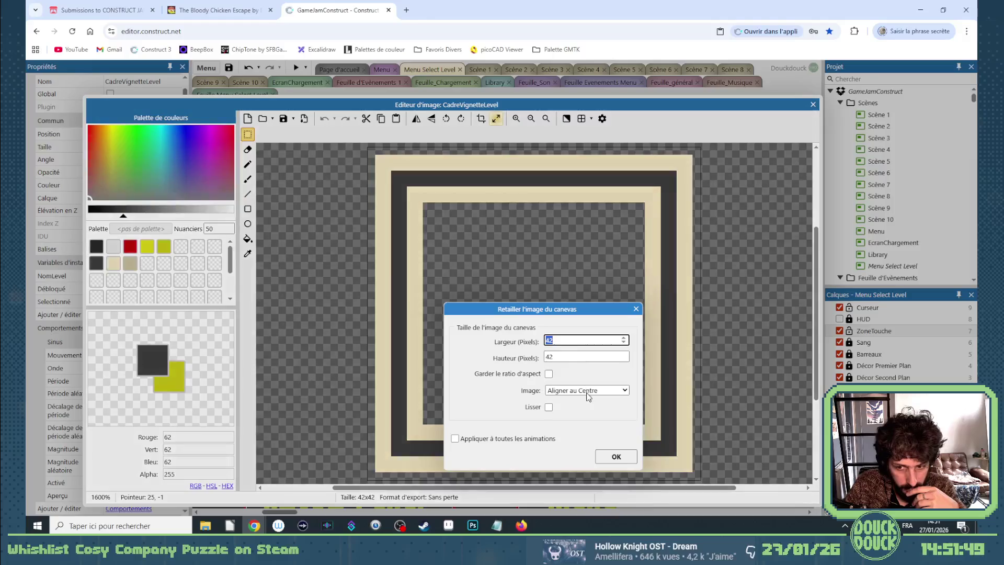
{"action": "left_click", "coordinate": [587, 391]}
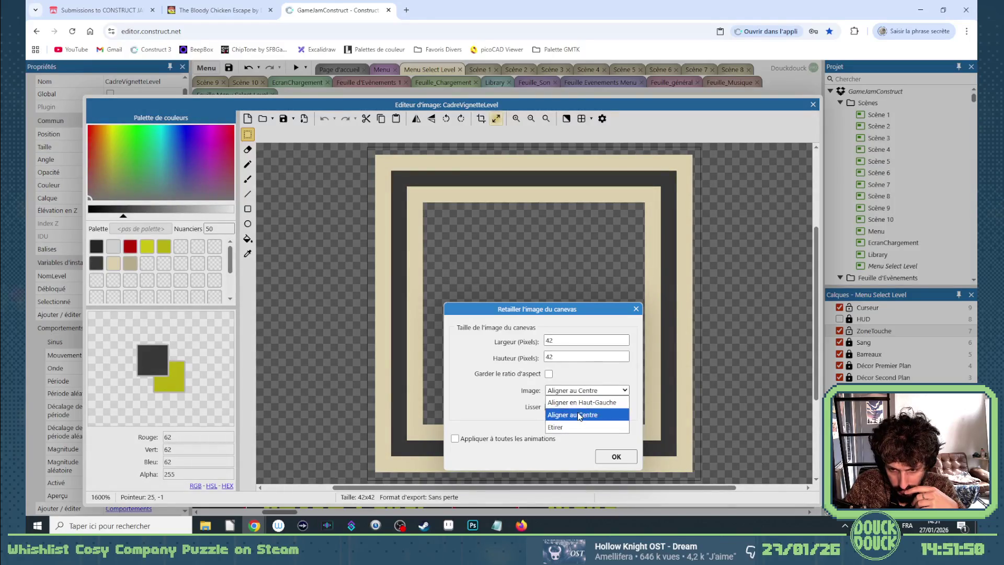
{"action": "left_click", "coordinate": [580, 390]}
{"action": "double_click", "coordinate": [567, 342]}
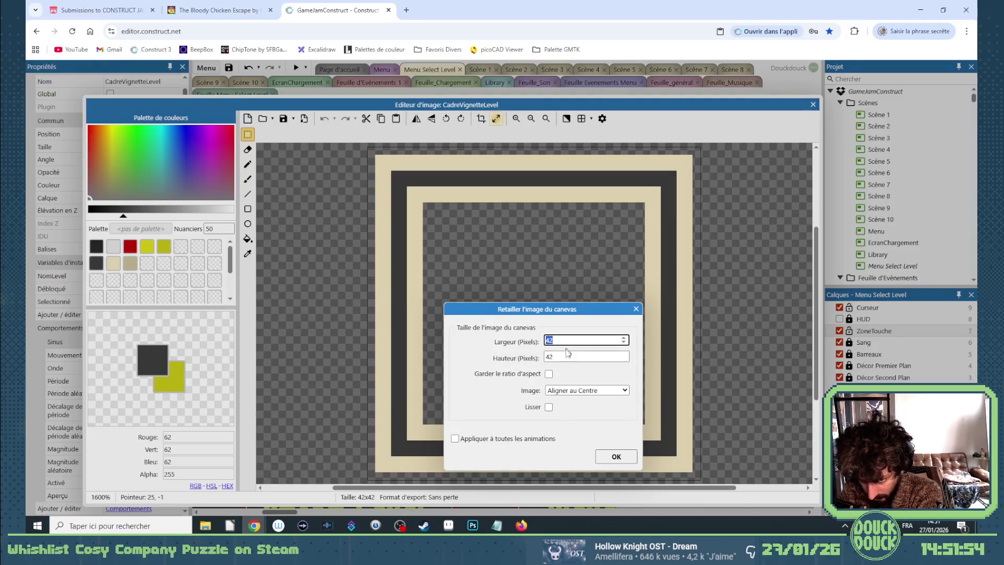
{"action": "type", "text": "62"}
{"action": "key", "text": "Tab"}
{"action": "type", "text": "62"}
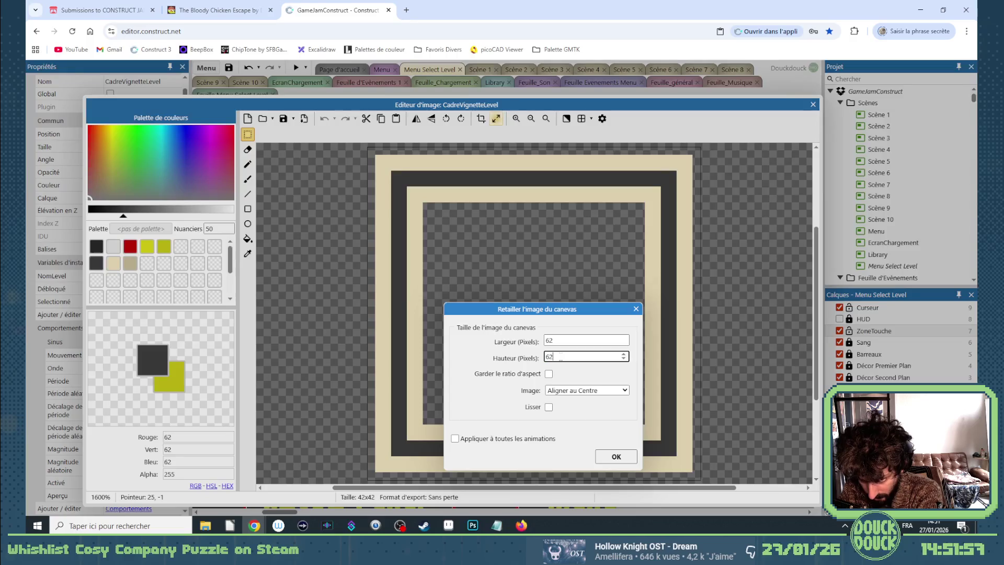
{"action": "key", "text": "Return"}
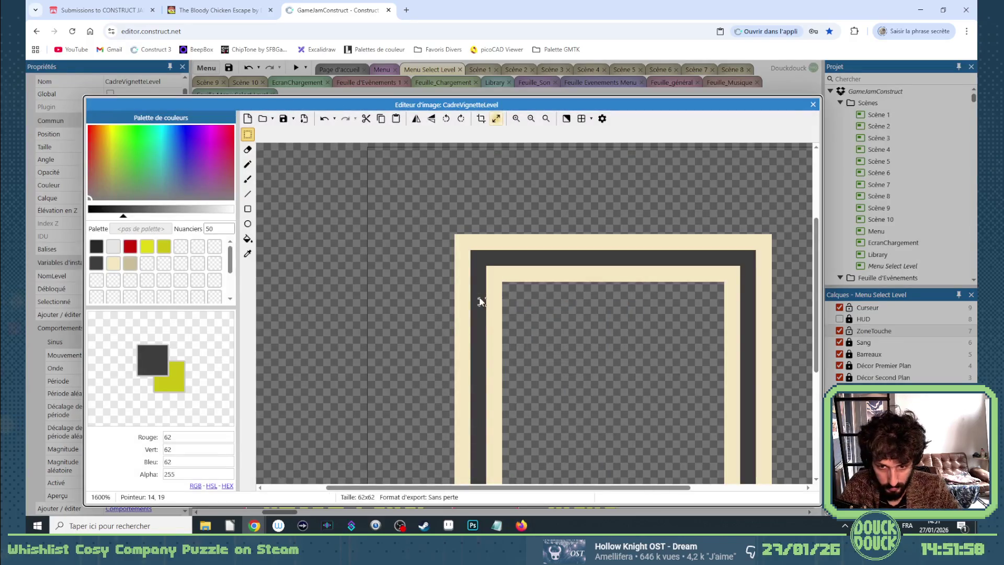
Flood-fill the transparent surround with the frame's dark grey, crop, and close the image editor
{"action": "left_click", "coordinate": [248, 253]}
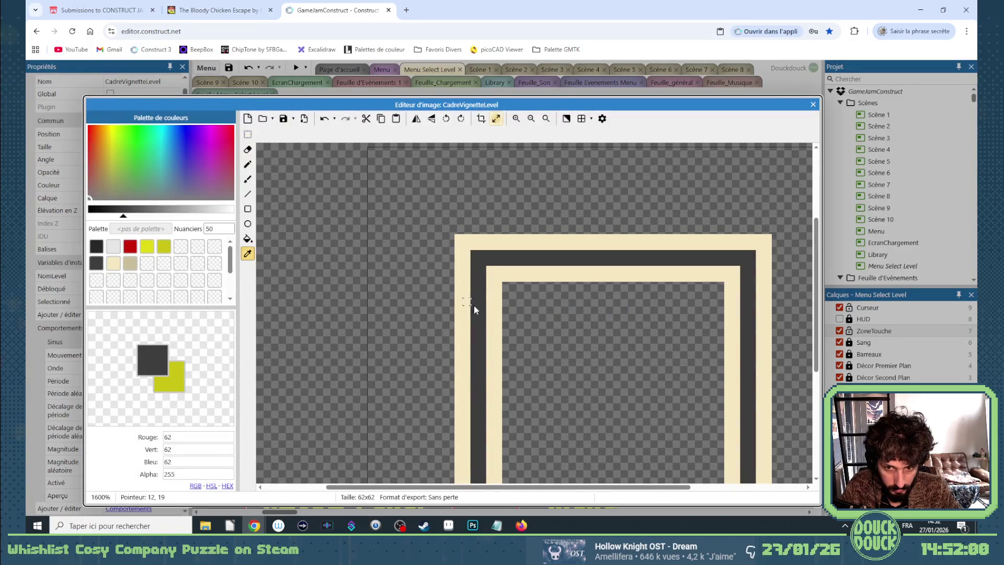
{"action": "left_click", "coordinate": [248, 239]}
{"action": "left_click", "coordinate": [410, 231]}
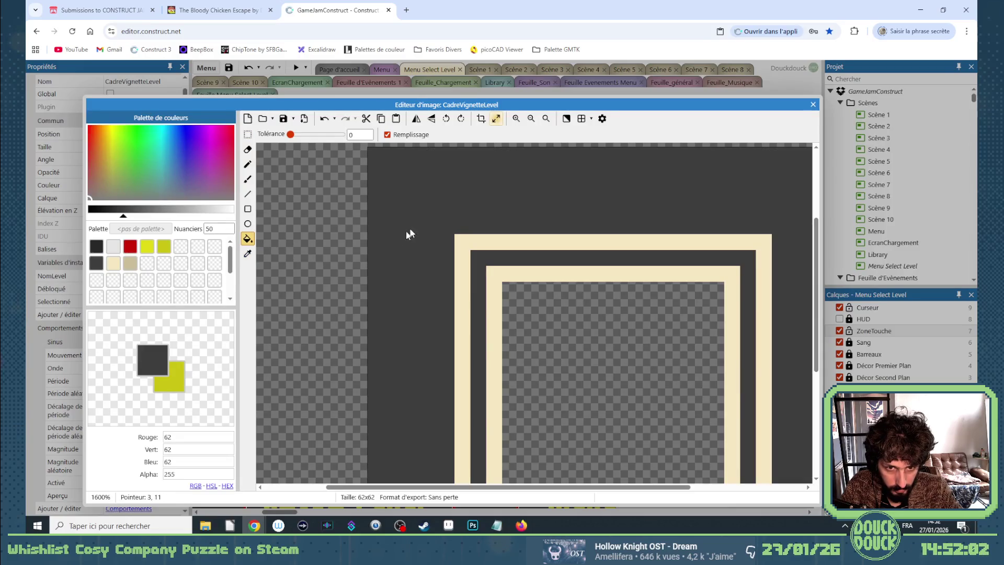
{"action": "left_click", "coordinate": [480, 119]}
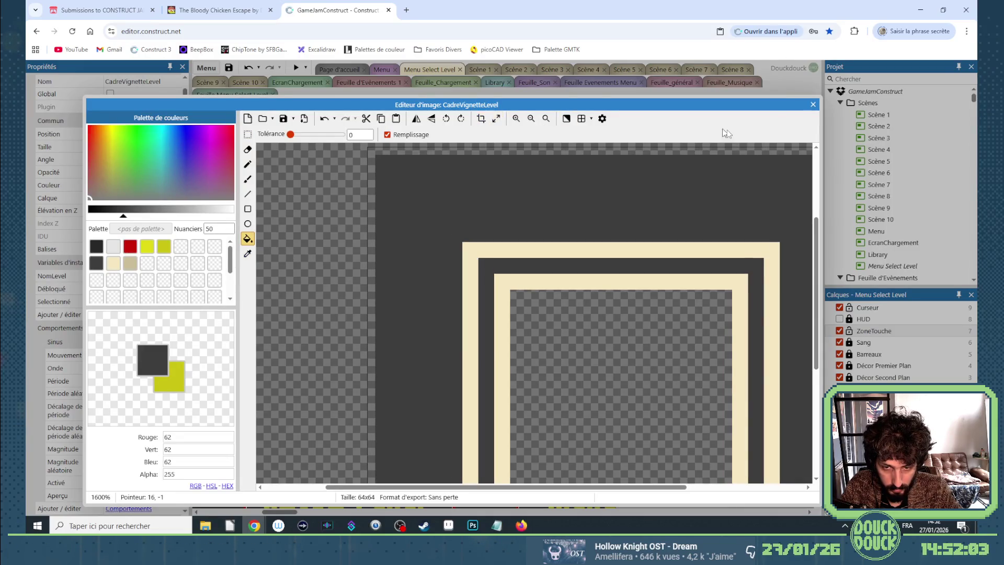
{"action": "left_click", "coordinate": [813, 105]}
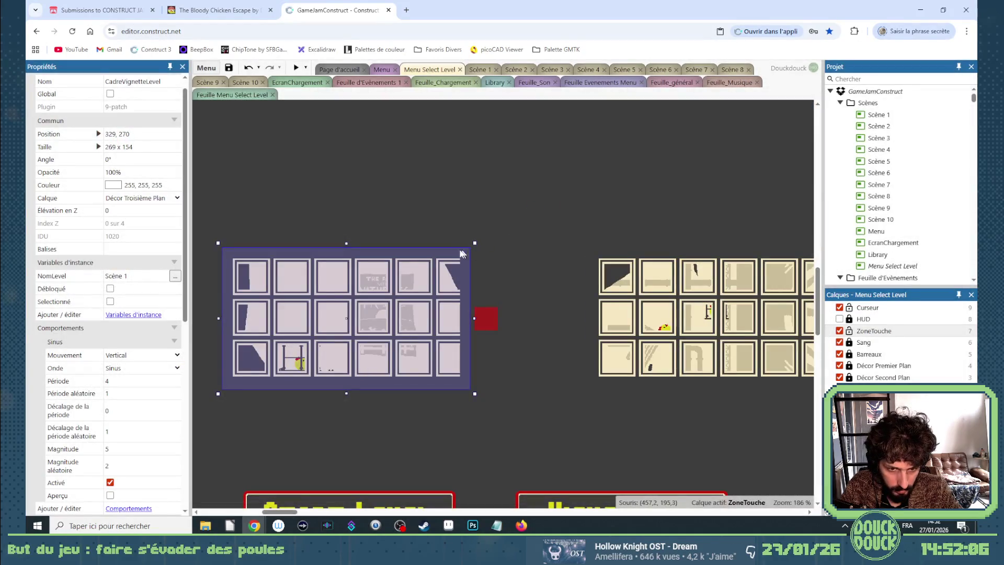
Select the level frame on the Menu Select Level layout to show its properties
{"action": "left_click", "coordinate": [291, 398]}
{"action": "left_click", "coordinate": [255, 359]}
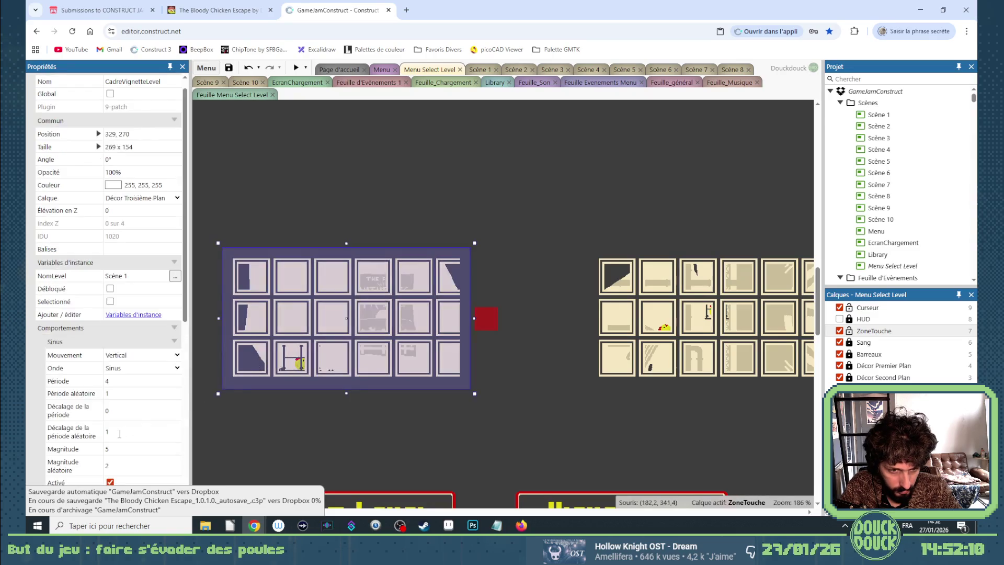
{"action": "scroll", "coordinate": [120, 436], "scroll_direction": "down", "scroll_amount": 3}
{"action": "scroll", "coordinate": [120, 436], "scroll_direction": "down", "scroll_amount": 3}
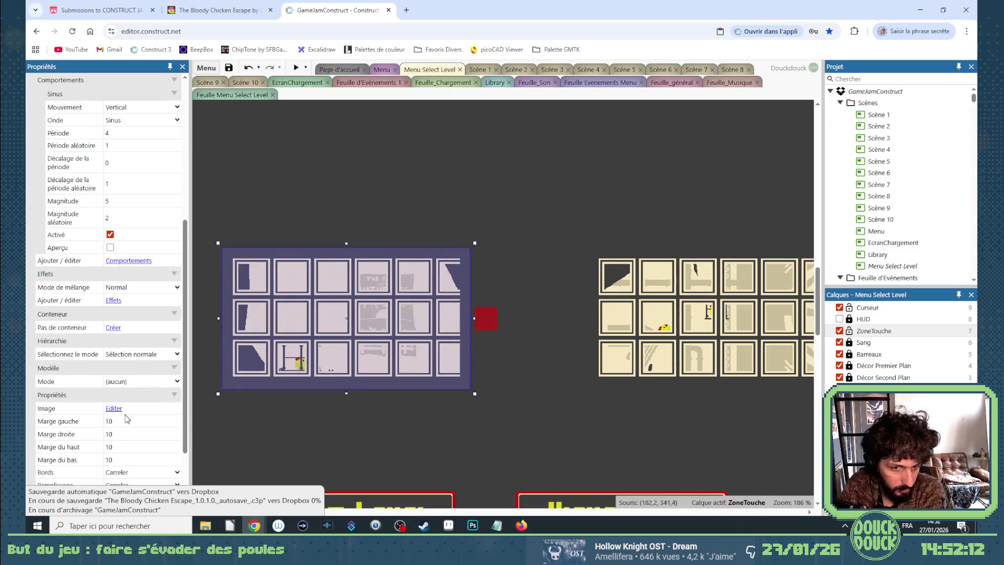
{"action": "scroll", "coordinate": [126, 417], "scroll_direction": "down", "scroll_amount": 1}
{"action": "left_click", "coordinate": [399, 395]}
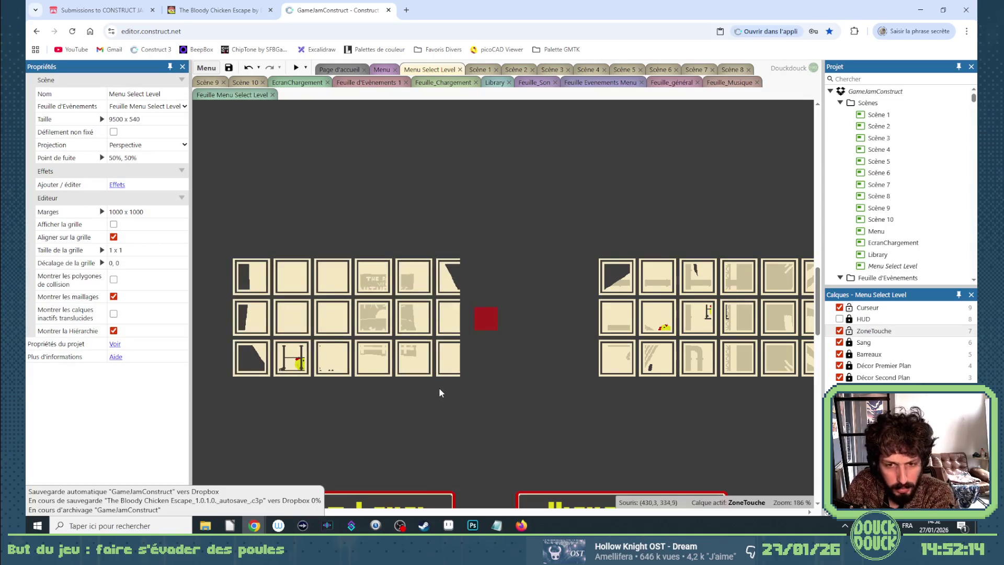
{"action": "left_click", "coordinate": [395, 371]}
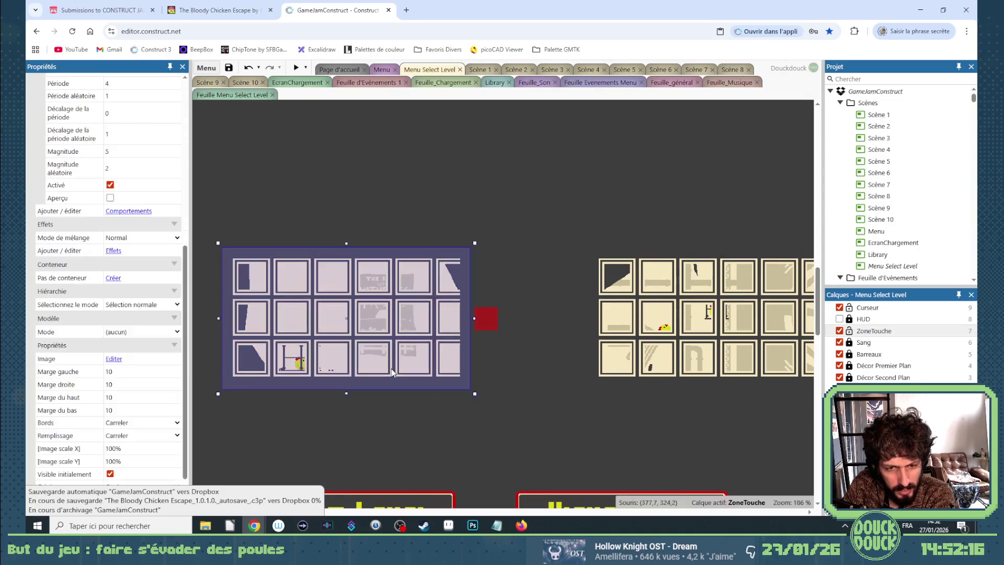
Set Marge gauche, droite, du haut and du bas all to 20
{"action": "left_click", "coordinate": [109, 372]}
{"action": "type", "text": "20"}
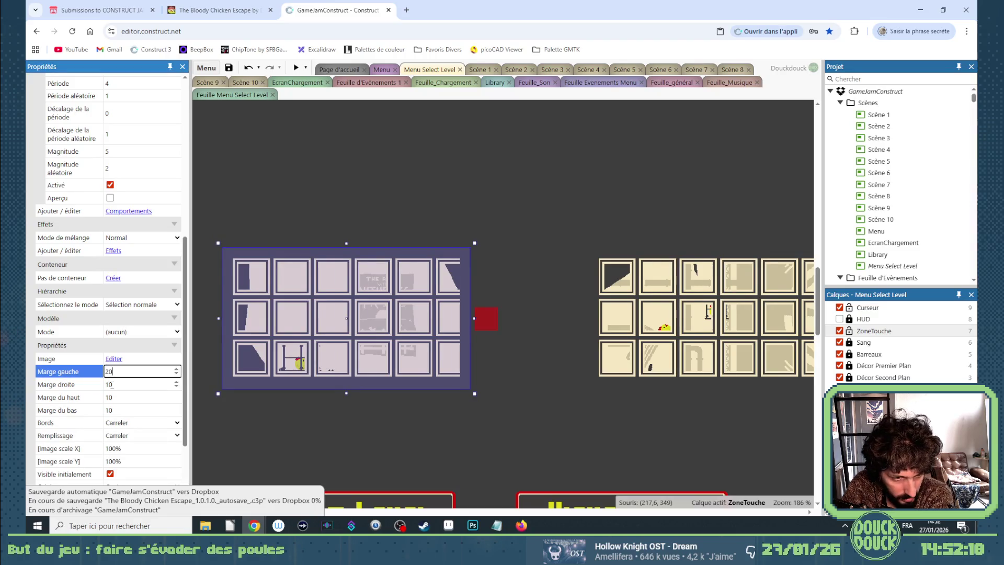
{"action": "key", "text": "Tab"}
{"action": "type", "text": "20"}
{"action": "key", "text": "Tab"}
{"action": "type", "text": "20"}
{"action": "key", "text": "Tab"}
{"action": "type", "text": "20"}
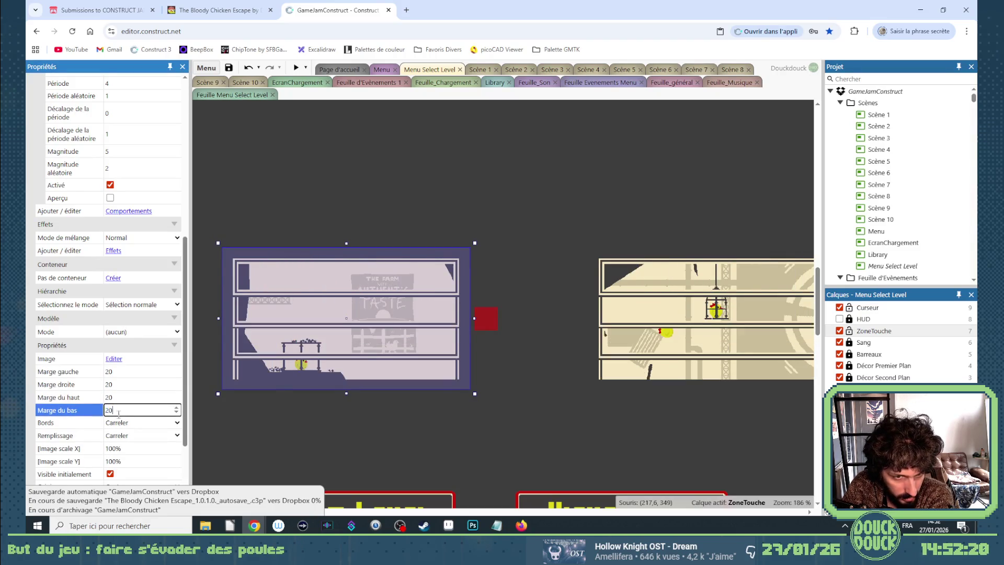
{"action": "key", "text": "Tab"}
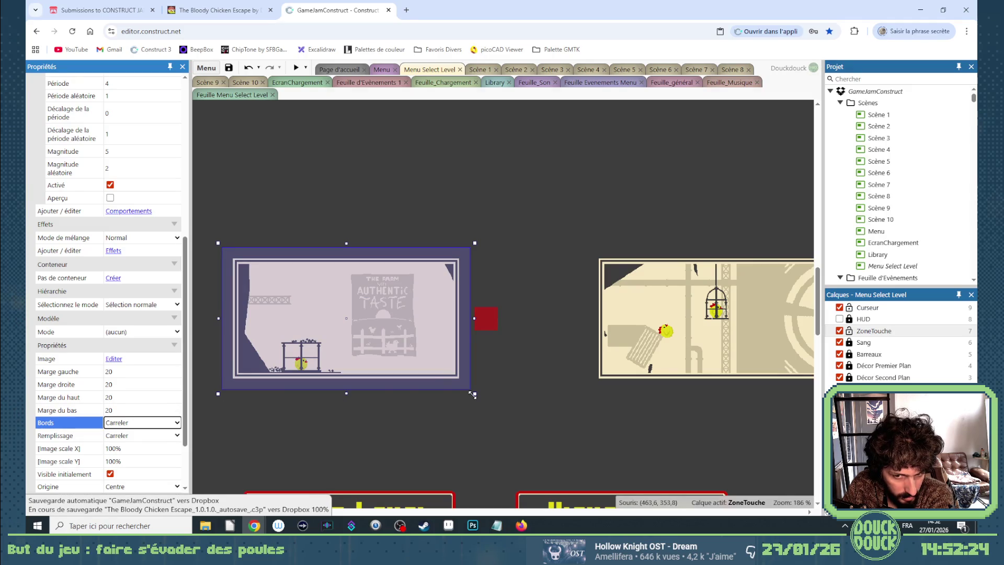
Test-shrink the frame to check its borders, undo the resize and deselect it
{"action": "left_click_drag", "start_coordinate": [473, 395], "coordinate": [255, 285]}
{"action": "key", "text": "ctrl+z"}
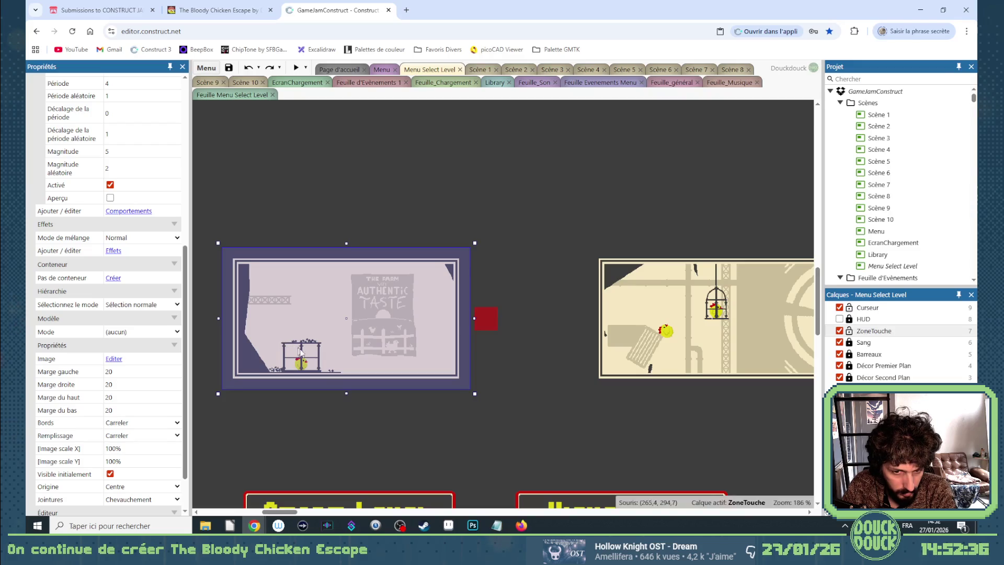
{"action": "left_click", "coordinate": [535, 178]}
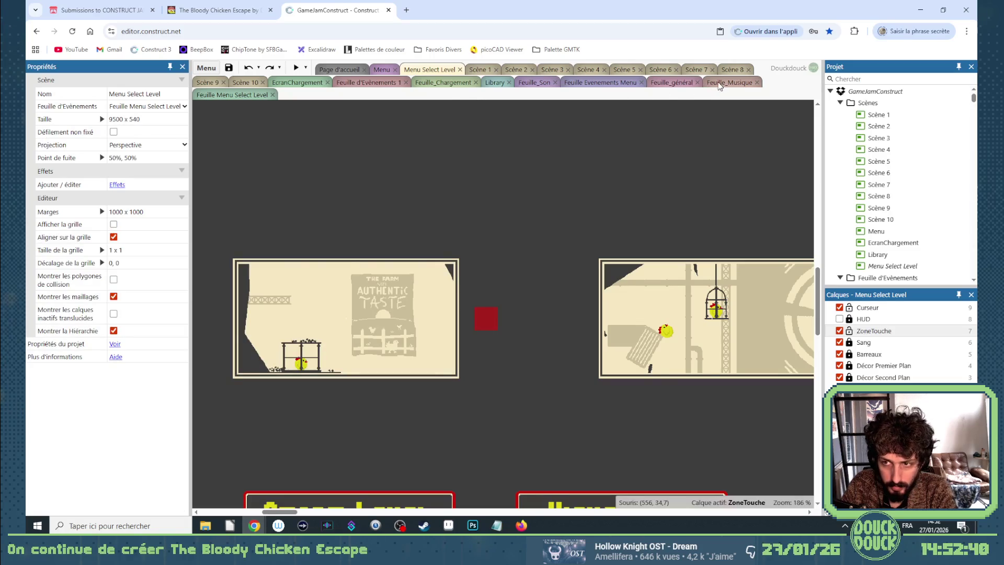
Add a CadreVignetteLevel 'Définir la taille' action to event 5 with default values
{"action": "left_click", "coordinate": [720, 83]}
{"action": "left_click", "coordinate": [245, 97]}
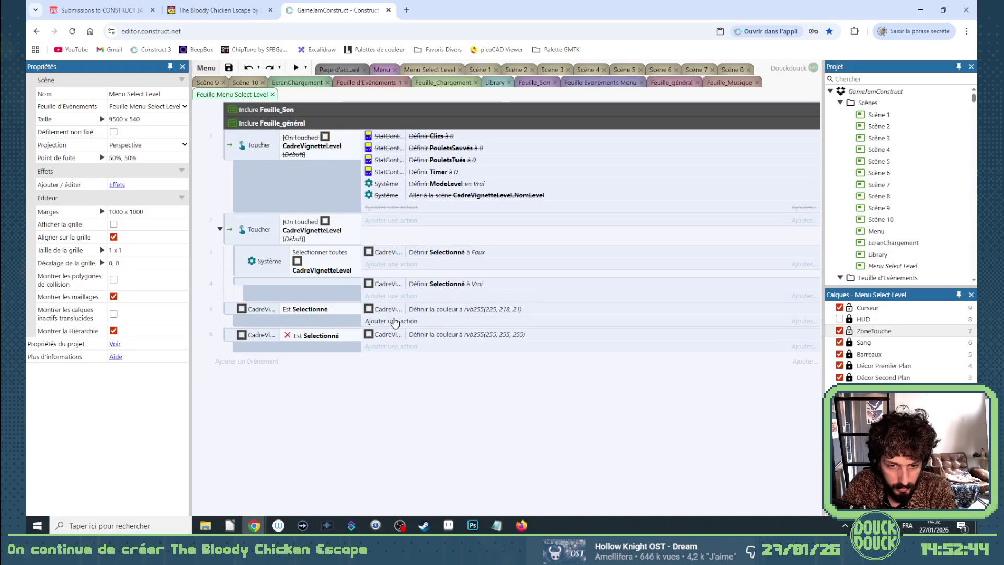
{"action": "left_click", "coordinate": [396, 321]}
{"action": "type", "text": "ca"}
{"action": "double_click", "coordinate": [376, 316]}
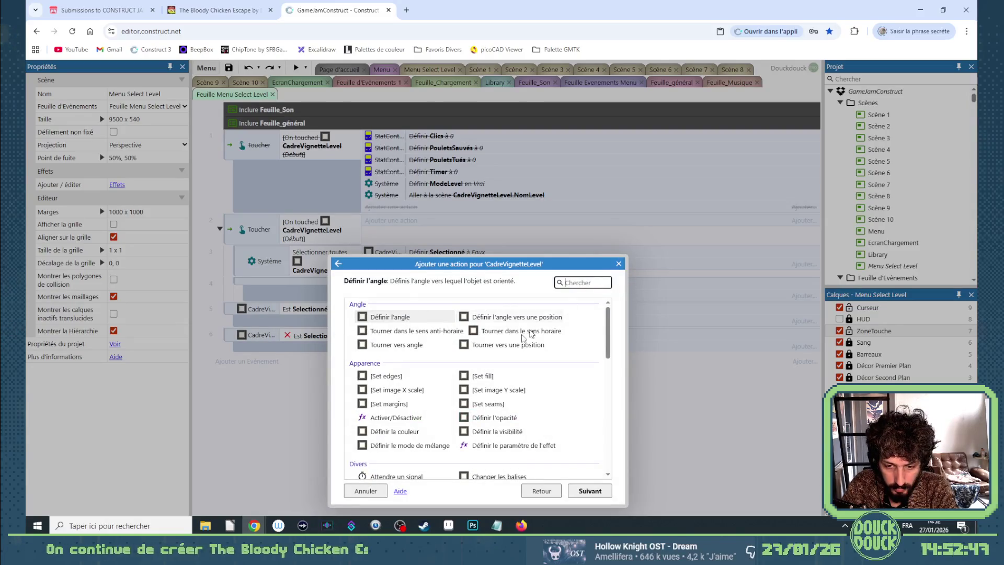
{"action": "scroll", "coordinate": [492, 387], "scroll_direction": "down", "scroll_amount": 6}
{"action": "scroll", "coordinate": [505, 401], "scroll_direction": "down", "scroll_amount": 5}
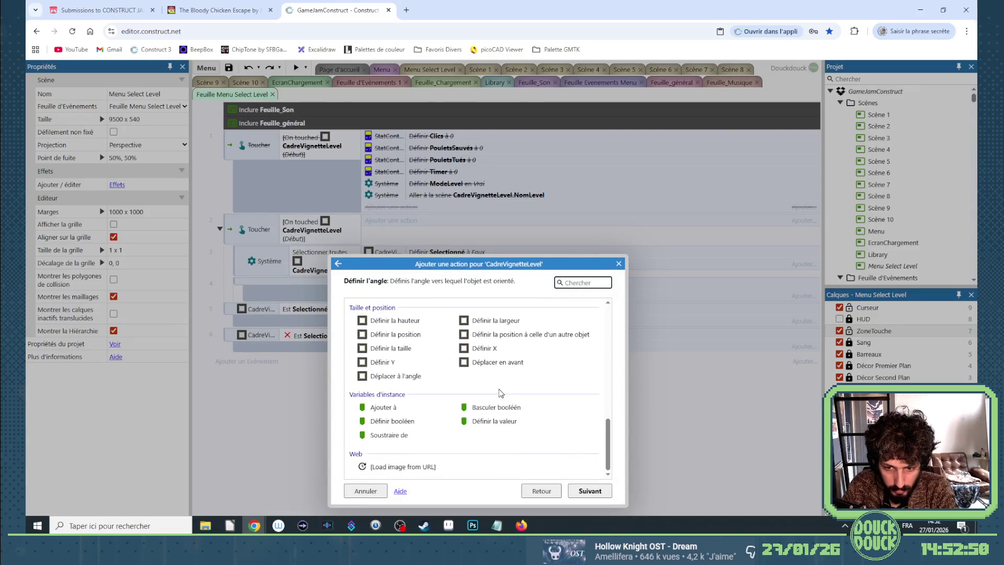
{"action": "left_click", "coordinate": [418, 349]}
{"action": "double_click", "coordinate": [420, 353]}
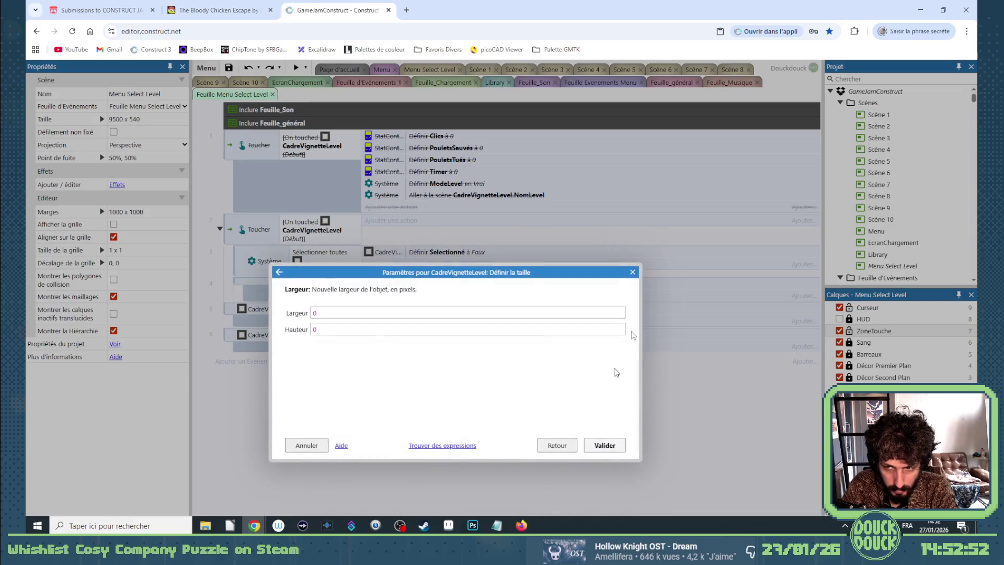
{"action": "left_click", "coordinate": [601, 447]}
Copy the level frame's current size into the size action, setting it to 269 by 154
{"action": "left_click", "coordinate": [717, 83]}
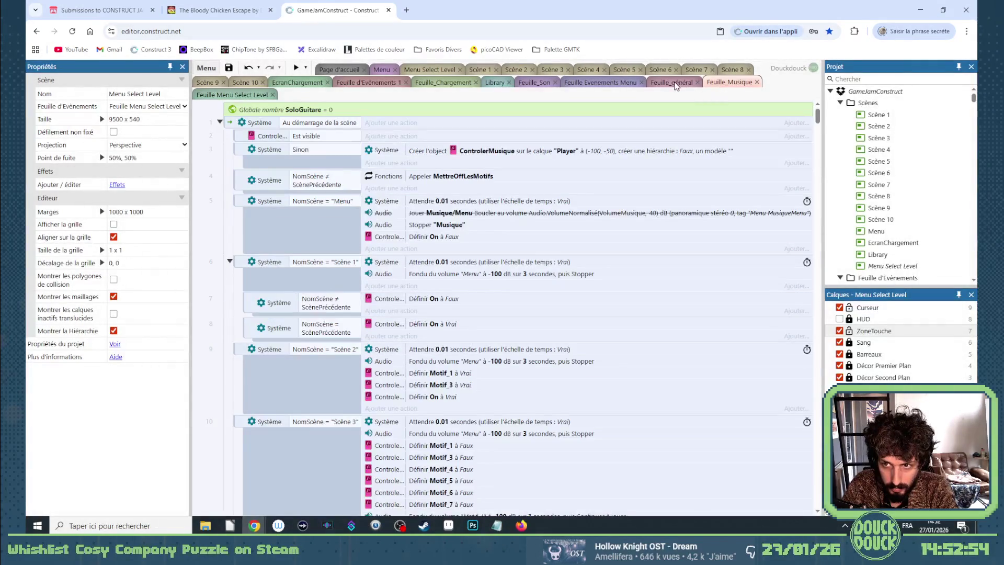
{"action": "left_click", "coordinate": [429, 69]}
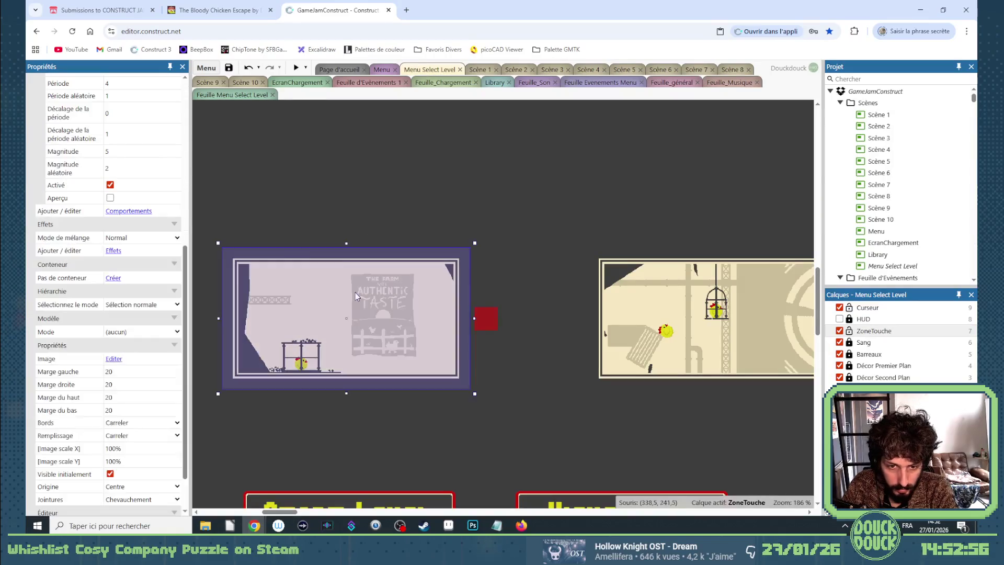
{"action": "scroll", "coordinate": [125, 235], "scroll_direction": "up", "scroll_amount": 6}
{"action": "left_click", "coordinate": [128, 159]}
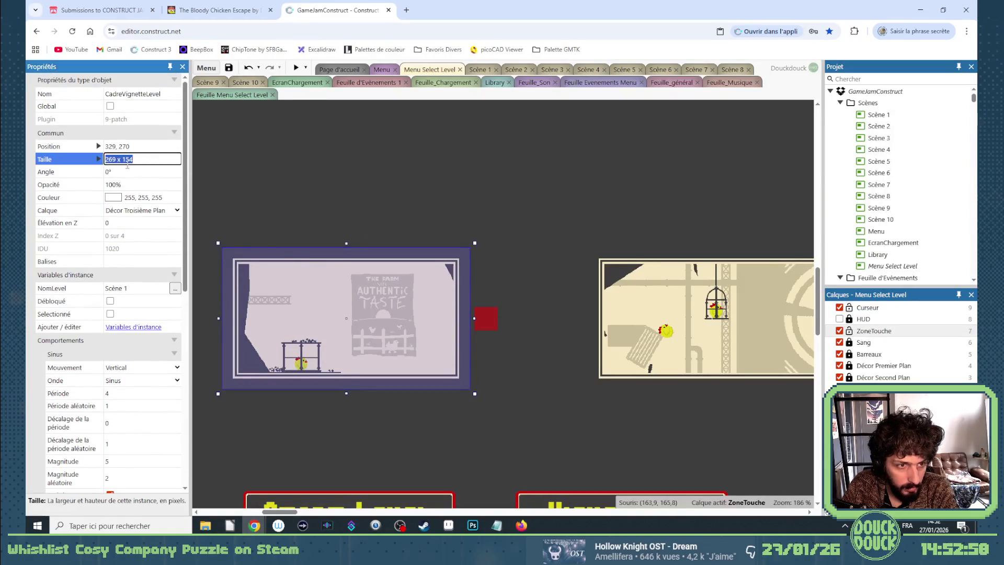
{"action": "left_click", "coordinate": [243, 94]}
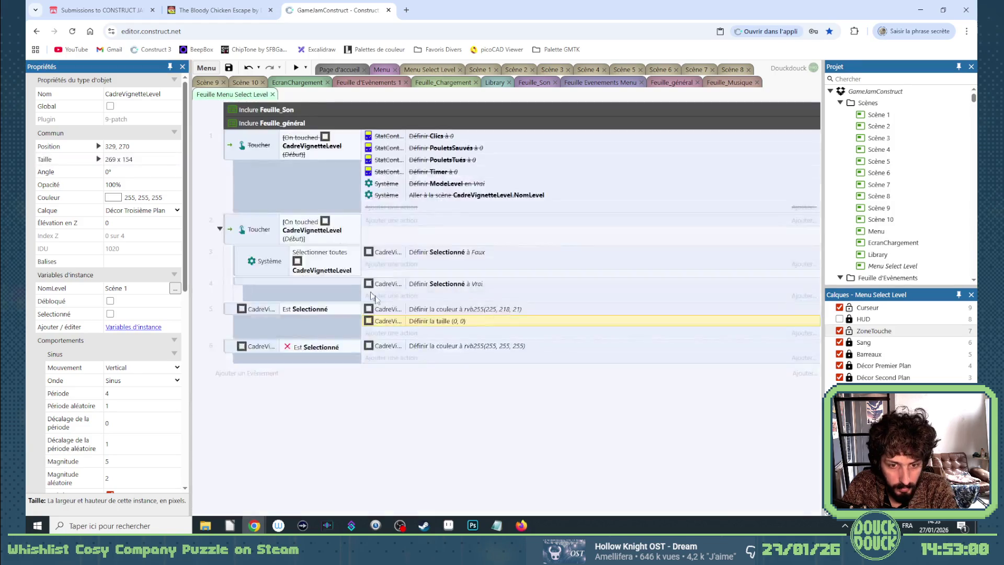
{"action": "double_click", "coordinate": [411, 318]}
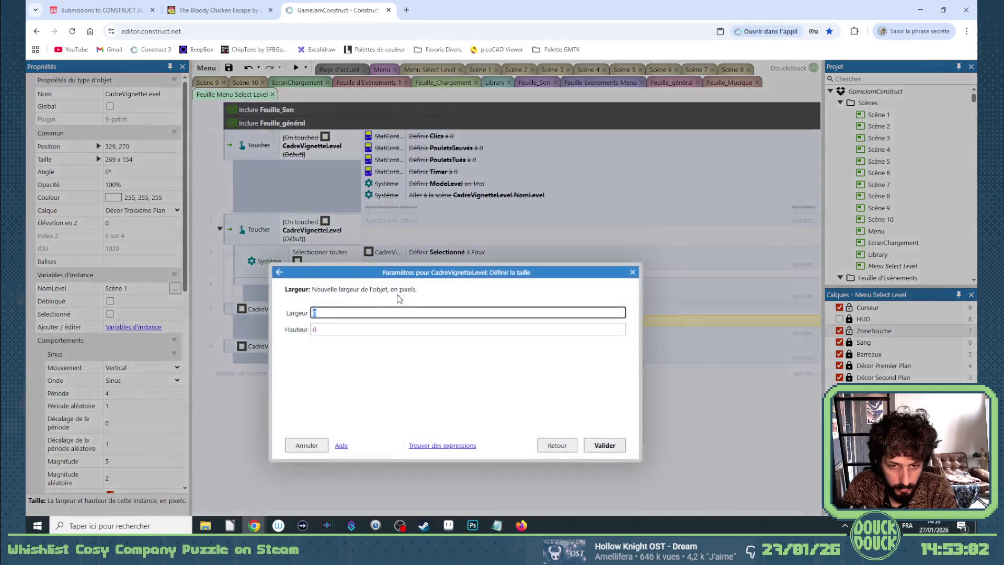
{"action": "type", "text": "269 x 154"}
{"action": "double_click", "coordinate": [328, 328]}
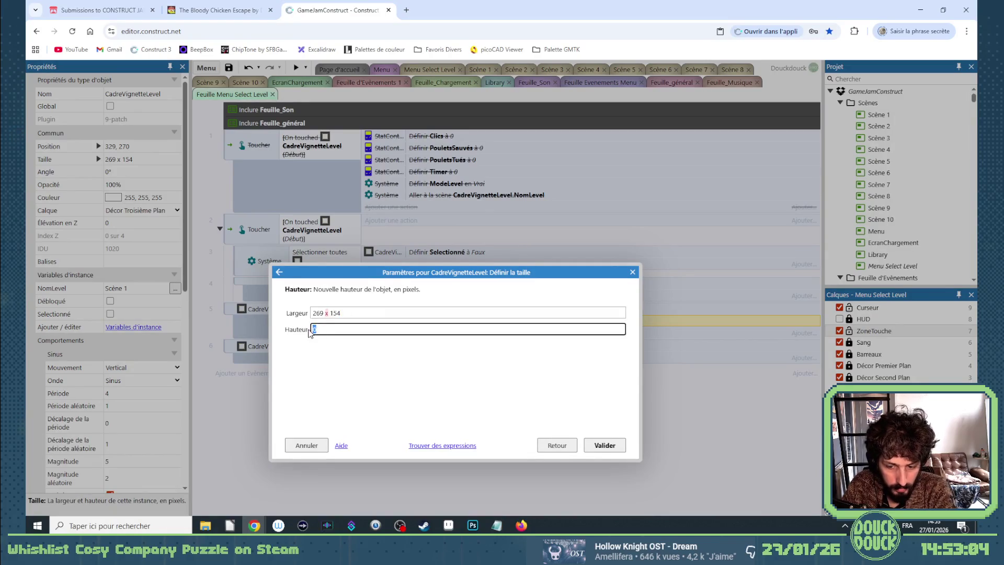
{"action": "type", "text": "154"}
{"action": "double_click", "coordinate": [335, 313]}
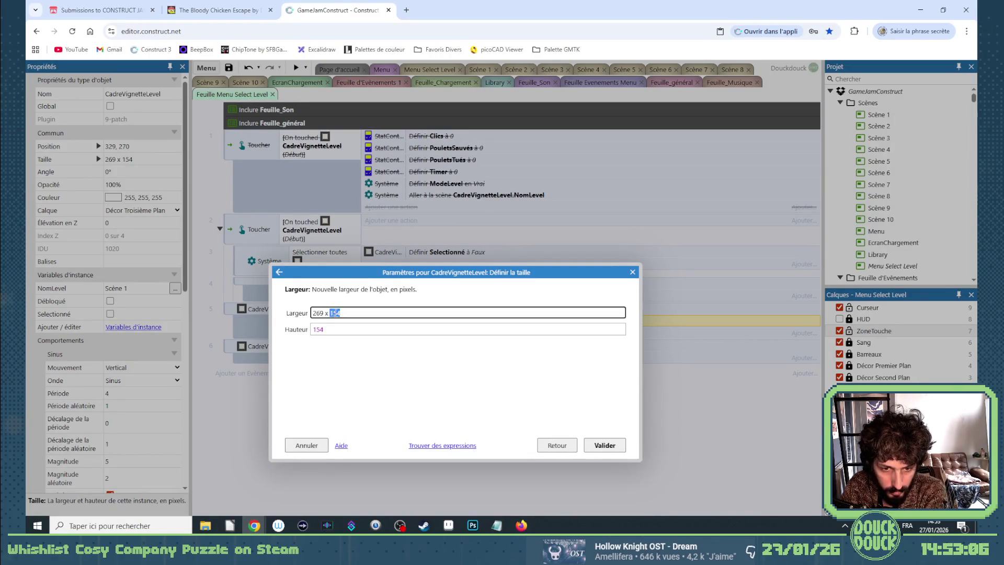
{"action": "key", "text": "Return"}
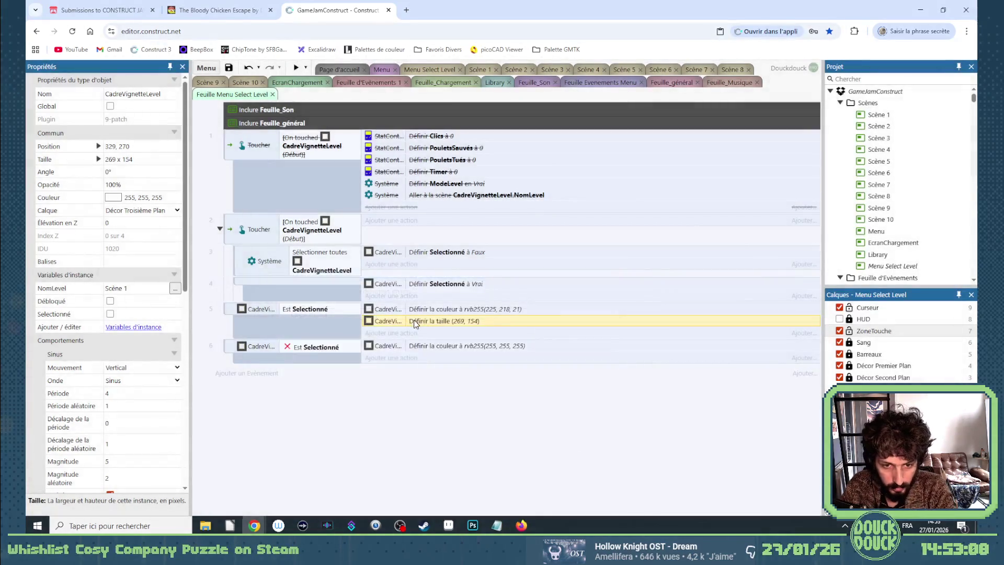
Change the event 5 size action to 289 by 174 and preview the level-select layout
{"action": "double_click", "coordinate": [435, 323]}
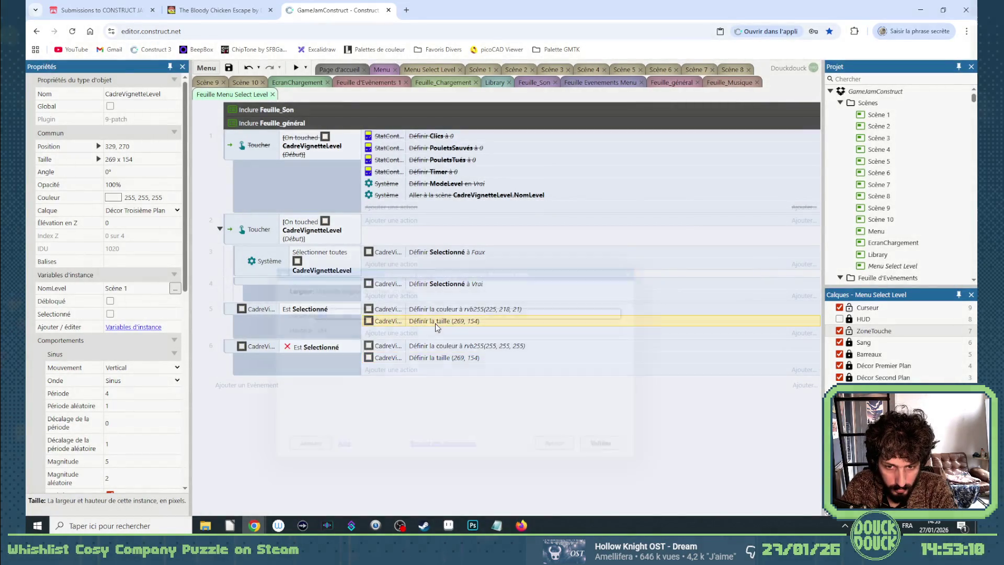
{"action": "type", "text": "29"}
{"action": "key", "text": "BackSpace"}
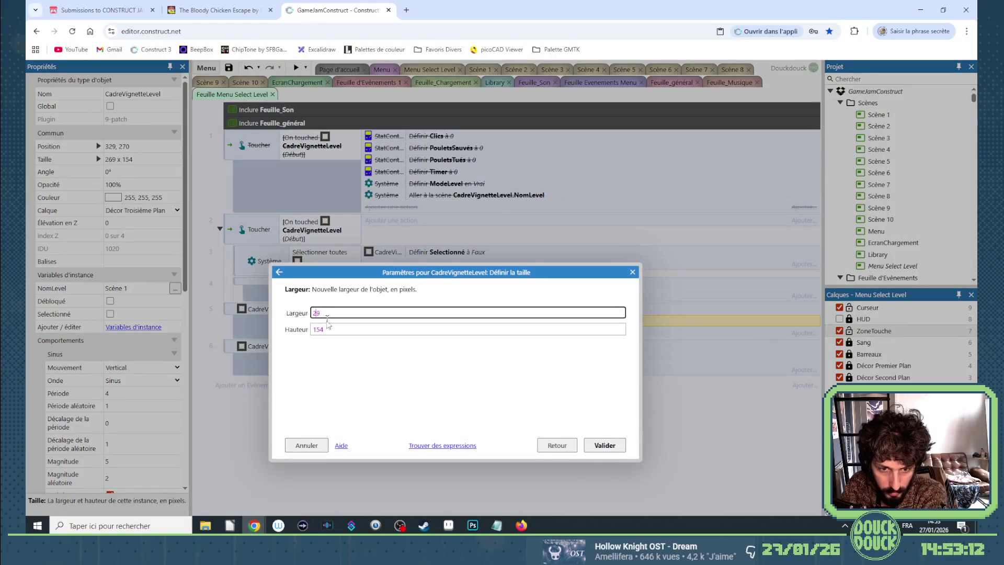
{"action": "left_click", "coordinate": [316, 329]}
{"action": "type", "text": "7"}
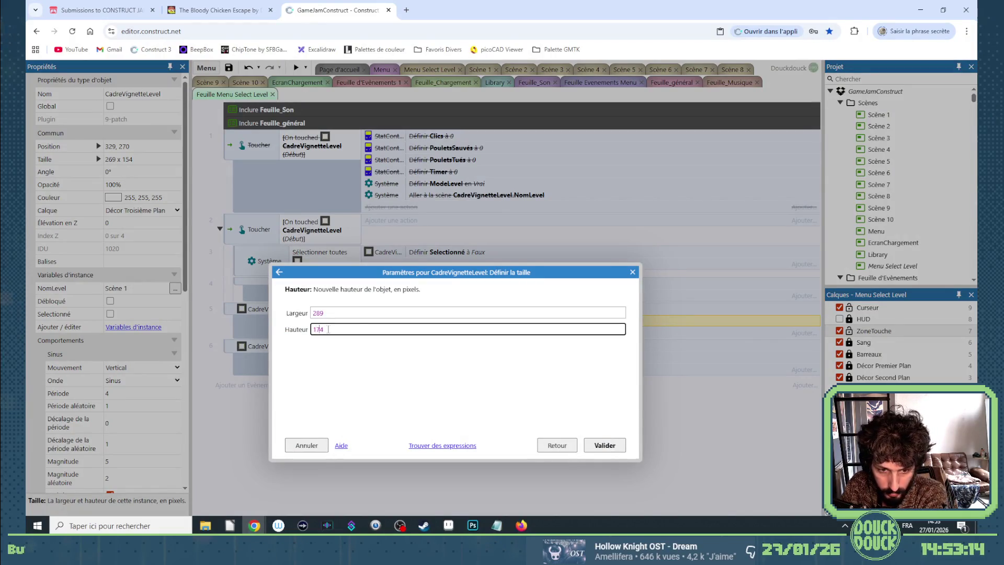
{"action": "key", "text": "Return"}
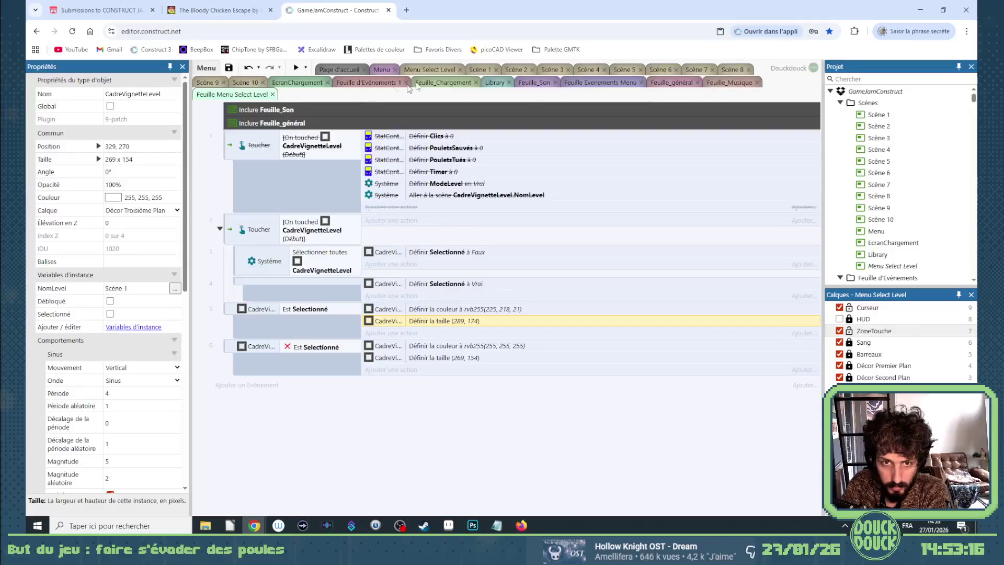
{"action": "left_click", "coordinate": [432, 70]}
{"action": "left_click", "coordinate": [293, 68]}
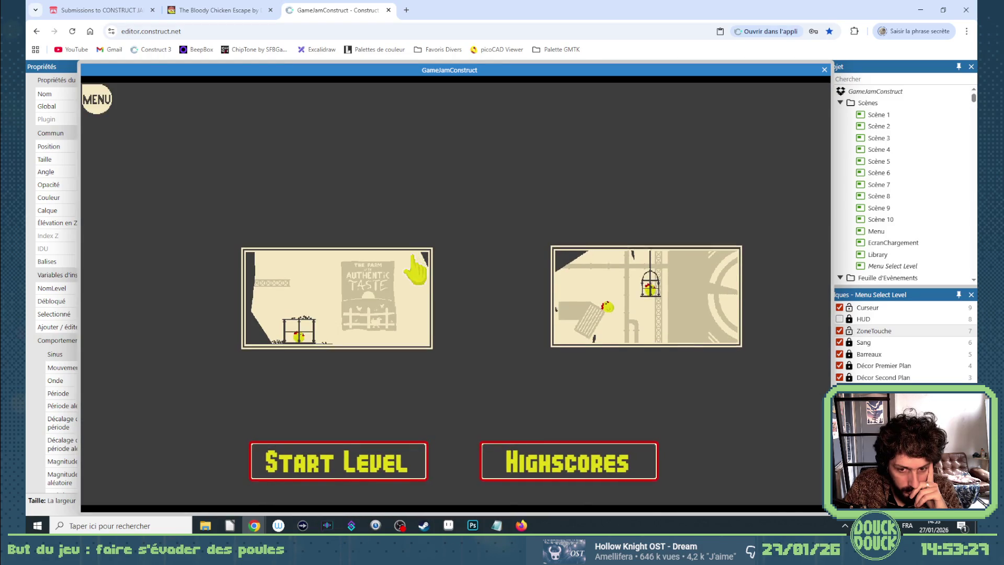
Alternate between the two level thumbnails by tapping them and with Left/Right keys to test the highlight
{"action": "left_click", "coordinate": [400, 285]}
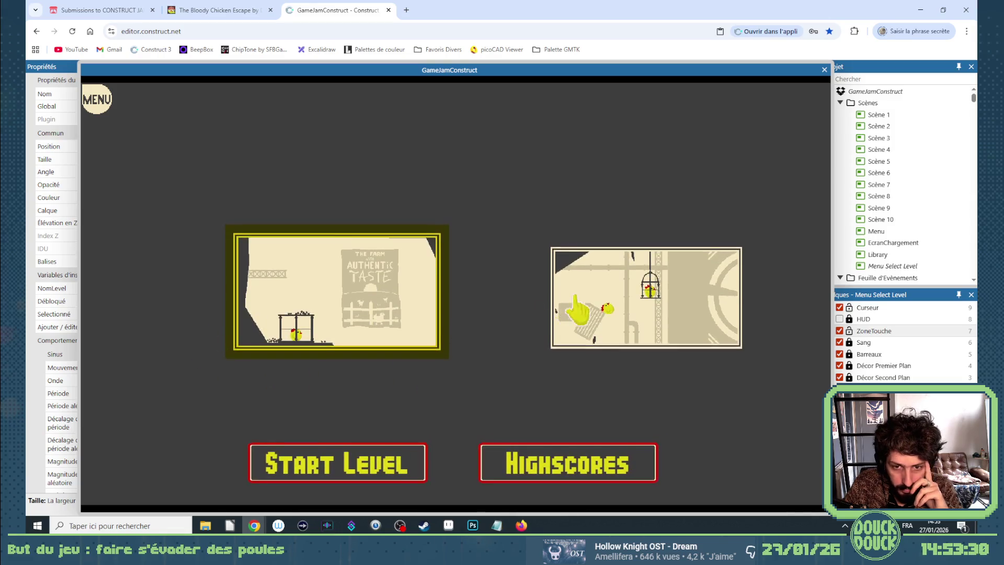
{"action": "left_click", "coordinate": [598, 296]}
{"action": "left_click", "coordinate": [416, 306]}
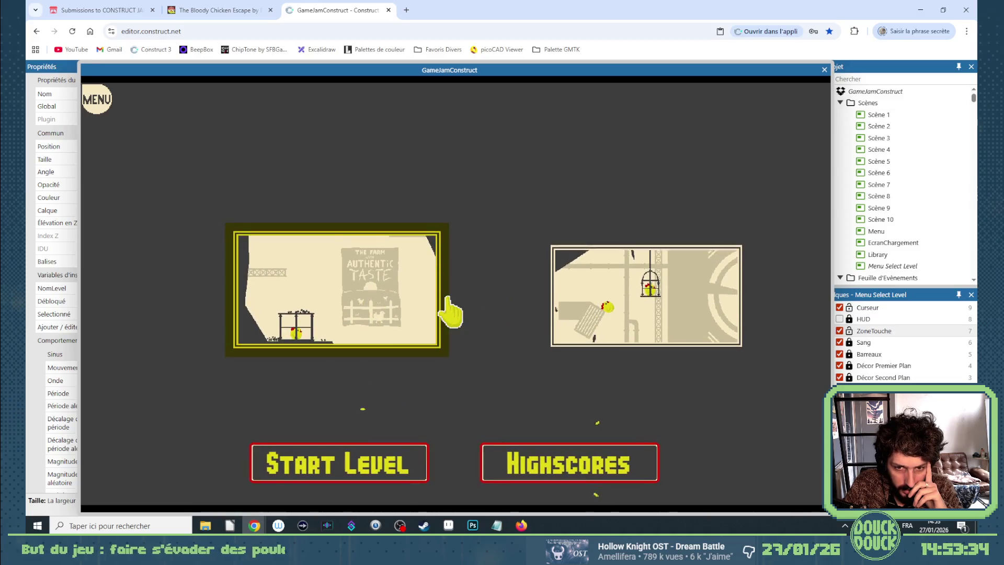
{"action": "left_click", "coordinate": [608, 313]}
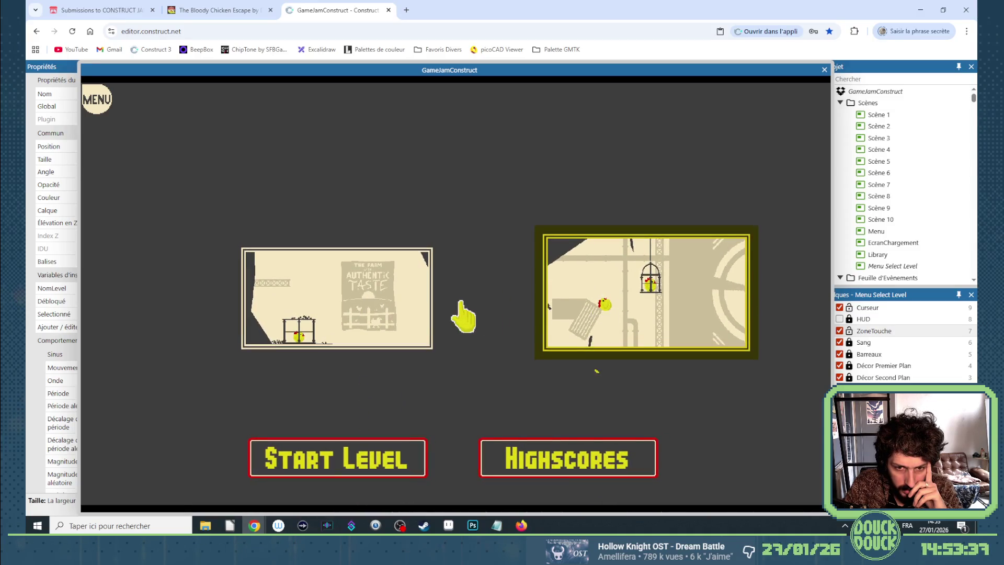
{"action": "left_click", "coordinate": [416, 313]}
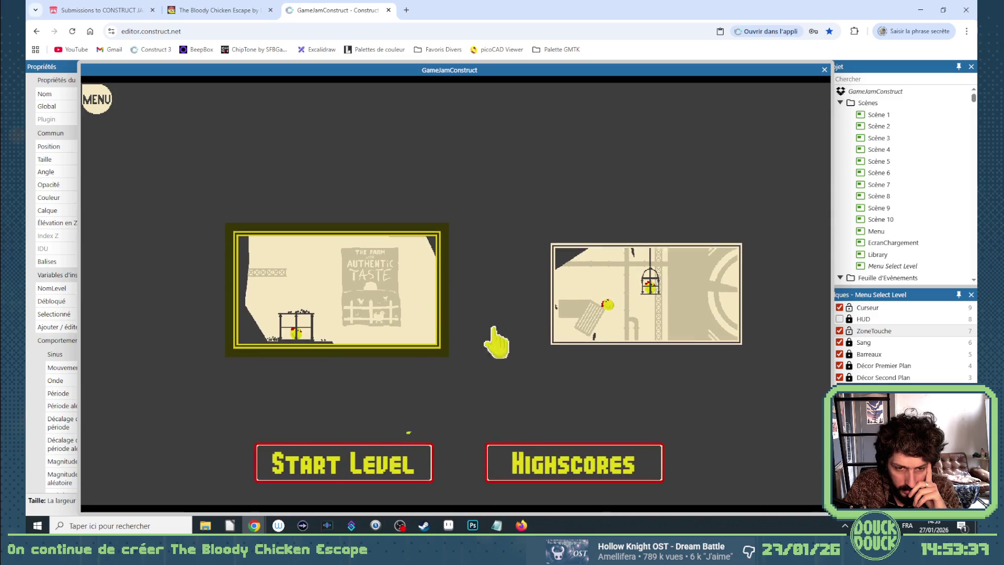
{"action": "key", "text": "Right"}
{"action": "key", "text": "Left"}
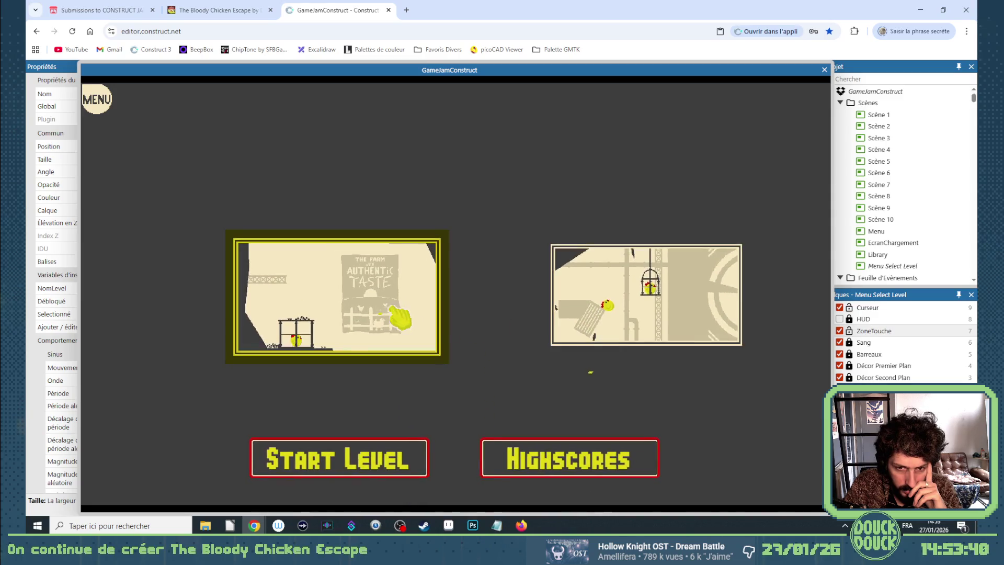
{"action": "key", "text": "Right"}
{"action": "left_click", "coordinate": [558, 308]}
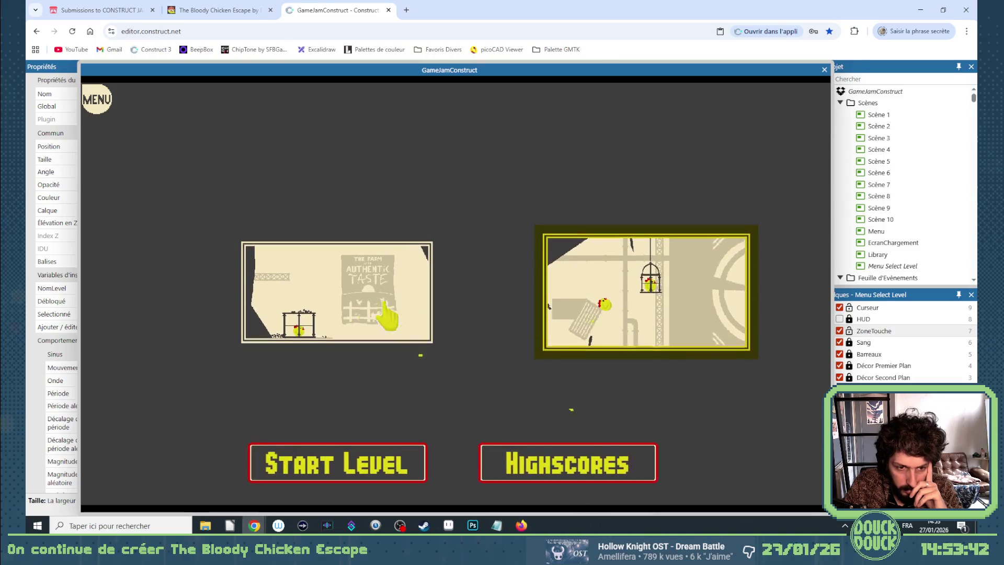
{"action": "left_click", "coordinate": [398, 312]}
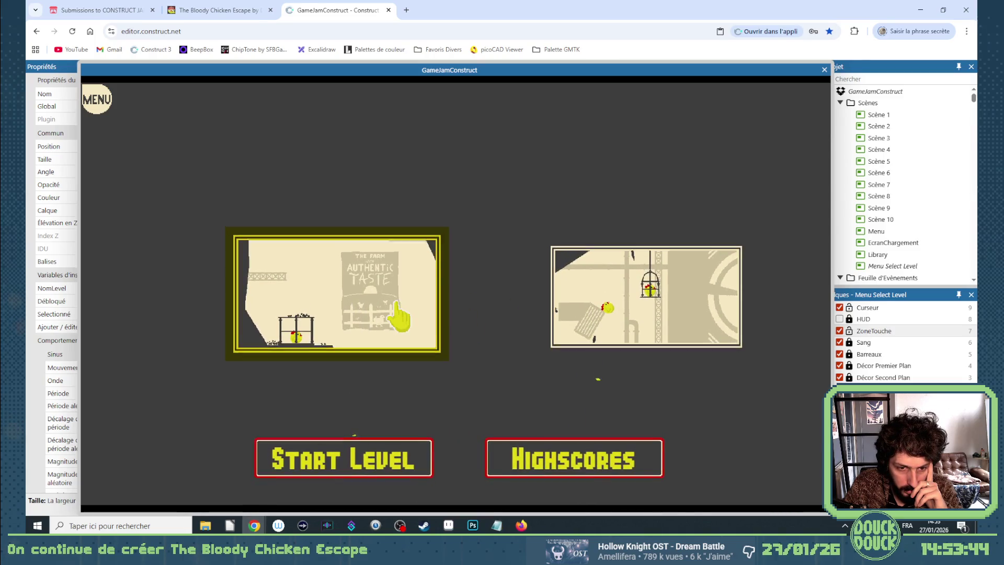
{"action": "left_click", "coordinate": [560, 314]}
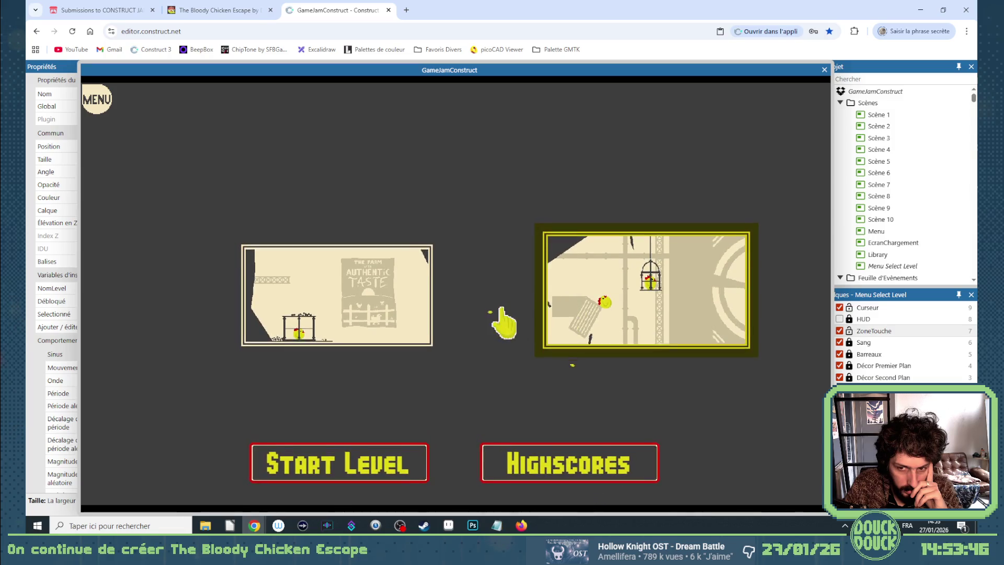
Close the preview window and return to the Feuille Menu Select Level event sheet
{"action": "left_click", "coordinate": [824, 70]}
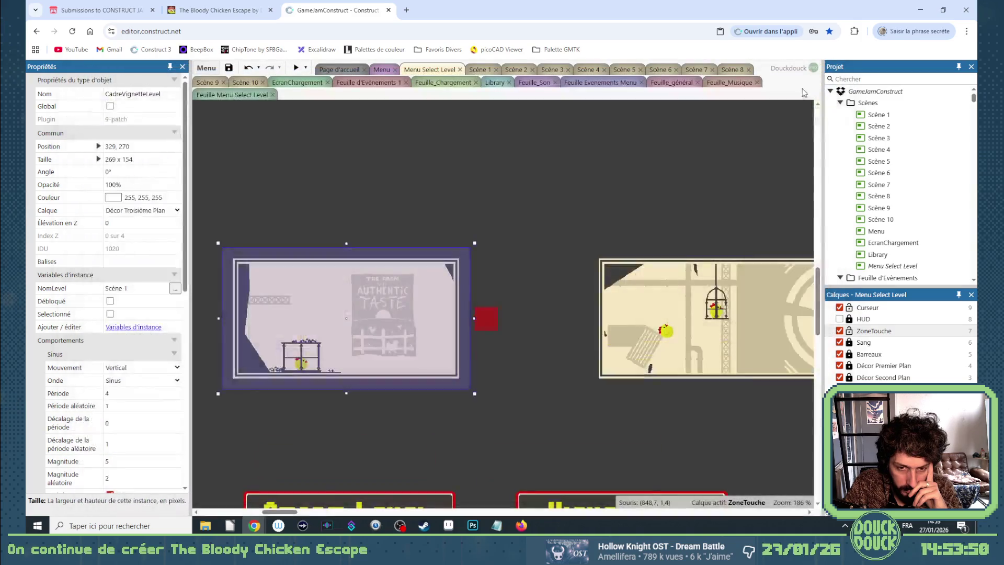
{"action": "left_click", "coordinate": [237, 96]}
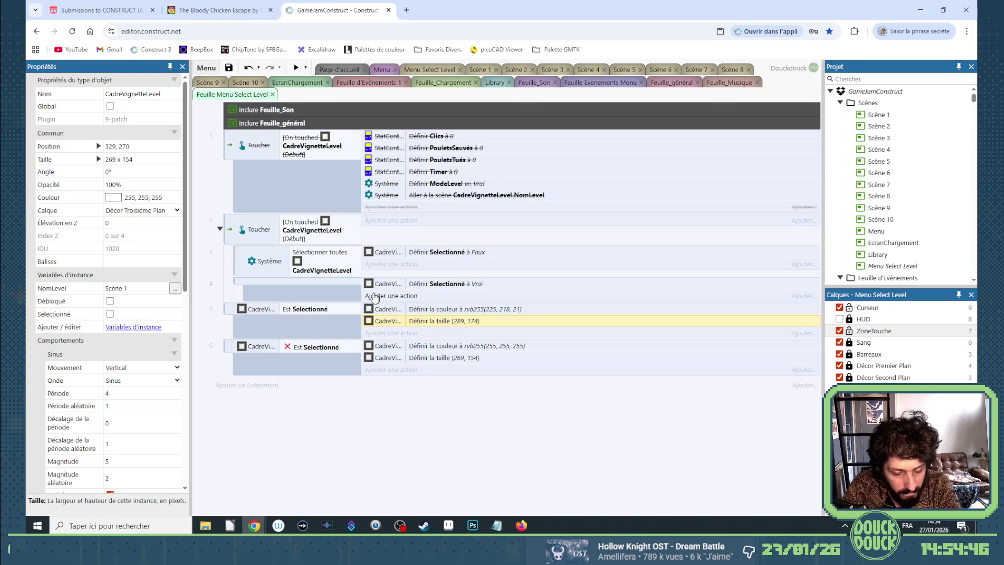
Reorder the events so event 5 sits below event 6
{"action": "left_click", "coordinate": [255, 388]}
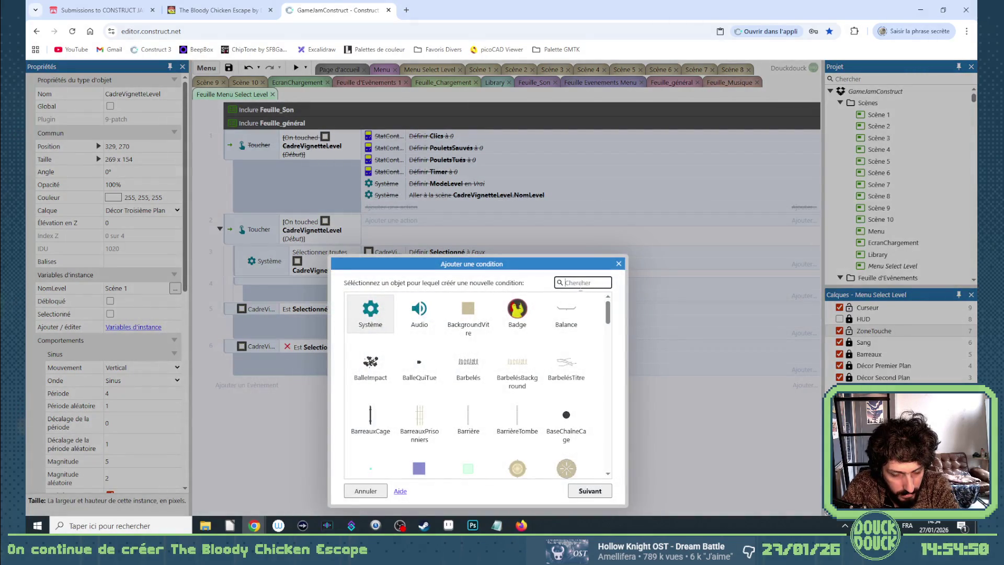
{"action": "left_click", "coordinate": [618, 263]}
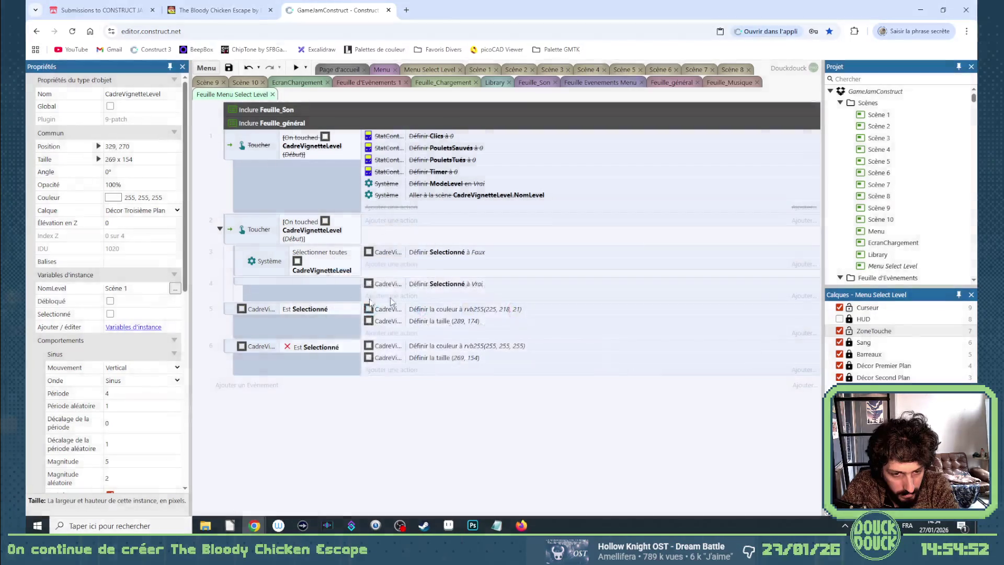
{"action": "left_click", "coordinate": [229, 309]}
{"action": "right_click", "coordinate": [229, 309]}
{"action": "mouse_move", "coordinate": [272, 318]}
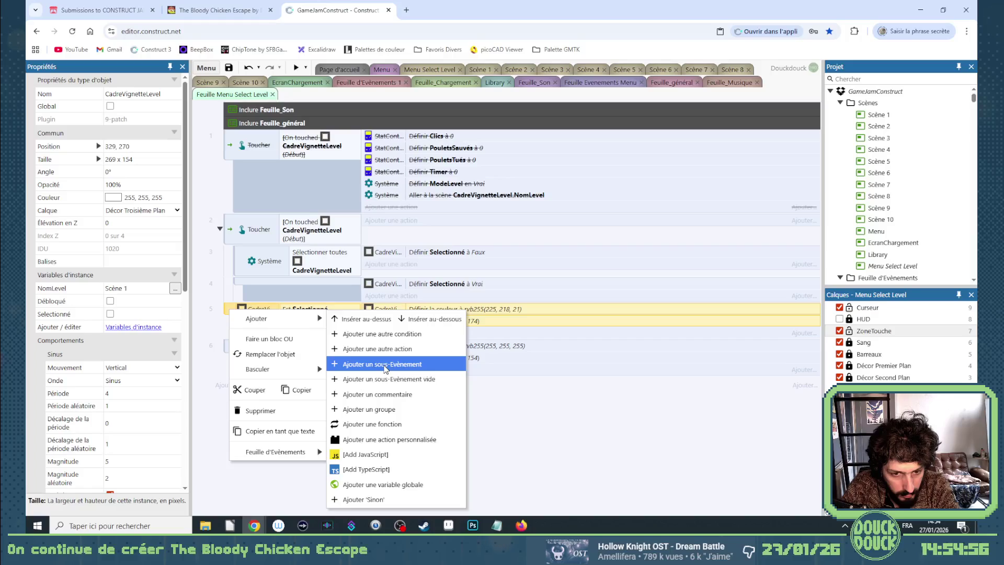
{"action": "left_click", "coordinate": [231, 309]}
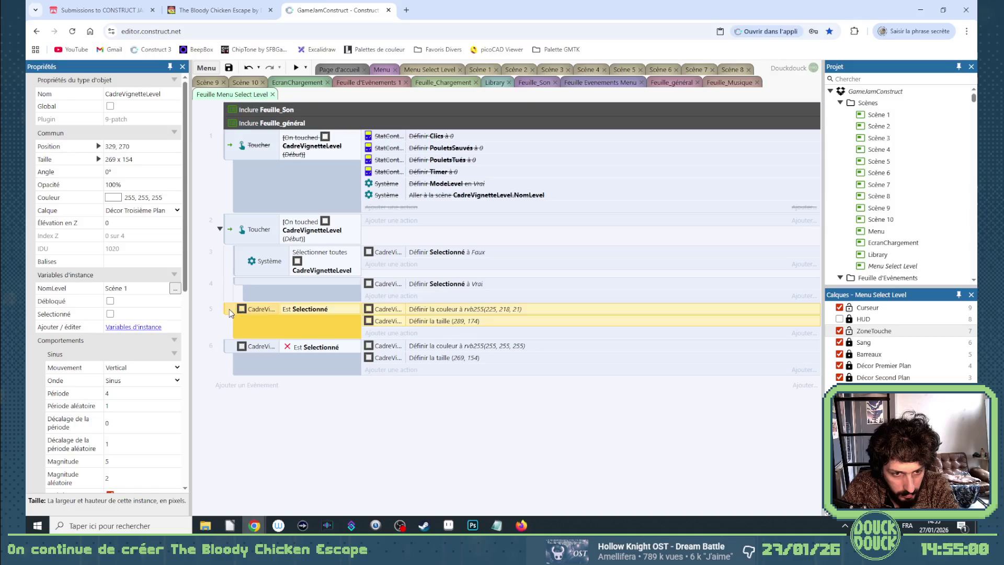
{"action": "left_click_drag", "start_coordinate": [229, 309], "coordinate": [244, 373]}
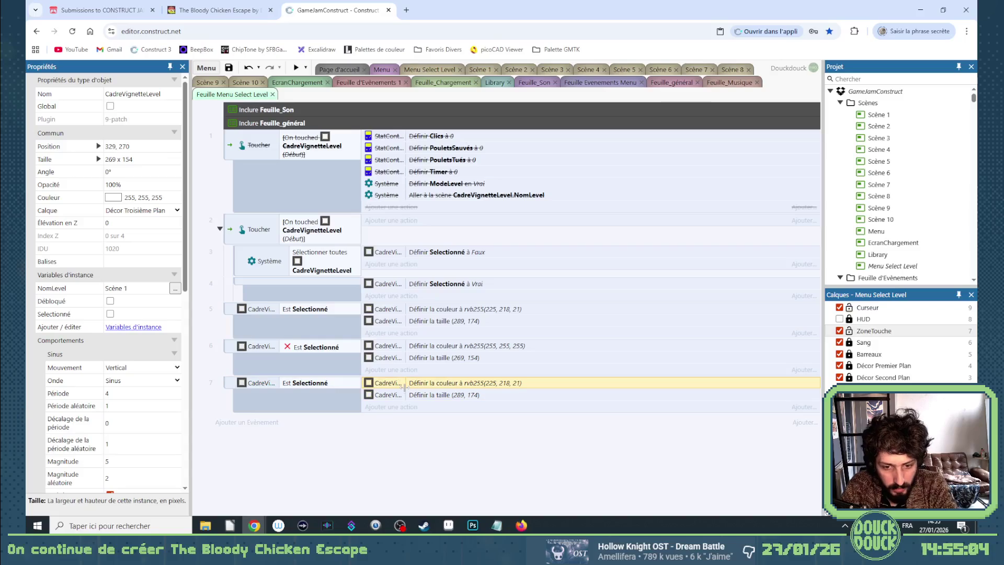
Remove event 7's colour and size actions and give it a System 'Trigger once' condition
{"action": "key", "text": "Delete"}
{"action": "key", "text": "Delete"}
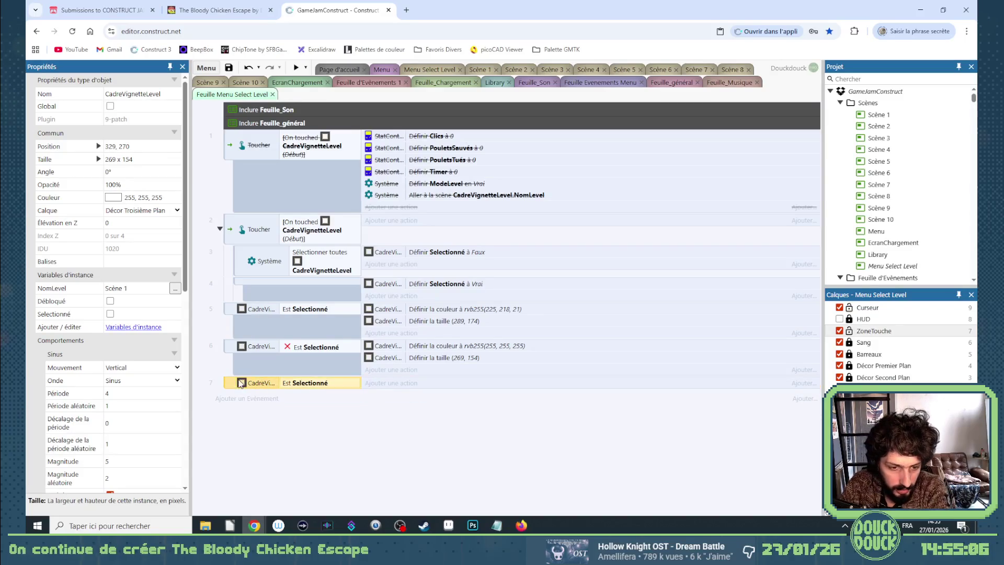
{"action": "key", "text": "x"}
{"action": "double_click", "coordinate": [290, 396]}
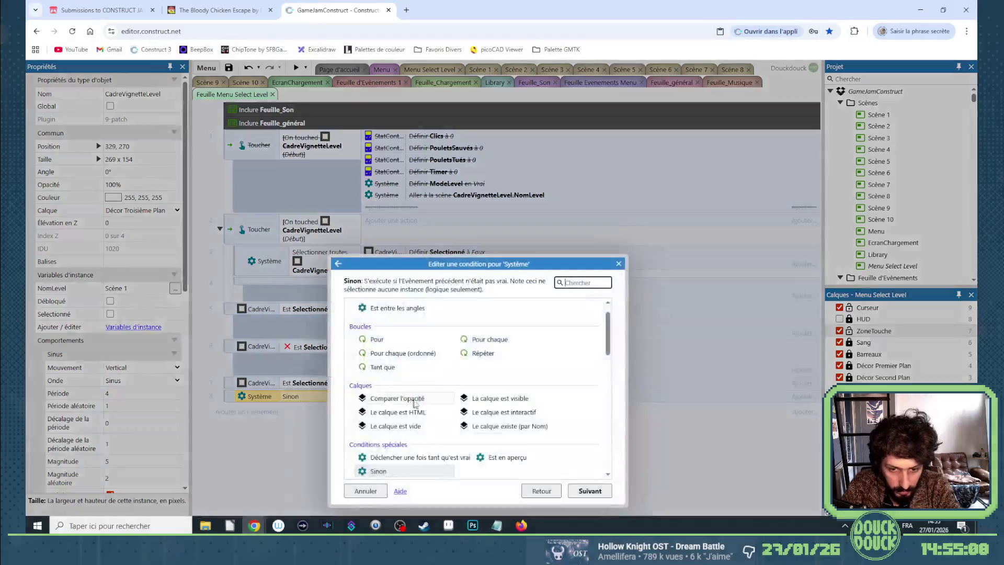
{"action": "double_click", "coordinate": [408, 463]}
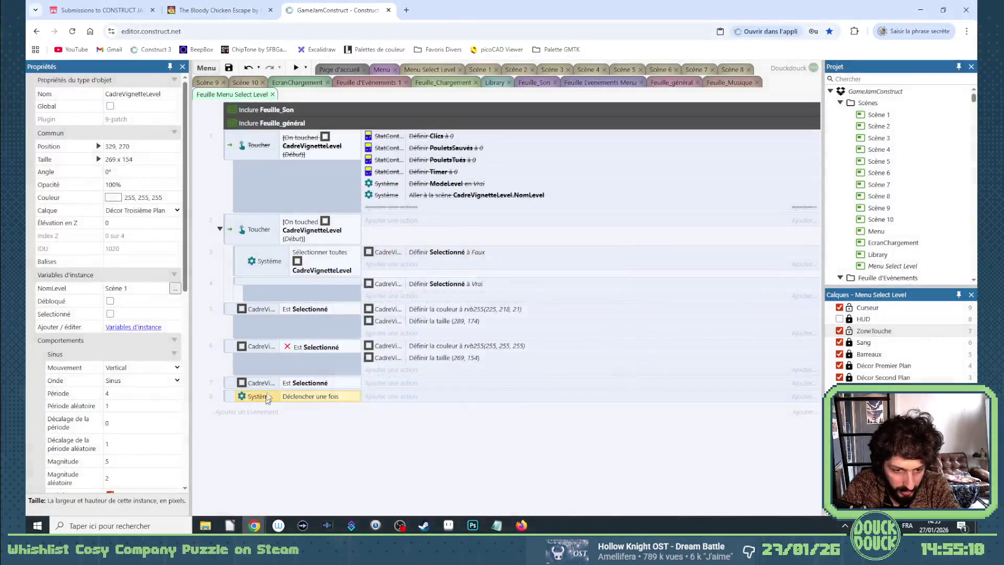
{"action": "left_click_drag", "start_coordinate": [259, 396], "coordinate": [247, 398]}
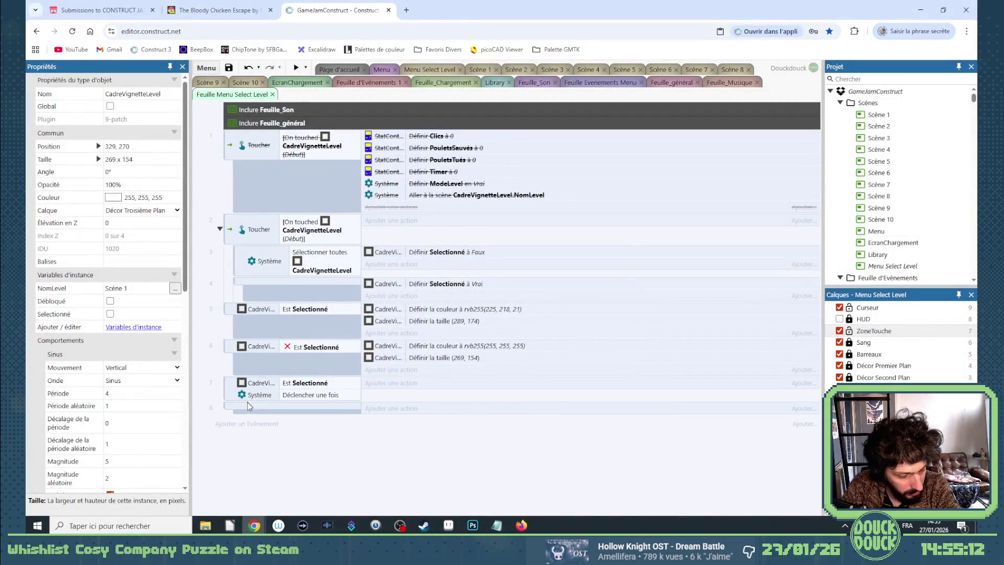
{"action": "left_click", "coordinate": [249, 404]}
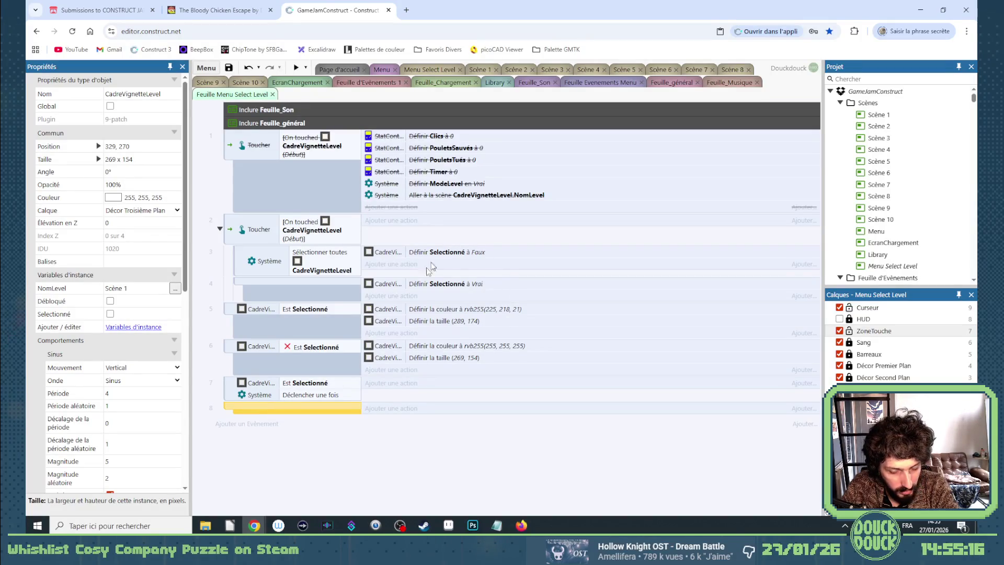
Add a Caméra 'Stopper toutes les interpolations' action to event 7
{"action": "left_click", "coordinate": [393, 382]}
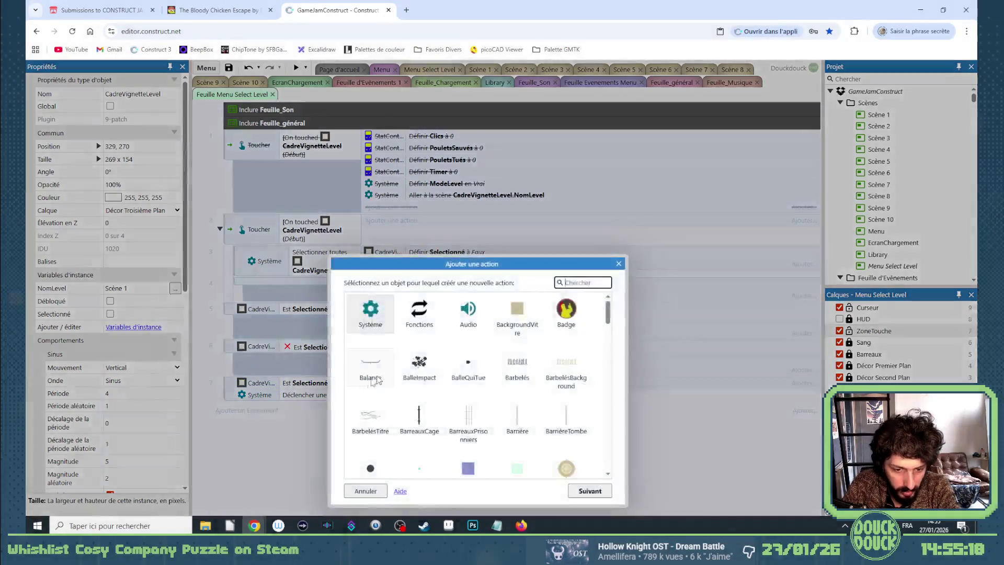
{"action": "type", "text": "ca"}
{"action": "double_click", "coordinate": [419, 366]}
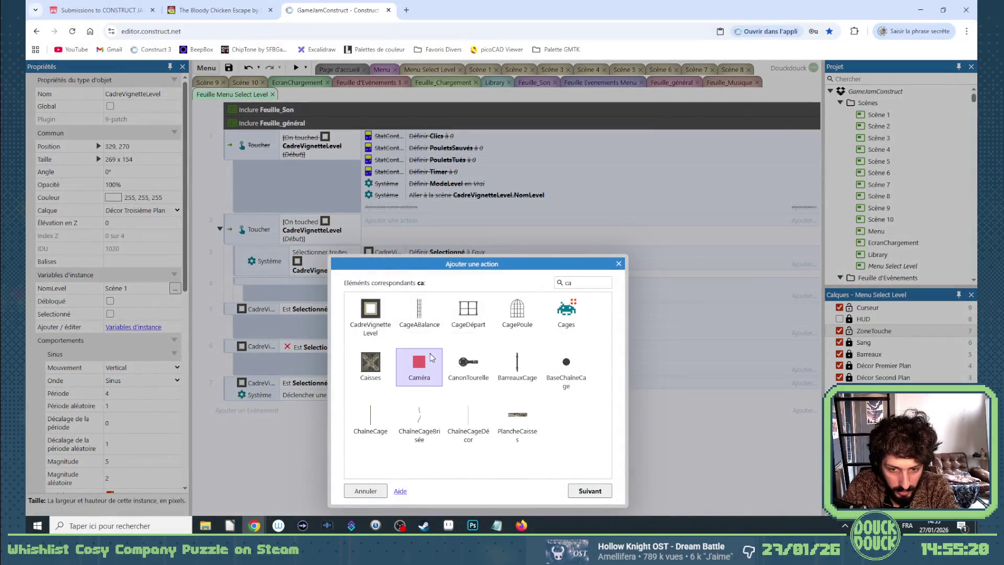
{"action": "scroll", "coordinate": [454, 363], "scroll_direction": "down", "scroll_amount": 10}
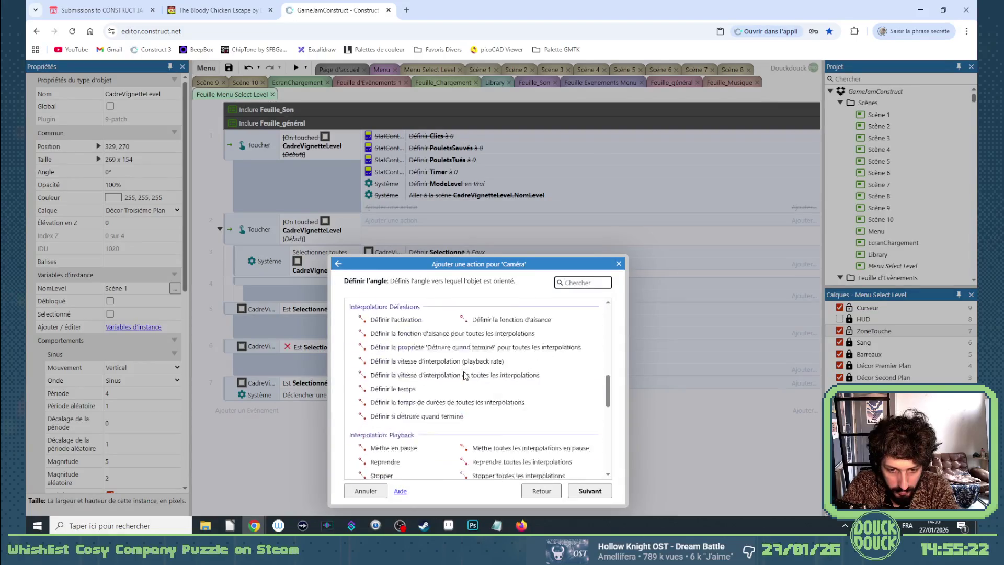
{"action": "scroll", "coordinate": [434, 400], "scroll_direction": "down", "scroll_amount": 1}
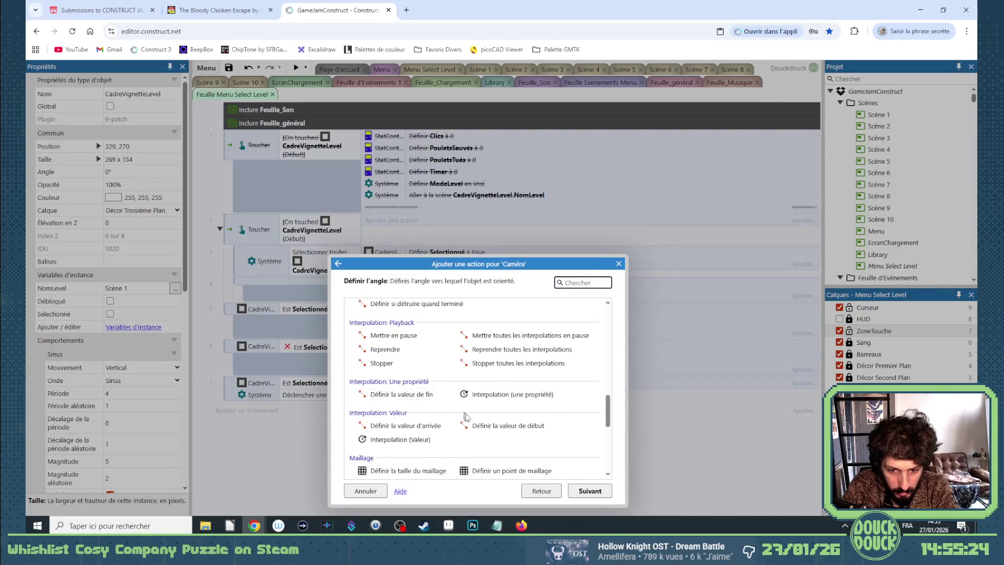
{"action": "scroll", "coordinate": [504, 392], "scroll_direction": "up", "scroll_amount": 1}
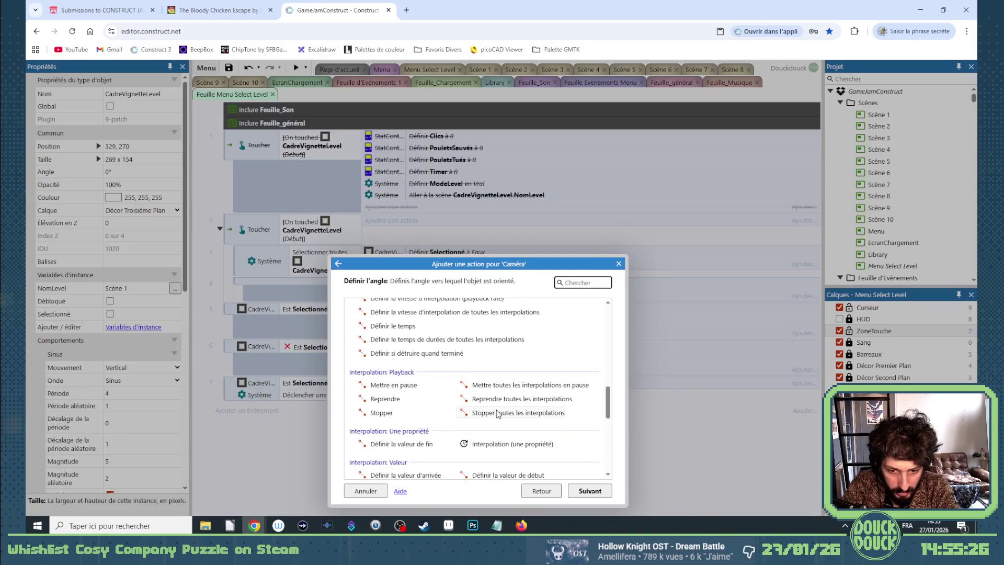
{"action": "left_click", "coordinate": [494, 399]}
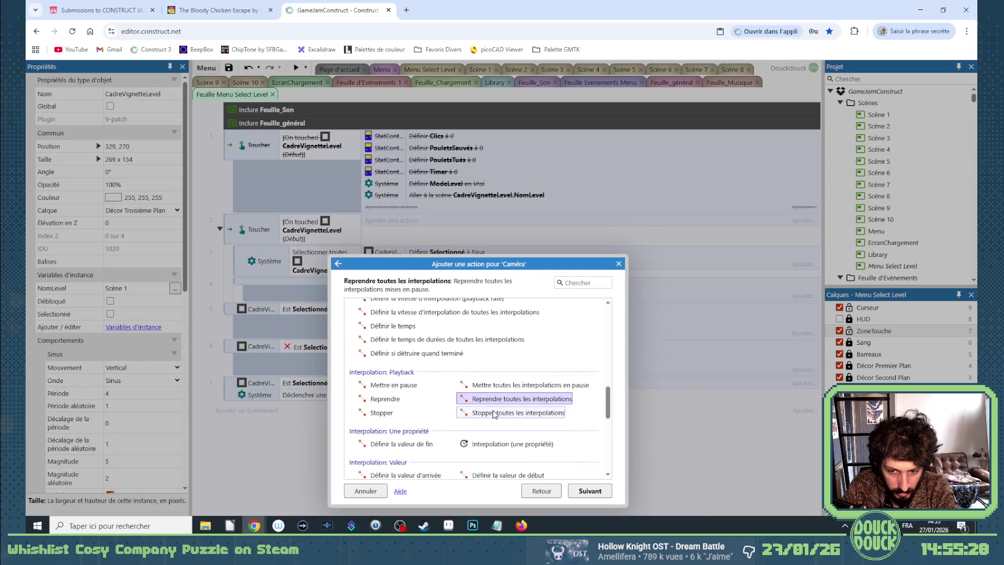
{"action": "left_click", "coordinate": [477, 413]}
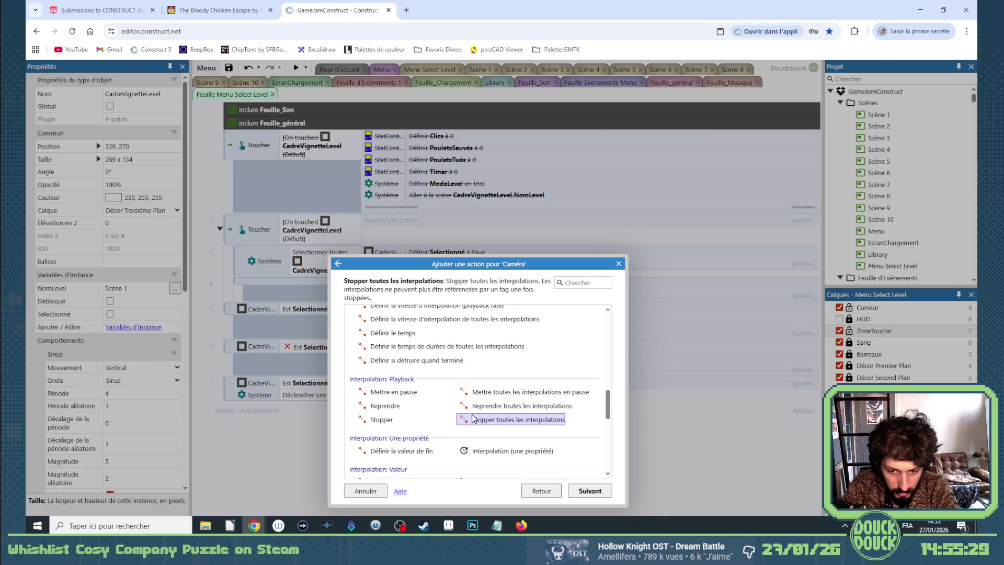
{"action": "double_click", "coordinate": [549, 413]}
Add a Caméra X tween to CadreVignetteLevel.x over 0.5 s with In Out Sinusoïdale easing
{"action": "left_click", "coordinate": [428, 390]}
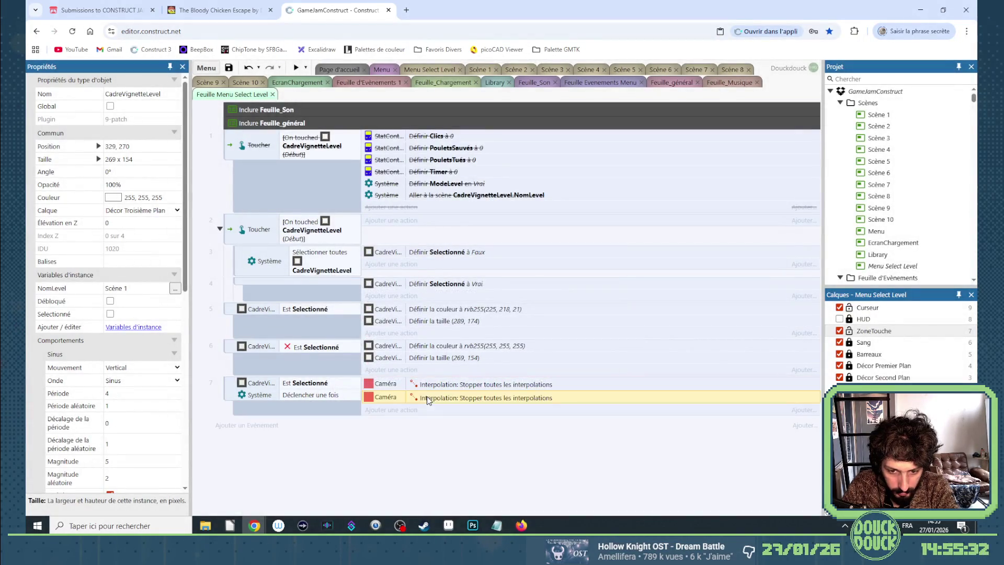
{"action": "double_click", "coordinate": [430, 400]}
{"action": "double_click", "coordinate": [509, 404]}
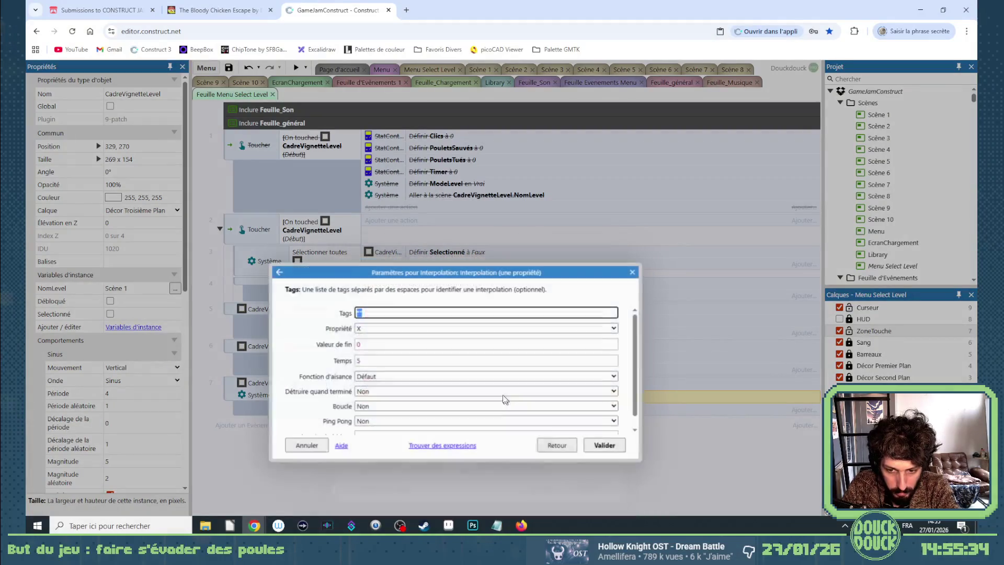
{"action": "left_click", "coordinate": [375, 343]}
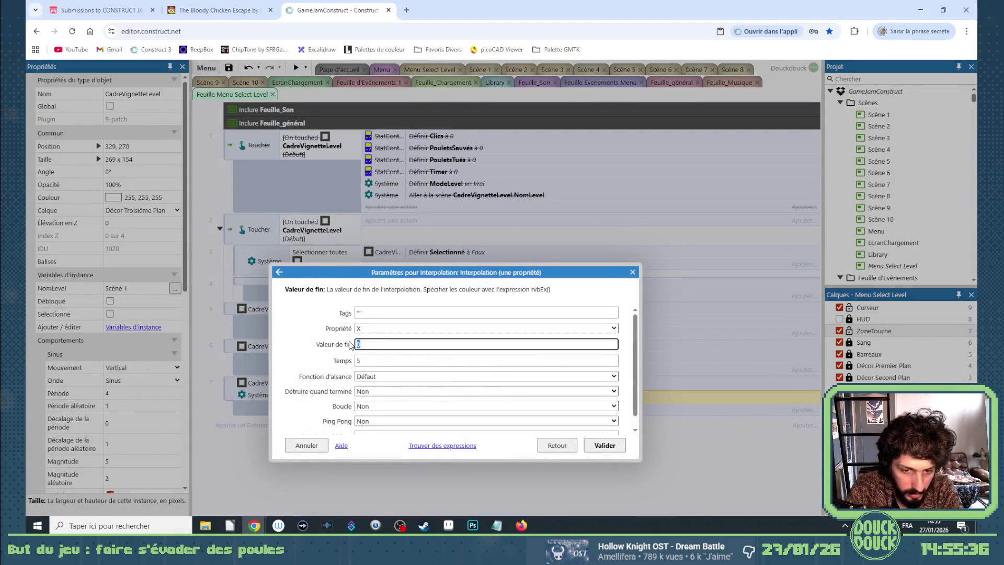
{"action": "type", "text": "ca"}
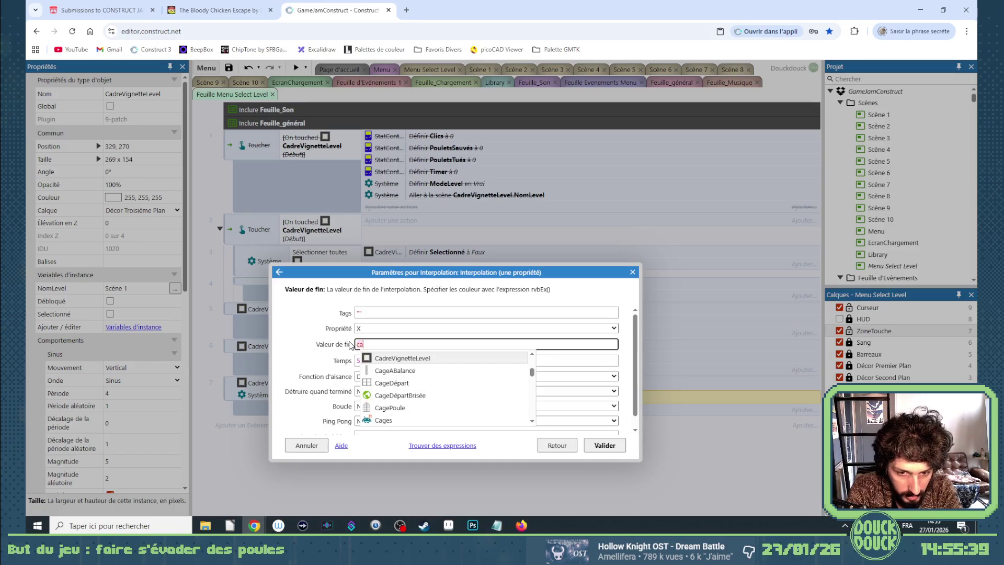
{"action": "key", "text": "Tab"}
{"action": "type", "text": ".x"}
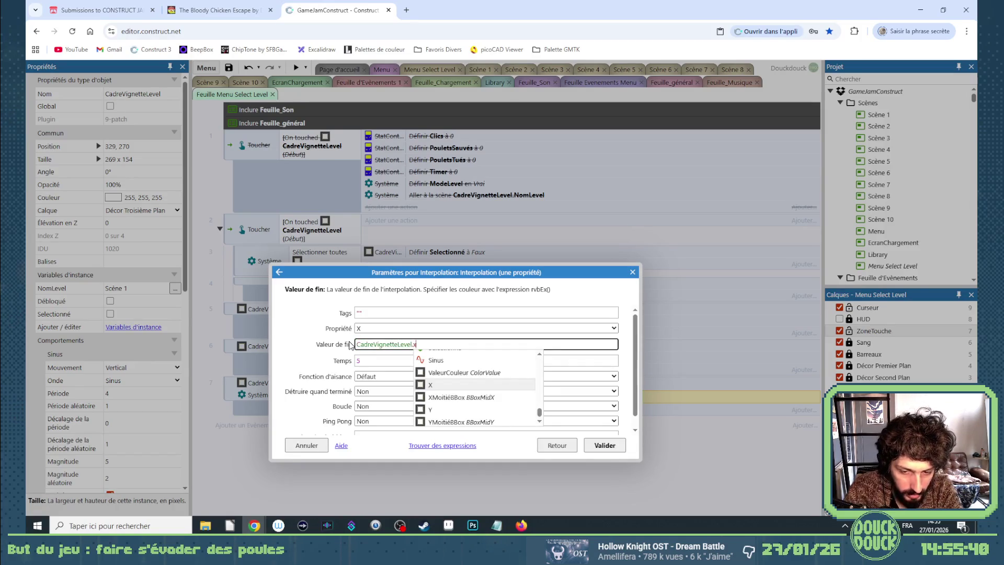
{"action": "key", "text": "Tab"}
{"action": "type", "text": "0.5"}
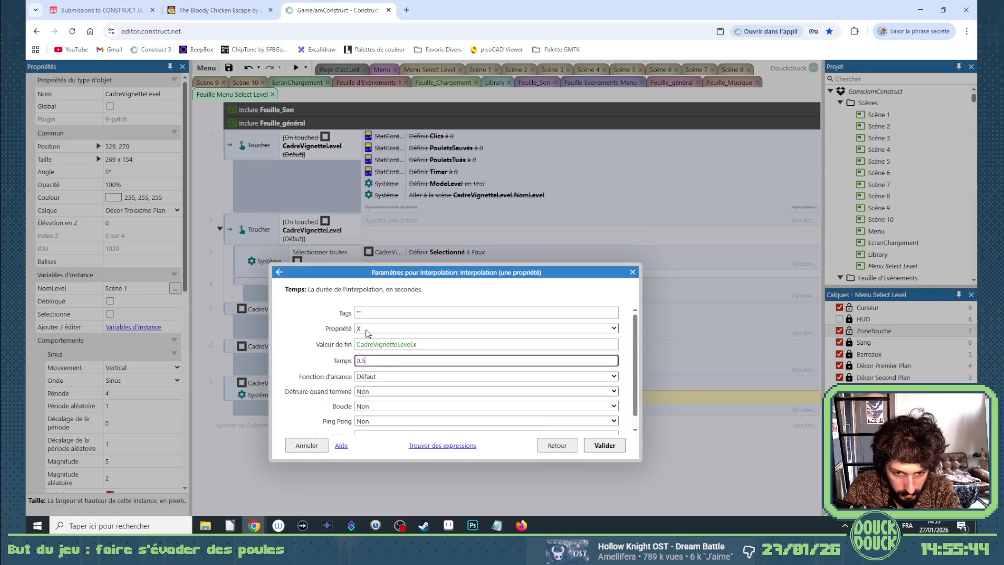
{"action": "left_click", "coordinate": [379, 383]}
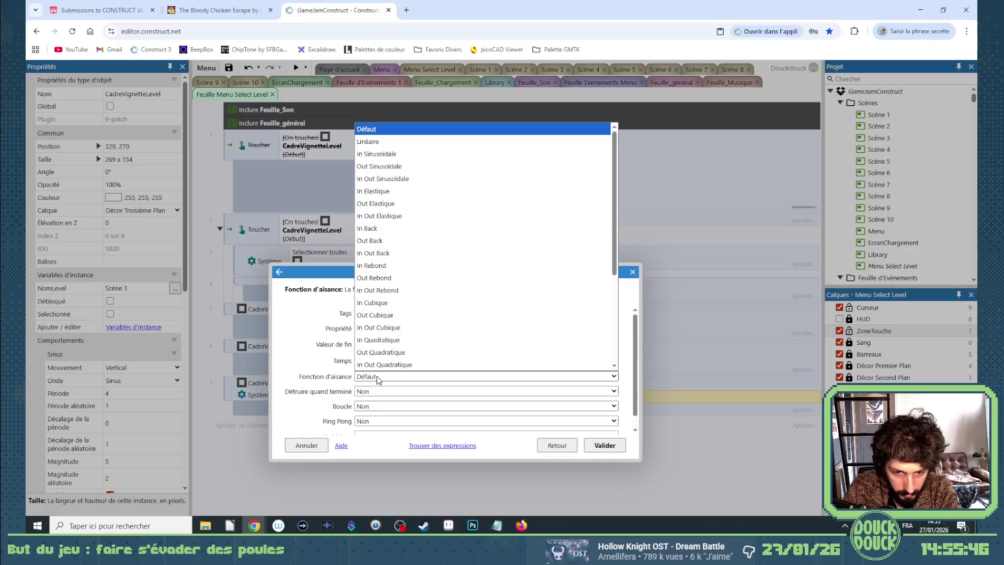
{"action": "left_click", "coordinate": [391, 176]}
{"action": "scroll", "coordinate": [344, 348], "scroll_direction": "down", "scroll_amount": 1}
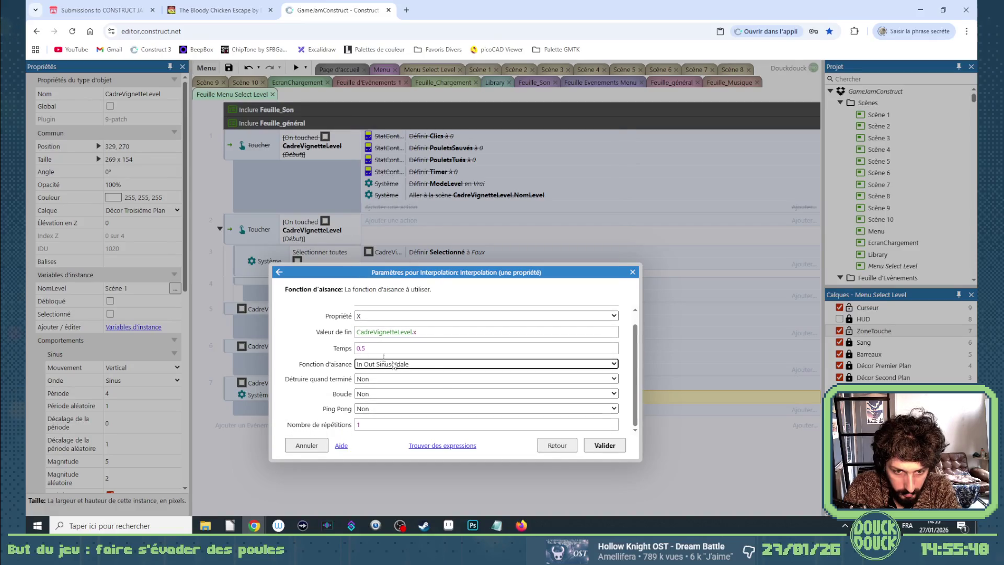
{"action": "left_click", "coordinate": [605, 445]}
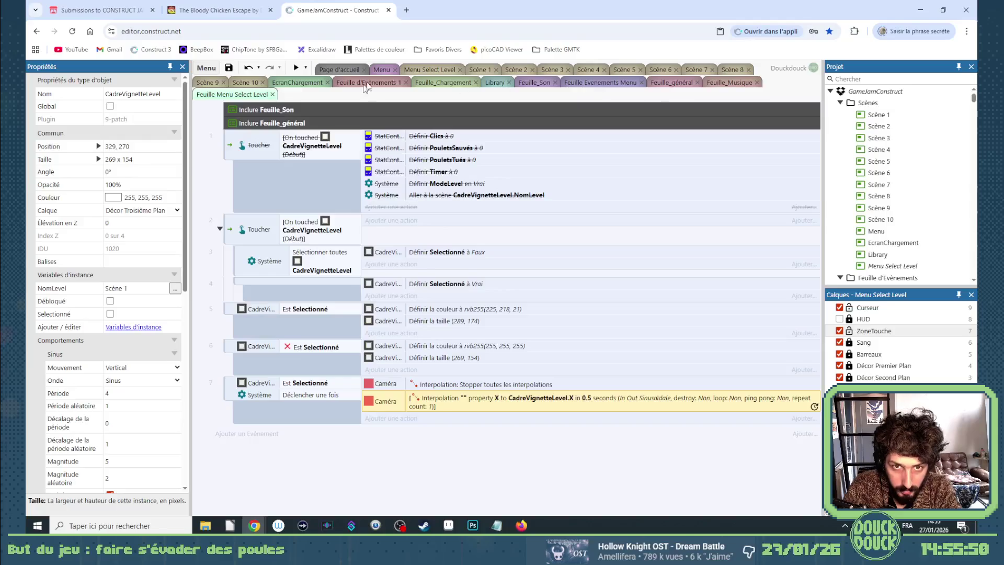
{"action": "left_click", "coordinate": [425, 66]}
Preview the level select, tap the second level frame to watch the camera centre it, then close
{"action": "left_click", "coordinate": [295, 66]}
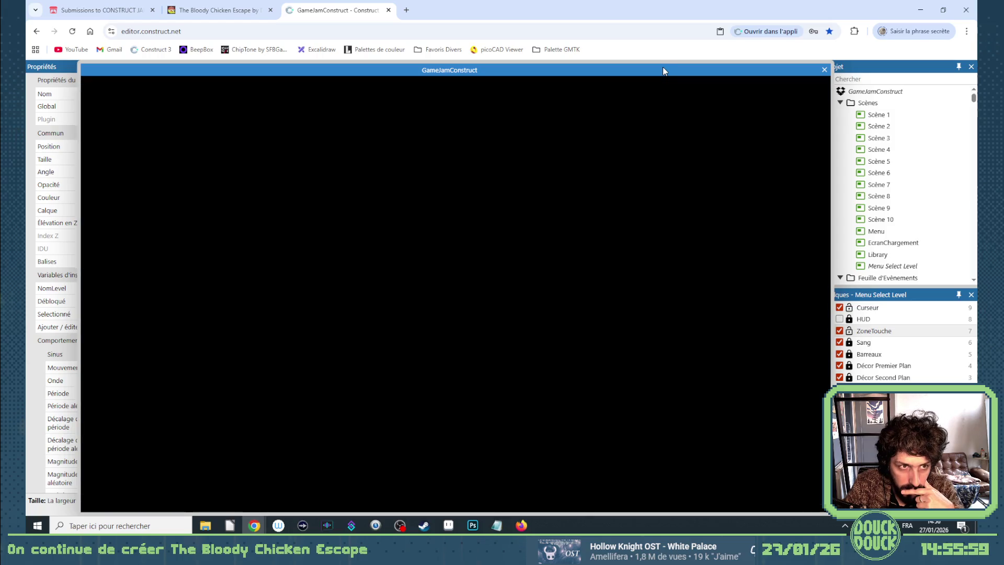
{"action": "left_click_drag", "start_coordinate": [663, 67], "coordinate": [661, 74]}
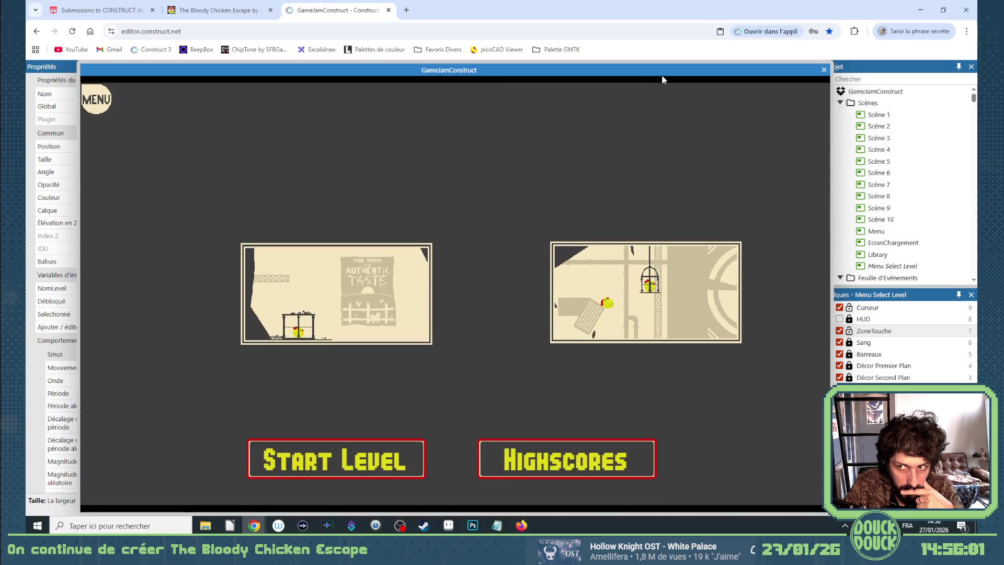
{"action": "left_click", "coordinate": [616, 309]}
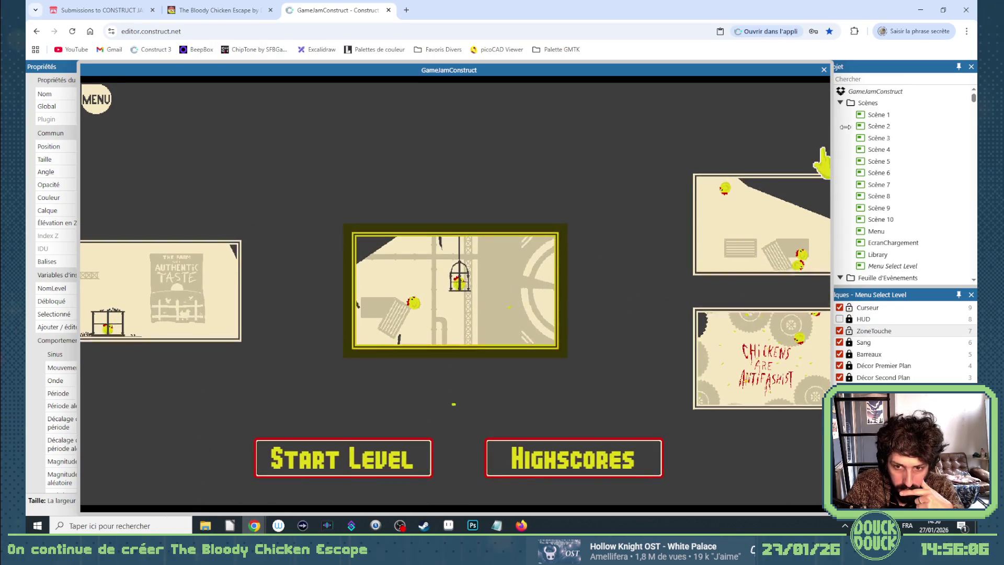
{"action": "left_click", "coordinate": [824, 72]}
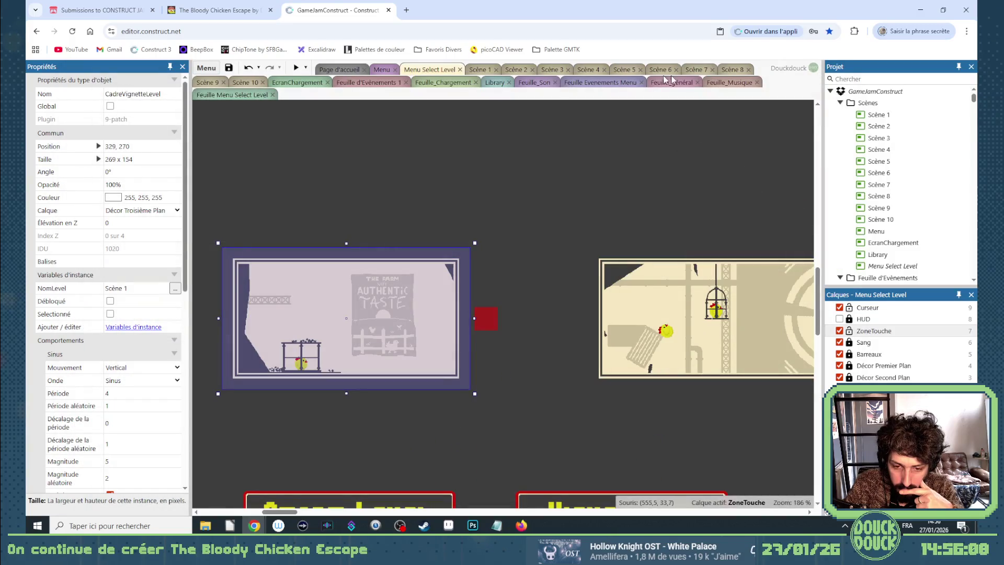
Move both Caméra actions into event 2 and delete the now-empty event 7
{"action": "left_click", "coordinate": [255, 96]}
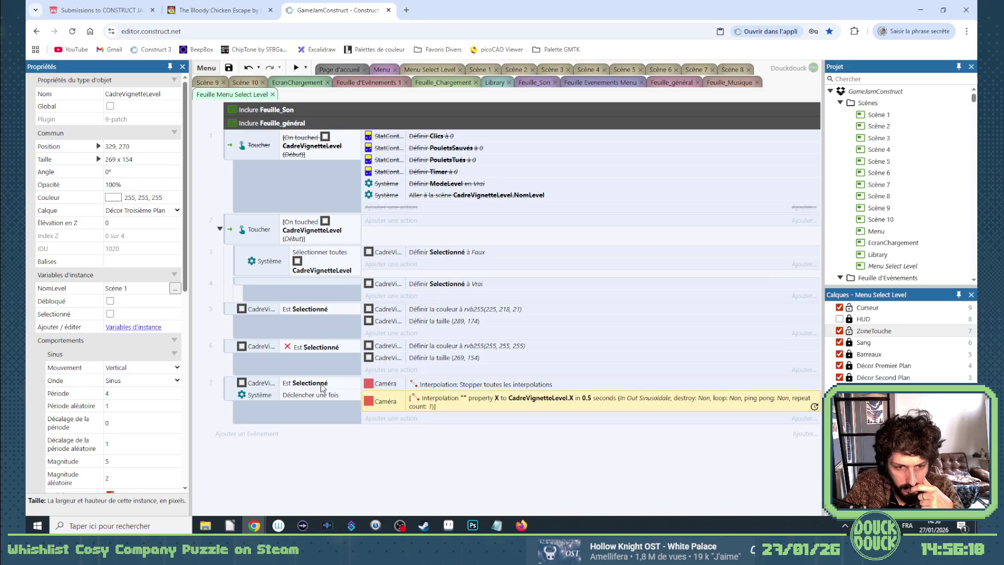
{"action": "left_click", "coordinate": [374, 387]}
{"action": "left_click", "coordinate": [378, 401], "text": "ctrl"}
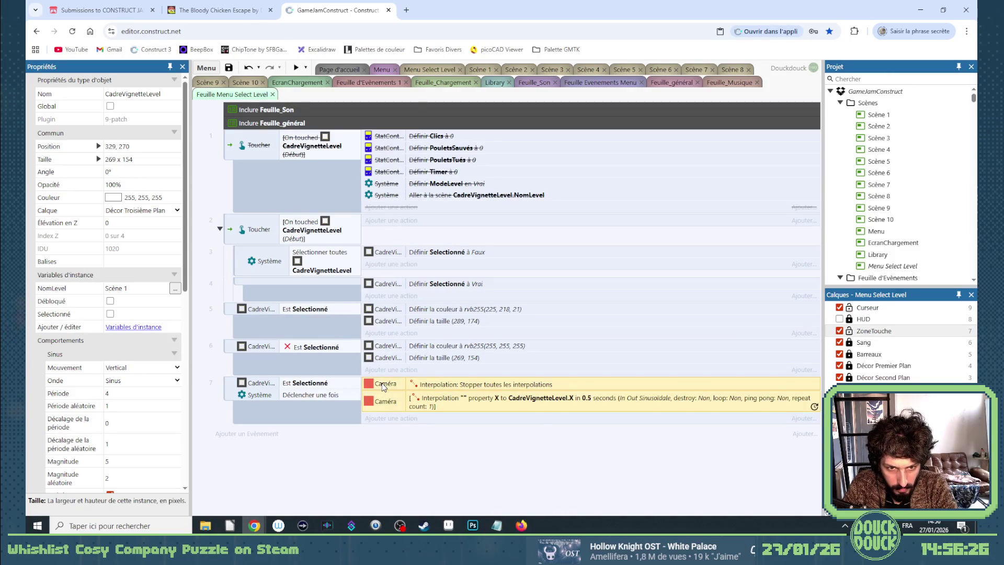
{"action": "left_click_drag", "start_coordinate": [385, 387], "coordinate": [406, 223]}
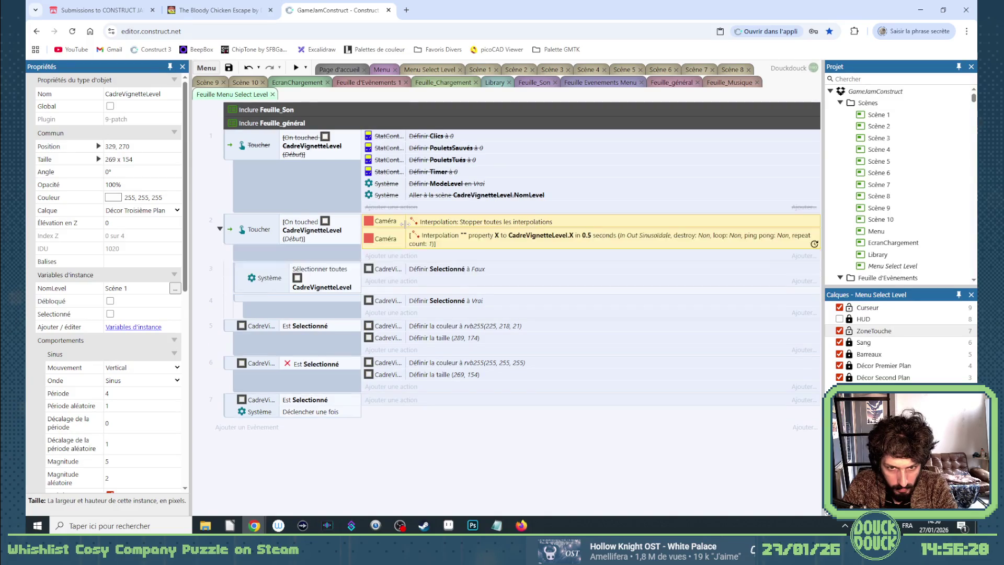
{"action": "left_click", "coordinate": [231, 411]}
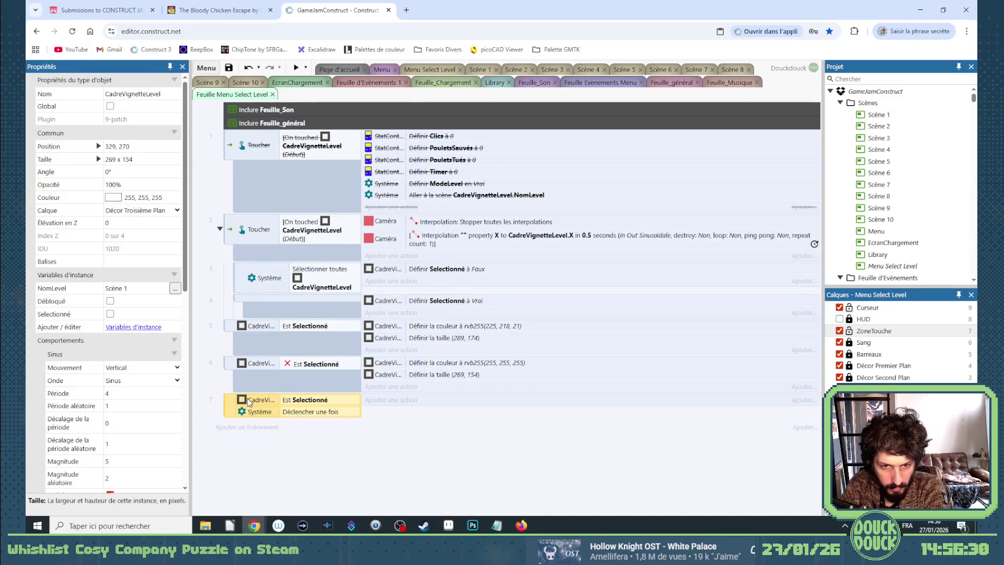
{"action": "key", "text": "Delete"}
Copy the Est Selectionné condition into event 2 and change it to opacity equals 100
{"action": "left_click", "coordinate": [329, 236]}
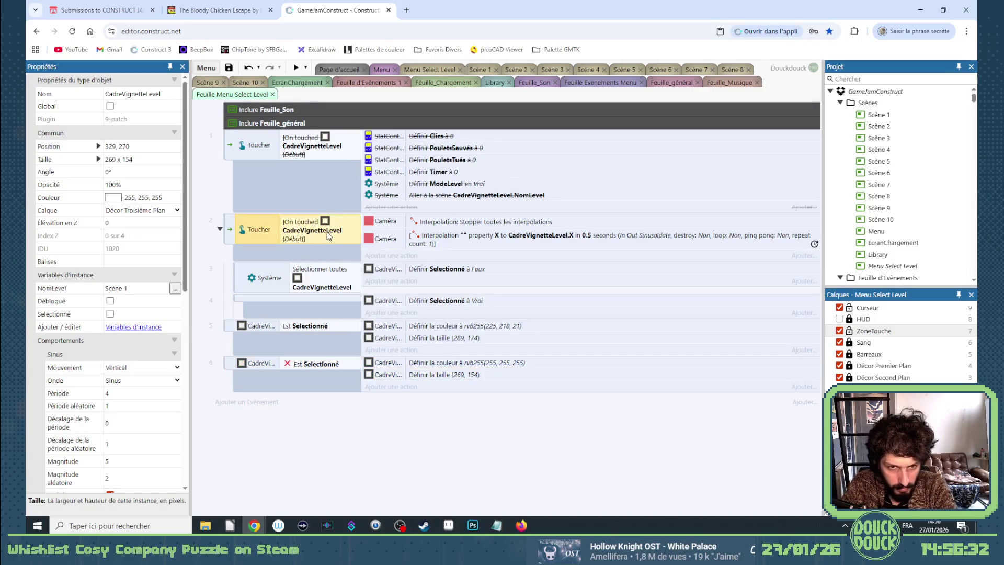
{"action": "left_click_drag", "start_coordinate": [297, 329], "coordinate": [298, 249]}
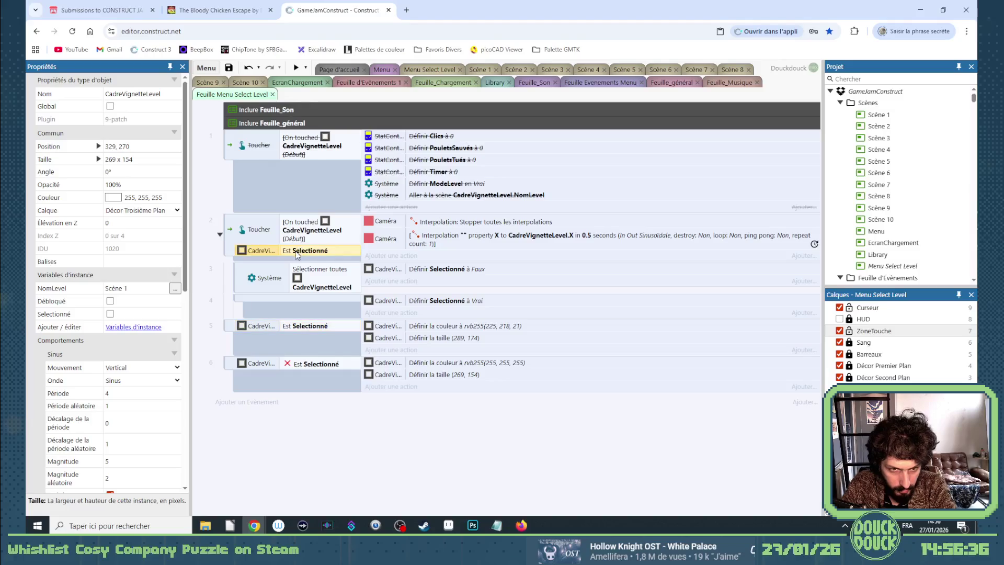
{"action": "double_click", "coordinate": [310, 251]}
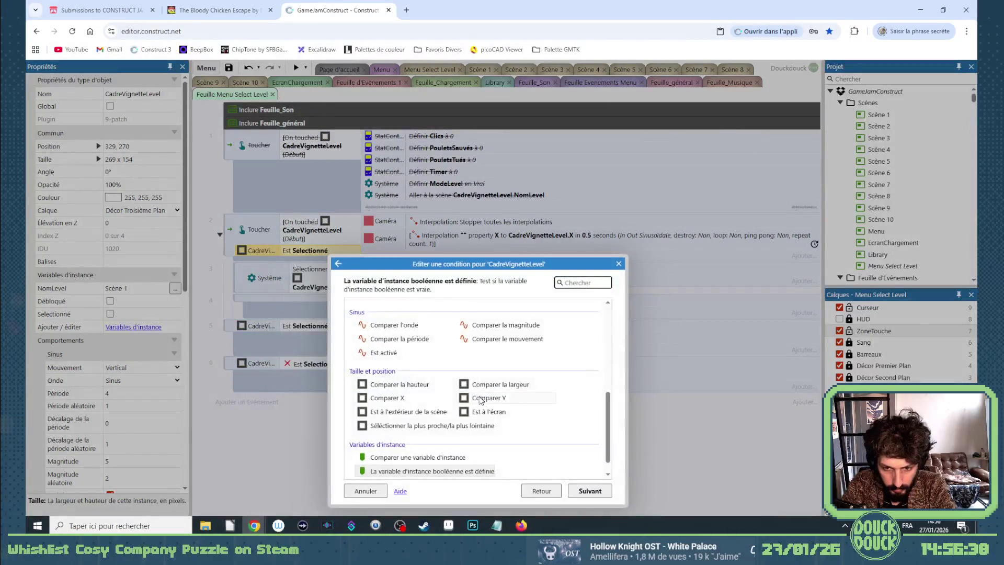
{"action": "scroll", "coordinate": [478, 393], "scroll_direction": "up", "scroll_amount": 5}
{"action": "double_click", "coordinate": [424, 363]}
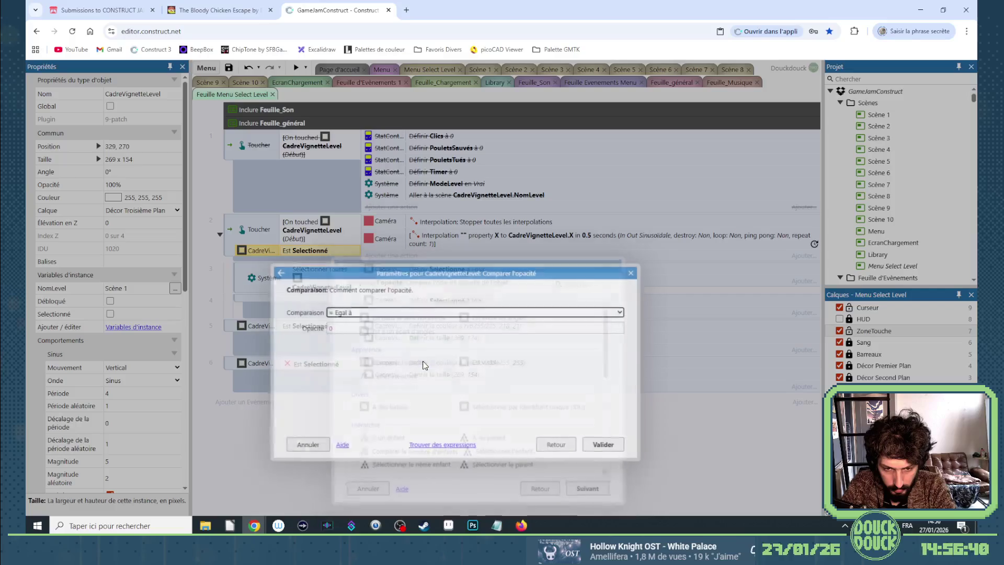
{"action": "left_click", "coordinate": [373, 312]}
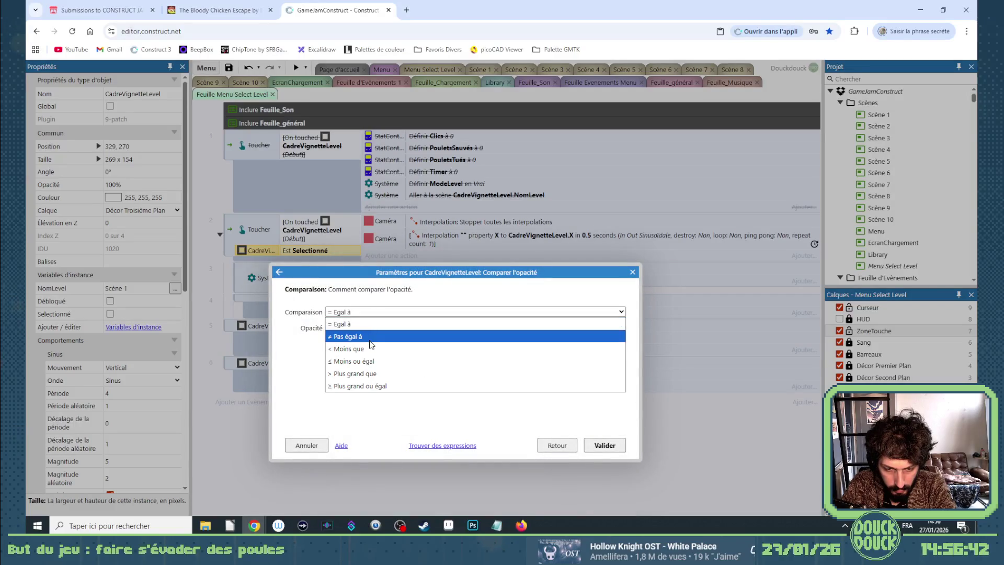
{"action": "left_click", "coordinate": [346, 324]}
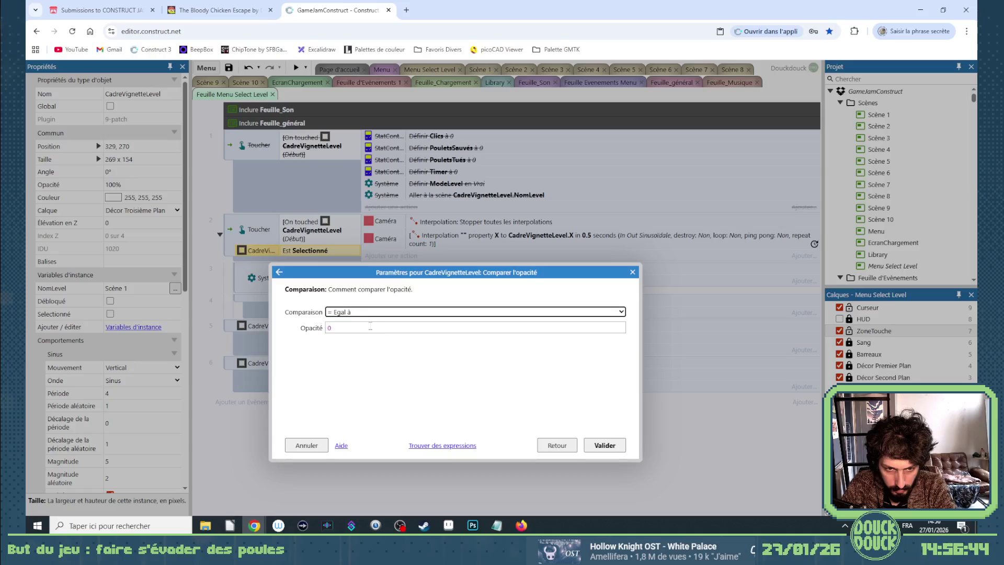
{"action": "key", "text": "Tab"}
{"action": "type", "text": "100"}
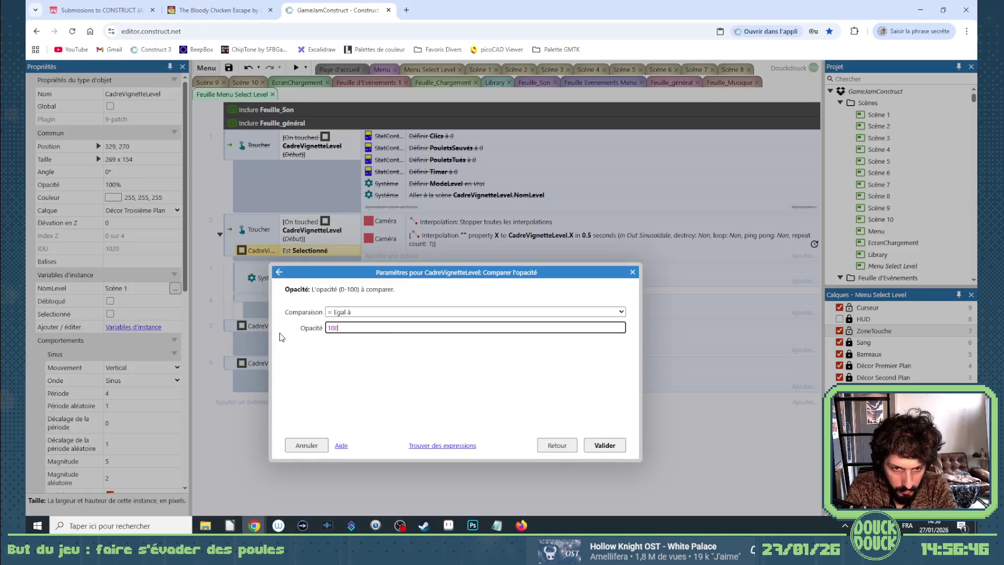
{"action": "key", "text": "Return"}
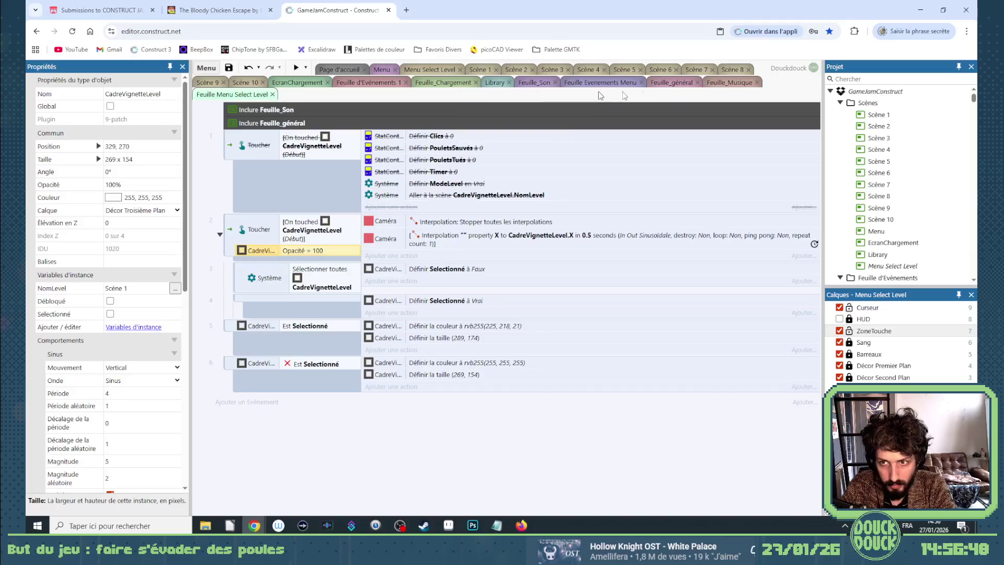
Preview the game, click through the farm, cage, slope and chicken-slogan levels to check the yellow frame, then close it
{"action": "left_click", "coordinate": [294, 68]}
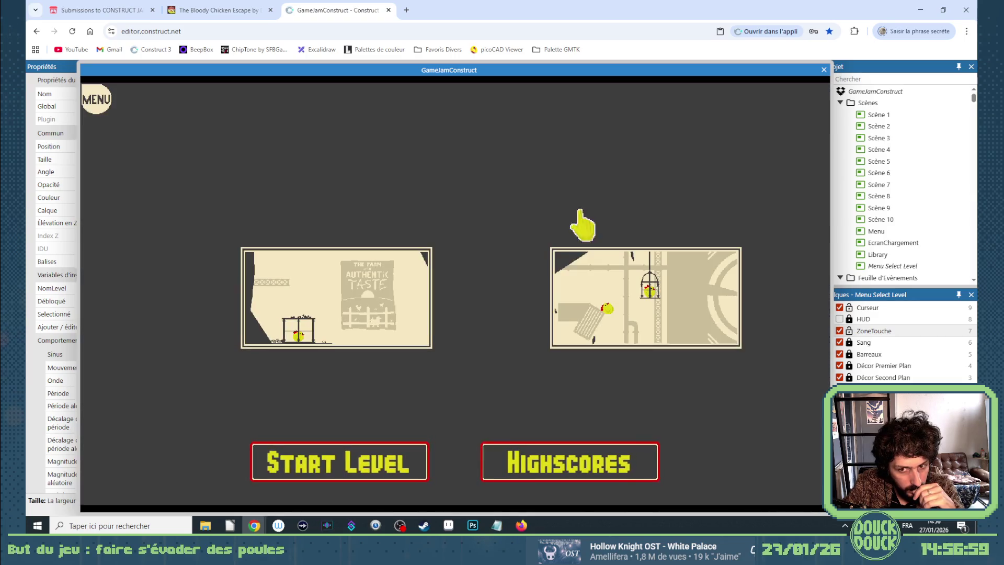
{"action": "left_click", "coordinate": [602, 298]}
{"action": "left_click", "coordinate": [220, 314]}
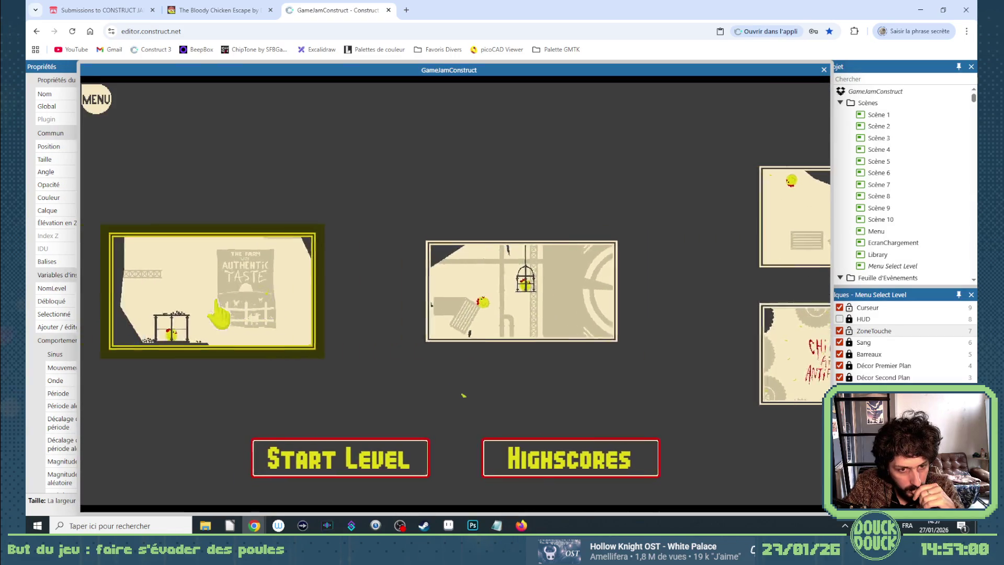
{"action": "left_click", "coordinate": [658, 301]}
{"action": "left_click", "coordinate": [664, 283]}
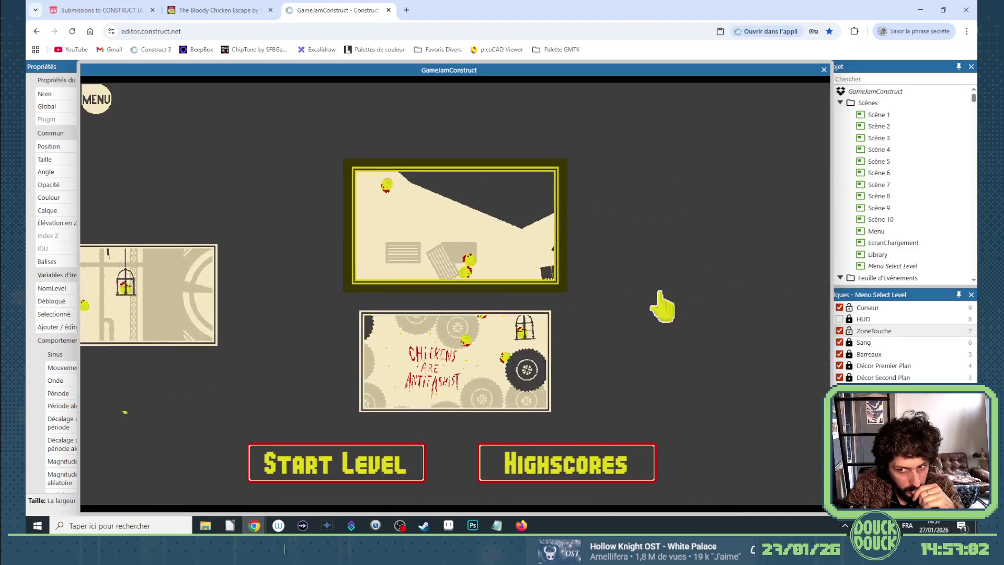
{"action": "left_click", "coordinate": [525, 344]}
{"action": "left_click", "coordinate": [258, 325]}
{"action": "left_click", "coordinate": [154, 320]}
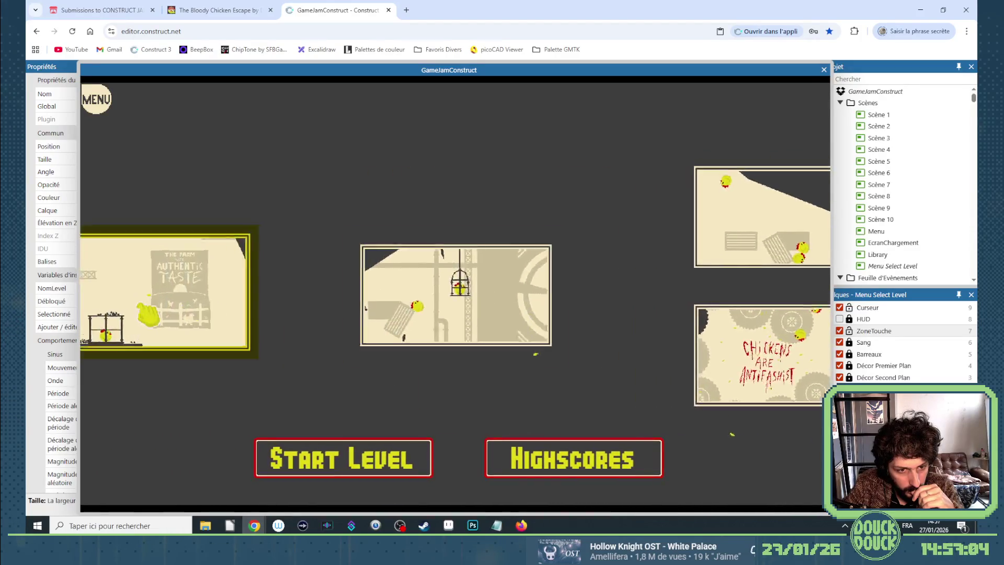
{"action": "left_click", "coordinate": [605, 307]}
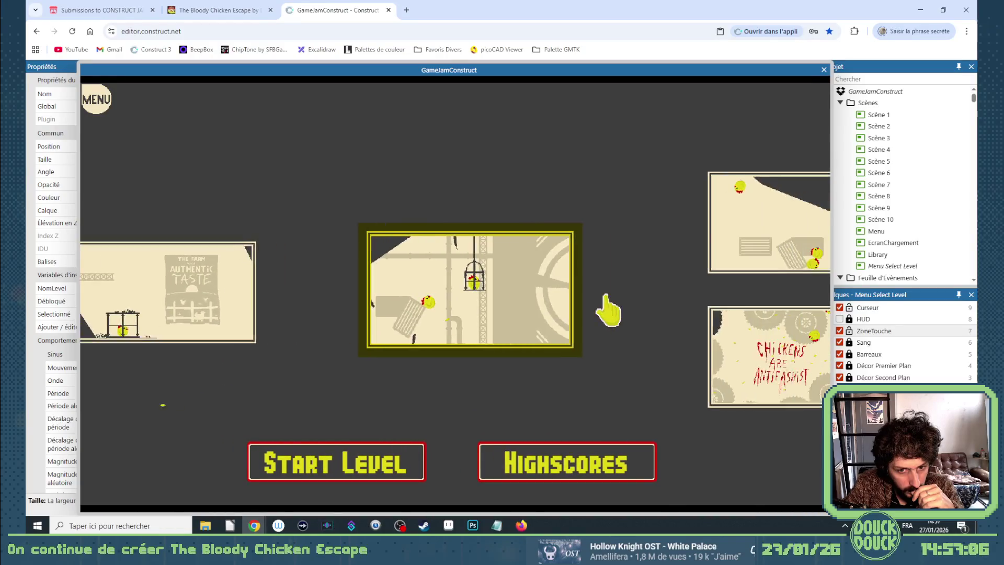
{"action": "left_click", "coordinate": [728, 266]}
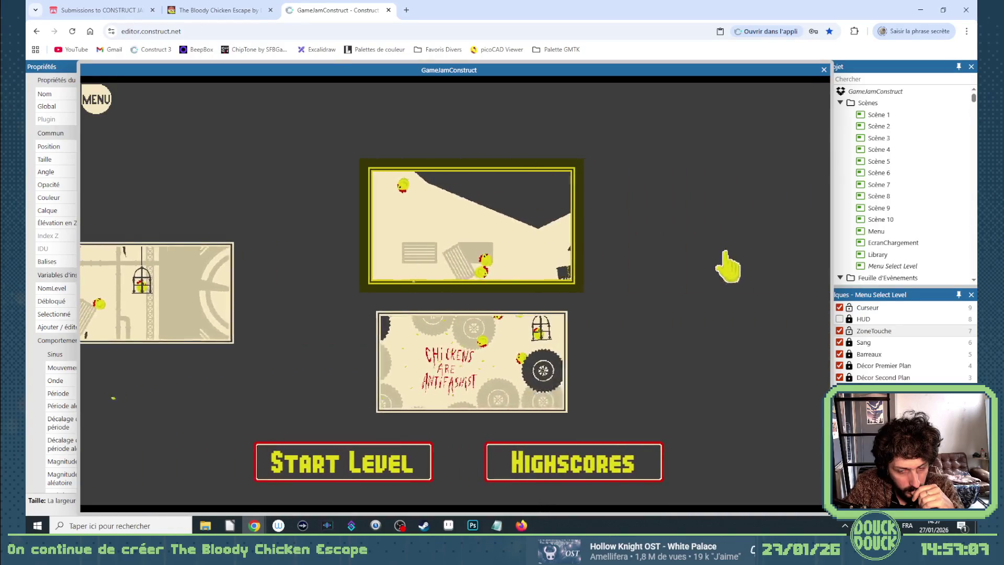
{"action": "left_click", "coordinate": [534, 332]}
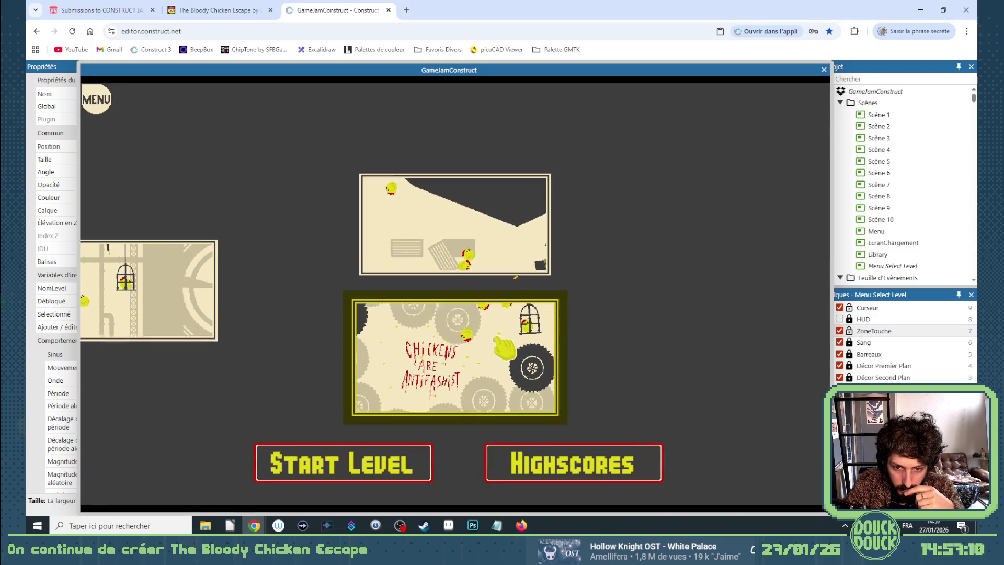
{"action": "left_click", "coordinate": [225, 314]}
{"action": "left_click", "coordinate": [716, 267]}
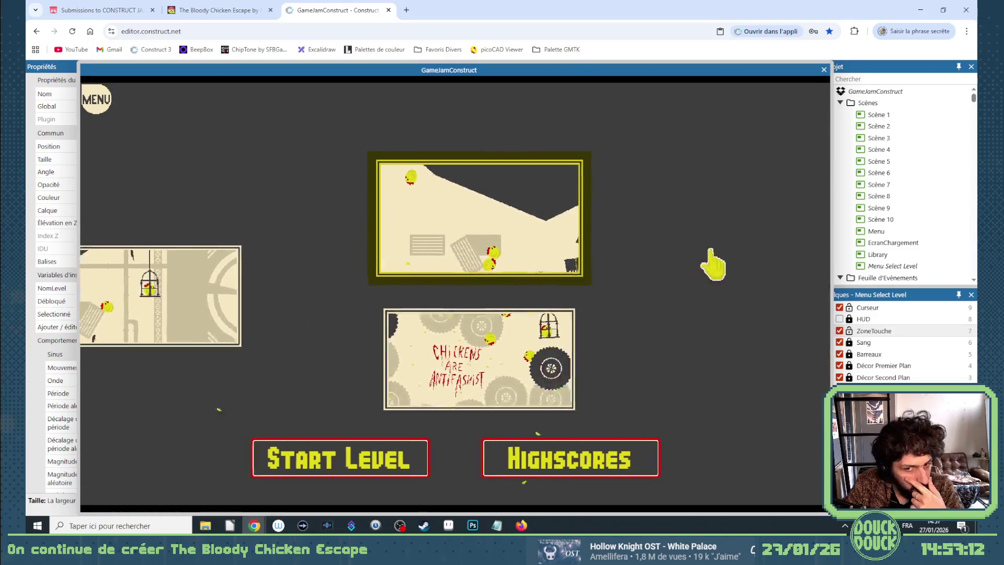
{"action": "left_click", "coordinate": [501, 339]}
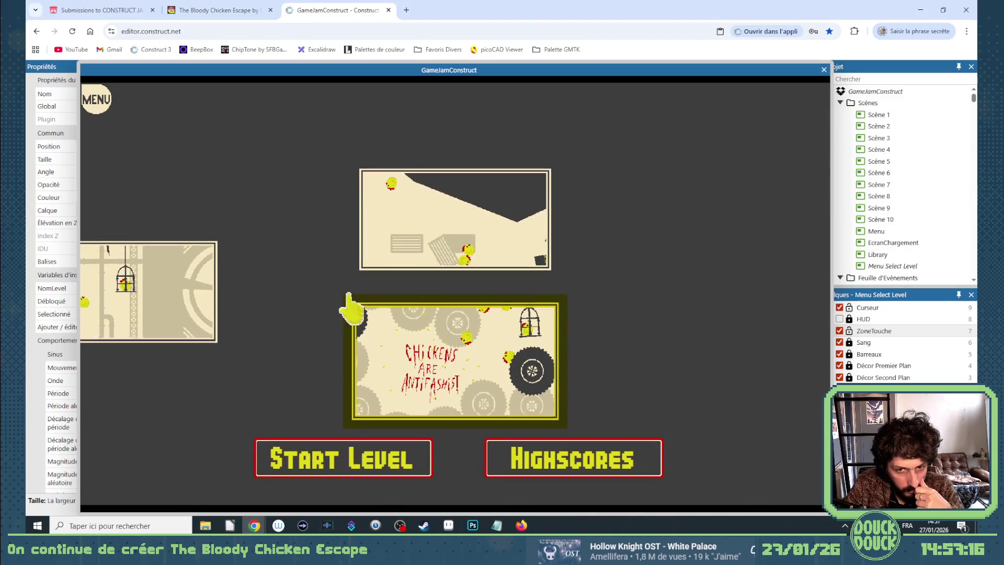
{"action": "left_click", "coordinate": [823, 70]}
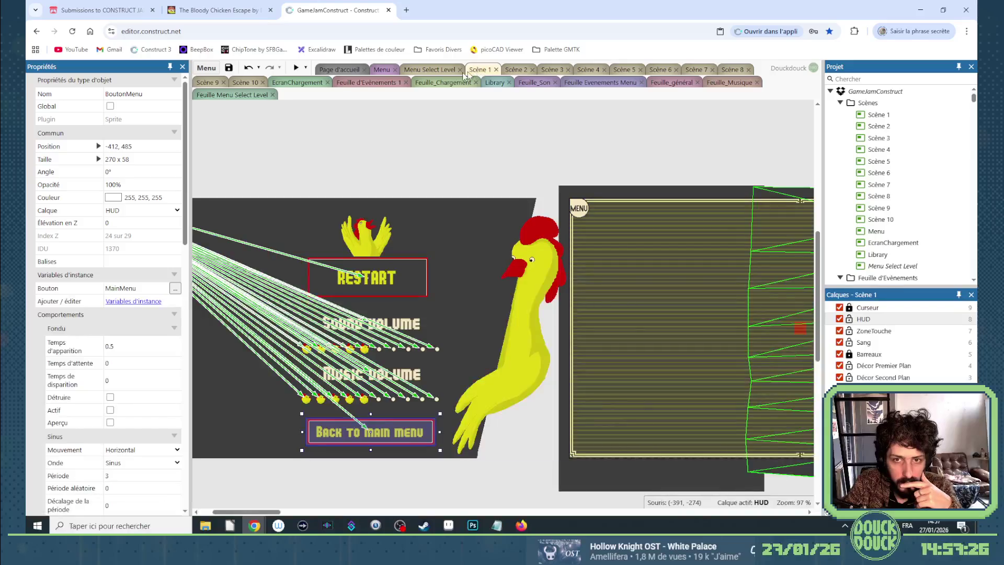
In the Menu Select Level layout, add a Remplacer couleur effect to the CadreVignetteLevel frame
{"action": "left_click", "coordinate": [243, 96]}
{"action": "left_click", "coordinate": [444, 71]}
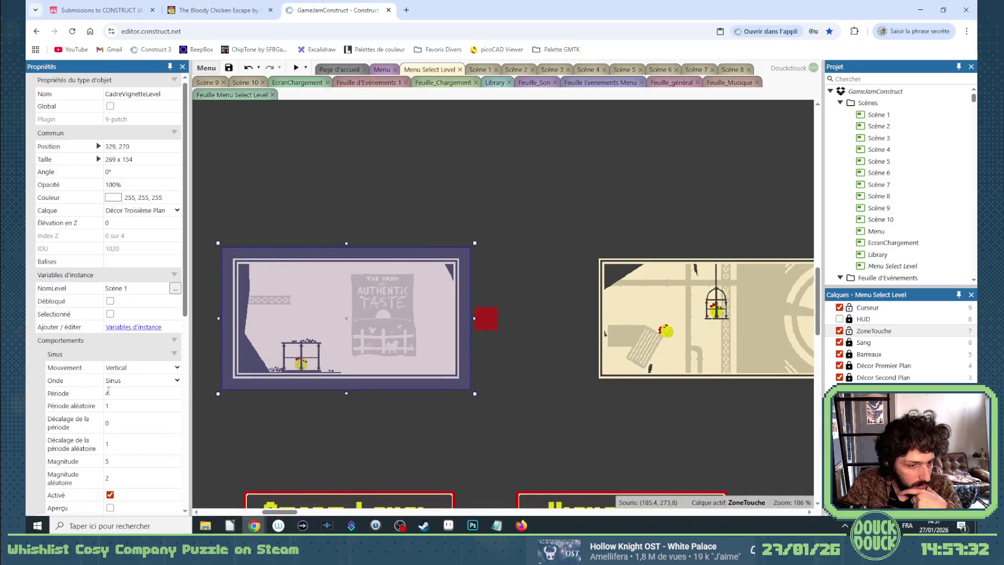
{"action": "scroll", "coordinate": [112, 408], "scroll_direction": "down", "scroll_amount": 4}
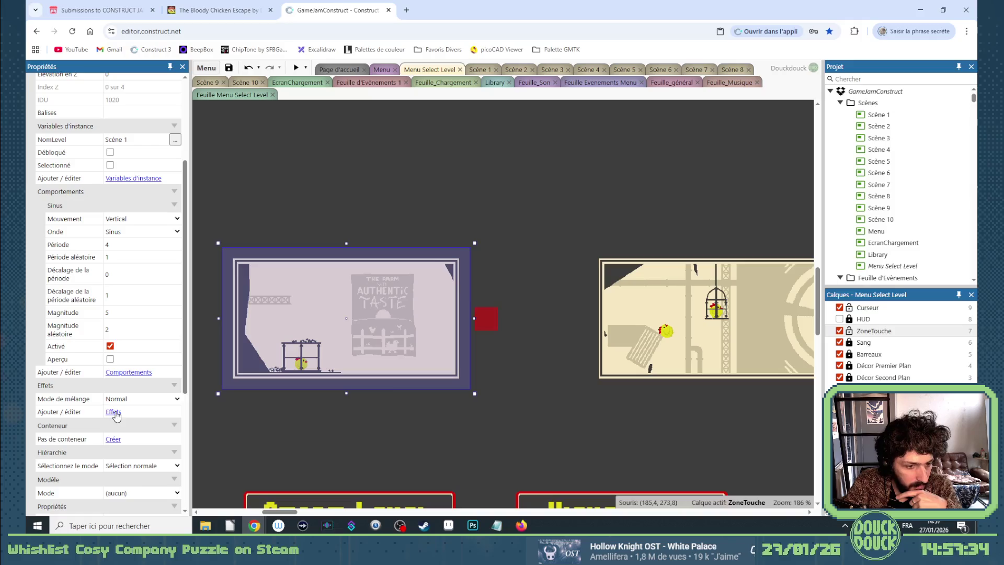
{"action": "left_click", "coordinate": [113, 412]}
{"action": "left_click", "coordinate": [283, 335]}
{"action": "scroll", "coordinate": [319, 334], "scroll_direction": "down", "scroll_amount": 2}
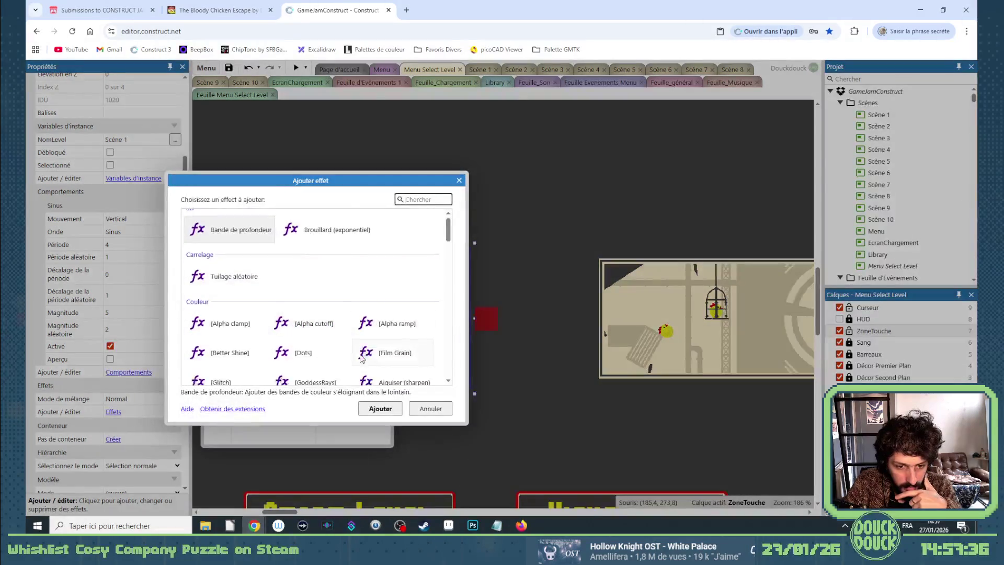
{"action": "scroll", "coordinate": [325, 346], "scroll_direction": "down", "scroll_amount": 5}
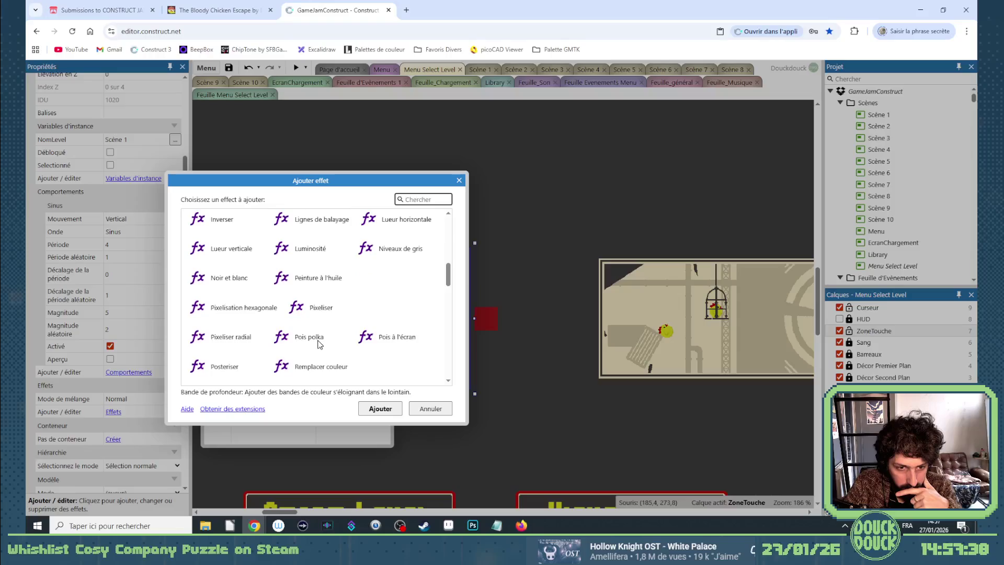
{"action": "double_click", "coordinate": [313, 366]}
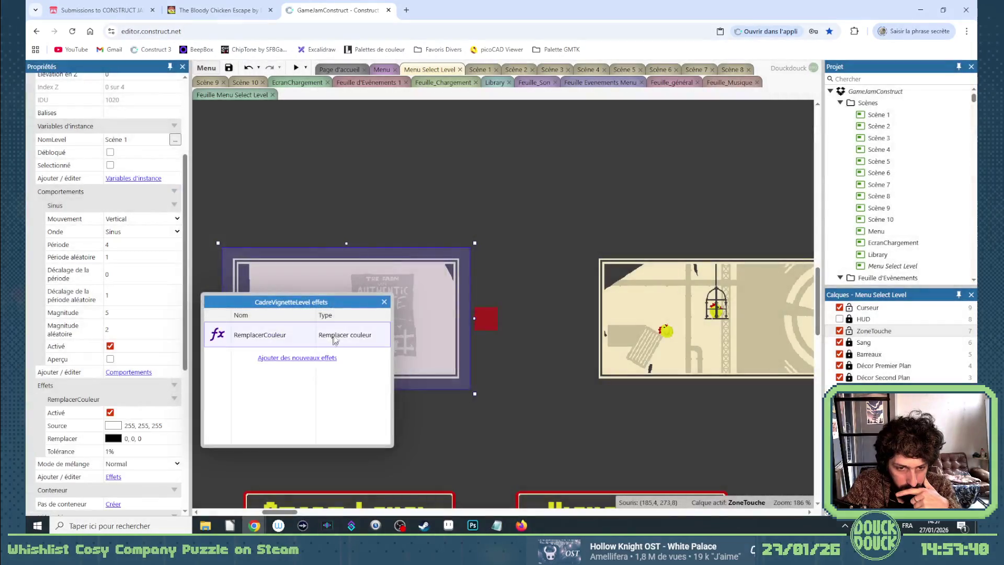
{"action": "left_click", "coordinate": [384, 302]}
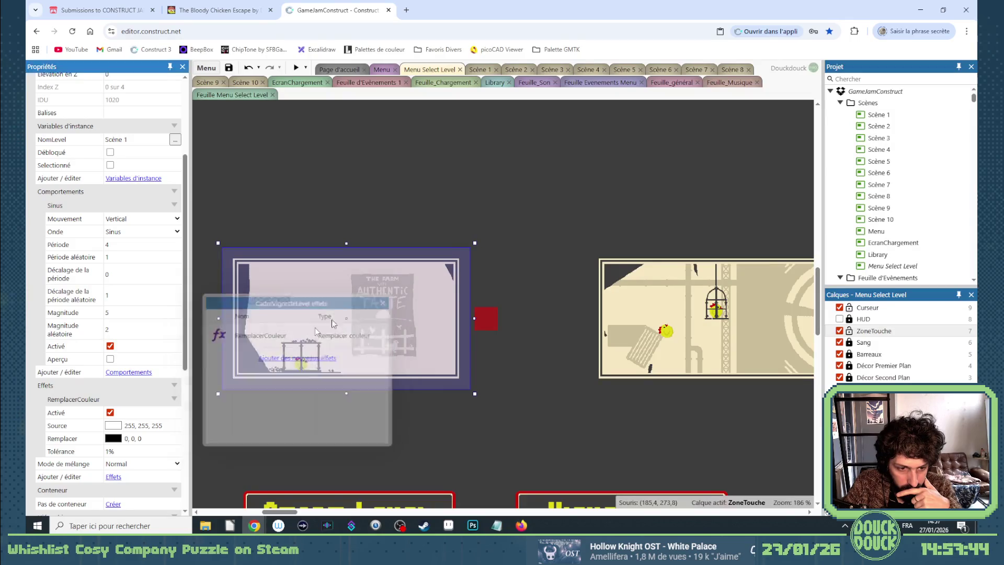
Sample the thumbnail's beige as the source colour and the frame's yellow as the replacement, disabled by default
{"action": "left_click", "coordinate": [114, 425]}
{"action": "left_click", "coordinate": [115, 374]}
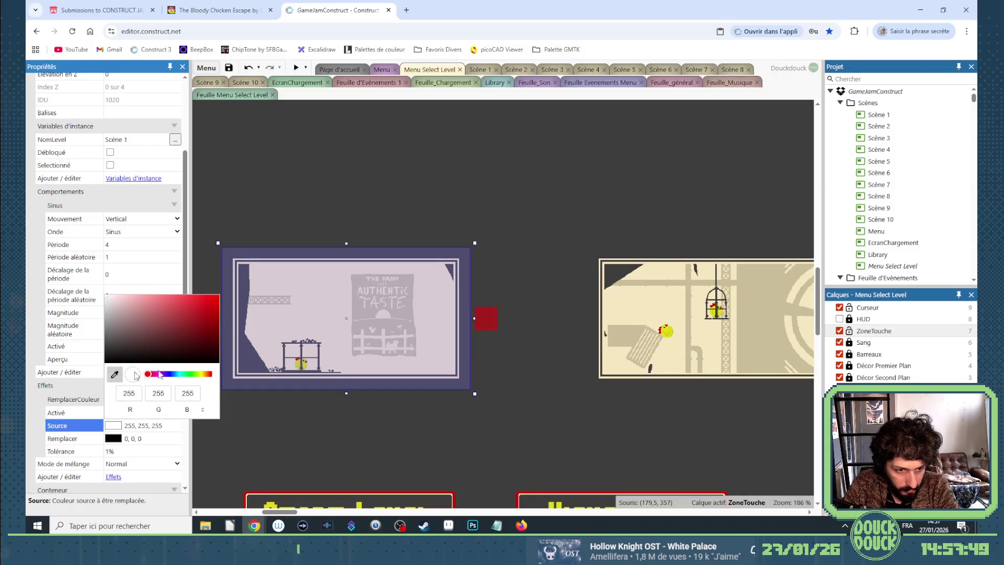
{"action": "left_click", "coordinate": [601, 310]}
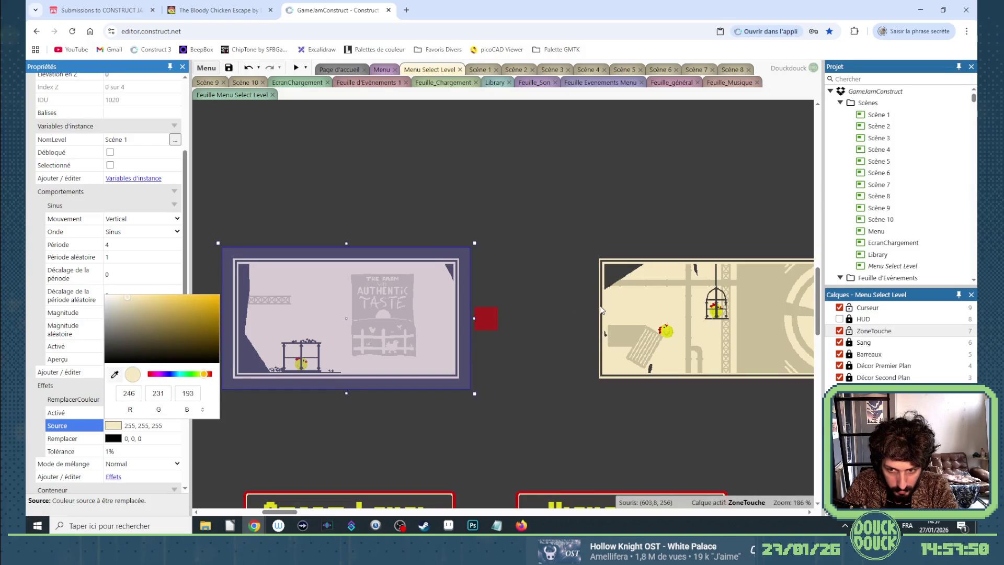
{"action": "left_click", "coordinate": [129, 437]}
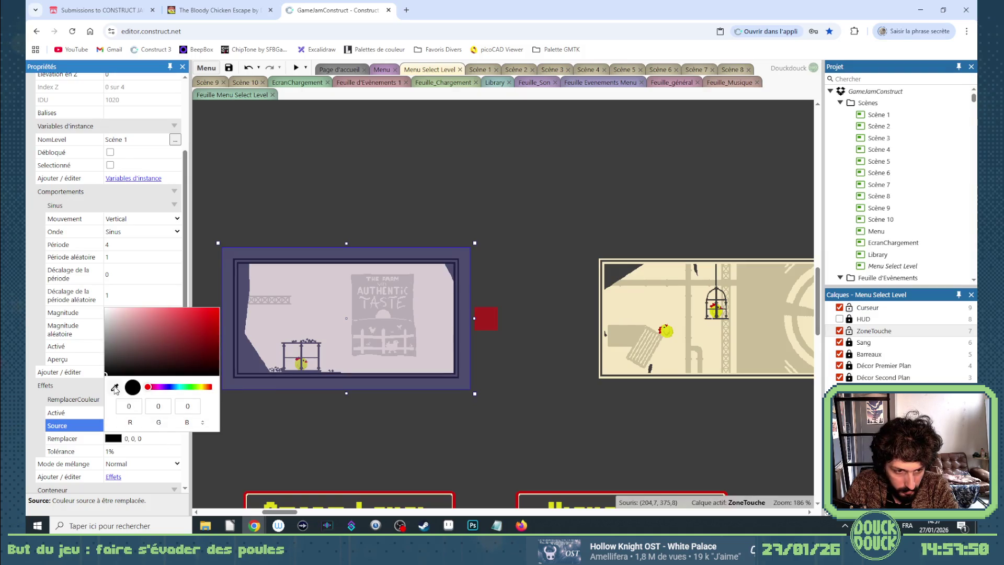
{"action": "left_click", "coordinate": [114, 387]}
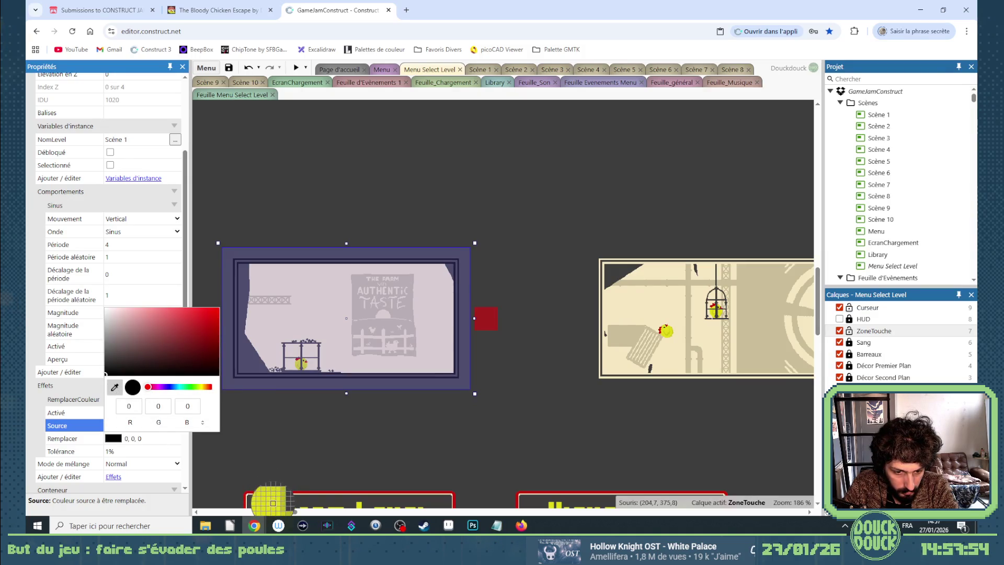
{"action": "left_click", "coordinate": [273, 503]}
{"action": "left_click", "coordinate": [82, 426]}
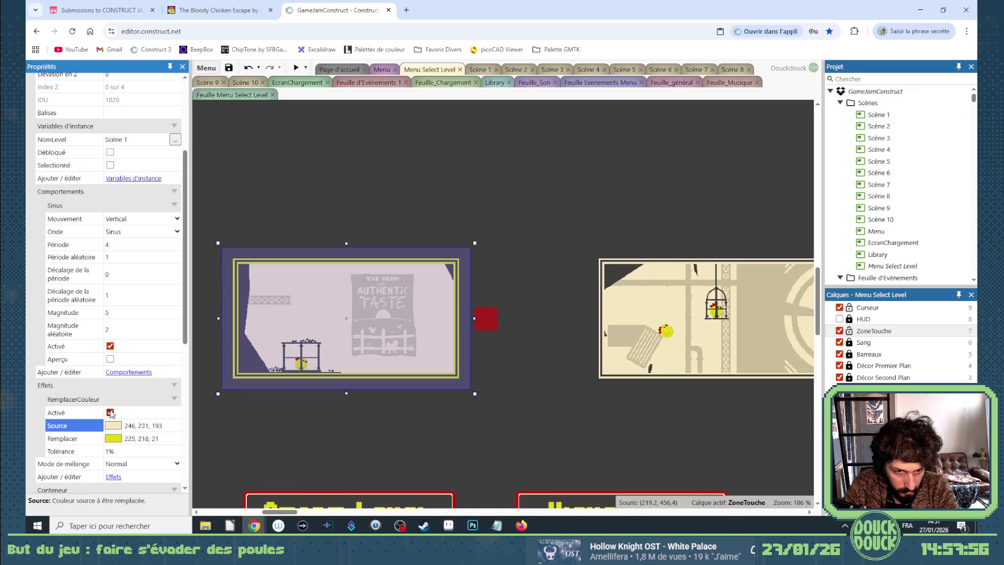
{"action": "left_click", "coordinate": [110, 412]}
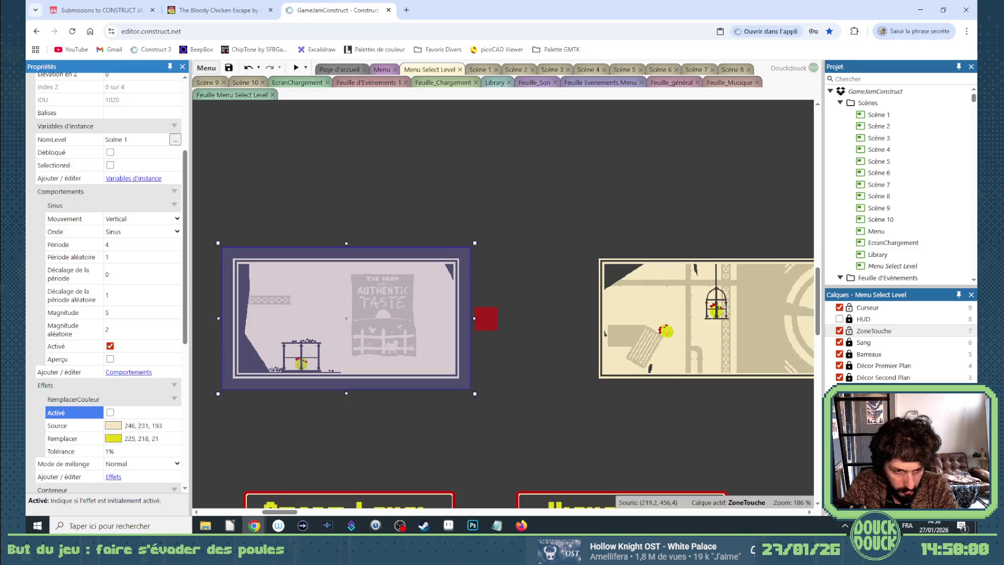
Select the other level thumbnails and give them source colour 246, 231, 193 as well
{"action": "left_click", "coordinate": [138, 425]}
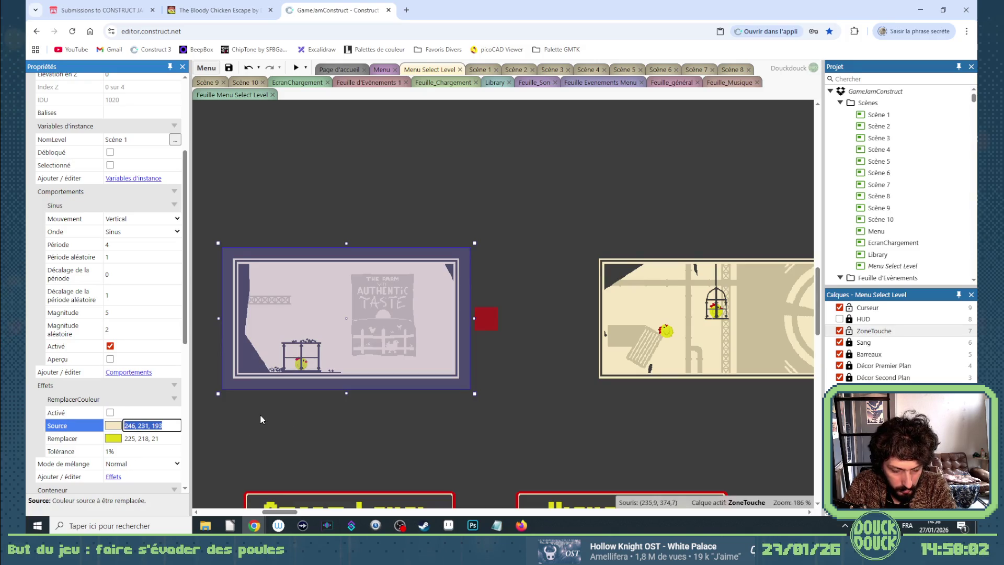
{"action": "scroll", "coordinate": [260, 414], "scroll_direction": "down", "scroll_amount": 5}
{"action": "left_click", "coordinate": [517, 361]}
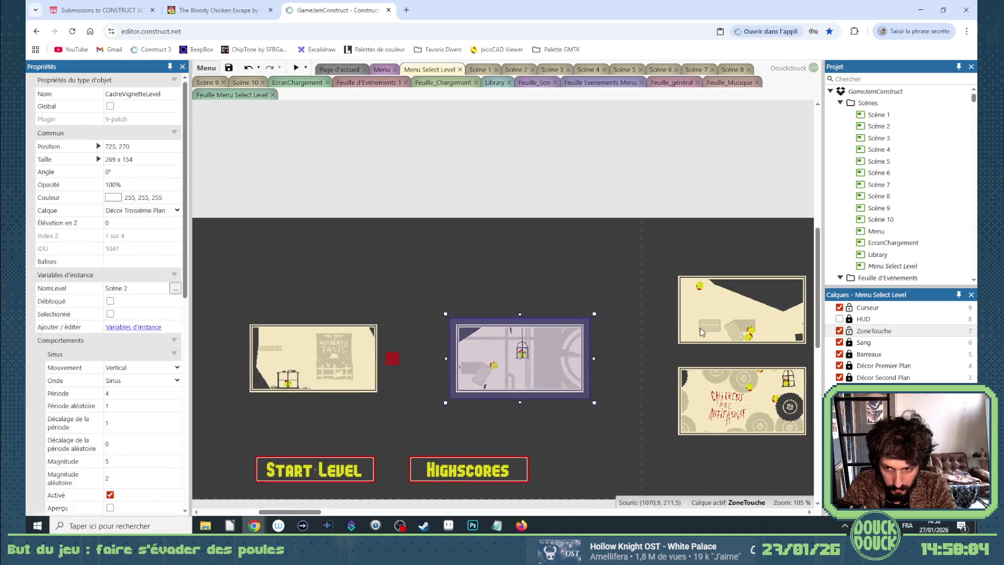
{"action": "left_click", "coordinate": [701, 332], "text": "shift"}
{"action": "left_click", "coordinate": [695, 375], "text": "shift"}
{"action": "scroll", "coordinate": [99, 452], "scroll_direction": "down", "scroll_amount": 3}
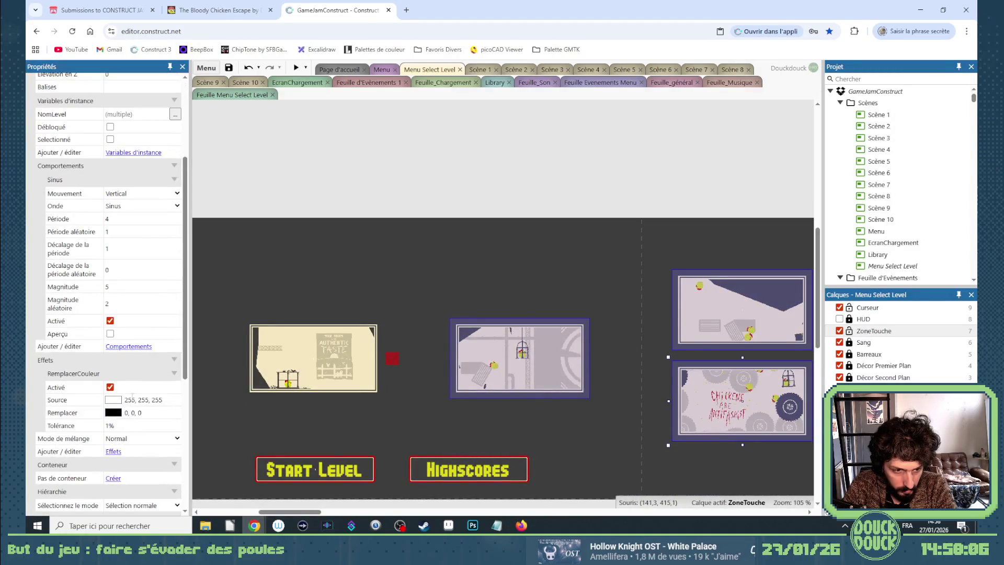
{"action": "left_click", "coordinate": [135, 399]}
{"action": "type", "text": "246, 231, 193"}
{"action": "key", "text": "Return"}
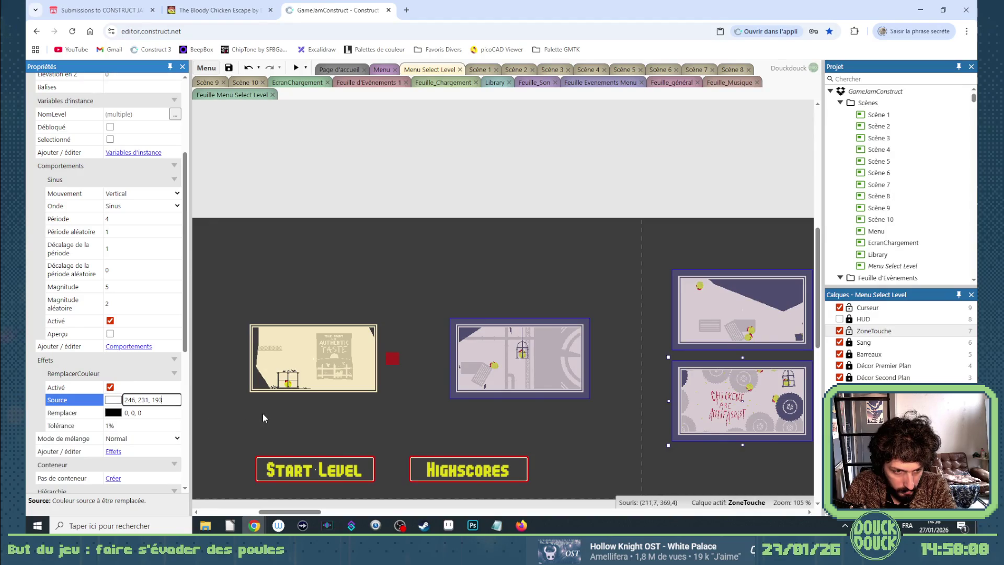
{"action": "left_click", "coordinate": [256, 389]}
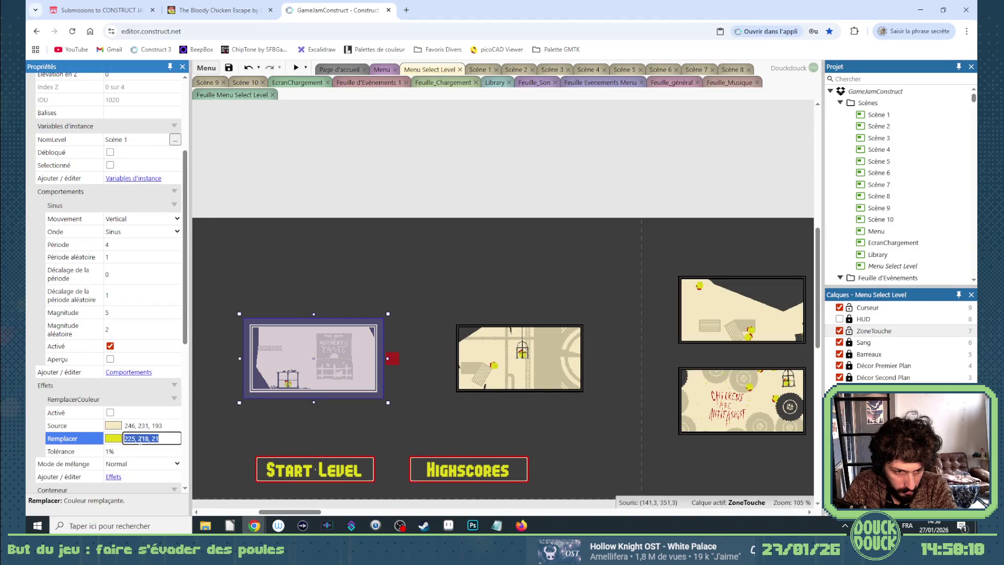
{"action": "left_click", "coordinate": [518, 366]}
{"action": "left_click", "coordinate": [743, 313], "text": "shift"}
{"action": "left_click", "coordinate": [711, 407], "text": "shift"}
Move the Activer l'effet action into not-selected event 6, set its mode to Désactiver, and preview
{"action": "key", "text": "ctrl+Tab"}
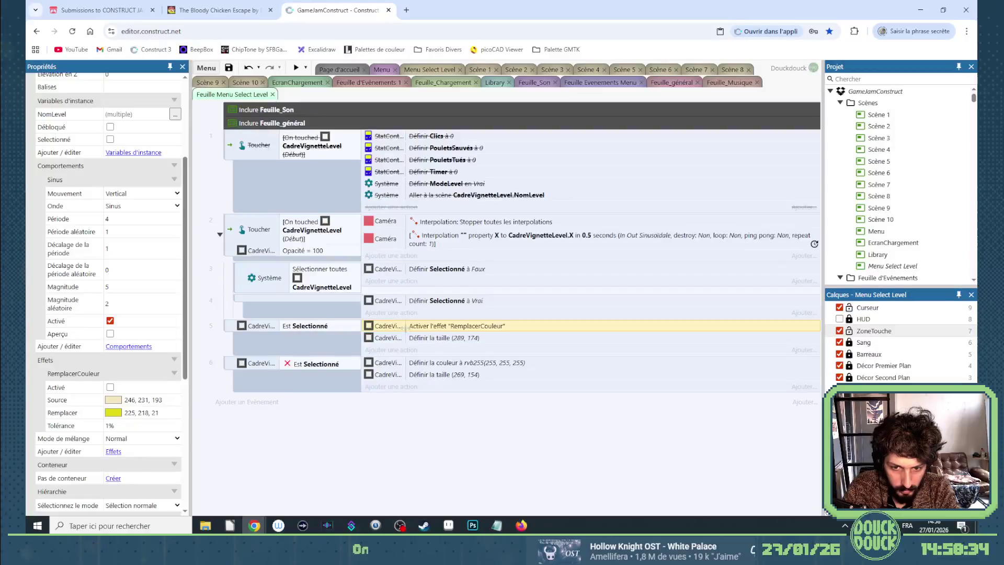
{"action": "left_click_drag", "start_coordinate": [414, 330], "coordinate": [421, 366]}
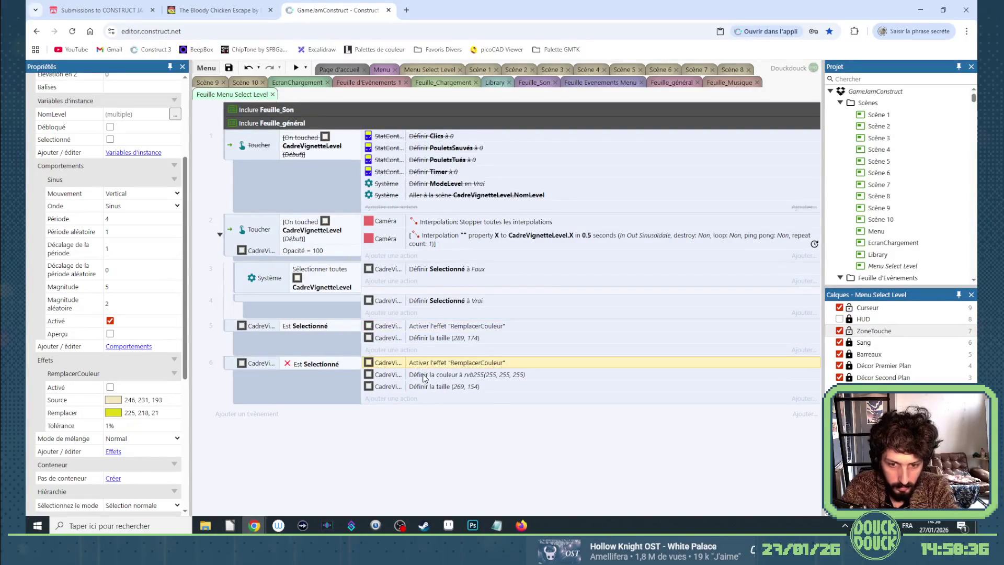
{"action": "double_click", "coordinate": [426, 362]}
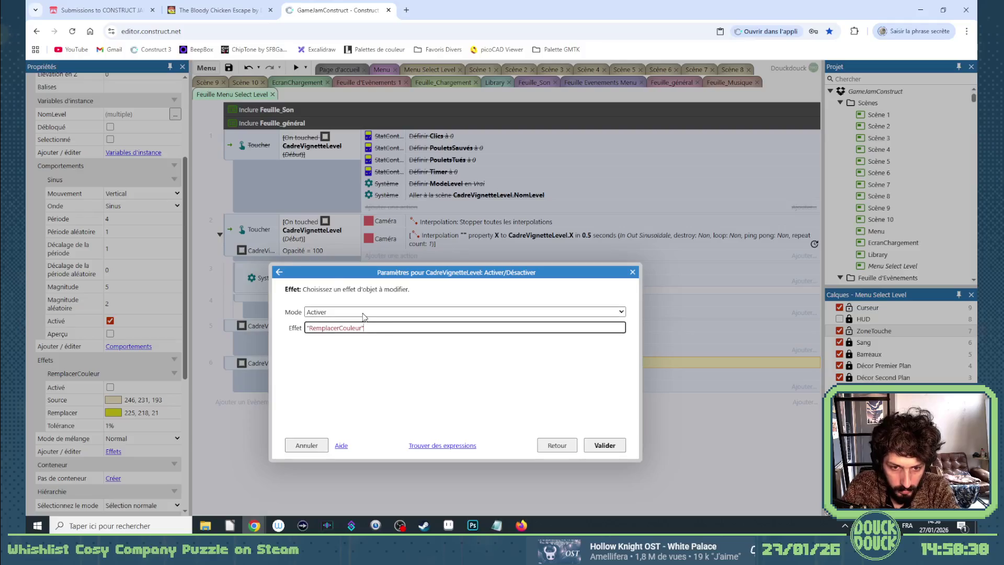
{"action": "left_click", "coordinate": [363, 313]}
{"action": "left_click", "coordinate": [353, 325]}
{"action": "left_click", "coordinate": [605, 445]}
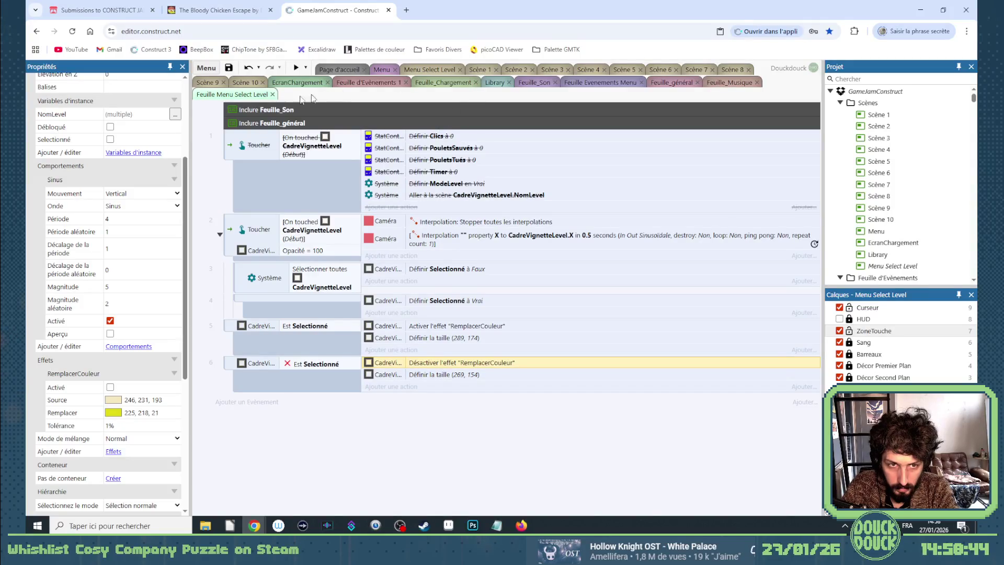
{"action": "left_click", "coordinate": [414, 70]}
{"action": "left_click", "coordinate": [296, 68]}
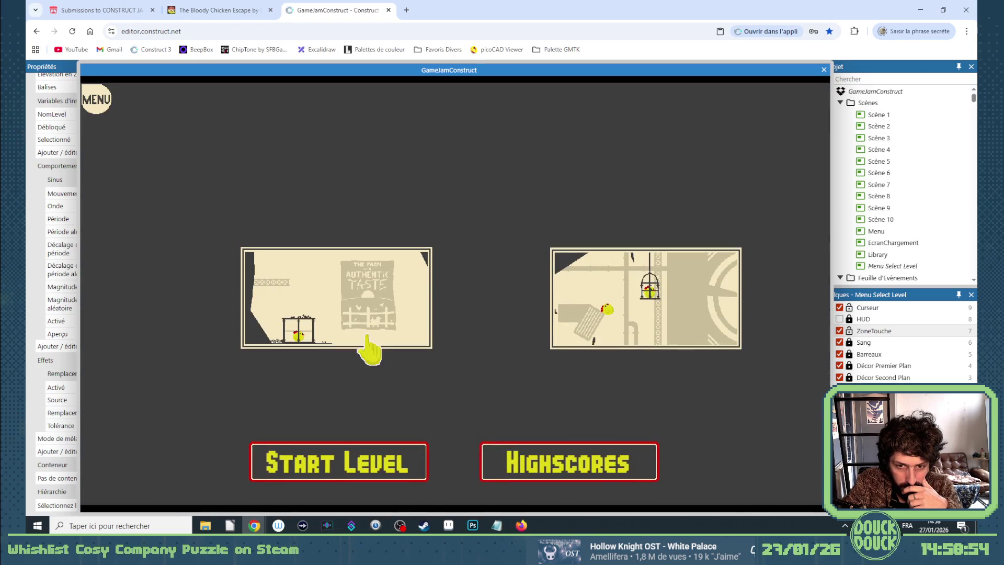
Click the farm, next, upper-right and lower levels to test the yellow highlight, then close the preview
{"action": "left_click", "coordinate": [361, 346]}
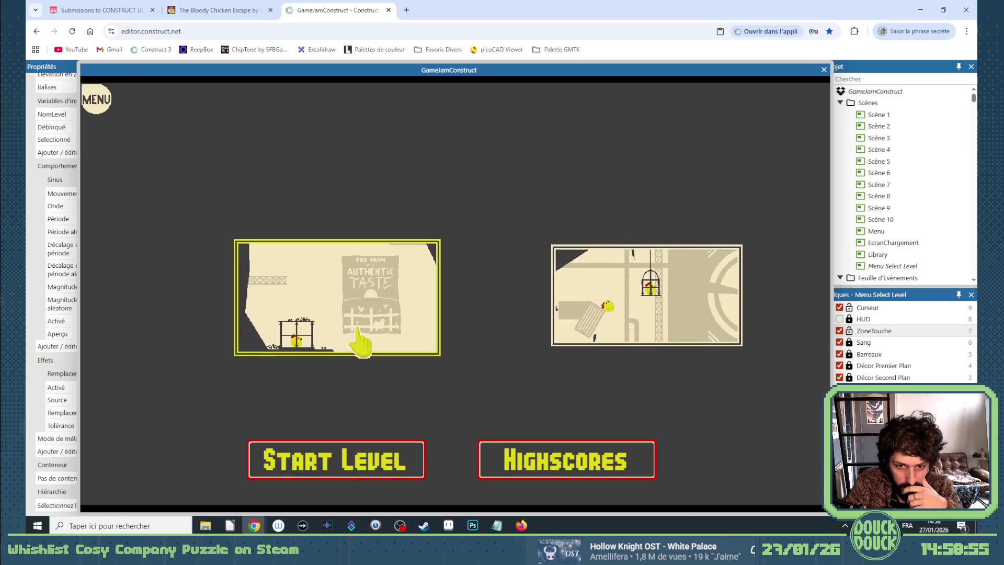
{"action": "left_click", "coordinate": [589, 331]}
{"action": "left_click", "coordinate": [727, 253]}
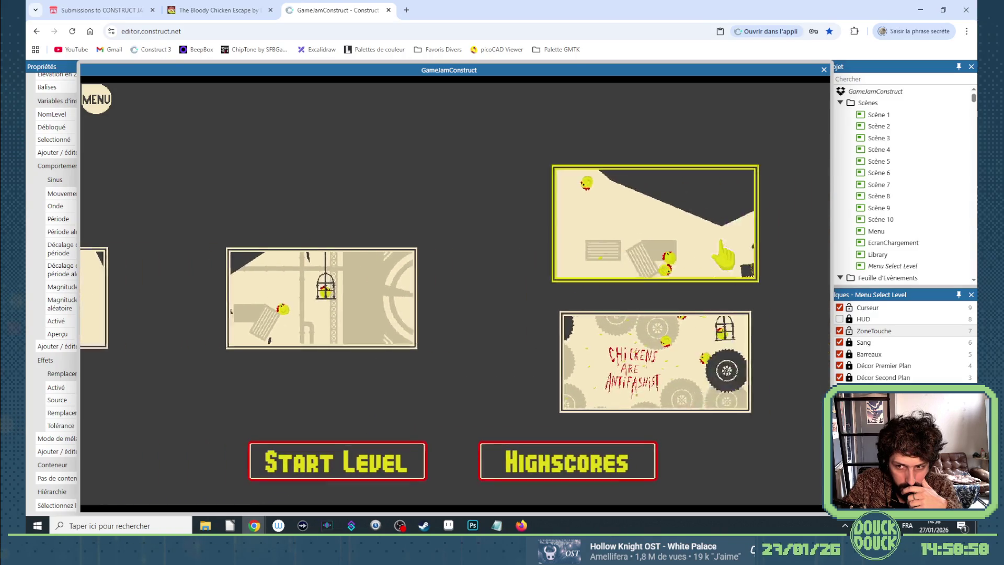
{"action": "left_click", "coordinate": [520, 351]}
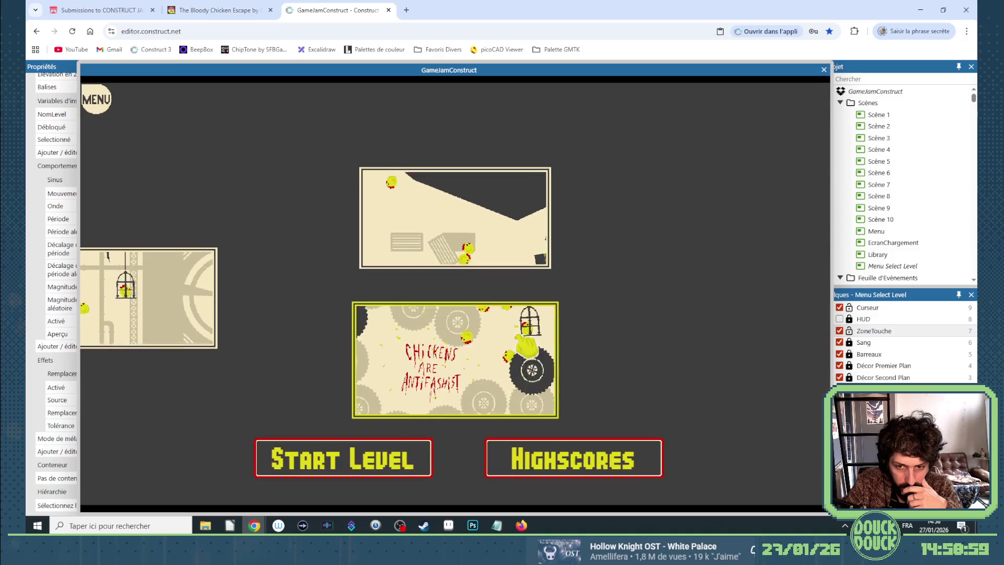
{"action": "left_click", "coordinate": [824, 70]}
Marquee-select all four level thumbnails and nudge them right four times with the arrow key
{"action": "left_click", "coordinate": [422, 259]}
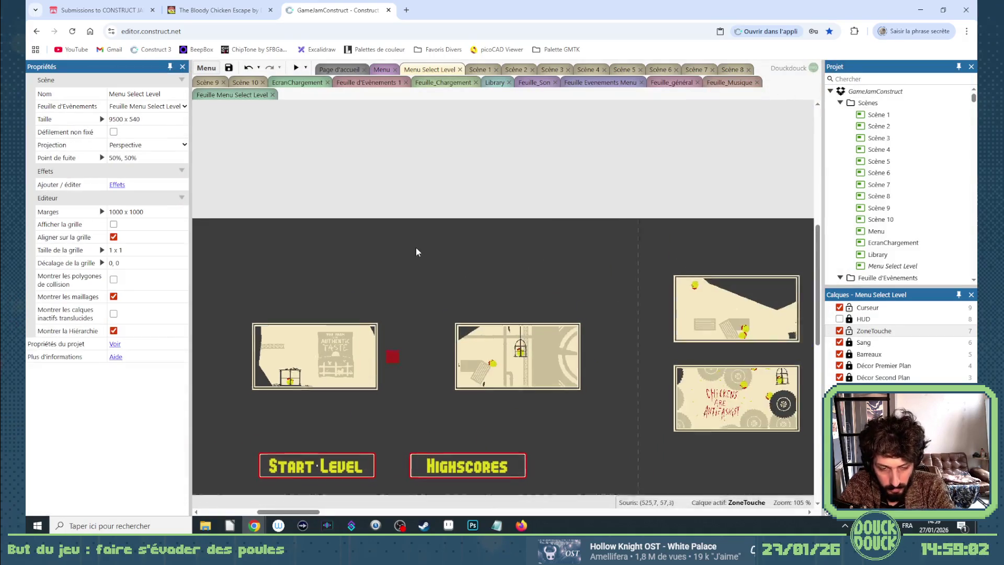
{"action": "scroll", "coordinate": [417, 250], "scroll_direction": "down", "scroll_amount": 2}
{"action": "mouse_move", "coordinate": [270, 229]}
{"action": "left_mouse_down"}
{"action": "mouse_move", "coordinate": [378, 309]}
{"action": "mouse_move", "coordinate": [729, 395]}
{"action": "left_mouse_up"}
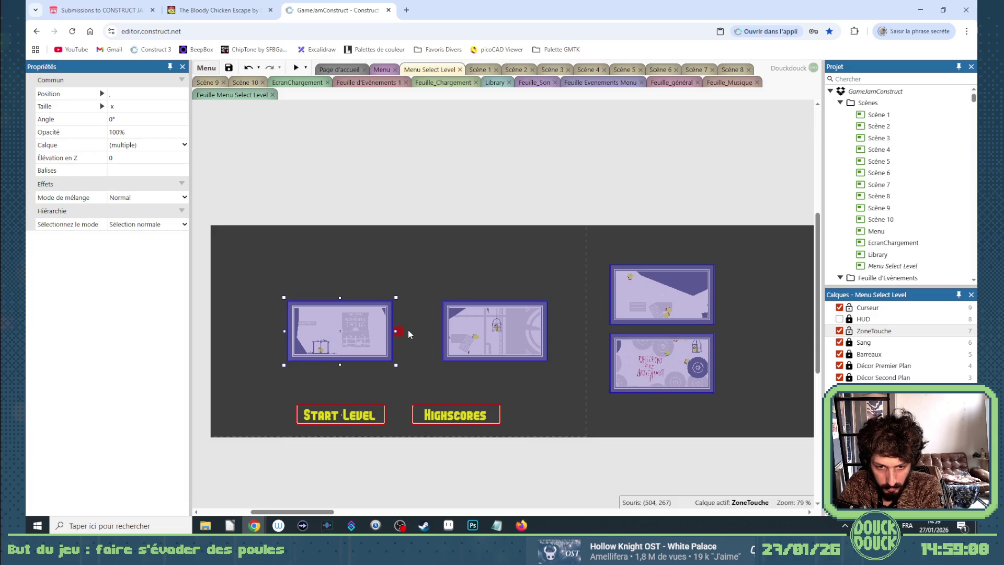
{"action": "key", "text": "Right"}
{"action": "key", "text": "Right"}
{"action": "key", "text": "Right"}
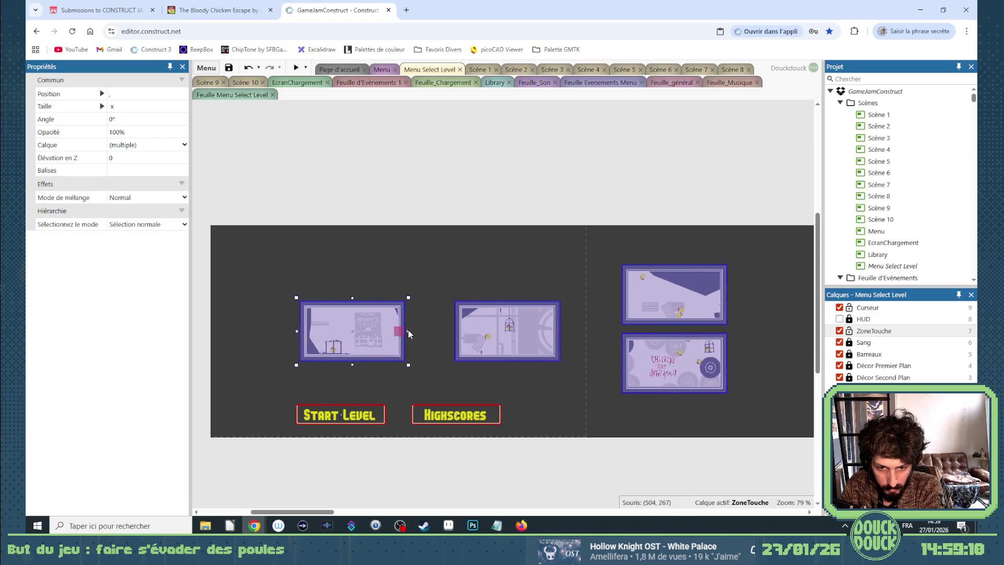
{"action": "key", "text": "Right"}
{"action": "key", "text": "Right"}
{"action": "key", "text": "Right"}
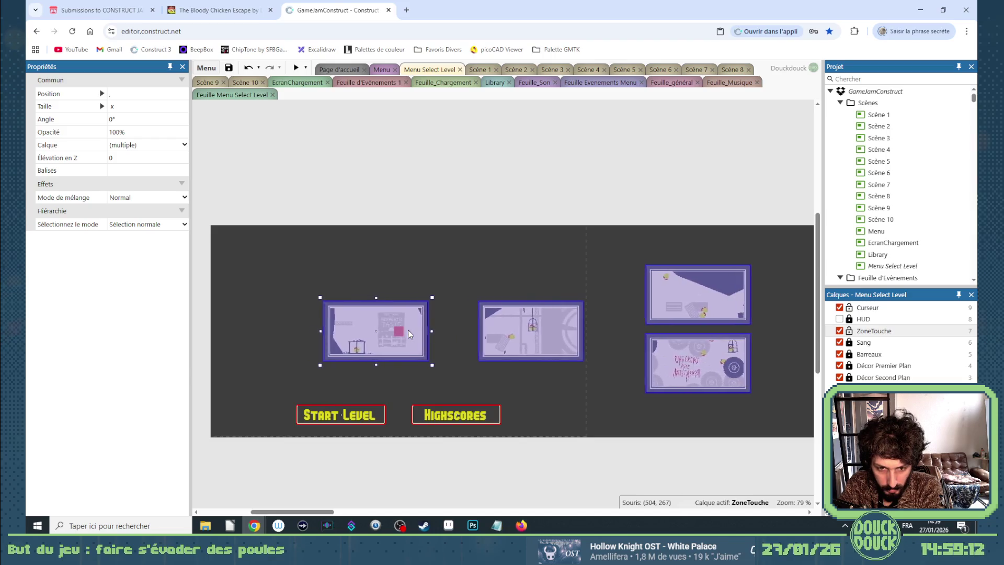
{"action": "key", "text": "Right"}
{"action": "key", "text": "Right"}
{"action": "key", "text": "Right"}
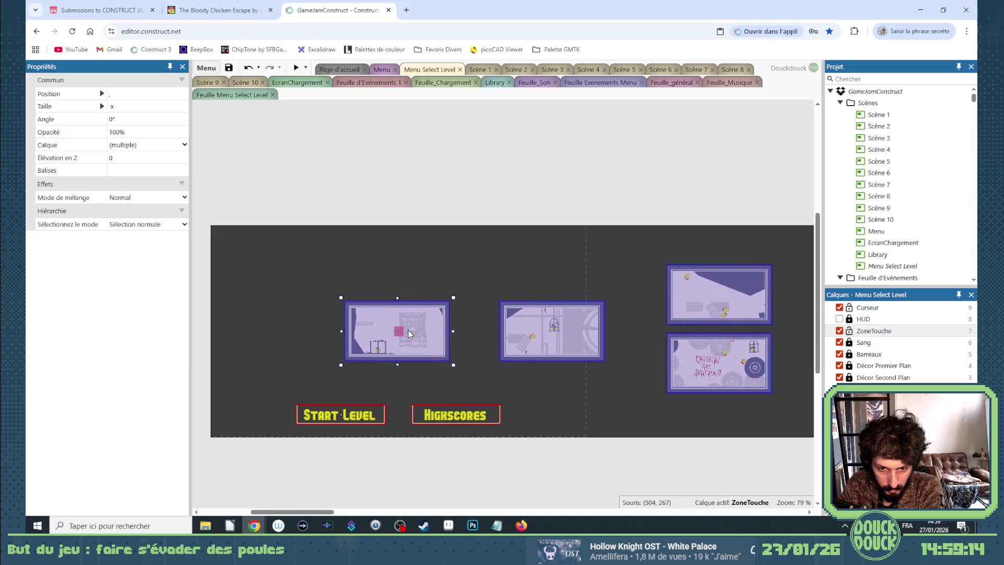
{"action": "key", "text": "Right"}
{"action": "key", "text": "Right"}
{"action": "key", "text": "Right"}
{"action": "scroll", "coordinate": [405, 331], "scroll_direction": "up", "scroll_amount": 3}
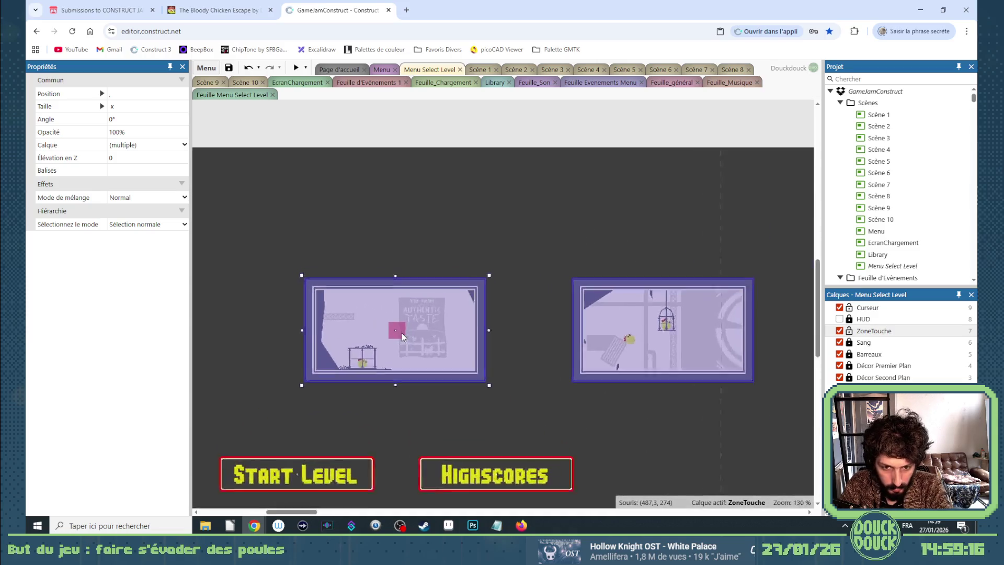
{"action": "scroll", "coordinate": [402, 333], "scroll_direction": "up", "scroll_amount": 4}
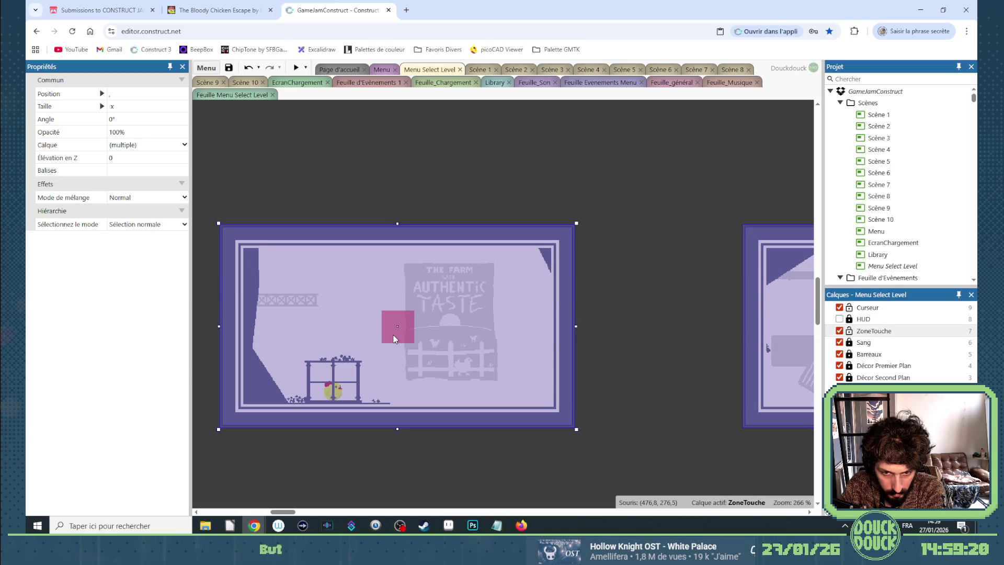
Check the farm thumbnail against the red Caméra sprite on Décor Premier Plan, then preview again
{"action": "left_click", "coordinate": [404, 328]}
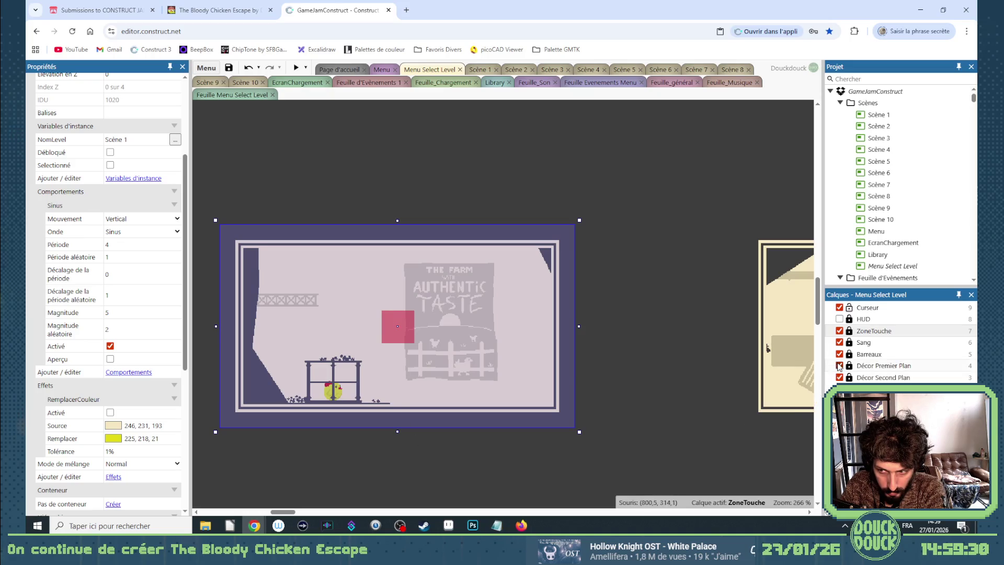
{"action": "left_click", "coordinate": [487, 333]}
{"action": "left_click", "coordinate": [409, 334]}
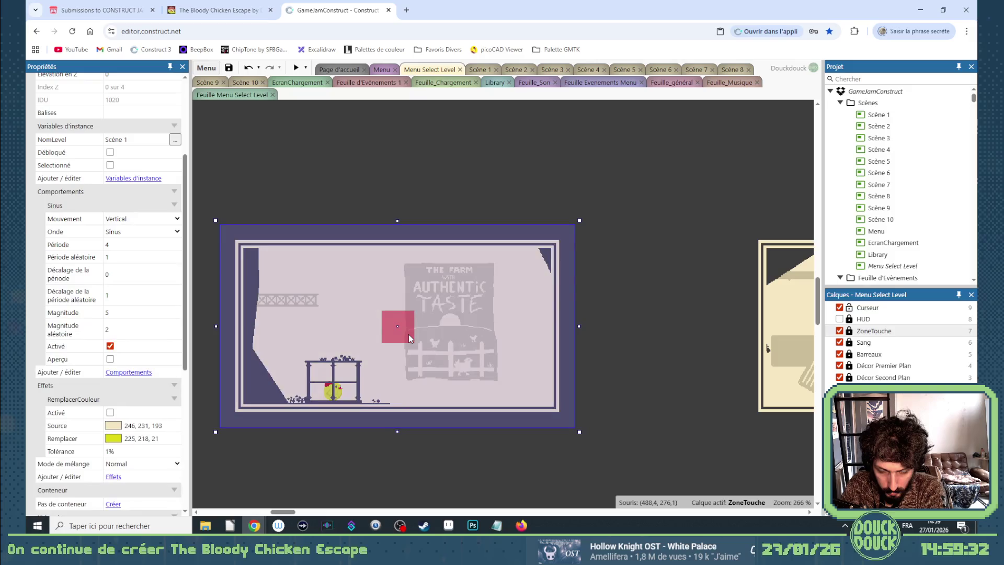
{"action": "left_click", "coordinate": [629, 302]}
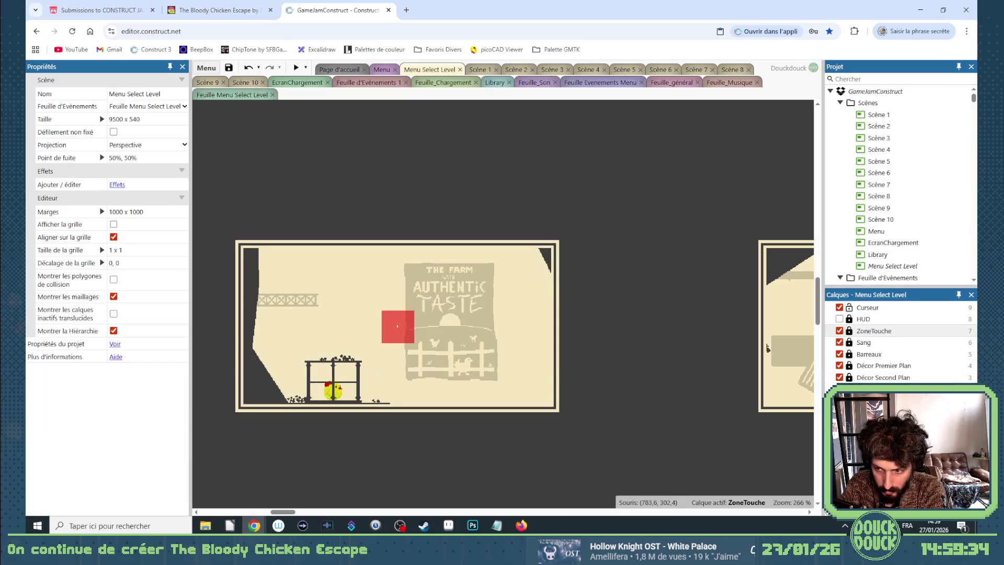
{"action": "left_click", "coordinate": [884, 366]}
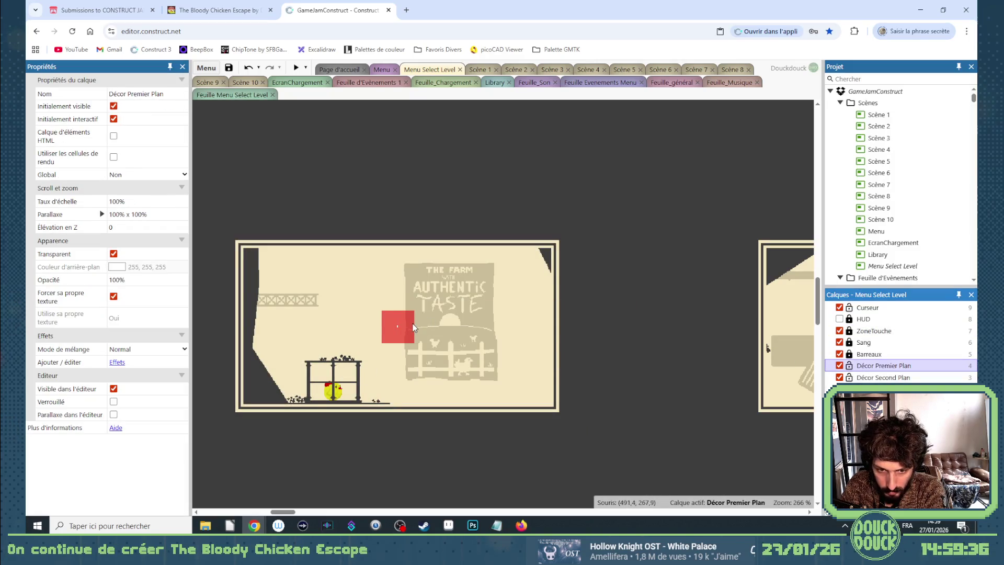
{"action": "left_click", "coordinate": [413, 328]}
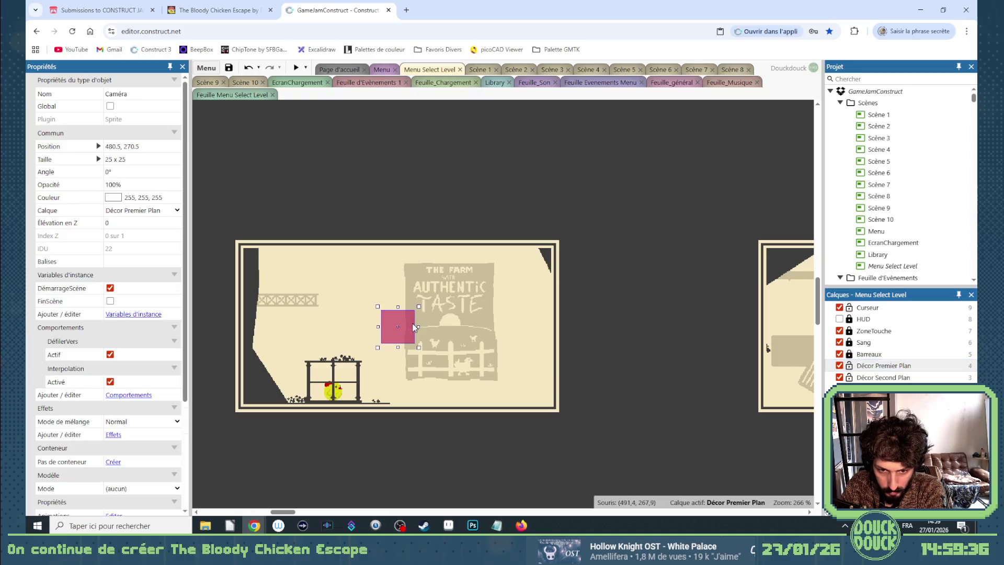
{"action": "left_click", "coordinate": [615, 313]}
{"action": "scroll", "coordinate": [594, 298], "scroll_direction": "down", "scroll_amount": 2}
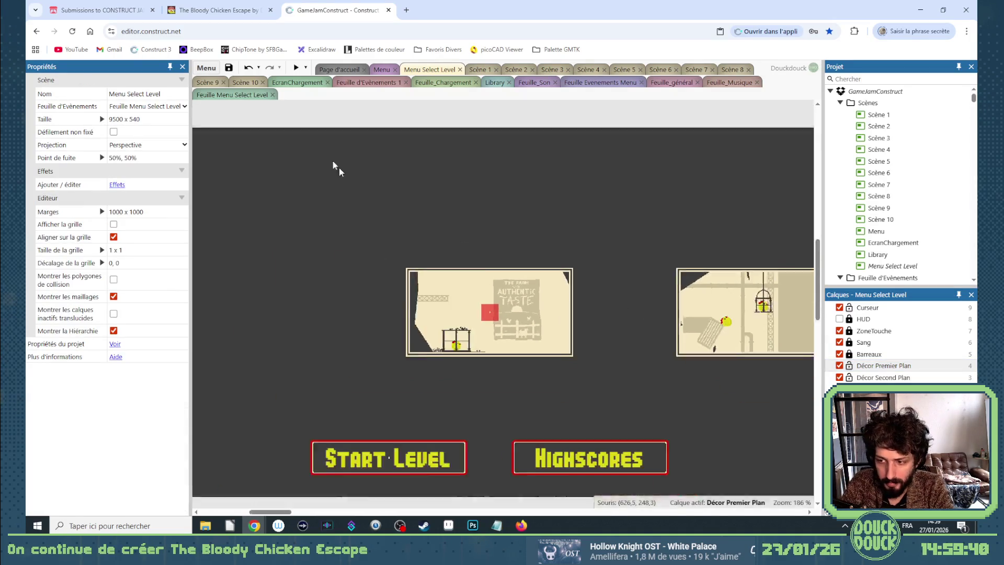
{"action": "left_click", "coordinate": [295, 66]}
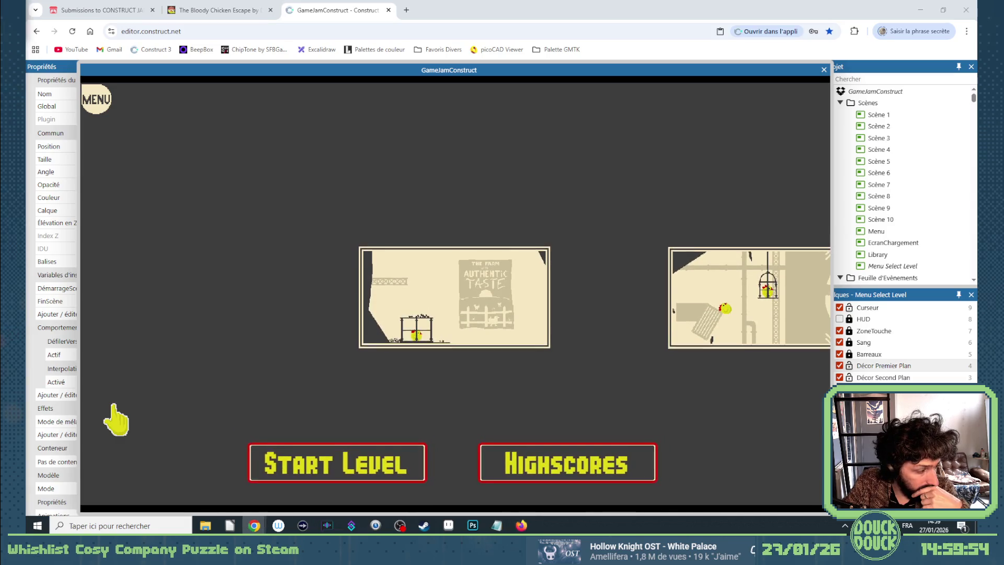
Click back and forth through the farm, second and following levels to test the carousel slide
{"action": "left_click", "coordinate": [697, 332]}
{"action": "left_click", "coordinate": [250, 323]}
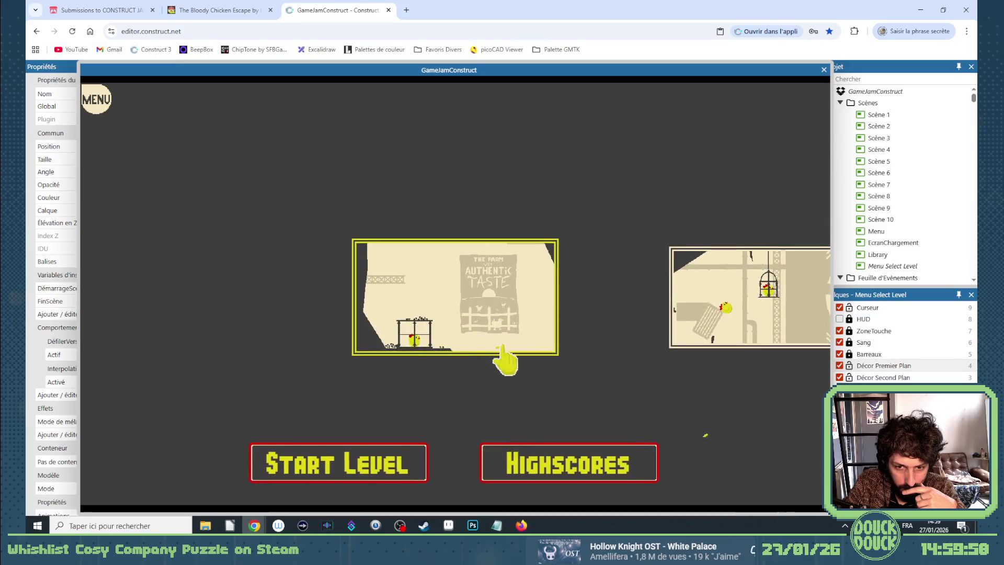
{"action": "left_click", "coordinate": [713, 310]}
{"action": "left_click", "coordinate": [680, 316]}
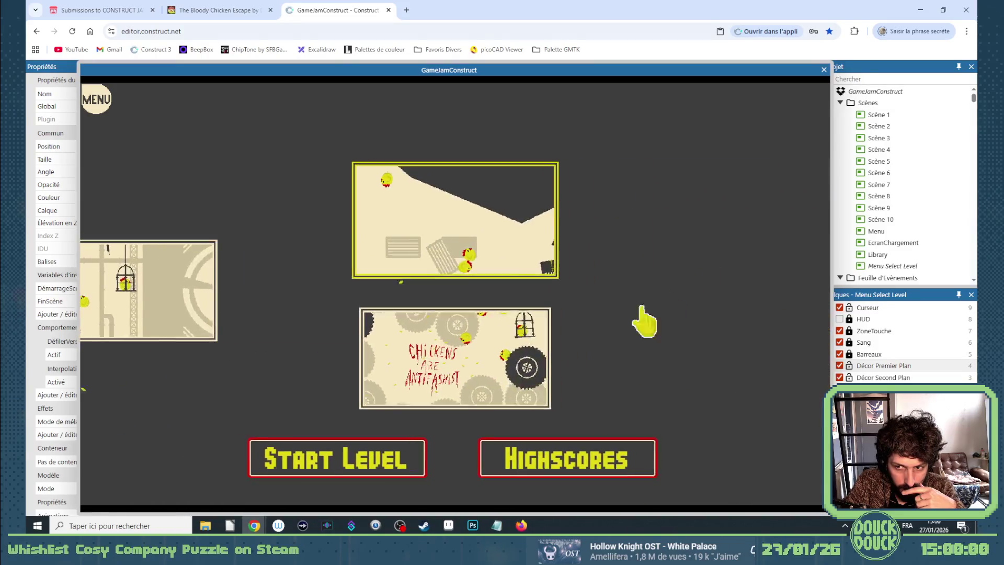
{"action": "left_click", "coordinate": [181, 307]}
{"action": "left_click", "coordinate": [181, 307]}
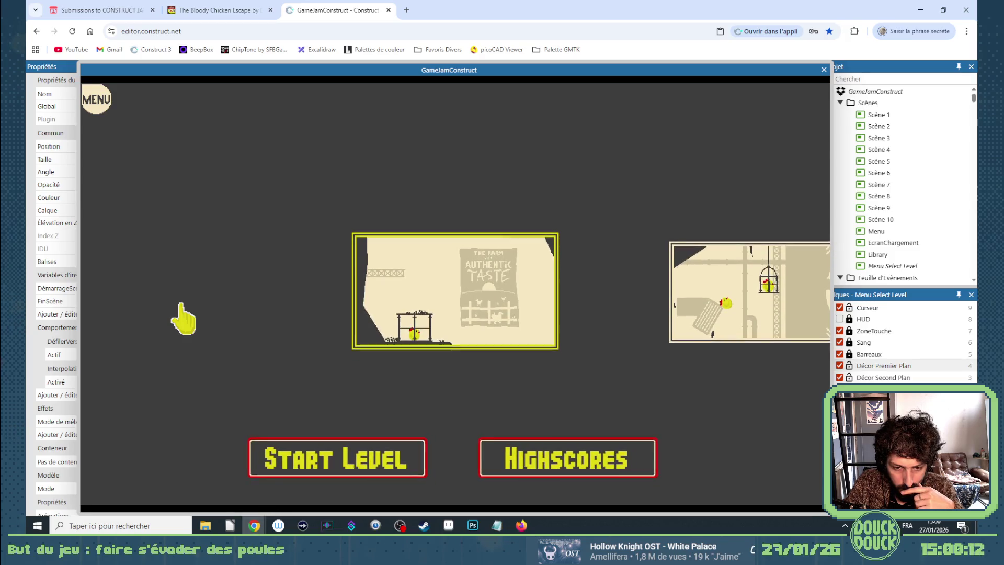
{"action": "left_click", "coordinate": [667, 325]}
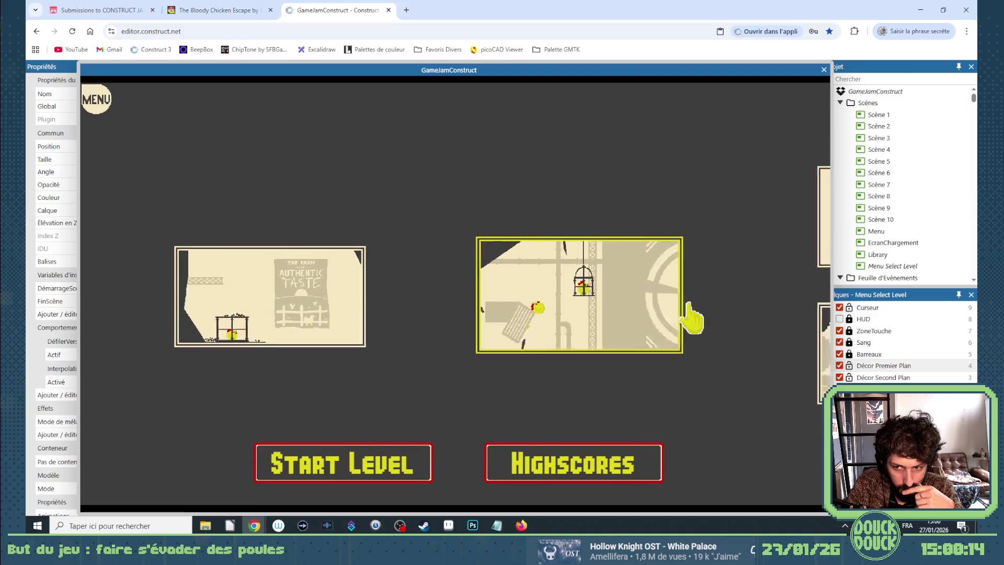
{"action": "left_click", "coordinate": [679, 261]}
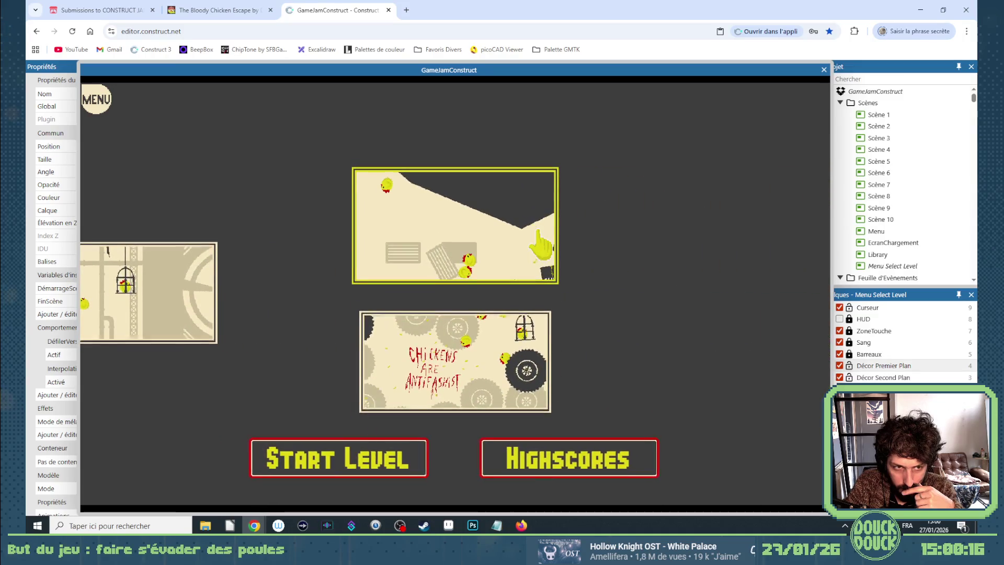
Open and close the MENU pause overlay, then close the preview
{"action": "left_click", "coordinate": [107, 101]}
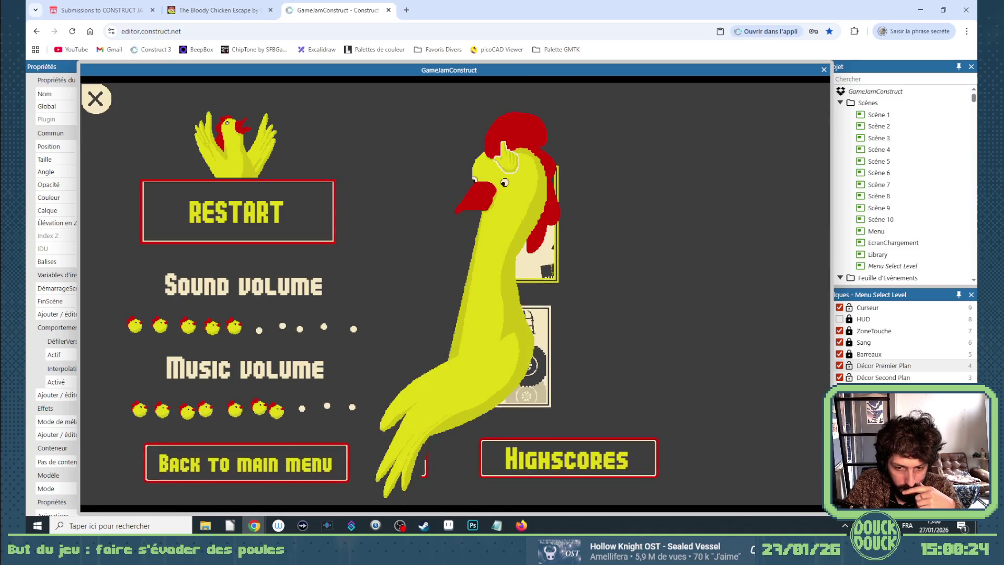
{"action": "left_click", "coordinate": [96, 102]}
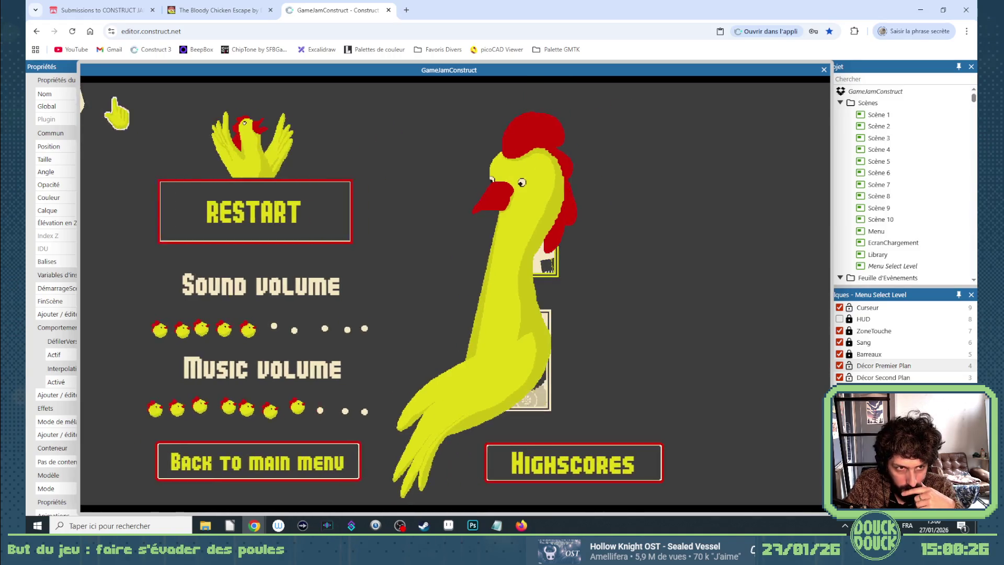
{"action": "left_click", "coordinate": [824, 69]}
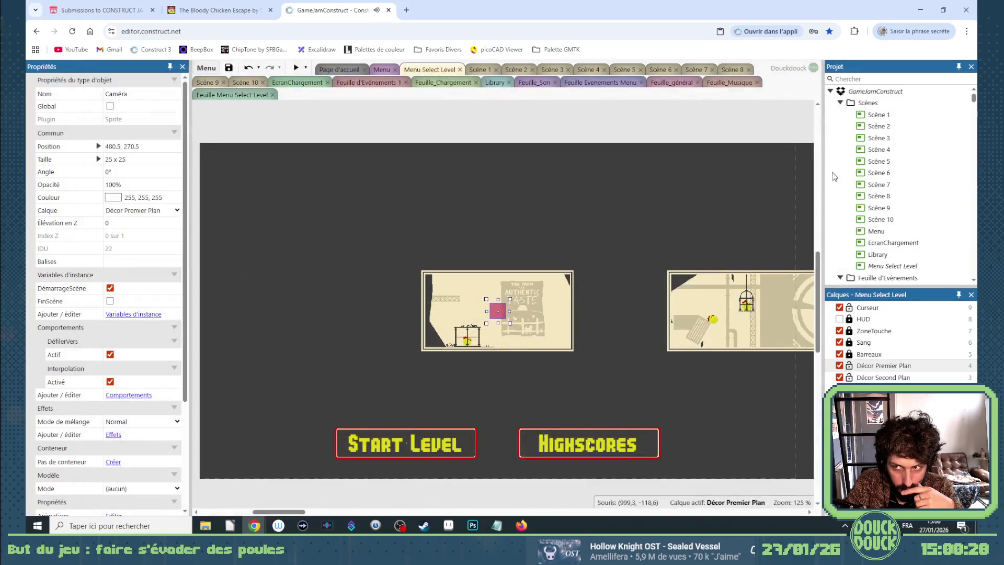
Make the HUD layer visible and selected, then preview and open and close the pause menu
{"action": "left_click", "coordinate": [840, 319]}
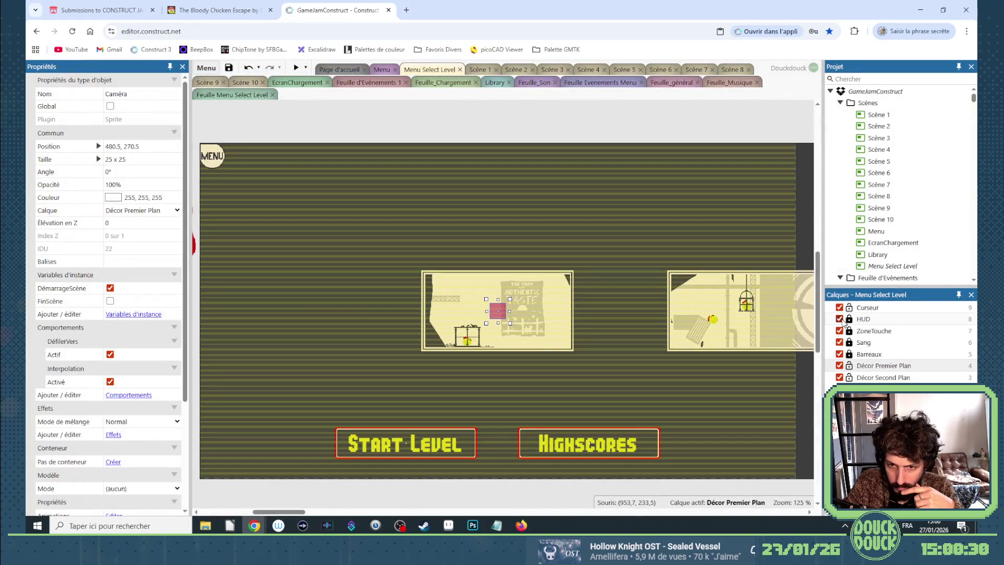
{"action": "left_click", "coordinate": [865, 319]}
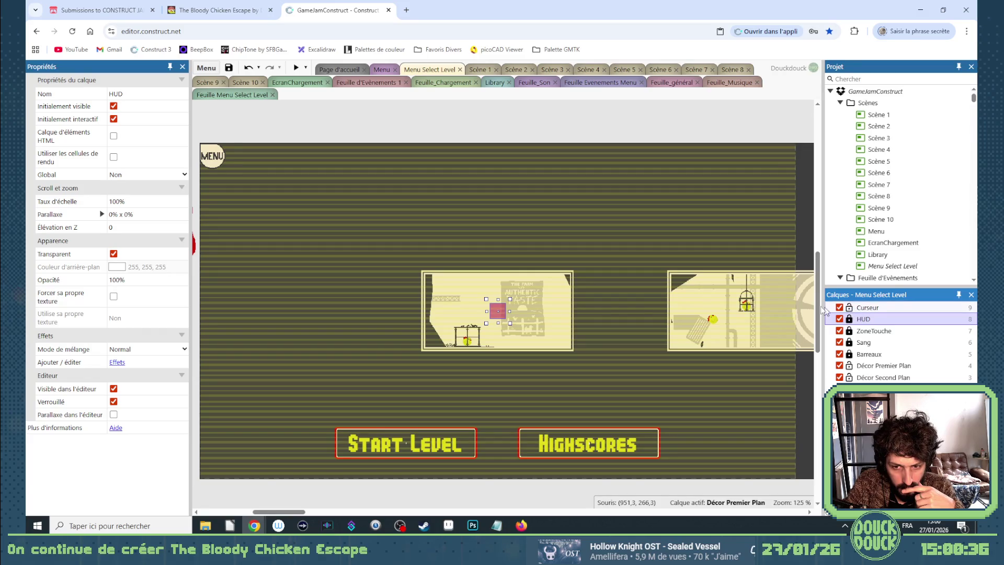
{"action": "left_click", "coordinate": [296, 67]}
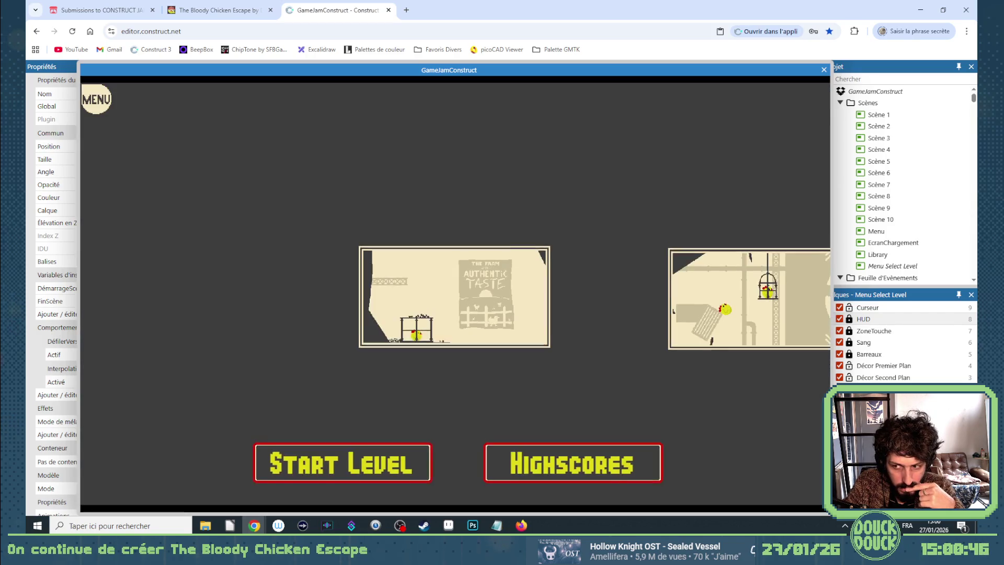
{"action": "left_click", "coordinate": [105, 105]}
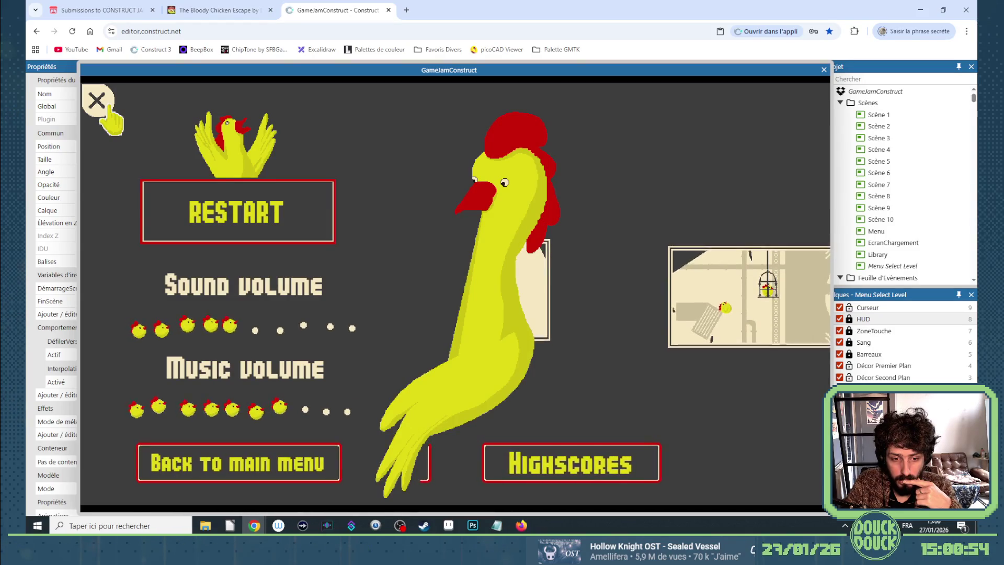
{"action": "left_click", "coordinate": [97, 100]}
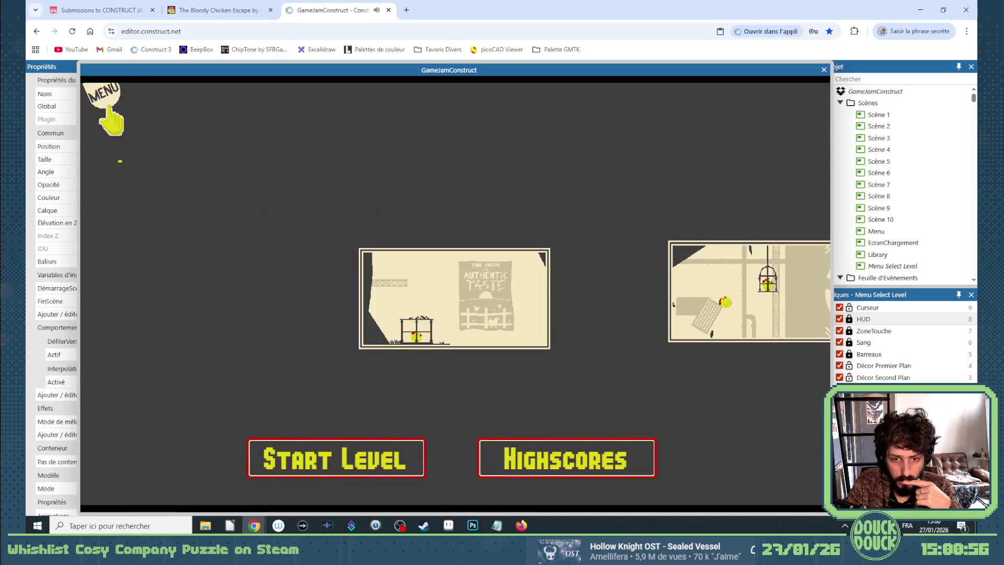
{"action": "left_click", "coordinate": [824, 70]}
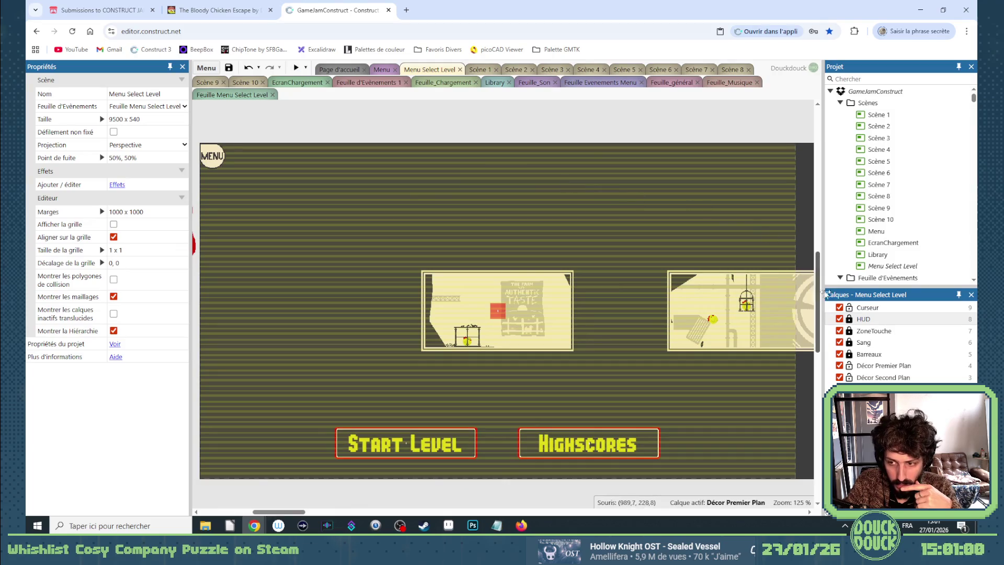
Unlock the HUD layer and select the full-screen EffetPause object
{"action": "left_click", "coordinate": [851, 331]}
{"action": "left_click", "coordinate": [537, 206]}
{"action": "left_click", "coordinate": [638, 239]}
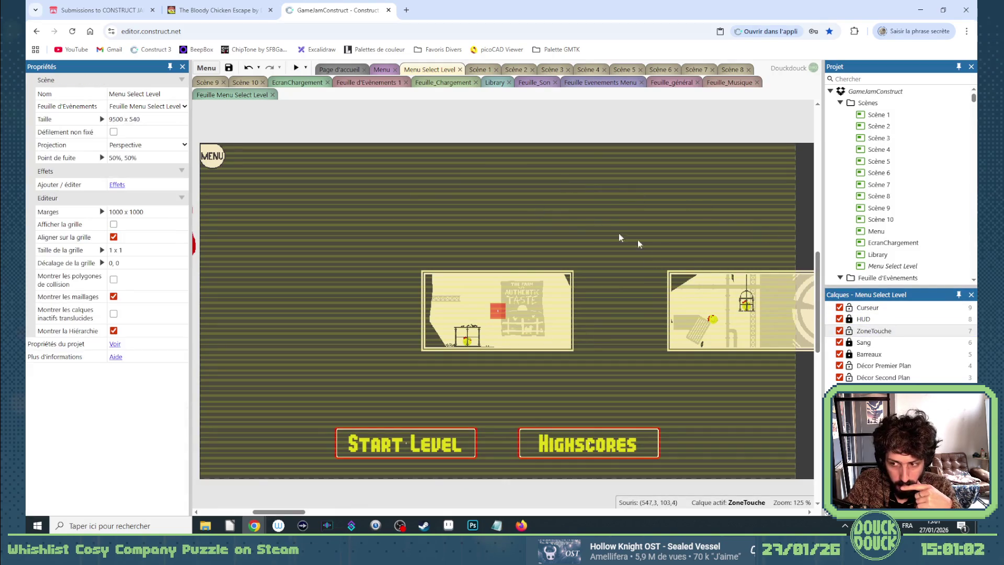
{"action": "left_click", "coordinate": [848, 319]}
{"action": "left_click", "coordinate": [619, 212]}
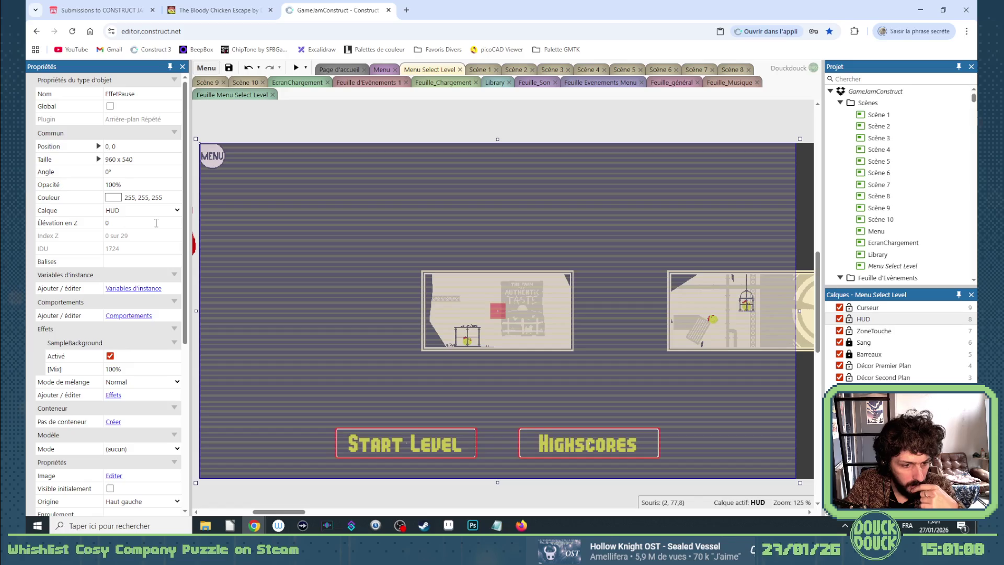
Find all references to EffetPause and enlarge the results list to show all 15
{"action": "scroll", "coordinate": [156, 223], "scroll_direction": "down", "scroll_amount": 2}
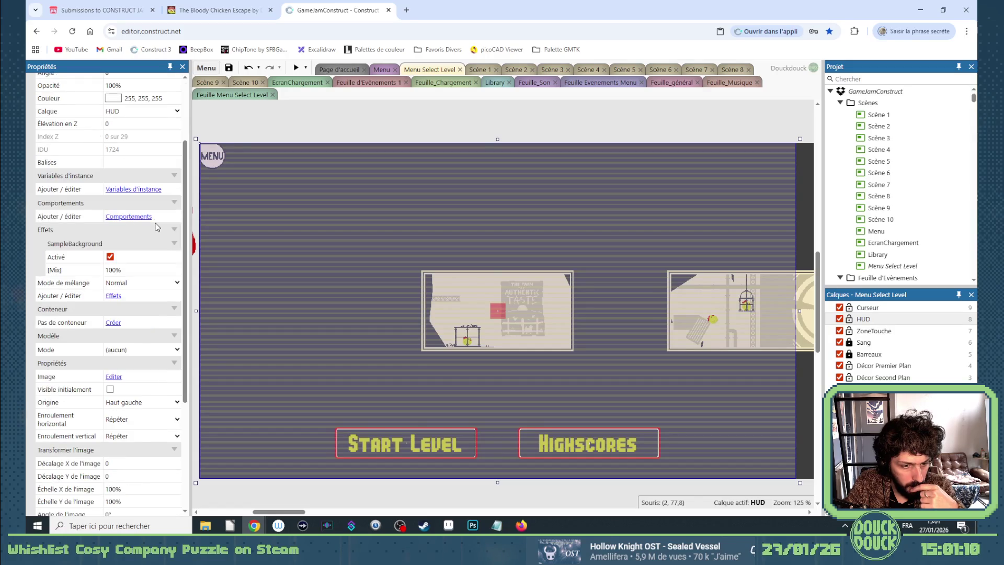
{"action": "right_click", "coordinate": [370, 220]}
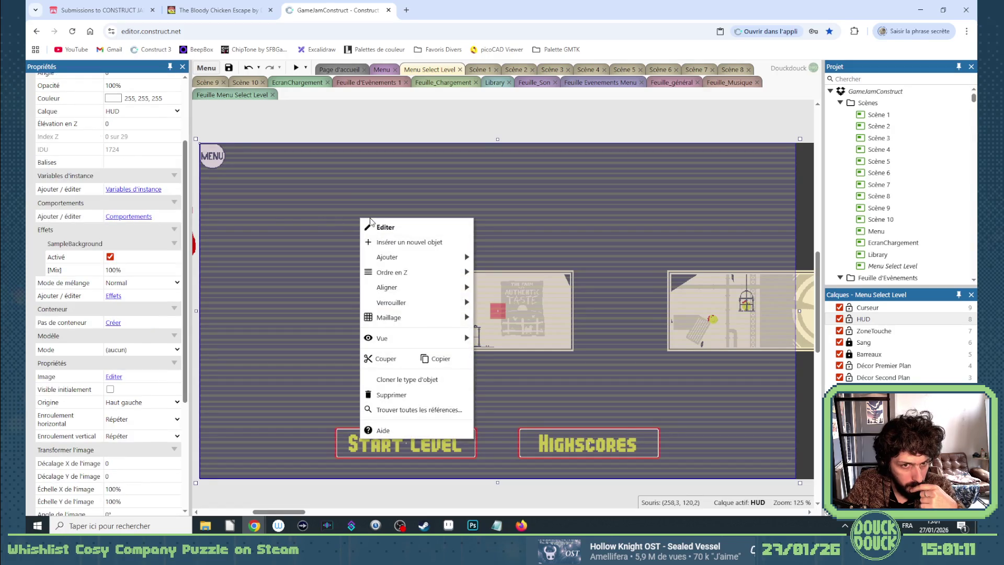
{"action": "left_click", "coordinate": [423, 410]}
{"action": "left_click_drag", "start_coordinate": [369, 282], "coordinate": [518, 412]}
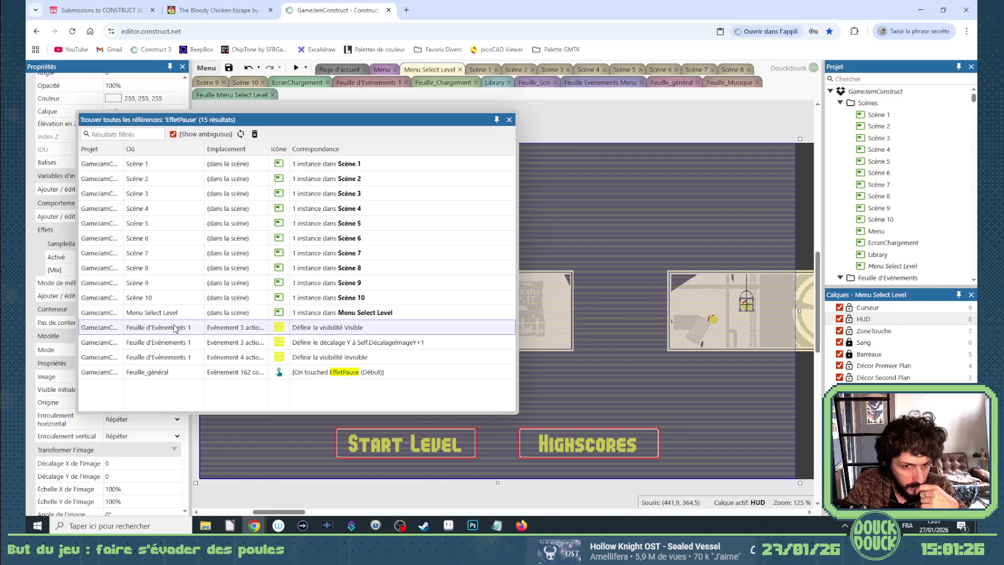
Jump from the references list to the EffetPause event in Feuille d'Evènements 1
{"action": "left_click", "coordinate": [175, 327]}
{"action": "double_click", "coordinate": [175, 327]}
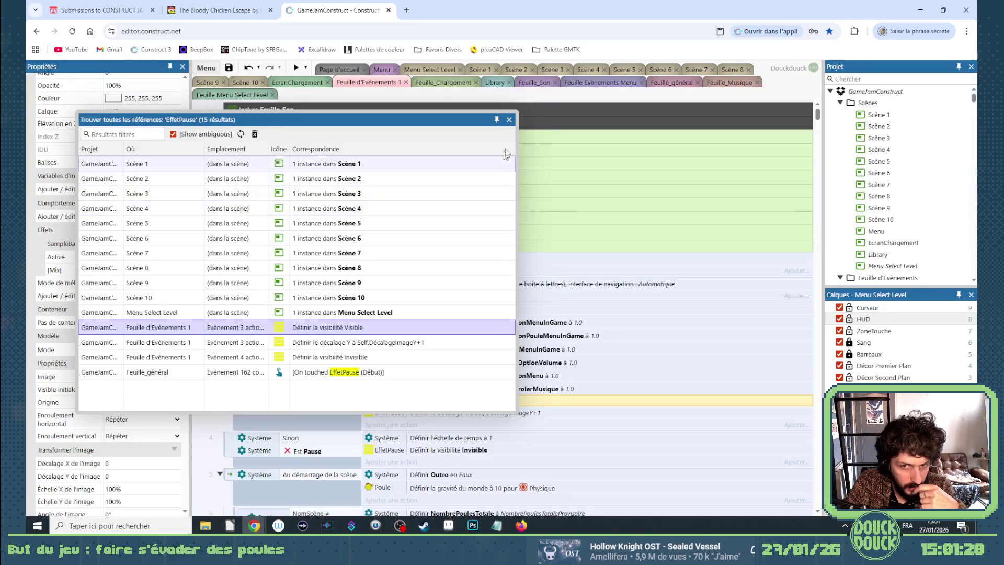
{"action": "left_click", "coordinate": [509, 120]}
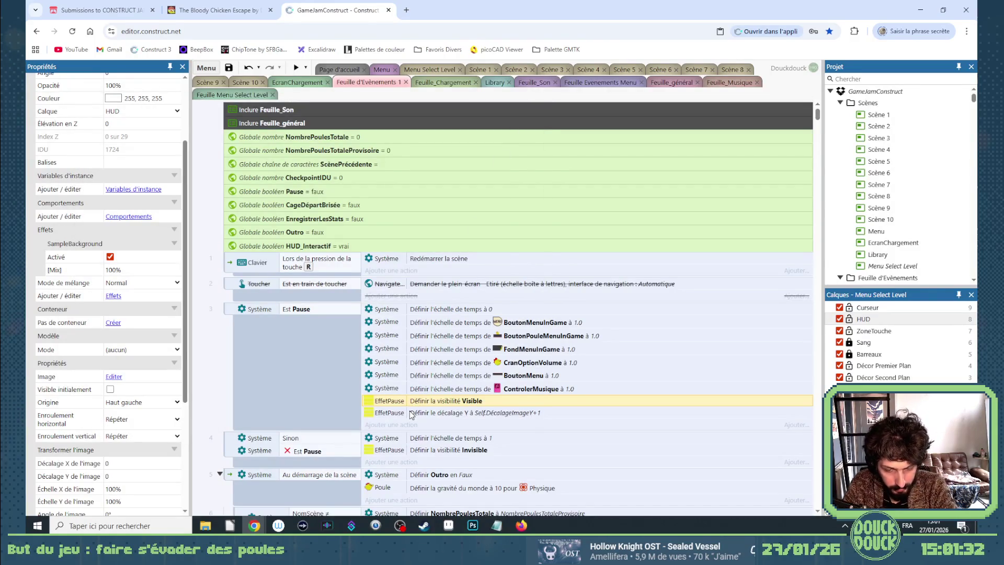
Cut the Est Pause and Sinon events and paste them into Feuille_général above Gestion Curseur
{"action": "left_click", "coordinate": [227, 309]}
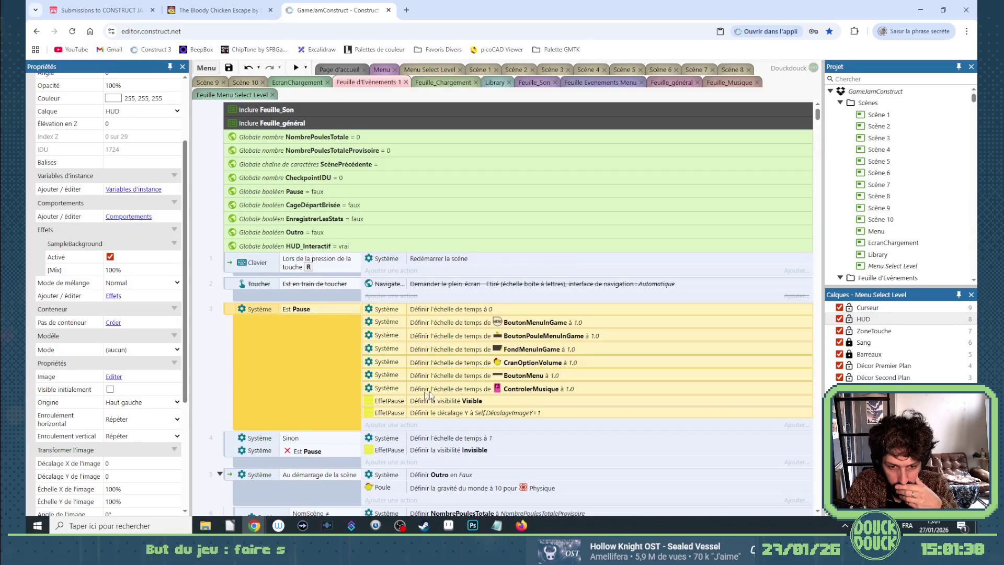
{"action": "left_click", "coordinate": [230, 444], "text": "shift"}
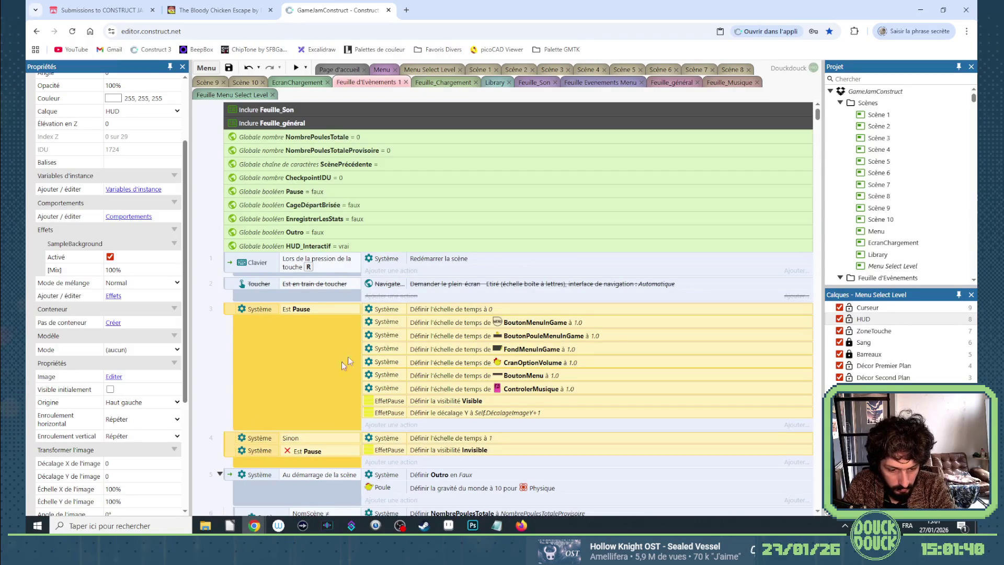
{"action": "key", "text": "ctrl+x"}
{"action": "left_click", "coordinate": [672, 82]}
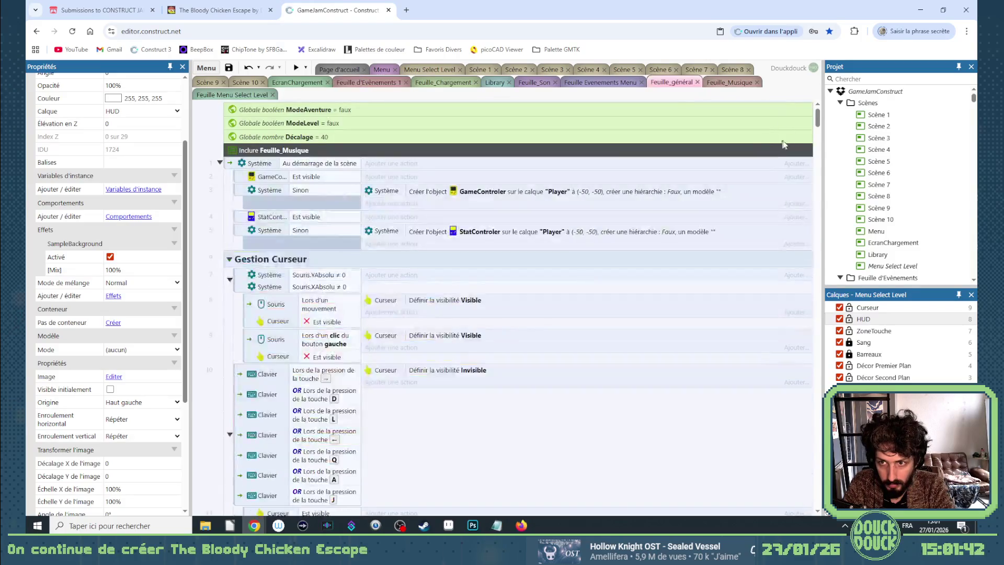
{"action": "left_click", "coordinate": [268, 153]}
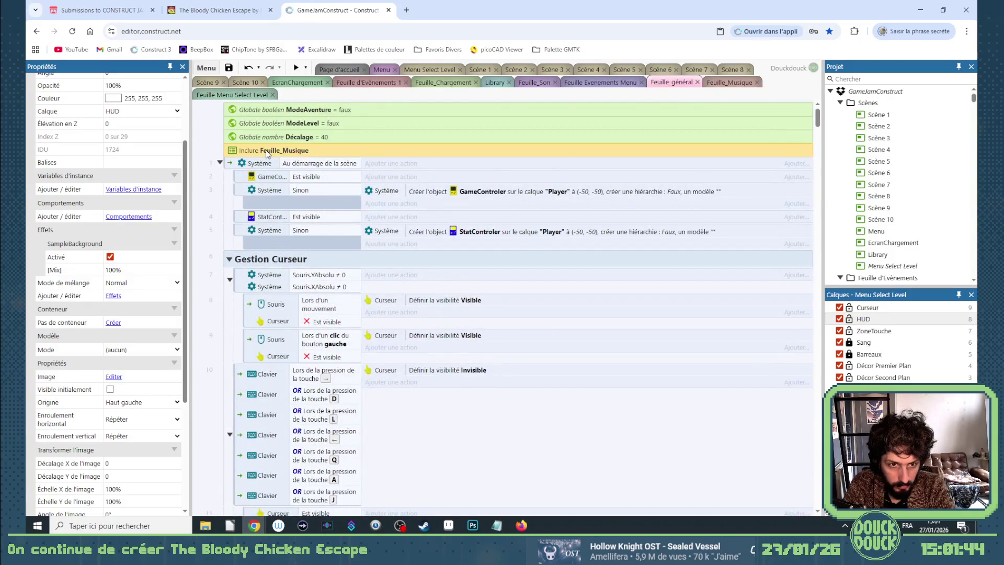
{"action": "key", "text": "ctrl+v"}
{"action": "mouse_move", "coordinate": [233, 165]}
{"action": "left_mouse_down"}
{"action": "mouse_move", "coordinate": [261, 421]}
{"action": "mouse_move", "coordinate": [263, 407]}
{"action": "left_mouse_up"}
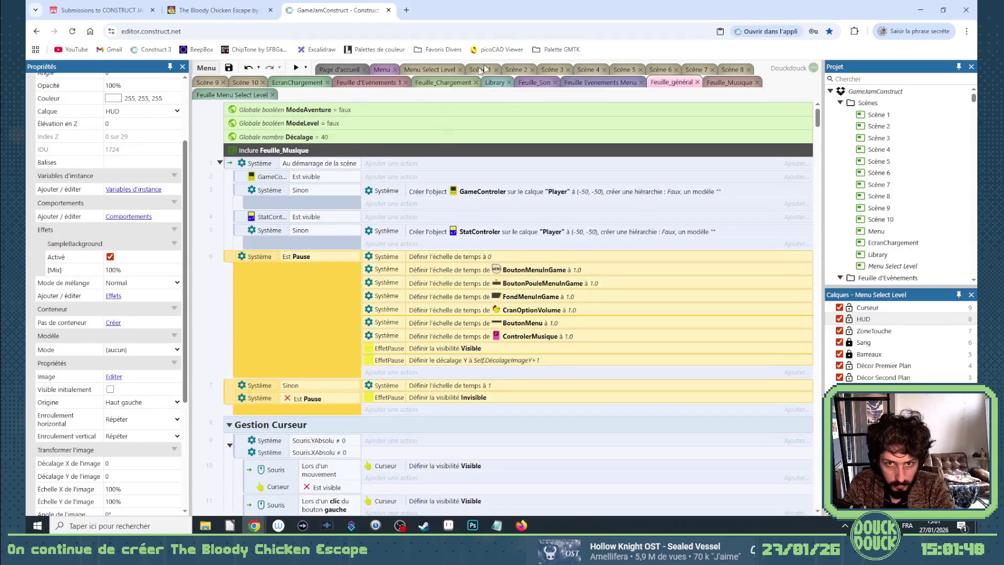
{"action": "left_click", "coordinate": [235, 95]}
{"action": "left_click", "coordinate": [437, 69]}
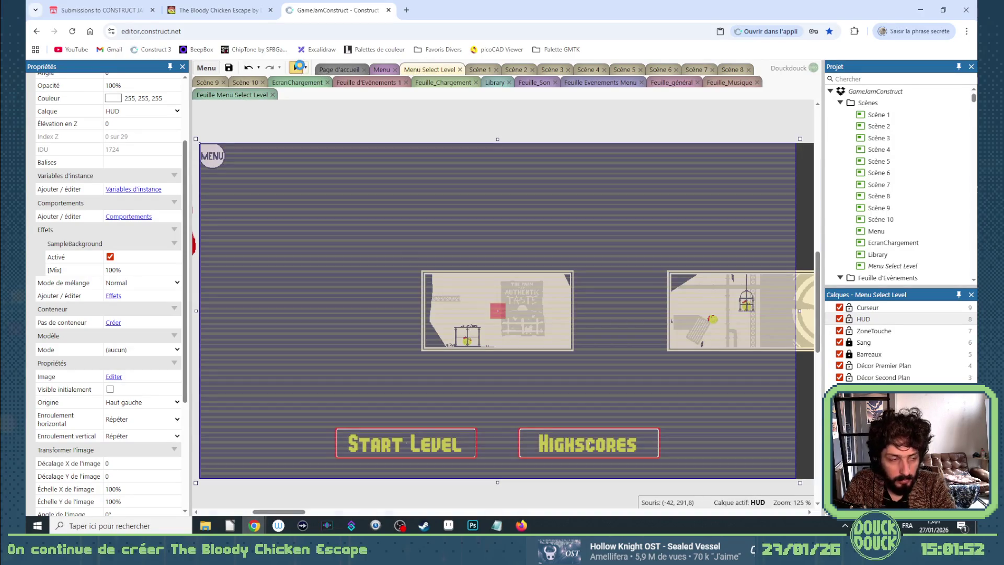
Preview the Menu Select Level layout, open and close the MENU pause overlay twice, then centre the cage level
{"action": "left_click", "coordinate": [296, 67]}
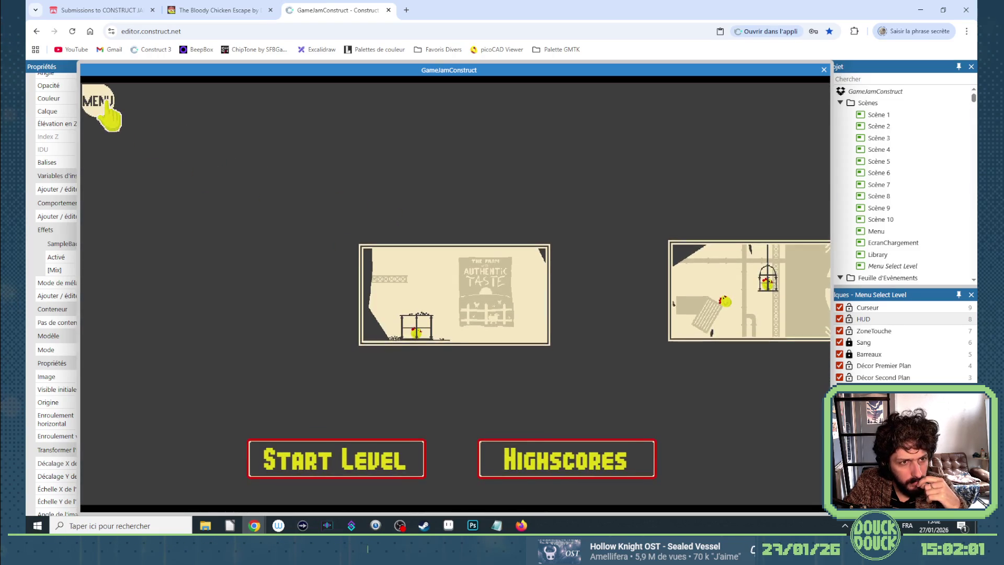
{"action": "left_click", "coordinate": [108, 102]}
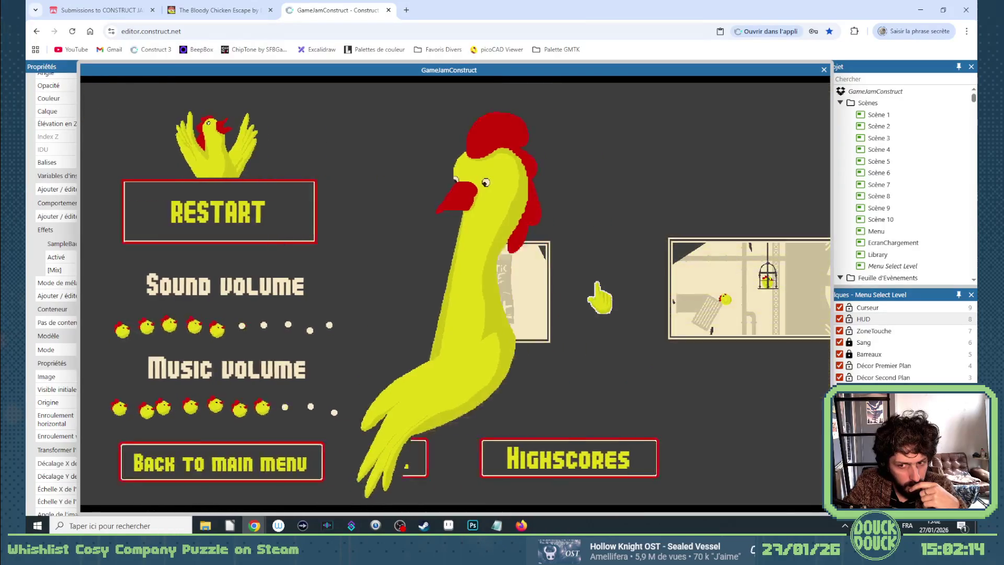
{"action": "key", "text": "Escape"}
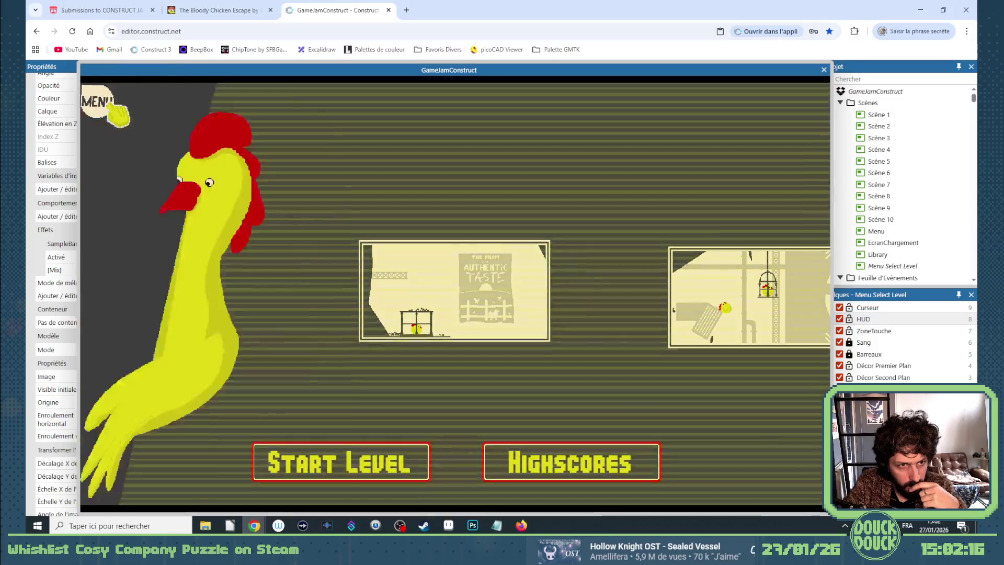
{"action": "left_click", "coordinate": [115, 110]}
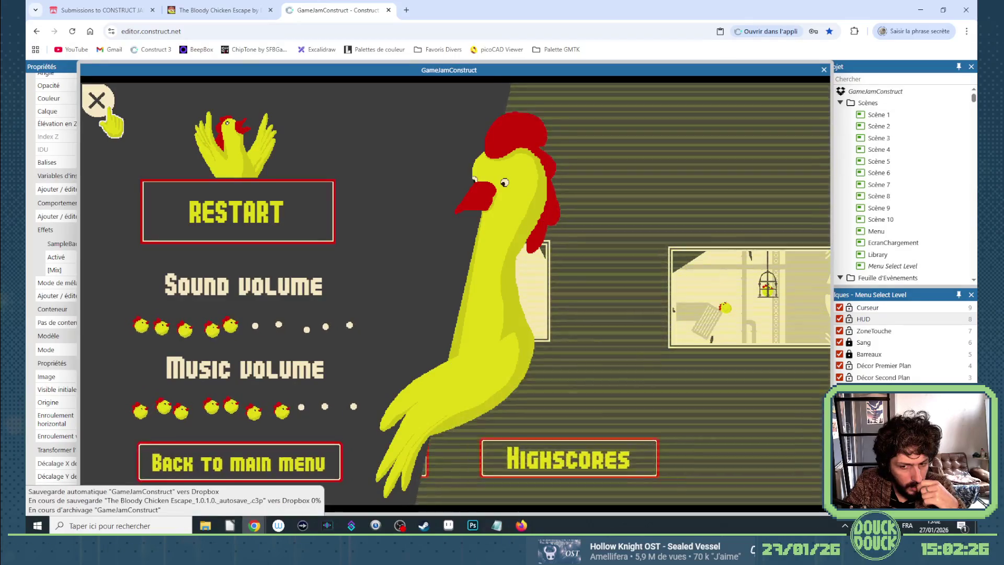
{"action": "left_click", "coordinate": [113, 107]}
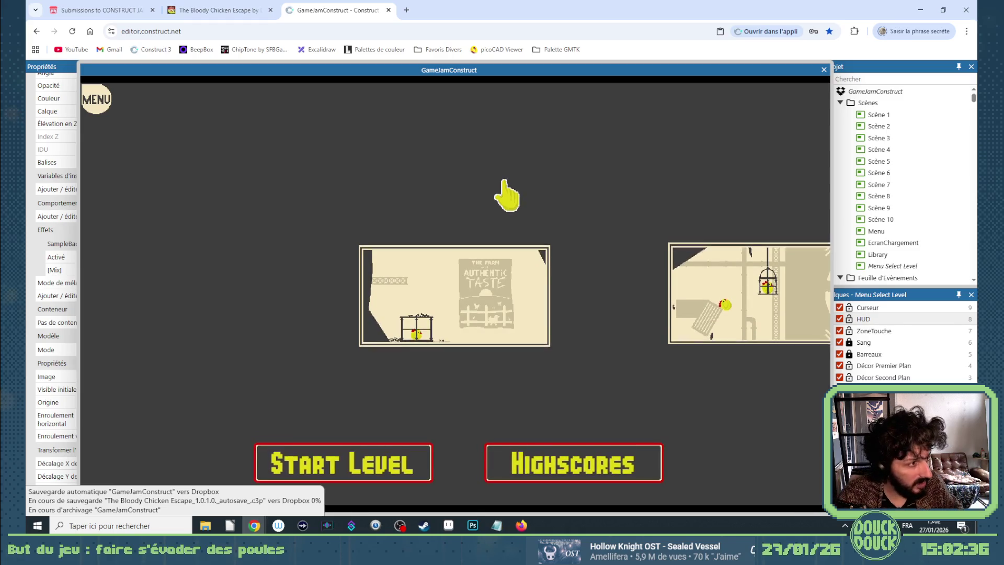
{"action": "left_click", "coordinate": [745, 301]}
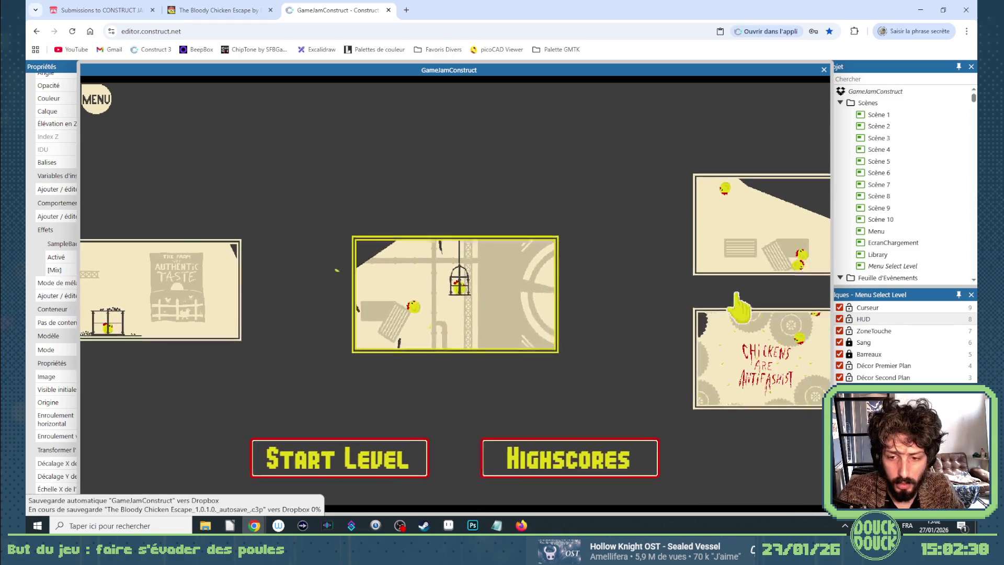
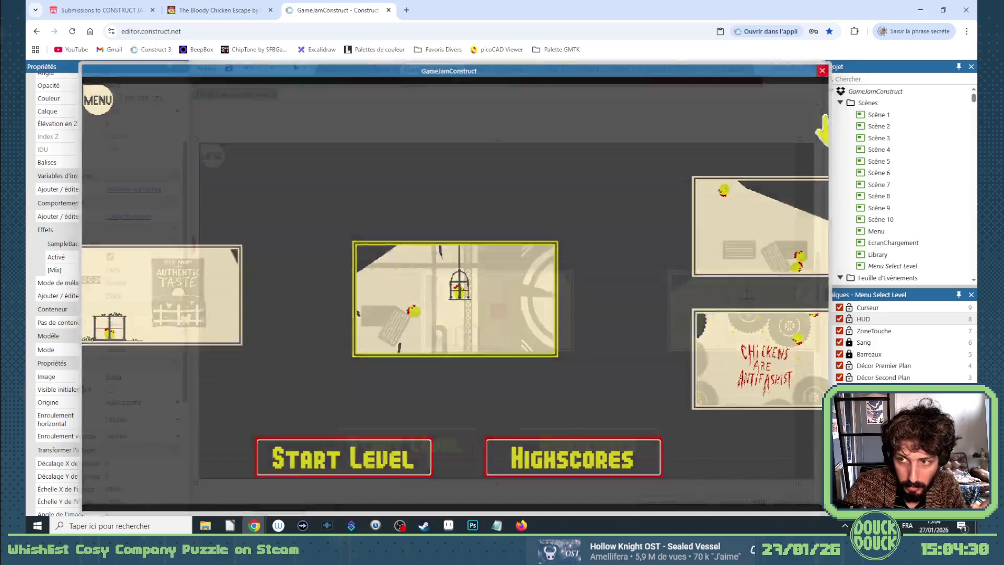
Close the game preview and return to the Menu Select Level event sheet
{"action": "left_click", "coordinate": [825, 70]}
{"action": "left_click", "coordinate": [245, 109]}
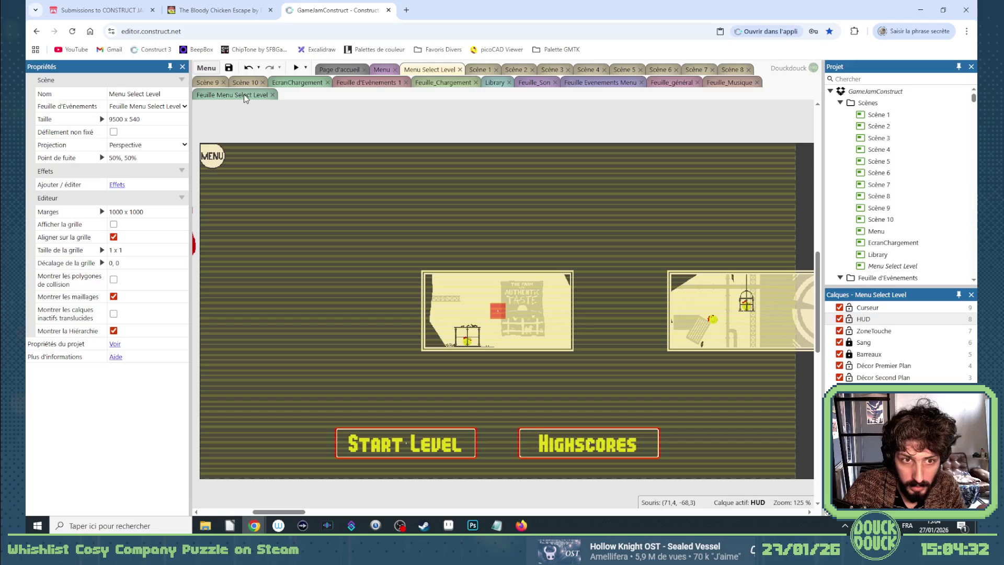
{"action": "left_click", "coordinate": [244, 96]}
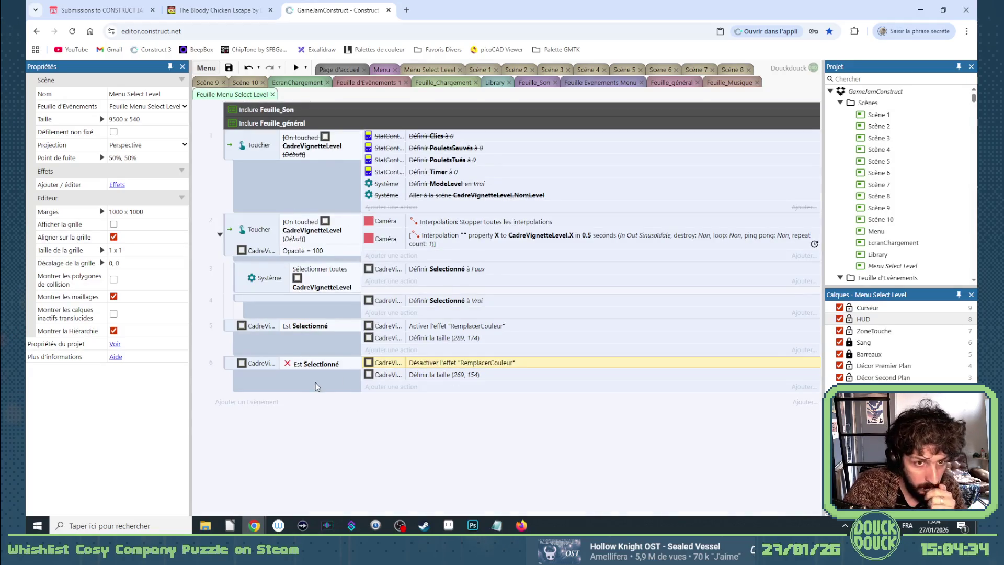
Add a global string variable named LevelSelectionné to the sheet
{"action": "right_click", "coordinate": [335, 423]}
{"action": "left_click", "coordinate": [379, 362]}
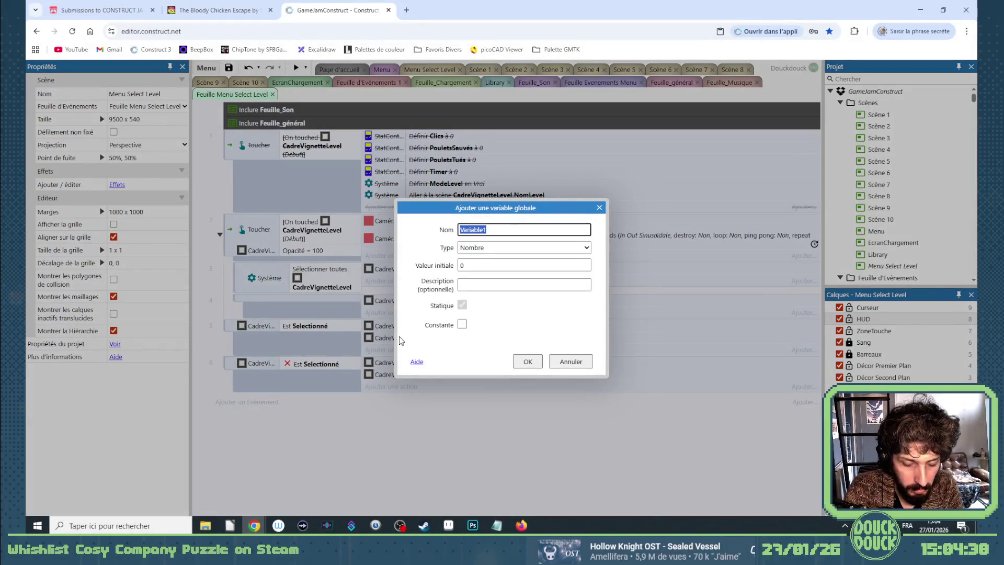
{"action": "type", "text": "Level"}
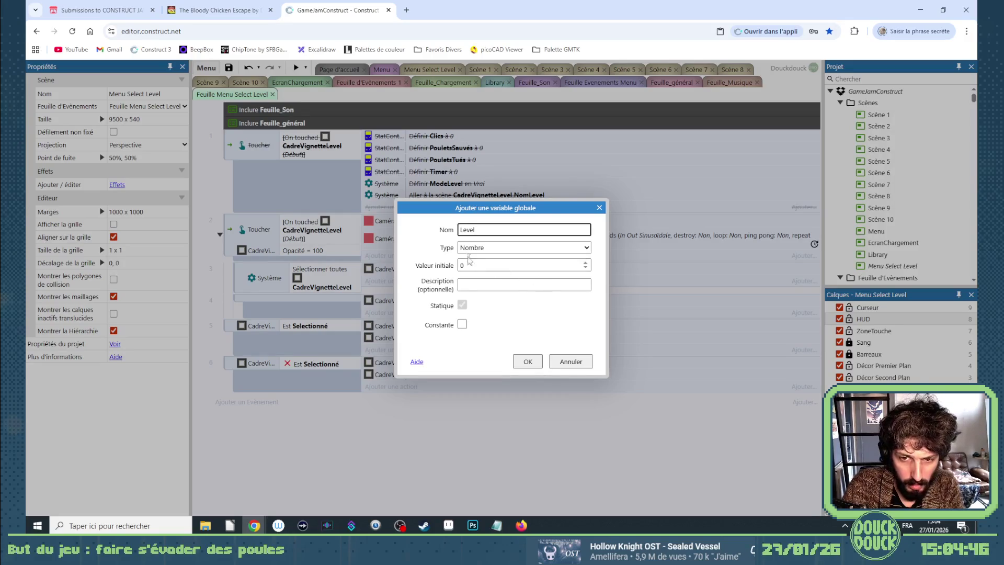
{"action": "type", "text": "Selectionné"}
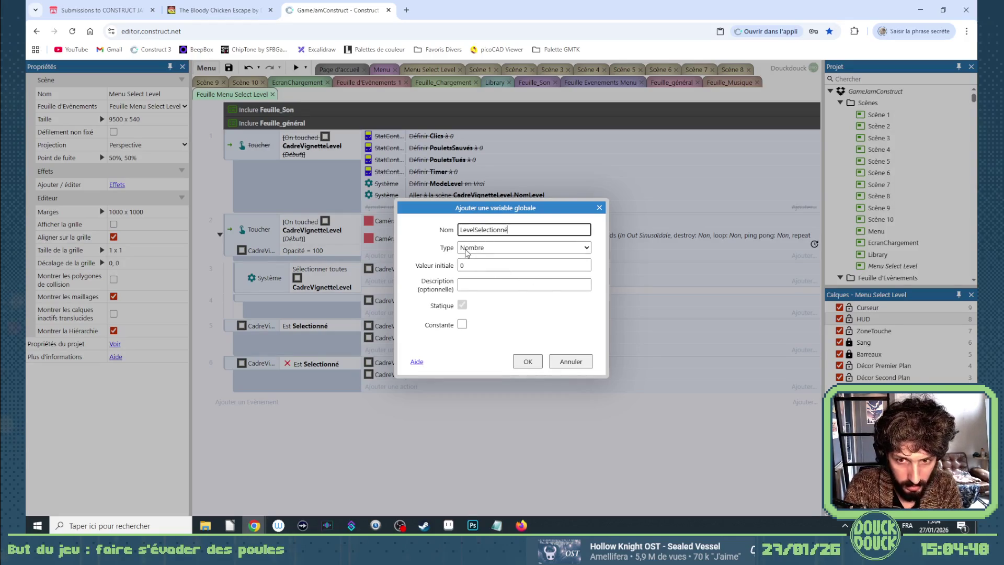
{"action": "left_click", "coordinate": [467, 249]}
{"action": "left_click", "coordinate": [481, 287]}
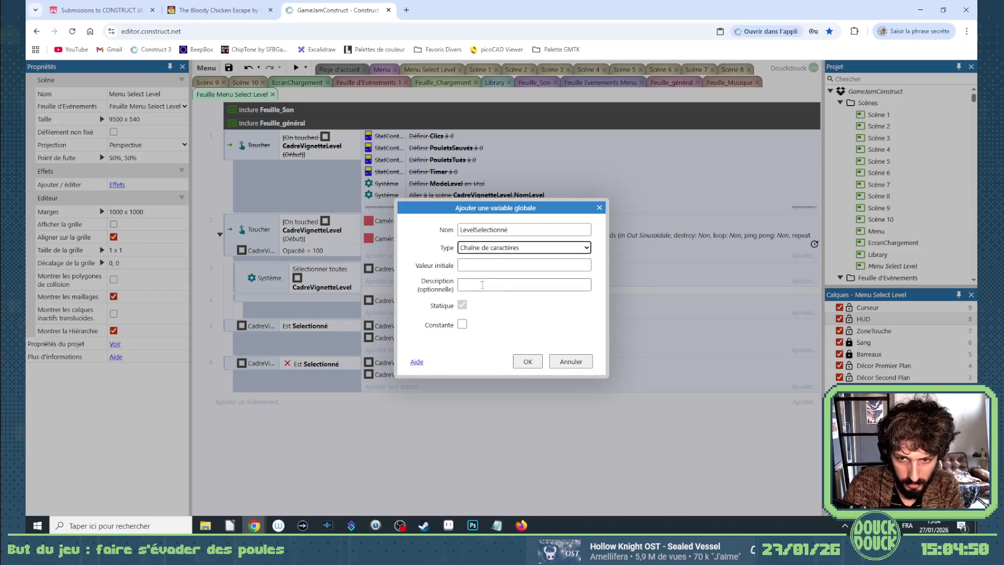
{"action": "left_click", "coordinate": [527, 361]}
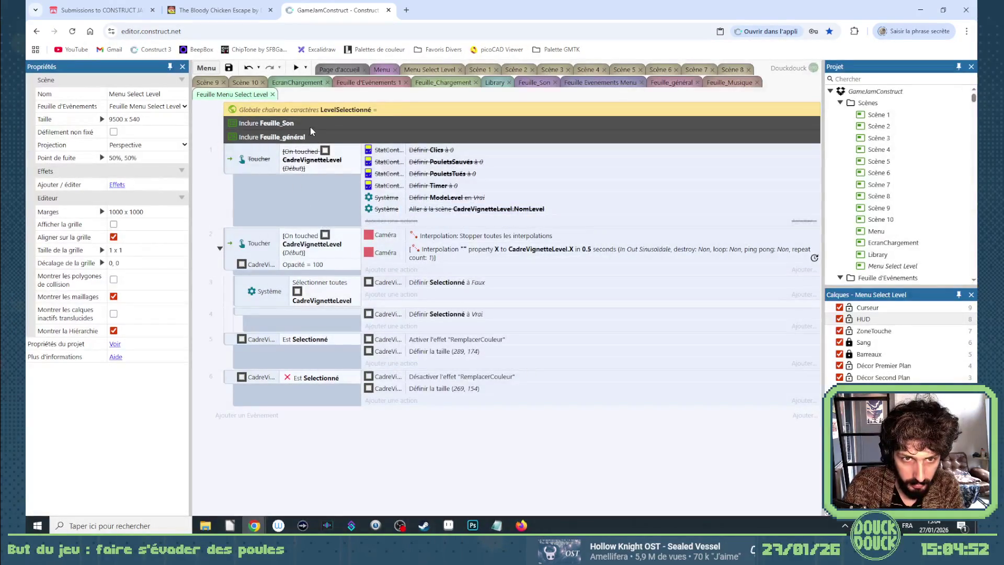
Add a System set-value action to event 5 storing CadreVignetteLevel.NomLevel in LevelSelectionné
{"action": "left_click", "coordinate": [393, 362]}
{"action": "double_click", "coordinate": [385, 317]}
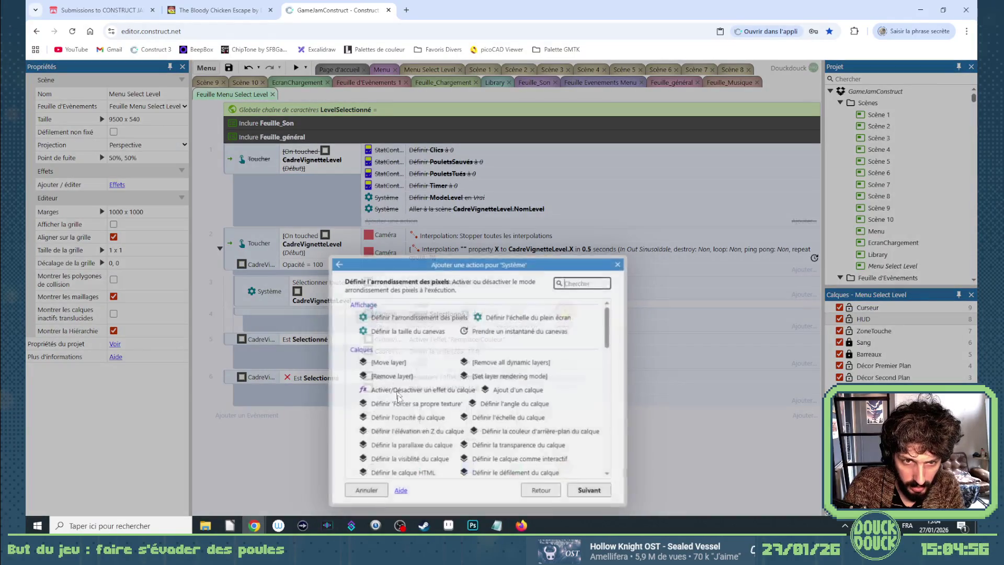
{"action": "scroll", "coordinate": [470, 440], "scroll_direction": "down", "scroll_amount": 10}
{"action": "double_click", "coordinate": [470, 440]}
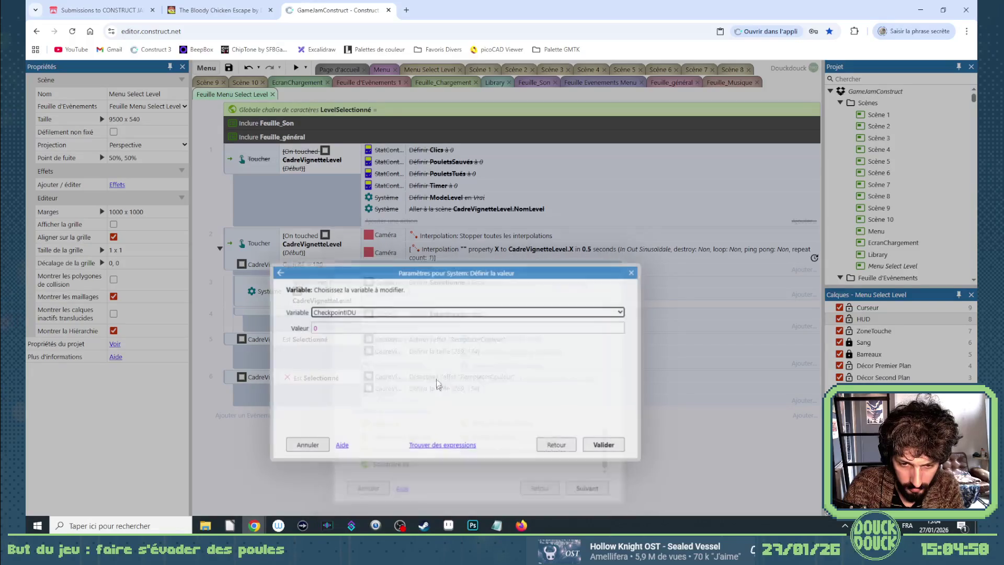
{"action": "left_click", "coordinate": [392, 312]}
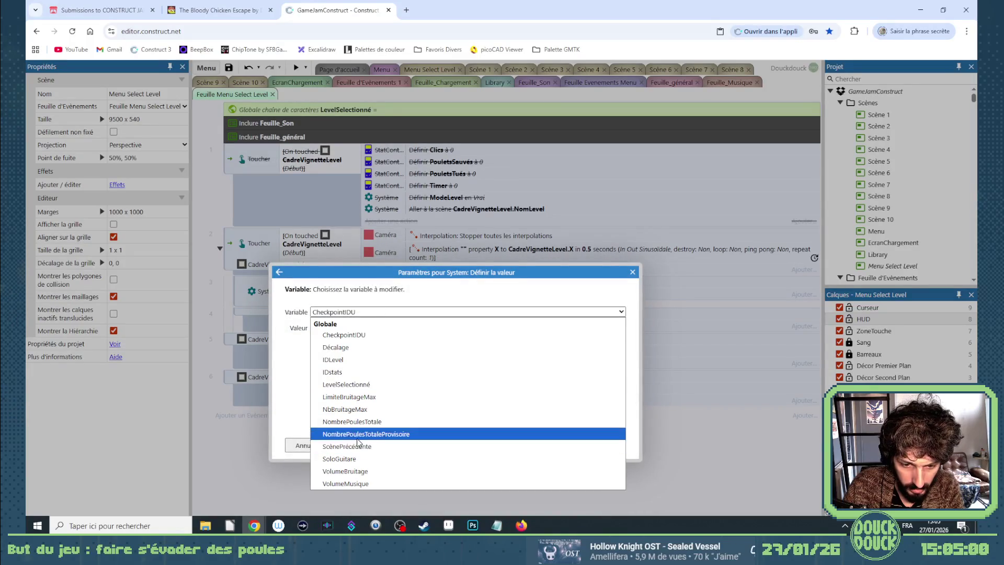
{"action": "left_click", "coordinate": [347, 390]}
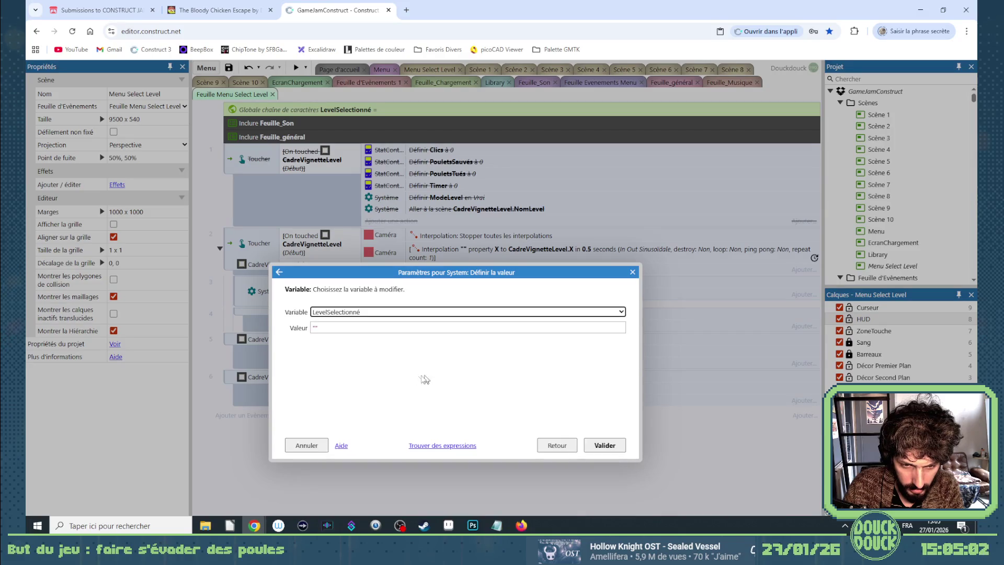
{"action": "left_click", "coordinate": [305, 329]}
{"action": "type", "text": "C"}
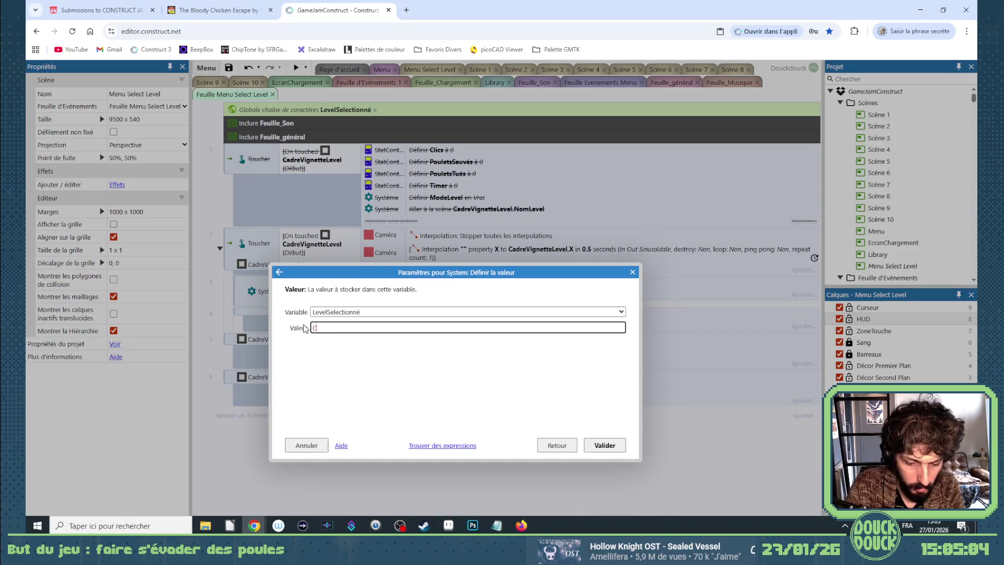
{"action": "type", "text": "ad"}
{"action": "key", "text": "Tab"}
{"action": "type", "text": ".l"}
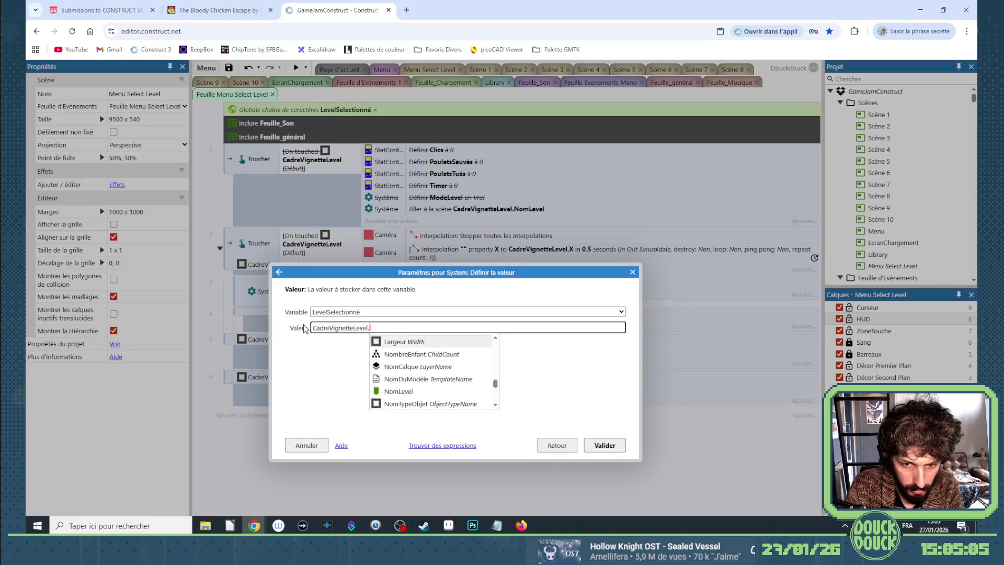
{"action": "key", "text": "Down"}
{"action": "key", "text": "Down"}
{"action": "key", "text": "Down"}
{"action": "key", "text": "Tab"}
{"action": "key", "text": "Return"}
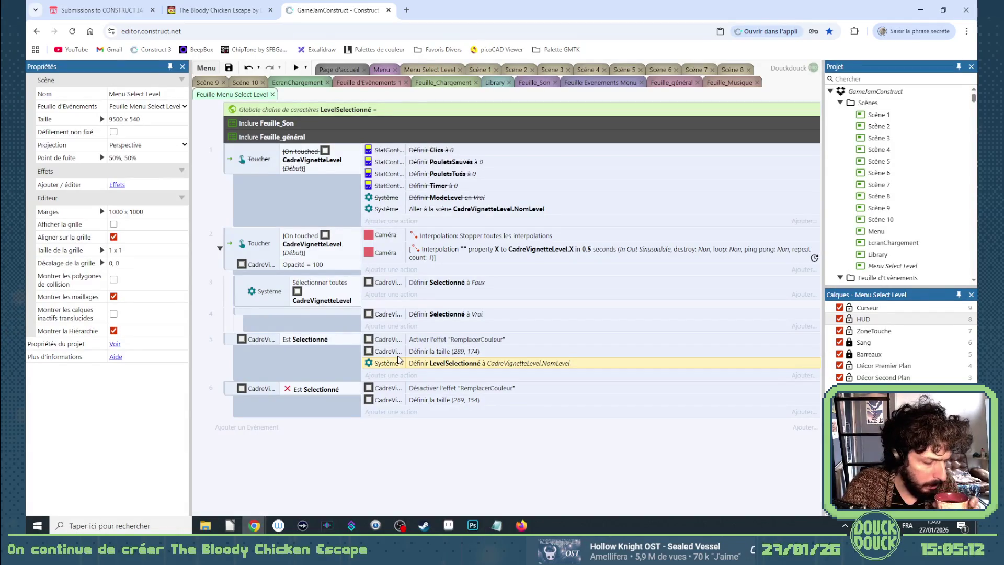
Move the disabled On touched CadreVignetteLevel event to the bottom of the sheet as event 6
{"action": "mouse_move", "coordinate": [409, 365]}
{"action": "left_mouse_down"}
{"action": "mouse_move", "coordinate": [424, 271]}
{"action": "mouse_move", "coordinate": [422, 361]}
{"action": "left_mouse_up"}
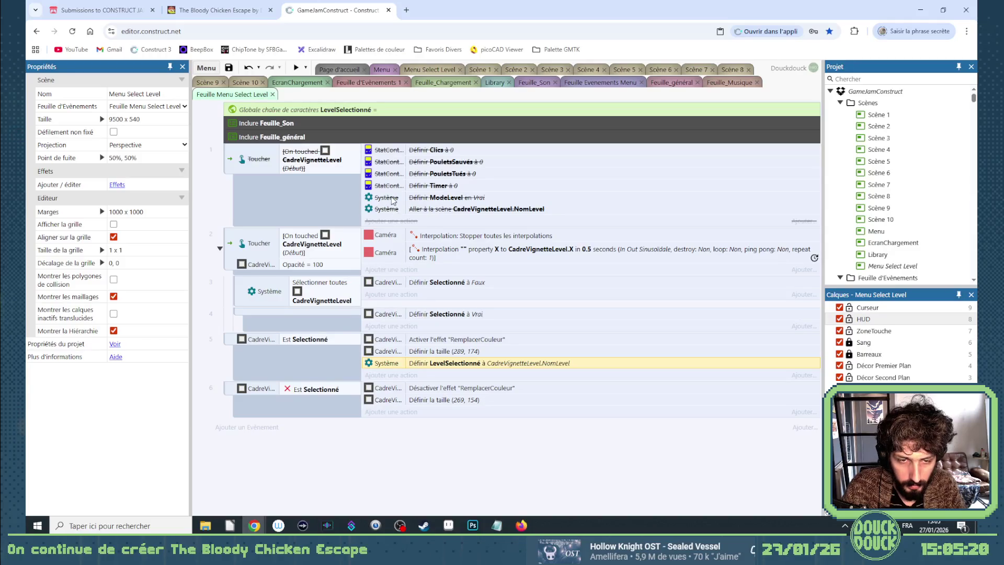
{"action": "mouse_move", "coordinate": [233, 160]}
{"action": "left_mouse_down"}
{"action": "mouse_move", "coordinate": [231, 435]}
{"action": "mouse_move", "coordinate": [236, 421]}
{"action": "mouse_move", "coordinate": [238, 432]}
{"action": "mouse_move", "coordinate": [246, 427]}
{"action": "left_mouse_up"}
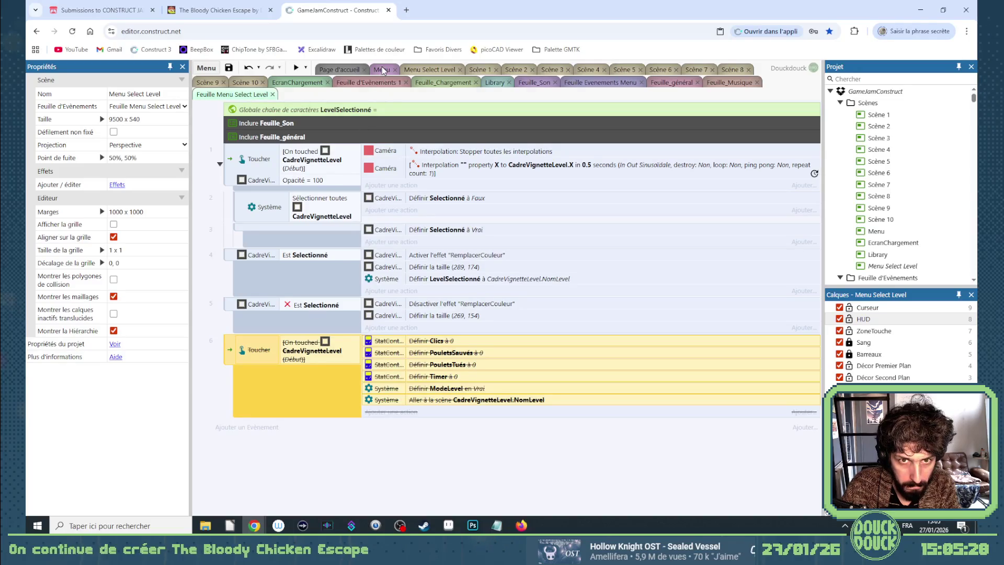
Copy the BoutonMenu touch events from Feuille Evenements Menu into the Menu Select Level sheet
{"action": "left_click", "coordinate": [600, 82]}
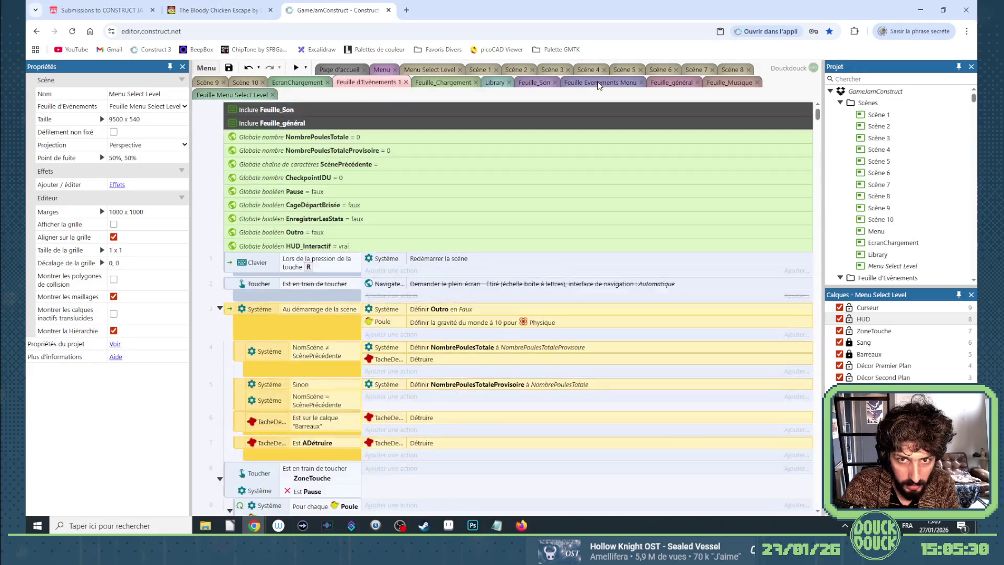
{"action": "scroll", "coordinate": [588, 99], "scroll_direction": "down", "scroll_amount": 10}
{"action": "scroll", "coordinate": [330, 288], "scroll_direction": "down", "scroll_amount": 3}
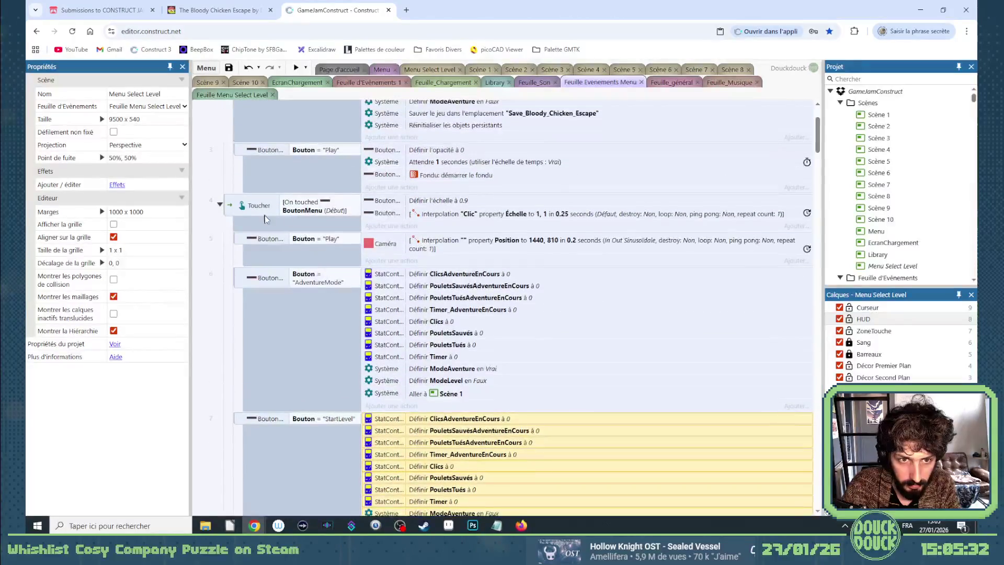
{"action": "left_click", "coordinate": [233, 208]}
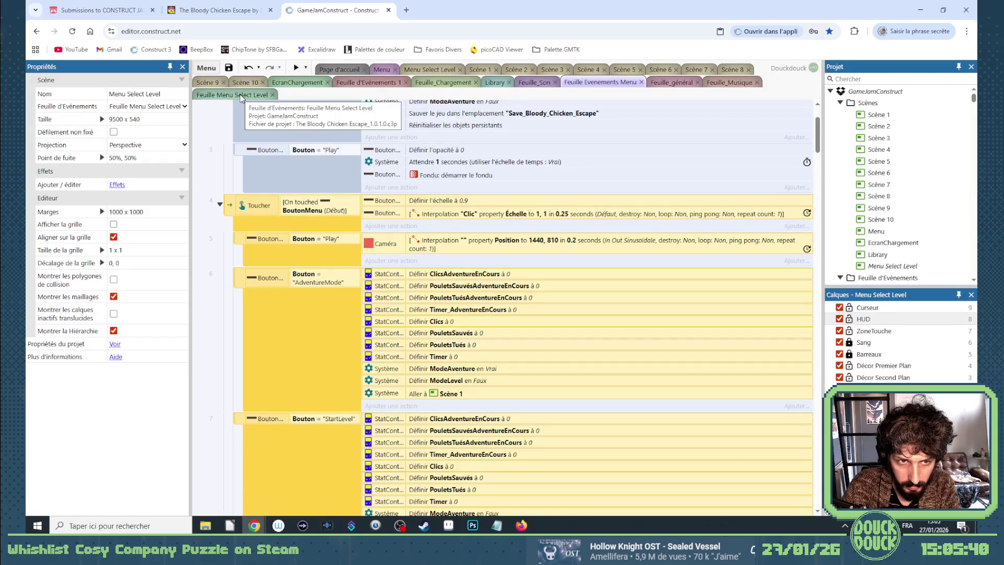
{"action": "left_click", "coordinate": [242, 95]}
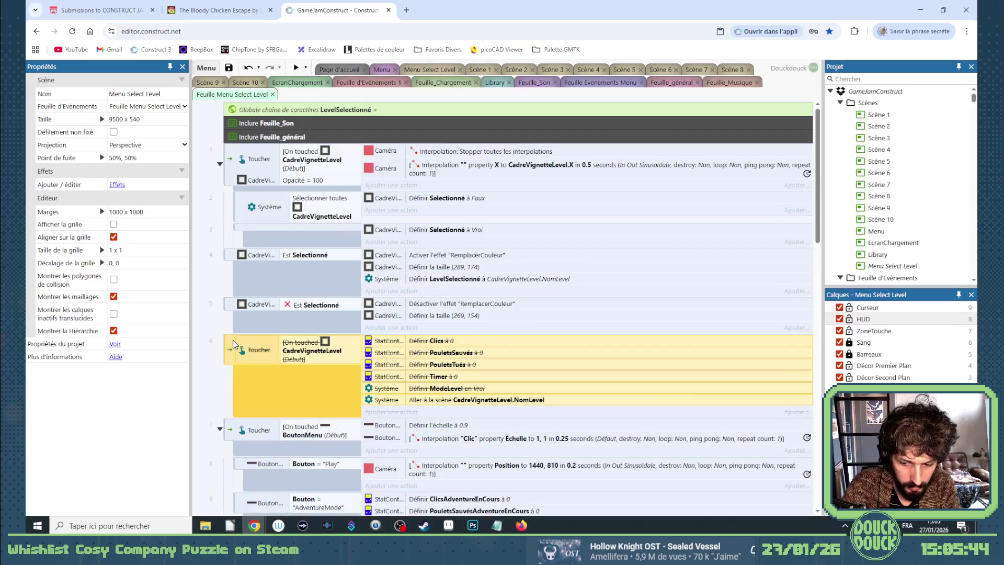
Delete the disabled On touched CadreVignetteLevel event and switch to the Menu layout
{"action": "key", "text": "Delete"}
{"action": "scroll", "coordinate": [251, 340], "scroll_direction": "down", "scroll_amount": 3}
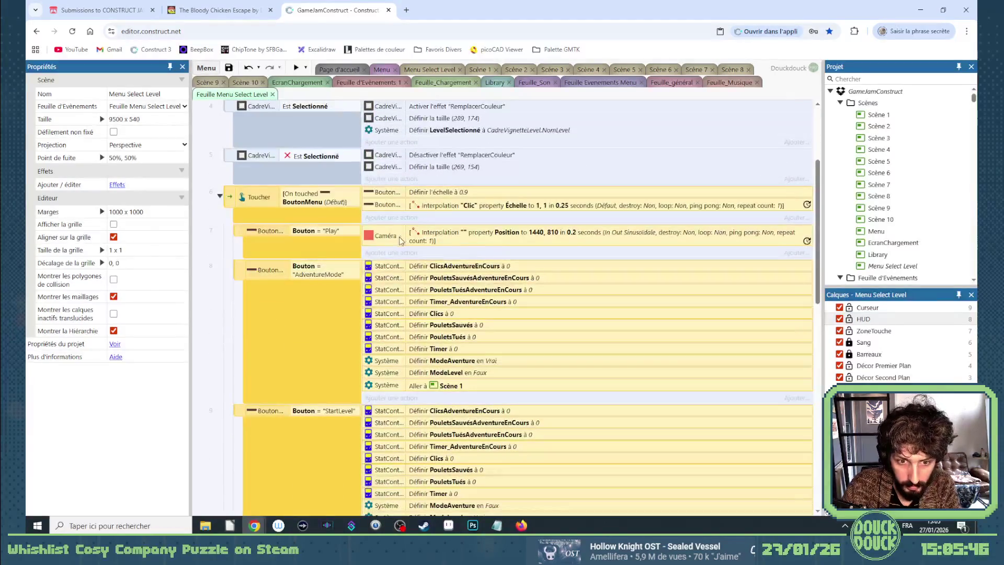
{"action": "left_click", "coordinate": [383, 69]}
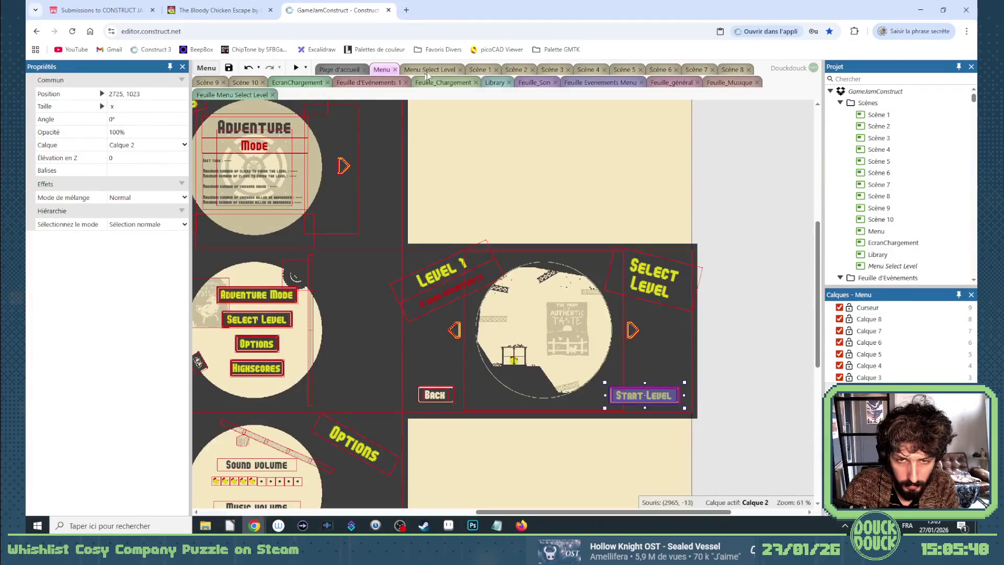
In the Menu Select Level layout, hide the HUD layer and set Start Level's Bouton variable to StartLevel
{"action": "left_click", "coordinate": [229, 96]}
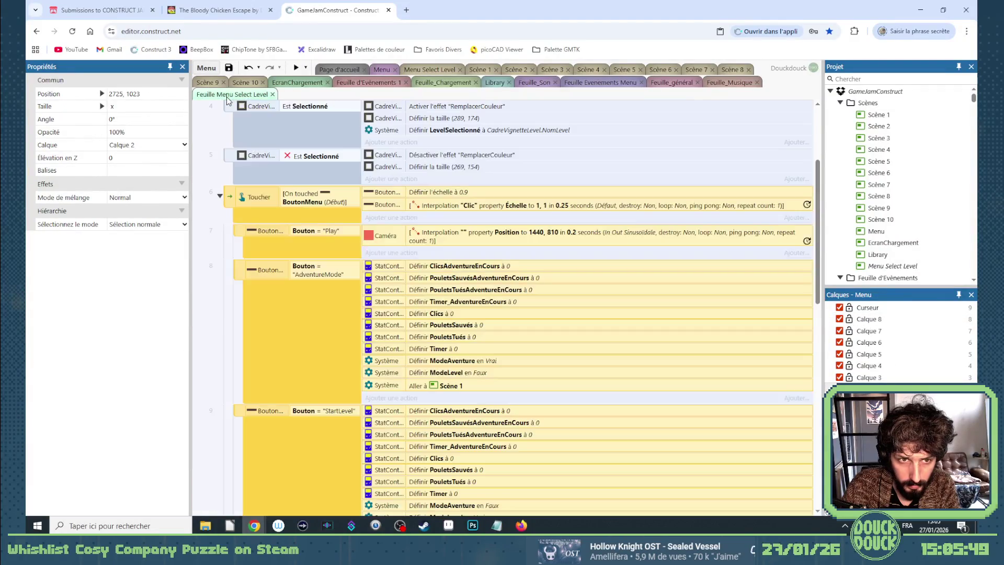
{"action": "left_click", "coordinate": [425, 71]}
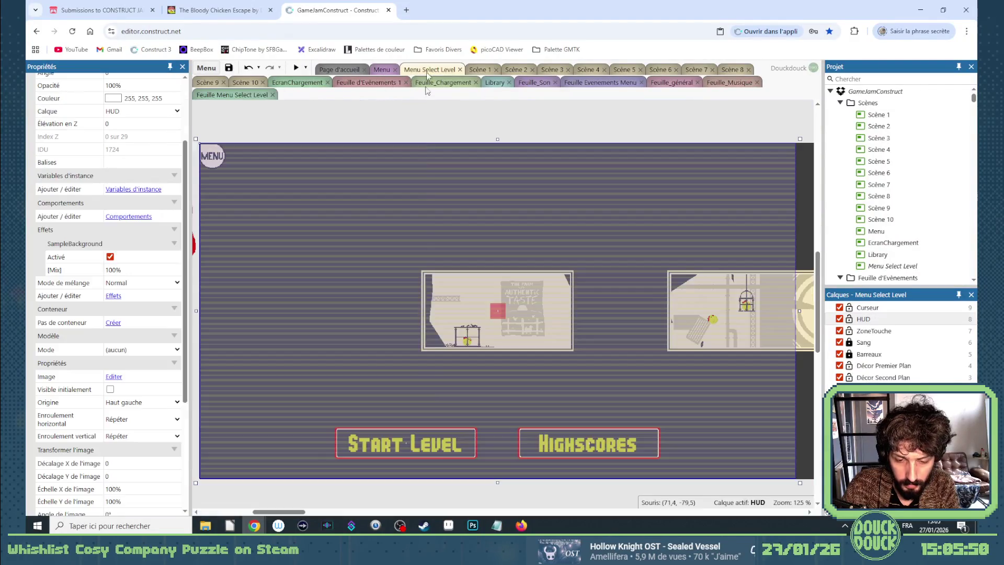
{"action": "left_click", "coordinate": [840, 319]}
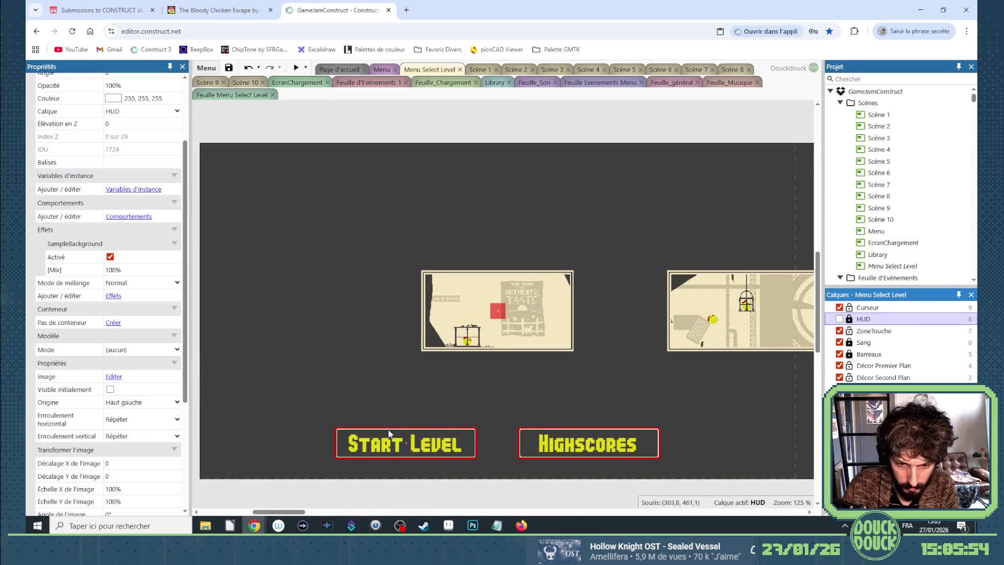
{"action": "left_click", "coordinate": [387, 427]}
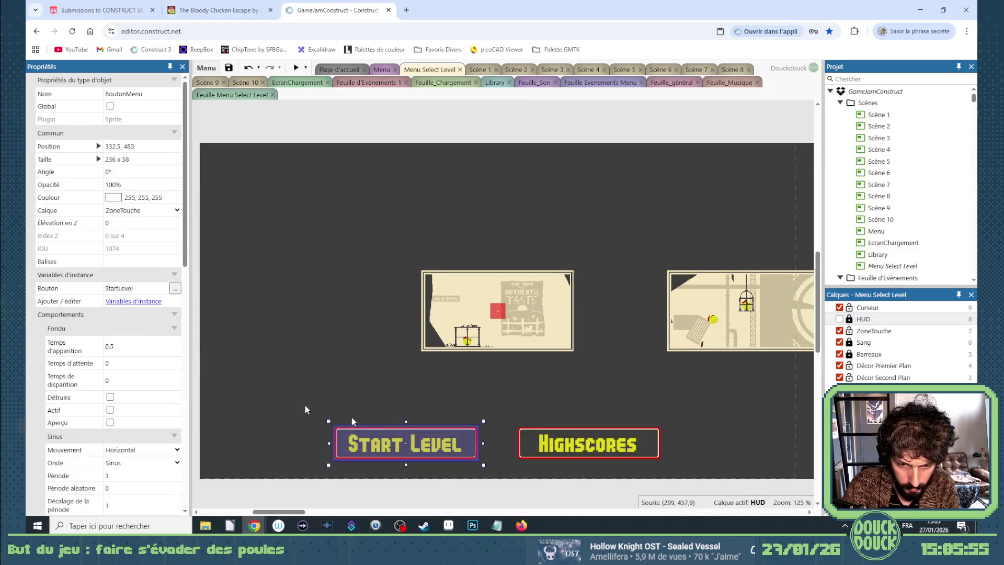
{"action": "left_click", "coordinate": [135, 287]}
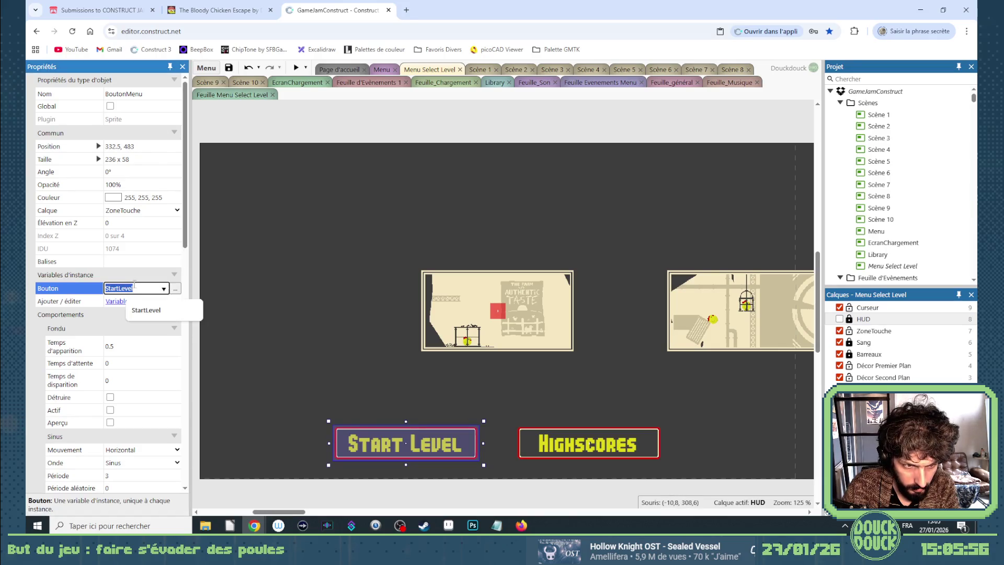
{"action": "left_click", "coordinate": [224, 94]}
{"action": "scroll", "coordinate": [330, 292], "scroll_direction": "down", "scroll_amount": 3}
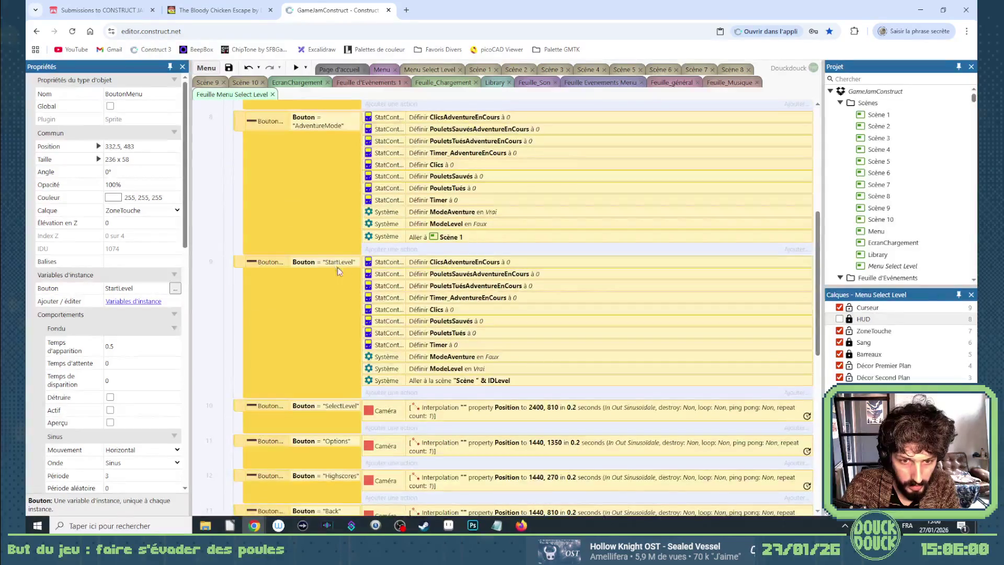
Delete the AdventureMode, Play, Options and Highscores button events
{"action": "scroll", "coordinate": [375, 283], "scroll_direction": "up", "scroll_amount": 2}
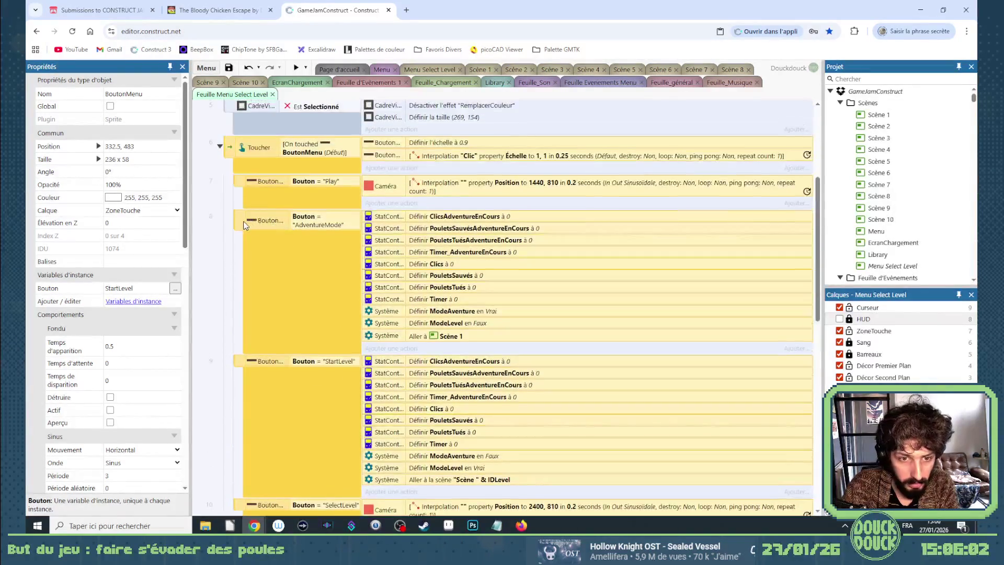
{"action": "left_click", "coordinate": [243, 225]}
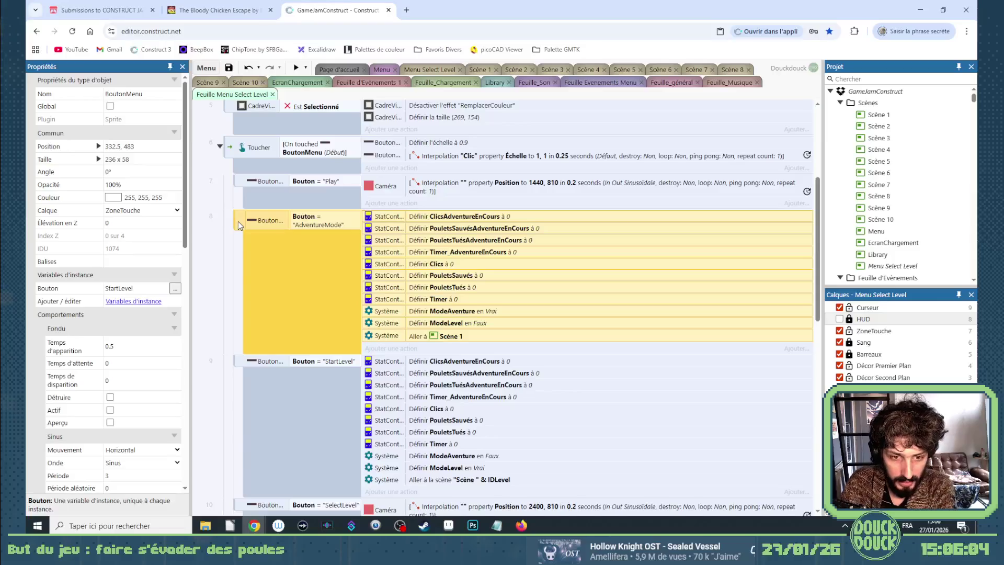
{"action": "key", "text": "Delete"}
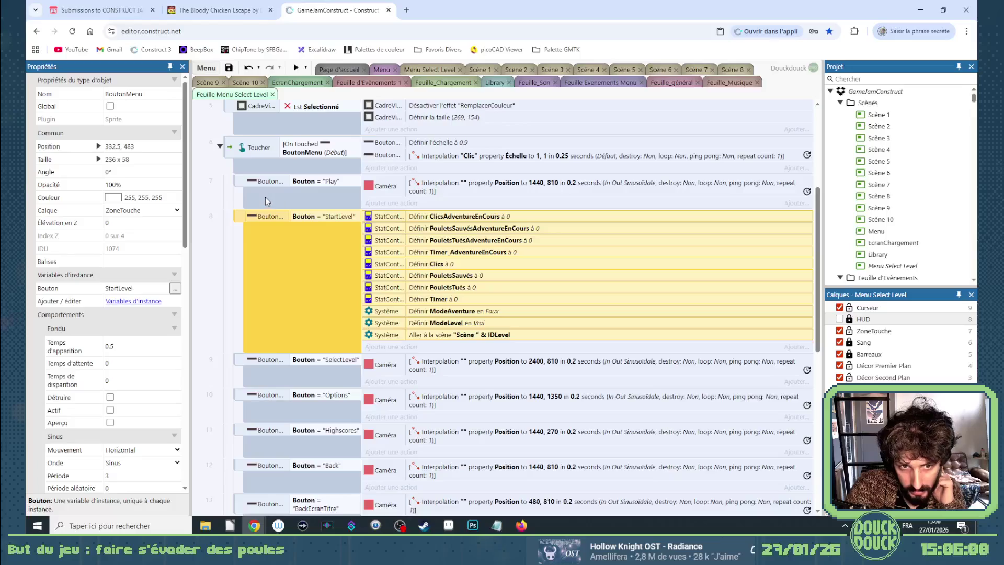
{"action": "left_click", "coordinate": [243, 183]}
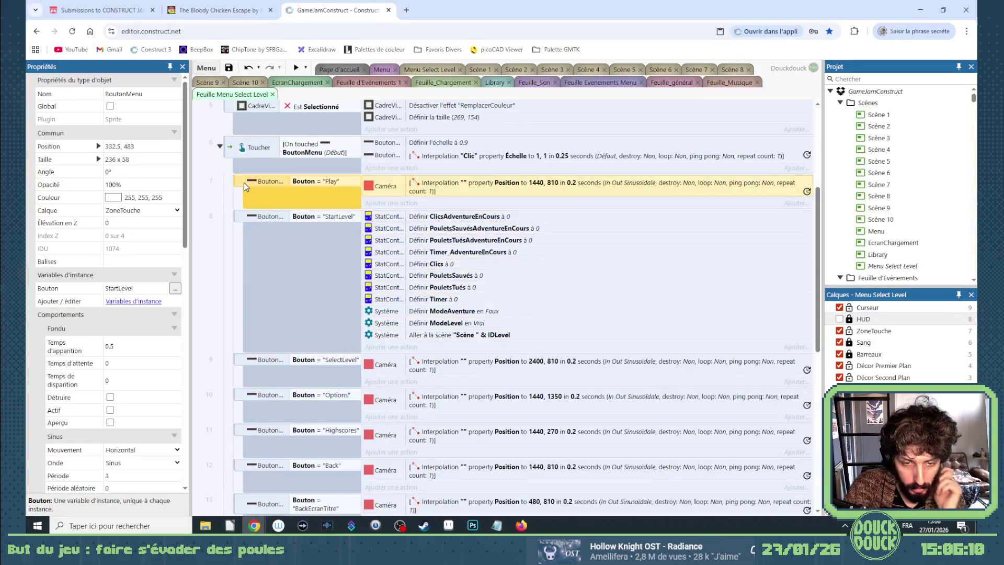
{"action": "key", "text": "Delete"}
{"action": "left_click", "coordinate": [242, 330]}
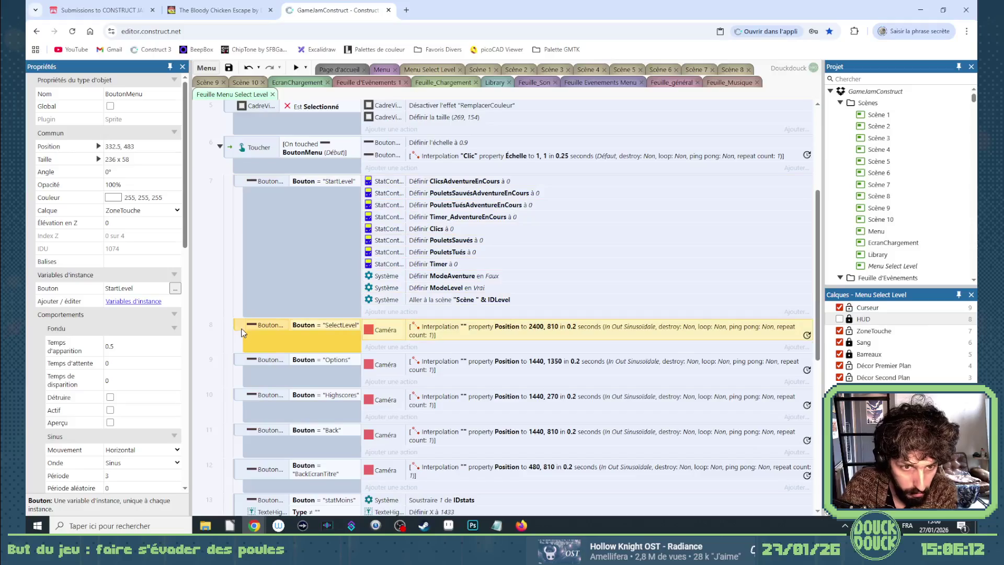
{"action": "key", "text": "Delete"}
{"action": "left_click", "coordinate": [242, 327]}
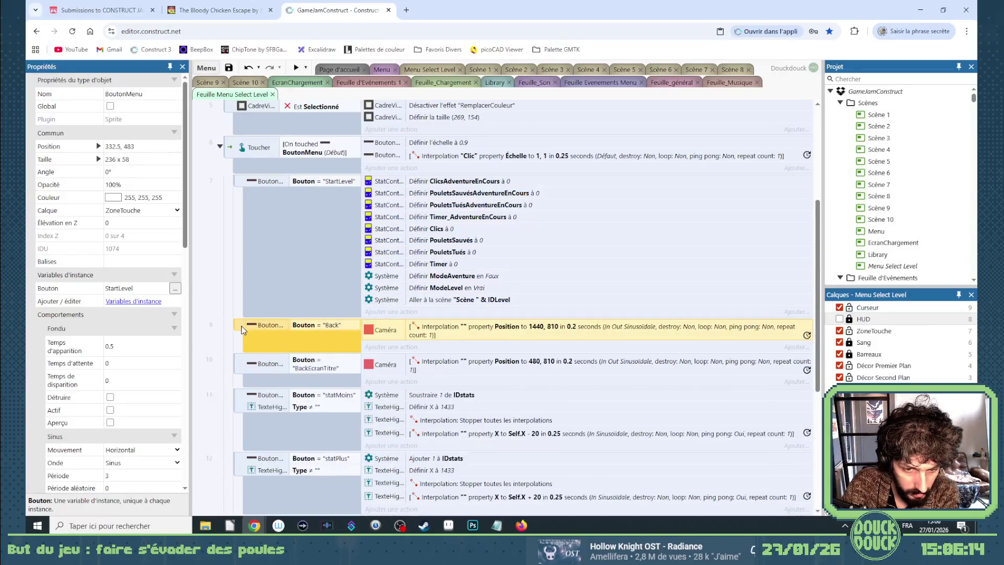
{"action": "key", "text": "Delete"}
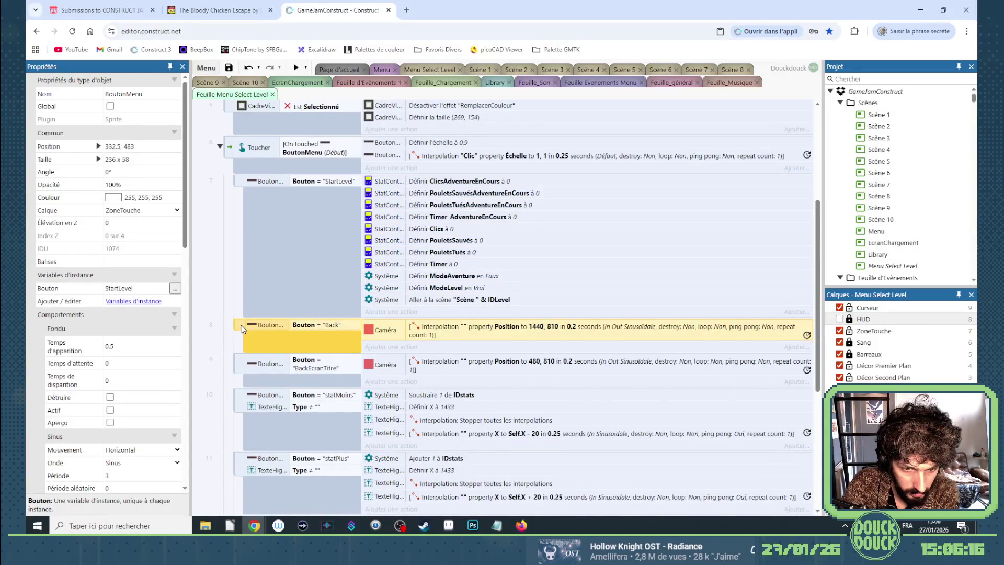
Delete the Back, BackEcranTitre, statMoins, statPlus, LevelMoins and LevelPlus button events
{"action": "key", "text": "Delete"}
{"action": "left_click", "coordinate": [243, 332]}
{"action": "key", "text": "Delete"}
{"action": "left_click", "coordinate": [243, 331]}
{"action": "key", "text": "Delete"}
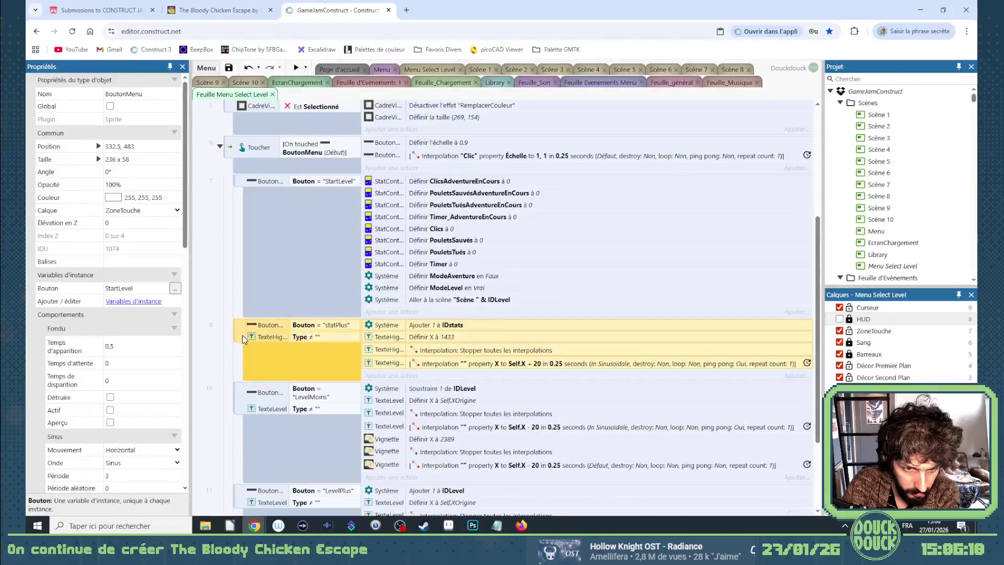
{"action": "key", "text": "Delete"}
{"action": "left_click", "coordinate": [243, 332]}
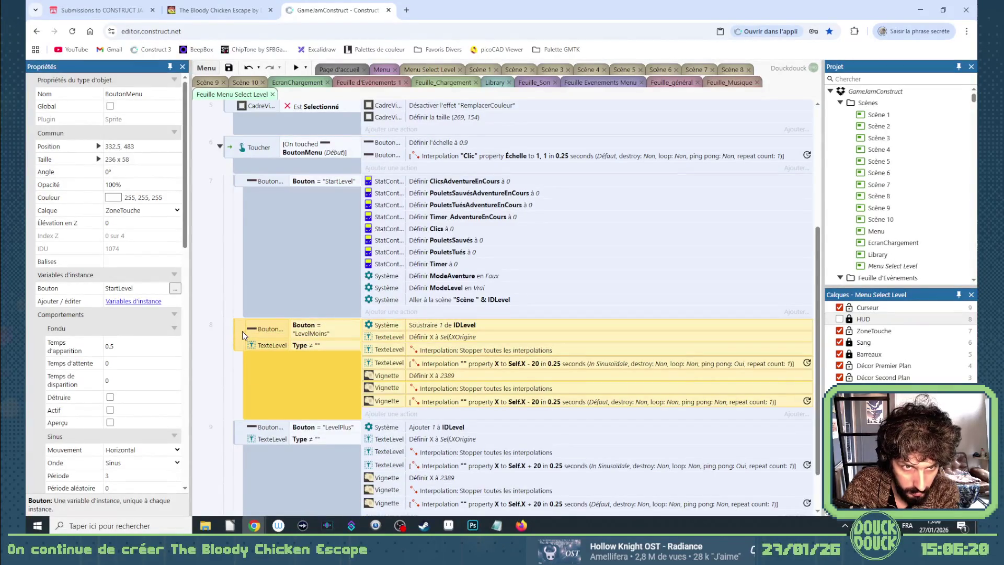
{"action": "key", "text": "Delete"}
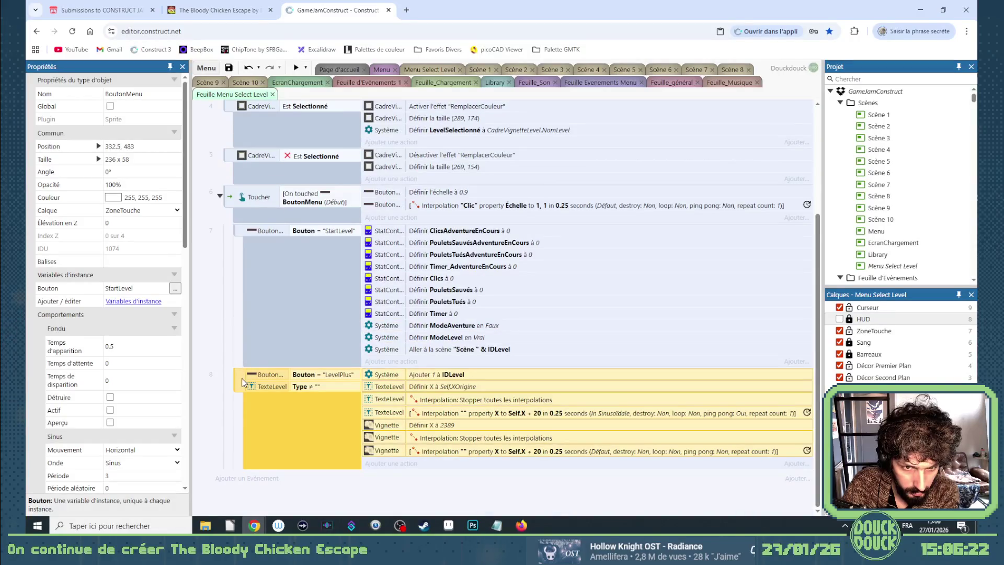
{"action": "key", "text": "Delete"}
{"action": "left_click", "coordinate": [272, 367]}
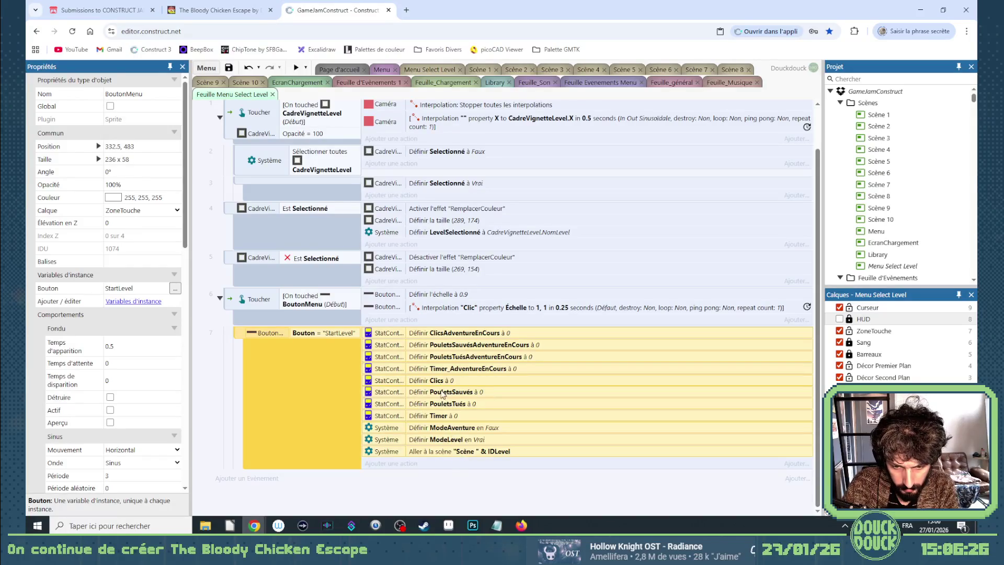
Remove the StartLevel event's four AdventureEnCours reset actions
{"action": "left_click", "coordinate": [440, 369]}
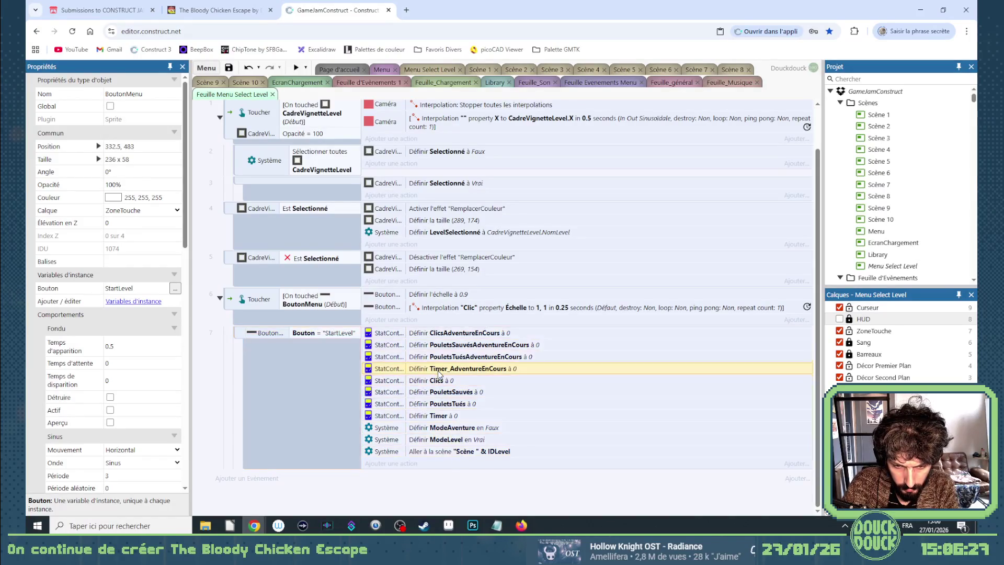
{"action": "left_click", "coordinate": [442, 335], "text": "shift"}
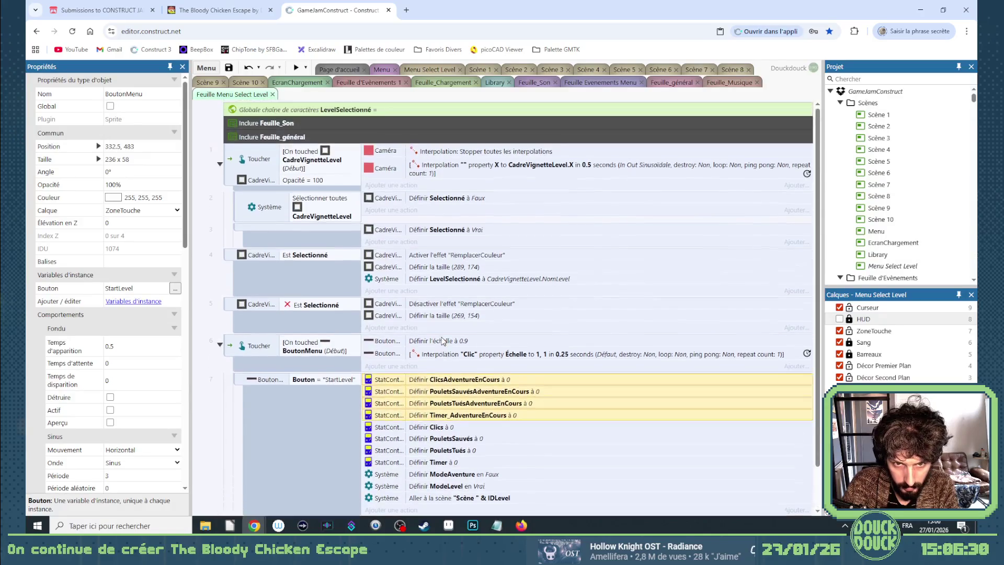
{"action": "scroll", "coordinate": [442, 343], "scroll_direction": "up", "scroll_amount": 2}
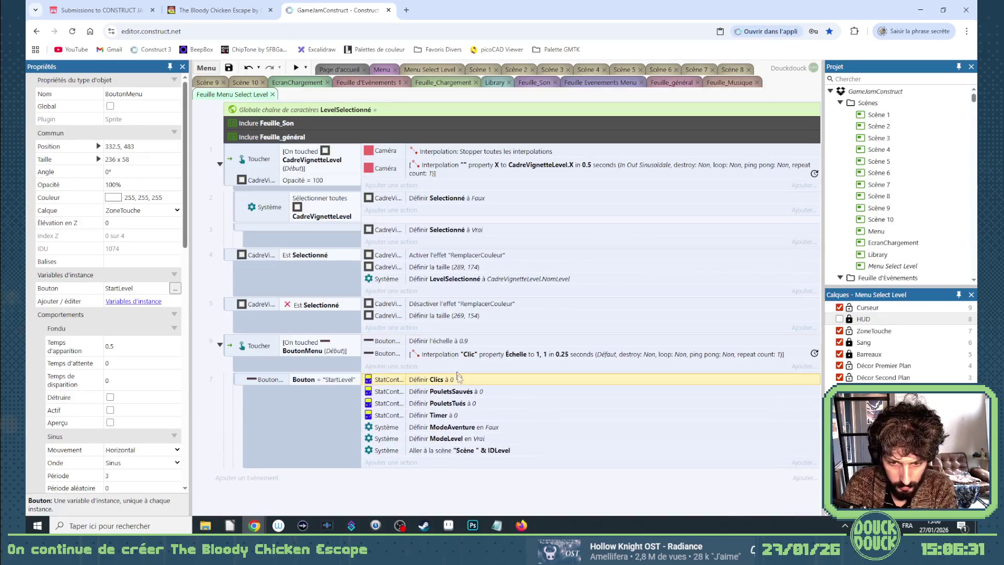
Change the StartLevel go-to-scene target from "Scène " & IDLevel to LevelSelectionné
{"action": "double_click", "coordinate": [482, 446]}
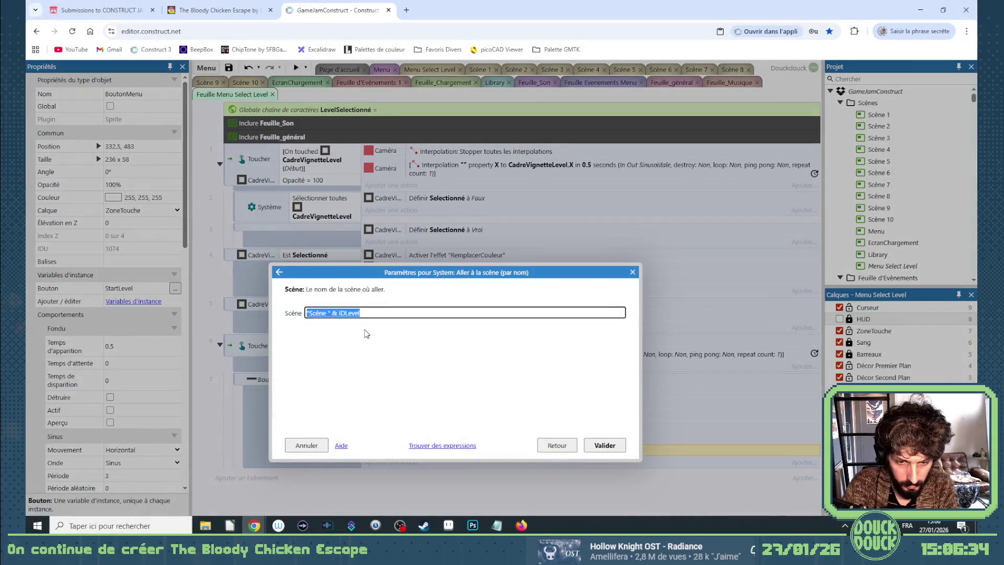
{"action": "key", "text": "BackSpace"}
{"action": "type", "text": "Level"}
{"action": "left_click", "coordinate": [365, 328]}
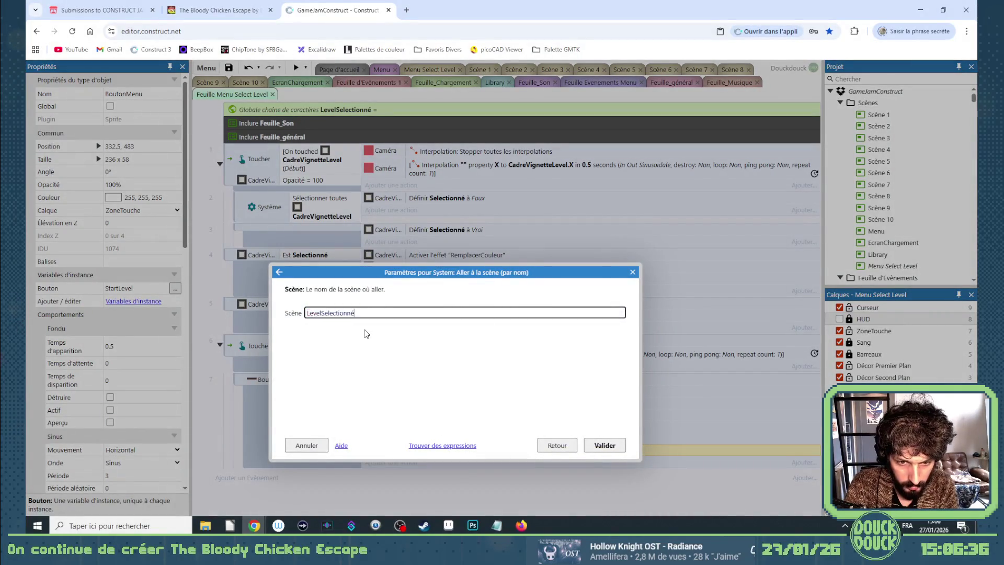
{"action": "key", "text": "Return"}
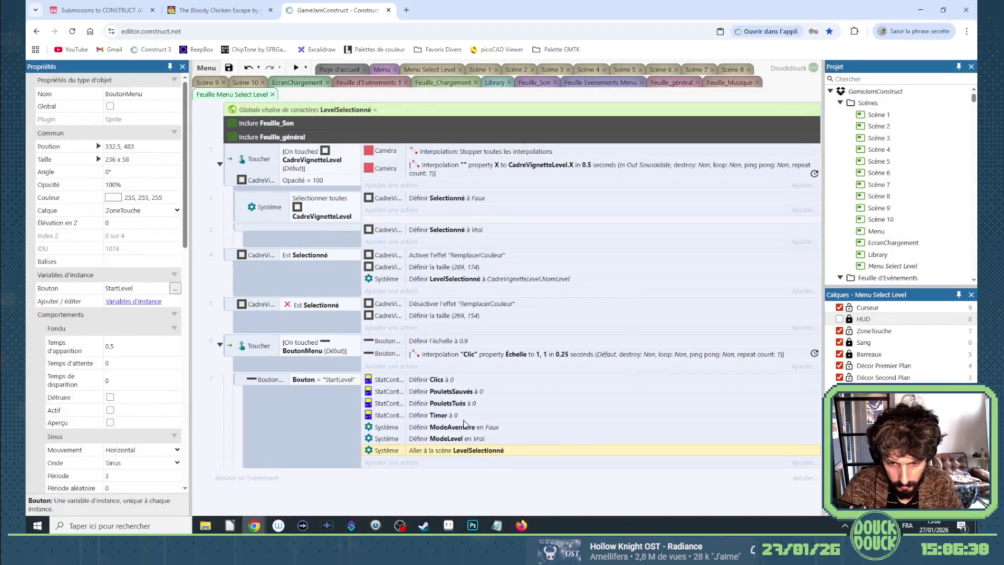
{"action": "left_click", "coordinate": [467, 426]}
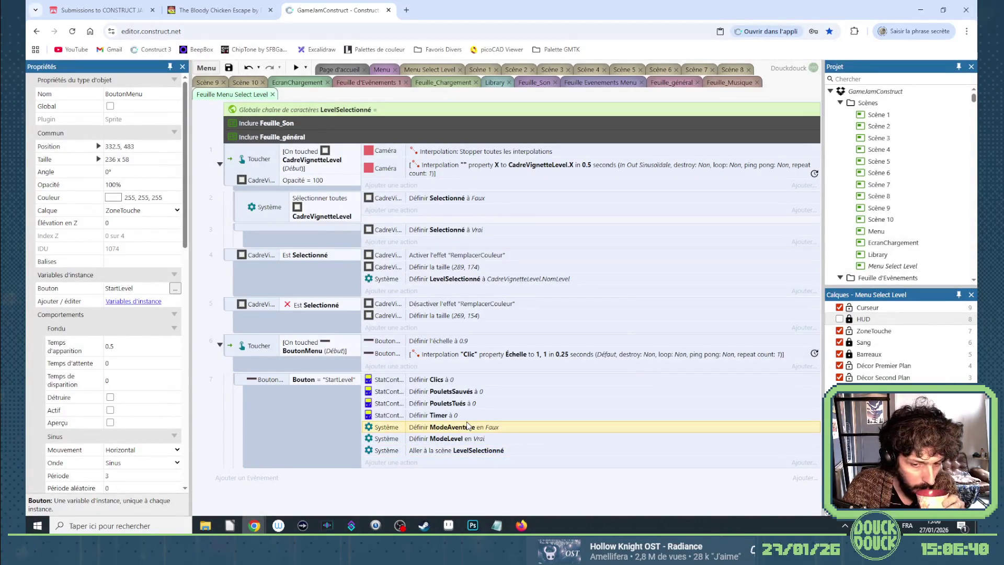
Preview the level select, advance with the right arrow, and confirm Start Level loads that level
{"action": "left_click", "coordinate": [438, 67]}
{"action": "left_click", "coordinate": [295, 67]}
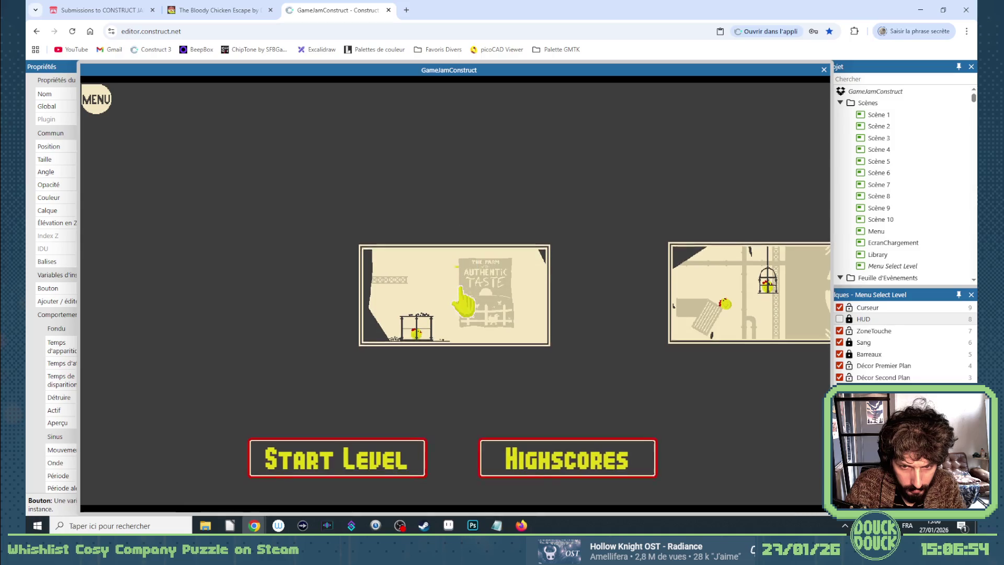
{"action": "left_click", "coordinate": [748, 293]}
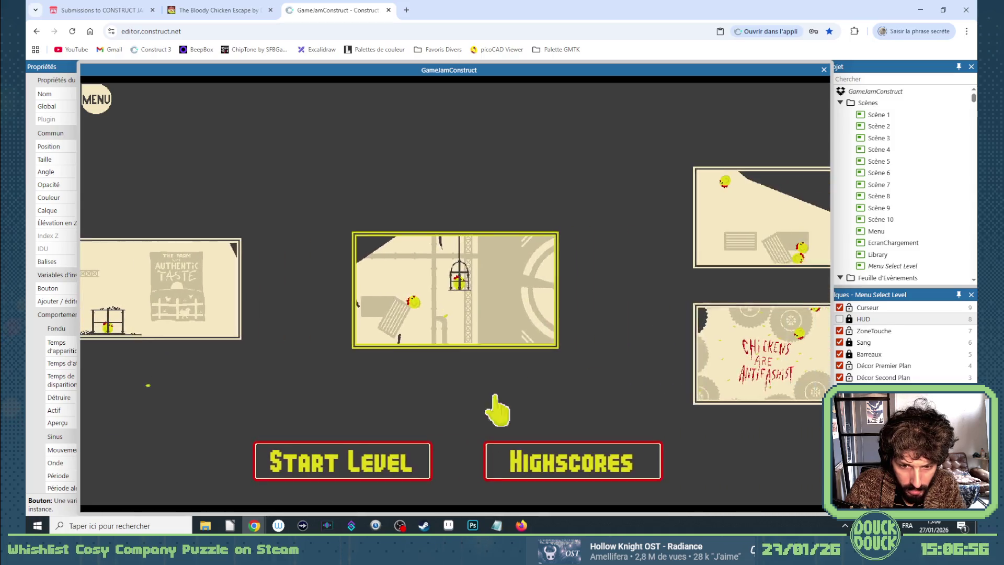
{"action": "left_click", "coordinate": [351, 468]}
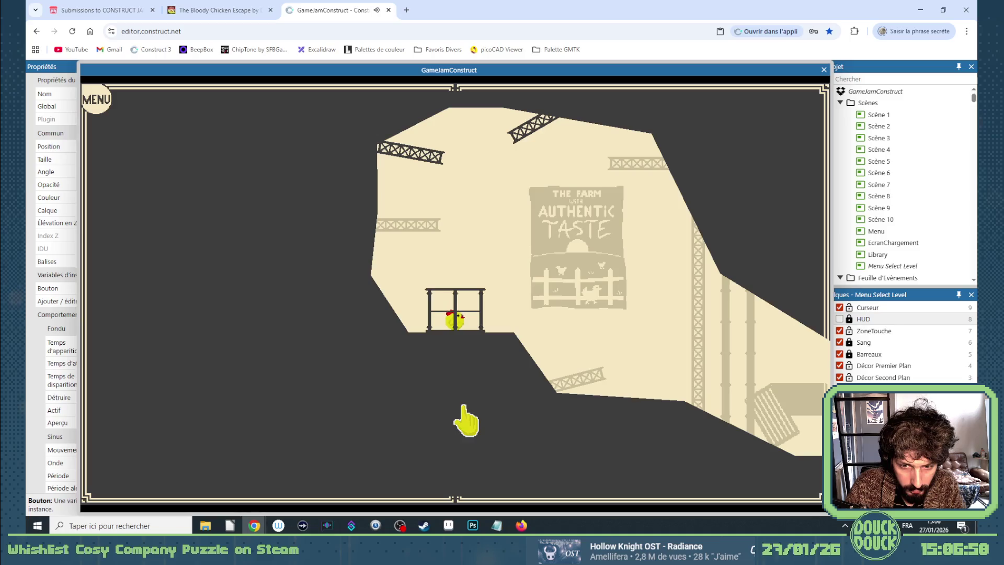
{"action": "left_click", "coordinate": [824, 70]}
{"action": "left_click", "coordinate": [724, 288]}
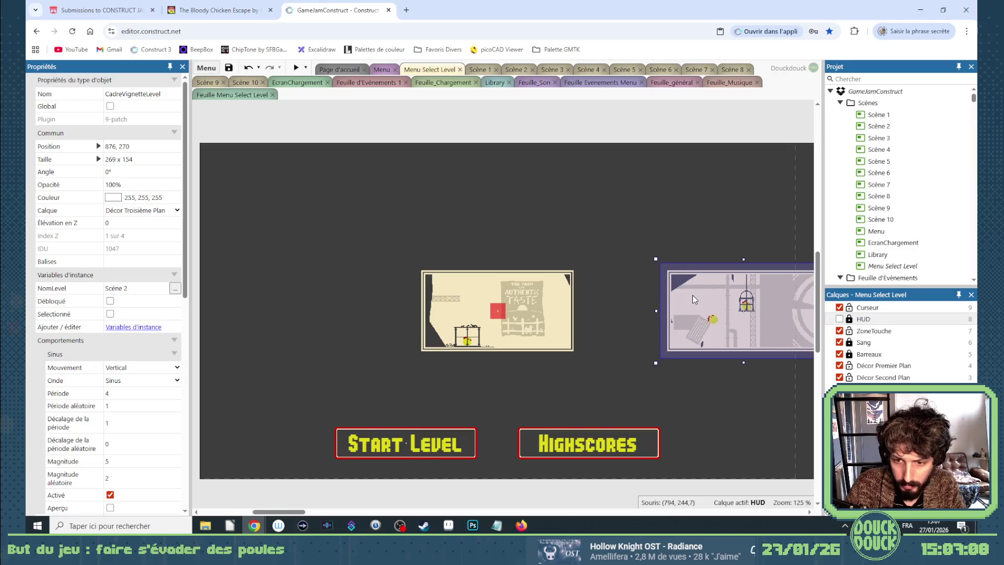
Glance at the Scène 2 layout, then go back to the Feuille Menu Select Level event sheet
{"action": "left_click", "coordinate": [876, 126]}
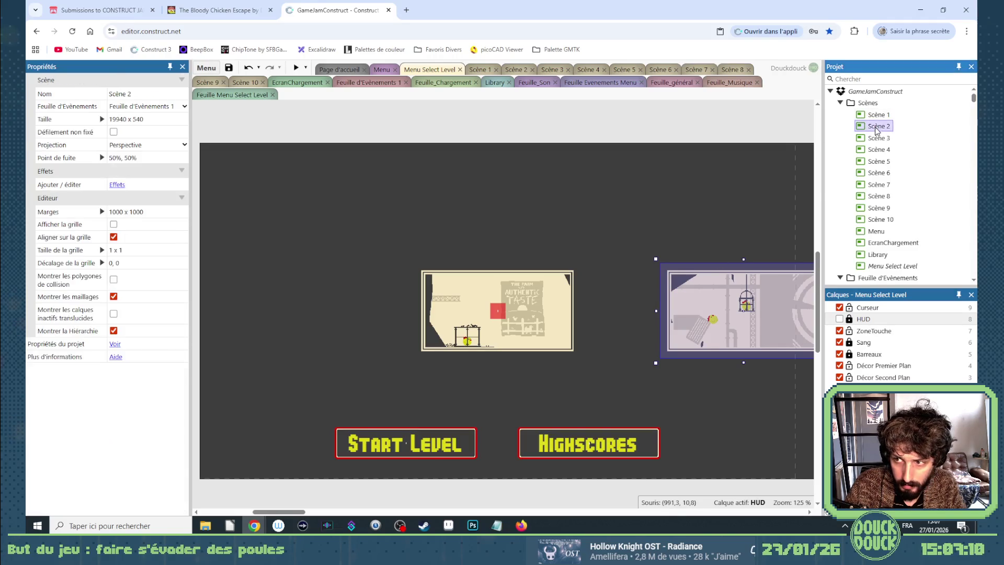
{"action": "left_click", "coordinate": [516, 70]}
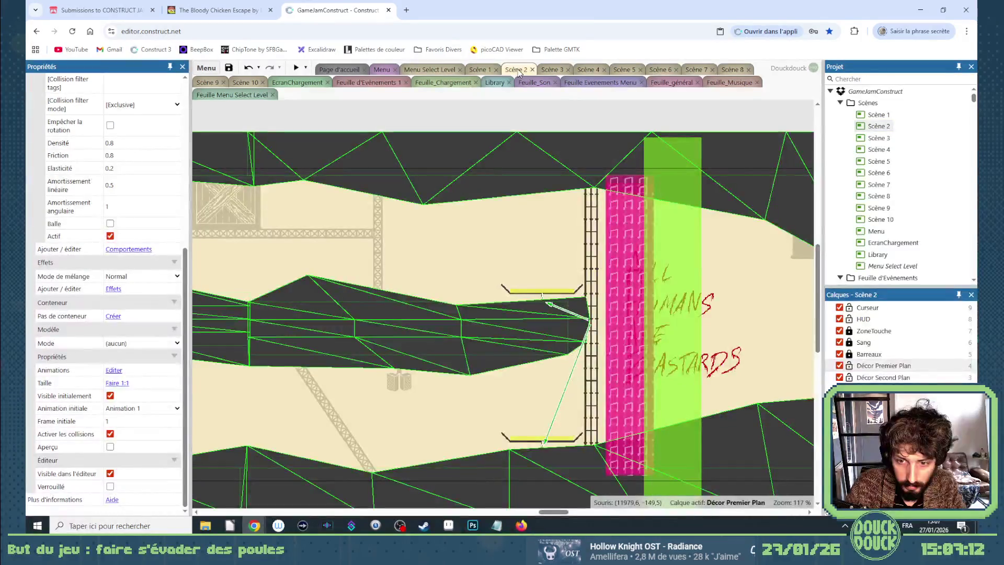
{"action": "left_click", "coordinate": [448, 70]}
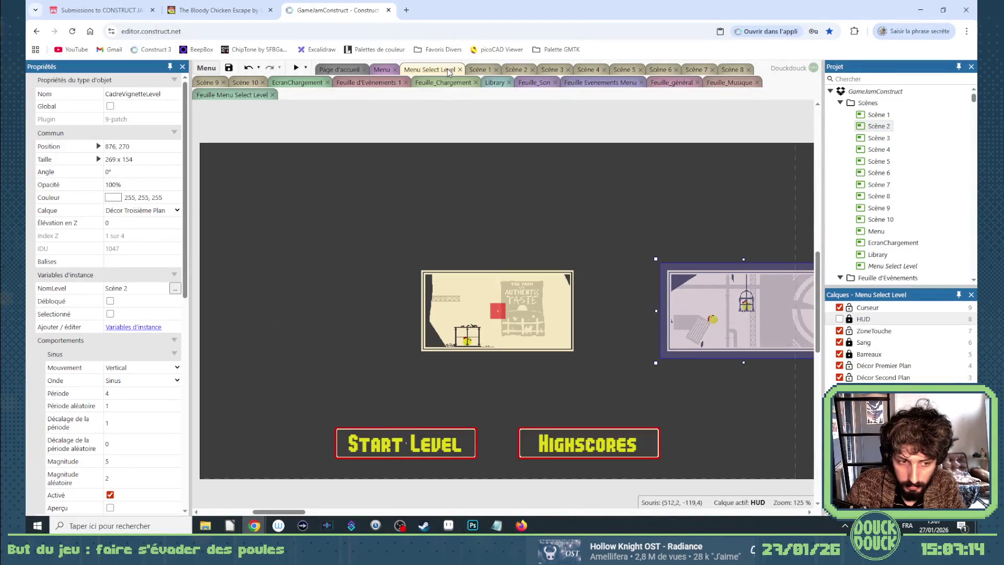
{"action": "left_click", "coordinate": [234, 95]}
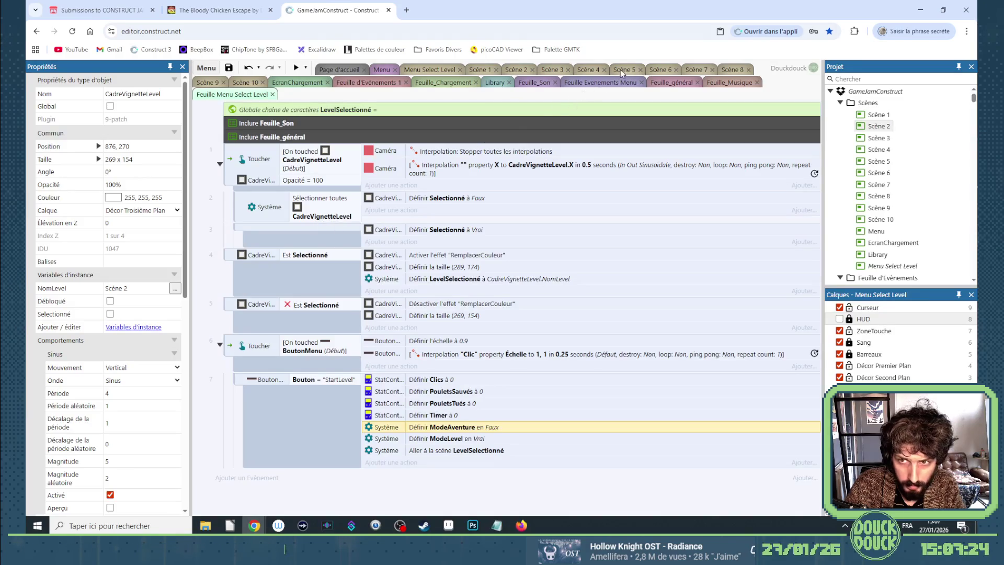
Scroll through the Feuille_général event sheet to review its events
{"action": "left_click", "coordinate": [667, 84]}
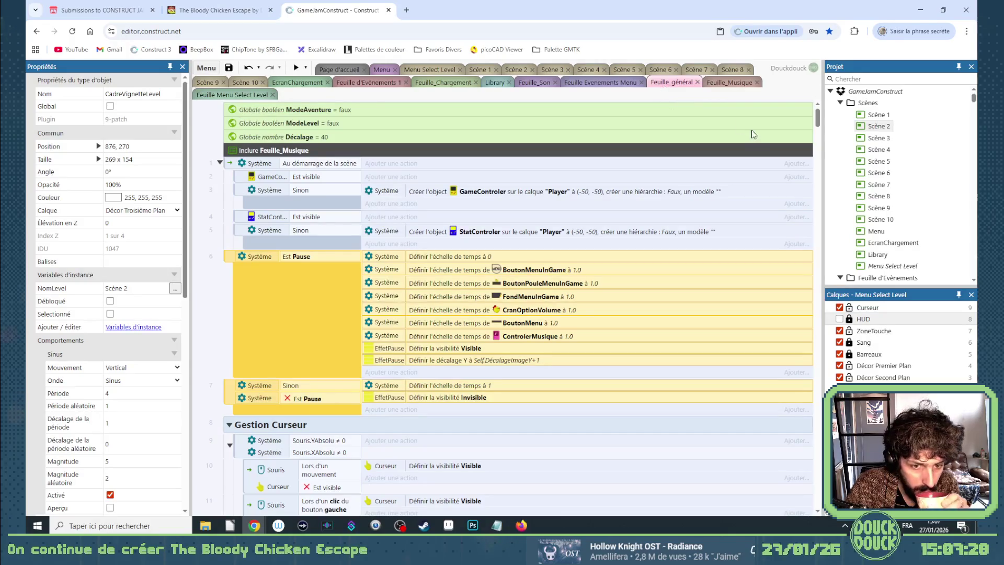
{"action": "scroll", "coordinate": [714, 159], "scroll_direction": "down", "scroll_amount": 1}
{"action": "scroll", "coordinate": [714, 159], "scroll_direction": "down", "scroll_amount": 15}
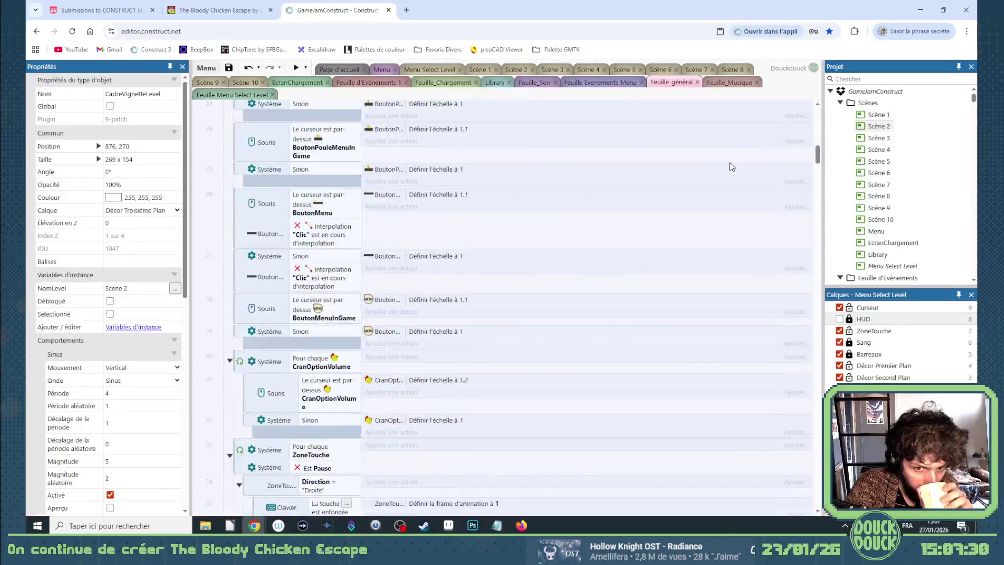
{"action": "scroll", "coordinate": [761, 180], "scroll_direction": "down", "scroll_amount": 15}
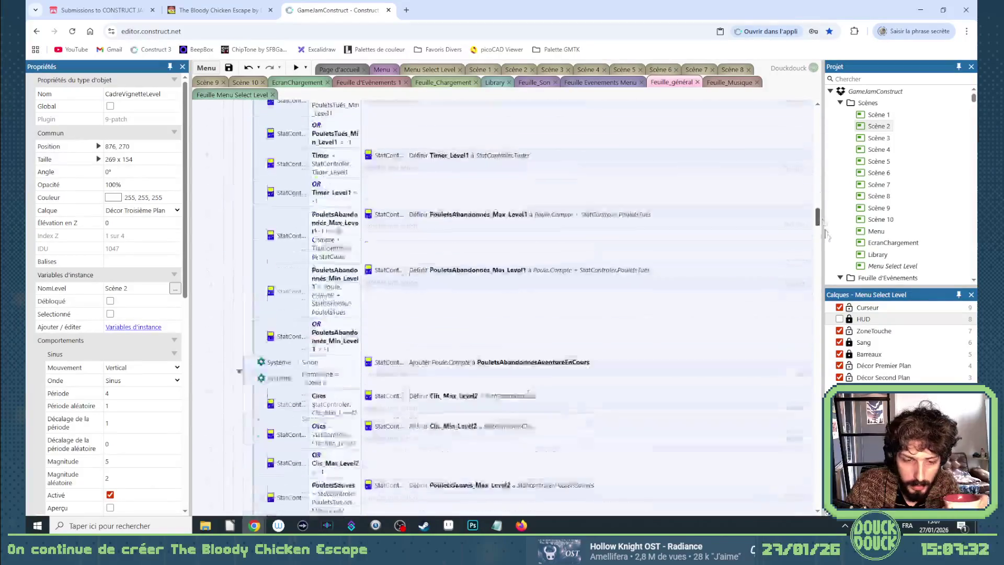
{"action": "scroll", "coordinate": [502, 303], "scroll_direction": "down", "scroll_amount": 13}
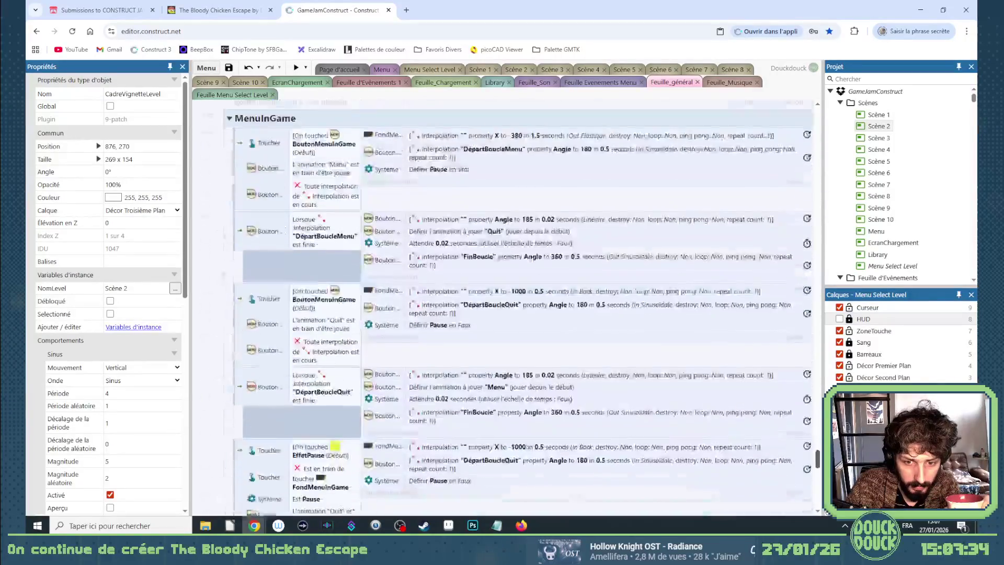
{"action": "scroll", "coordinate": [515, 309], "scroll_direction": "up", "scroll_amount": 3}
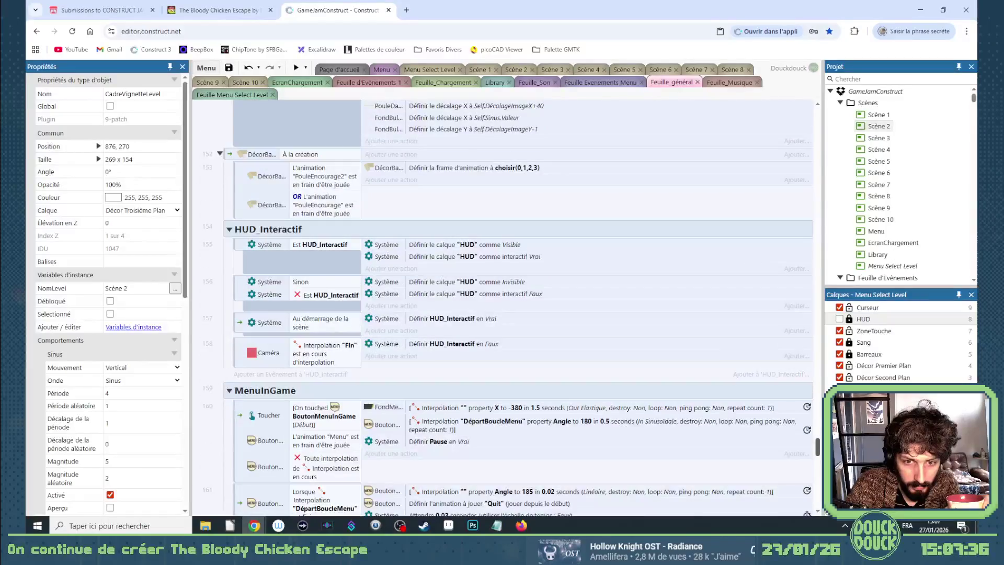
{"action": "scroll", "coordinate": [515, 309], "scroll_direction": "down", "scroll_amount": 10}
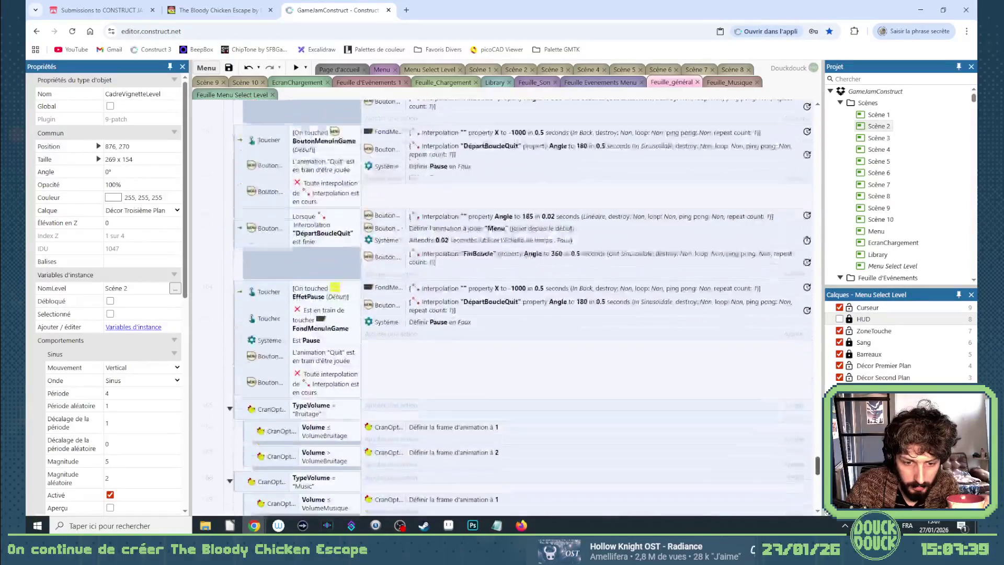
{"action": "scroll", "coordinate": [507, 307], "scroll_direction": "down", "scroll_amount": 3}
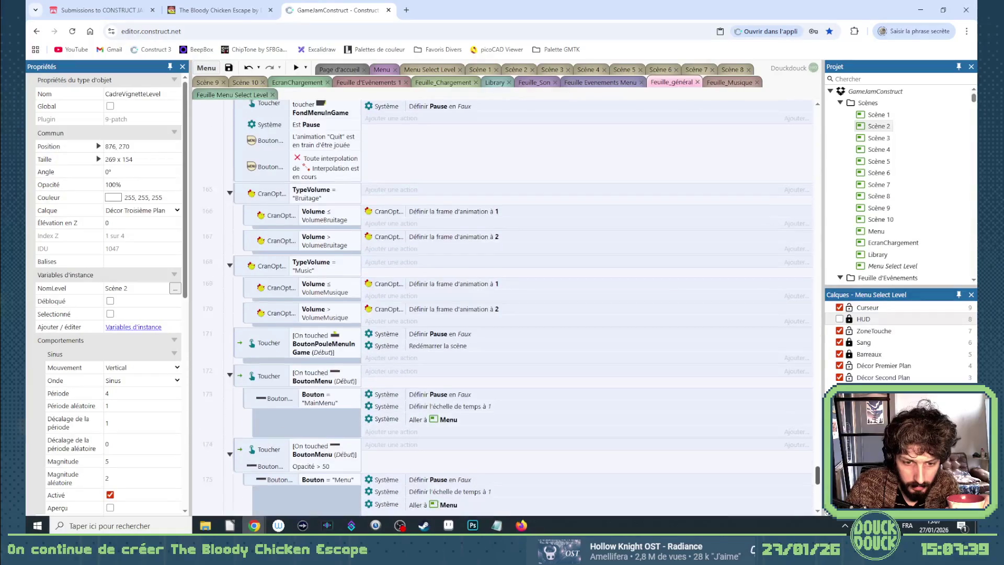
{"action": "scroll", "coordinate": [739, 405], "scroll_direction": "down", "scroll_amount": 8}
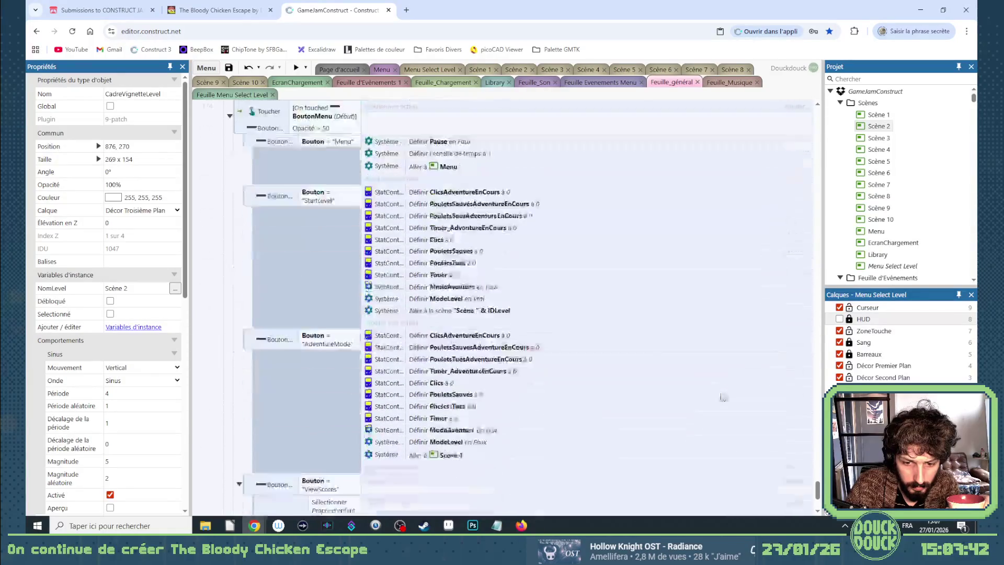
{"action": "scroll", "coordinate": [212, 329], "scroll_direction": "up", "scroll_amount": 2}
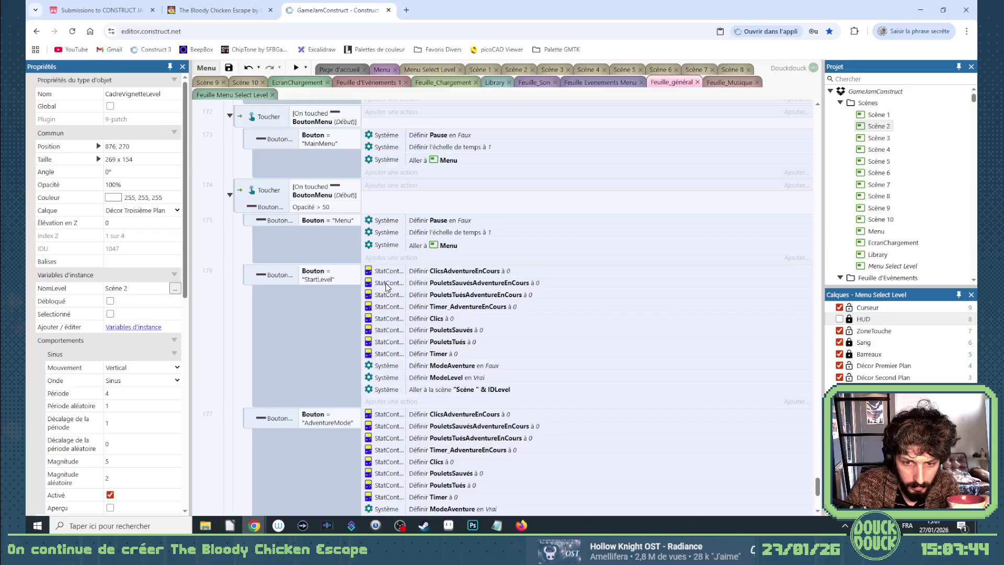
{"action": "scroll", "coordinate": [386, 287], "scroll_direction": "down", "scroll_amount": 1}
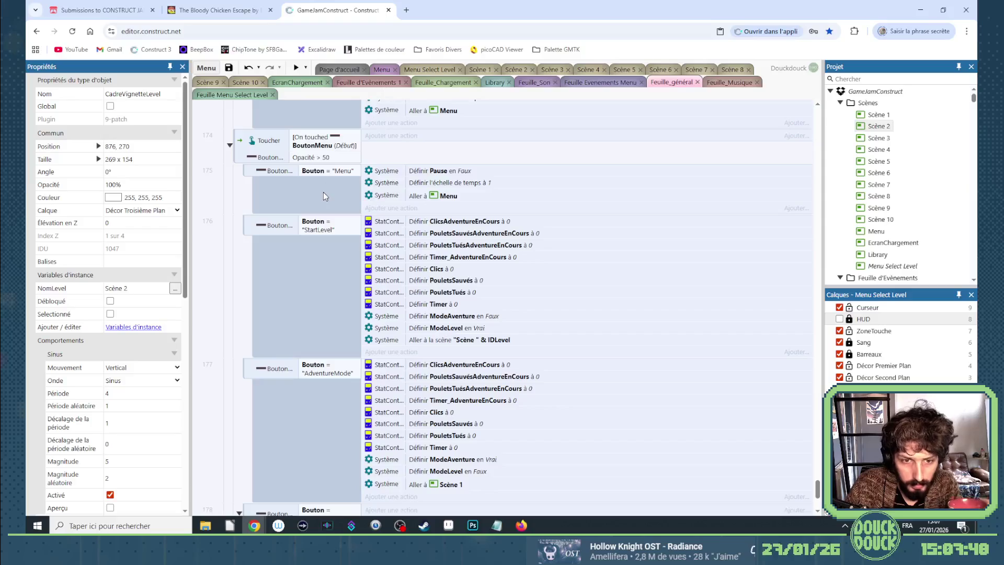
Look over the Menu and Feuille_Chargement tabs, ending on the Menu Select Level layout
{"action": "left_click", "coordinate": [381, 70]}
{"action": "left_click", "coordinate": [440, 82]}
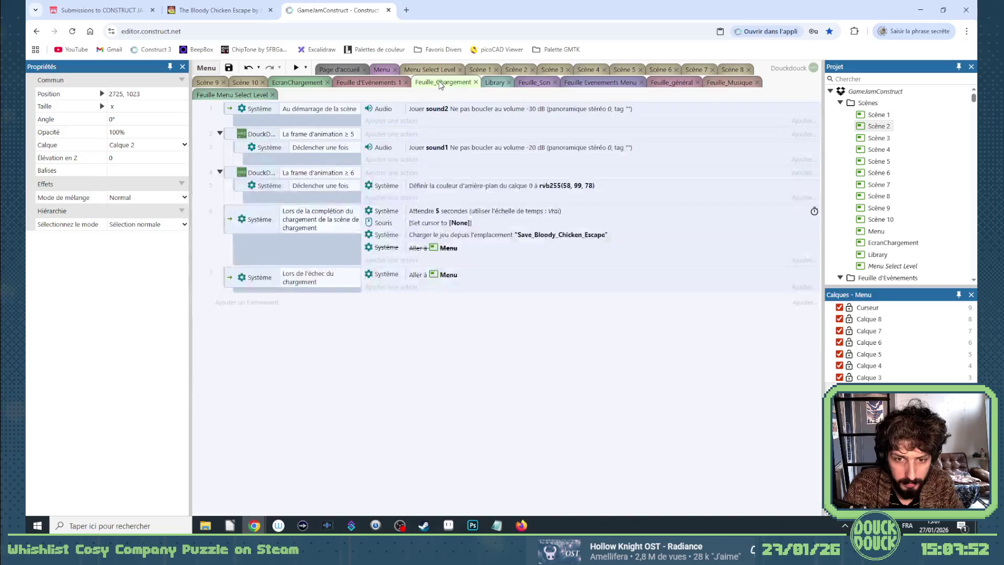
{"action": "left_click", "coordinate": [437, 69]}
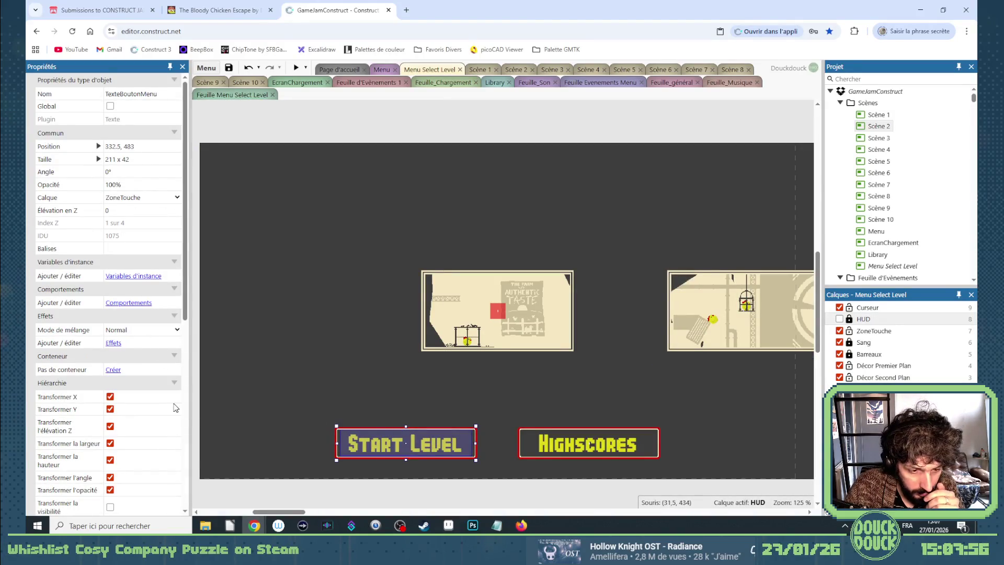
Rename the Start Level button's Bouton variable value from ChoisirLevel to GoLevel
{"action": "scroll", "coordinate": [176, 407], "scroll_direction": "down", "scroll_amount": 2}
{"action": "scroll", "coordinate": [174, 369], "scroll_direction": "down", "scroll_amount": 2}
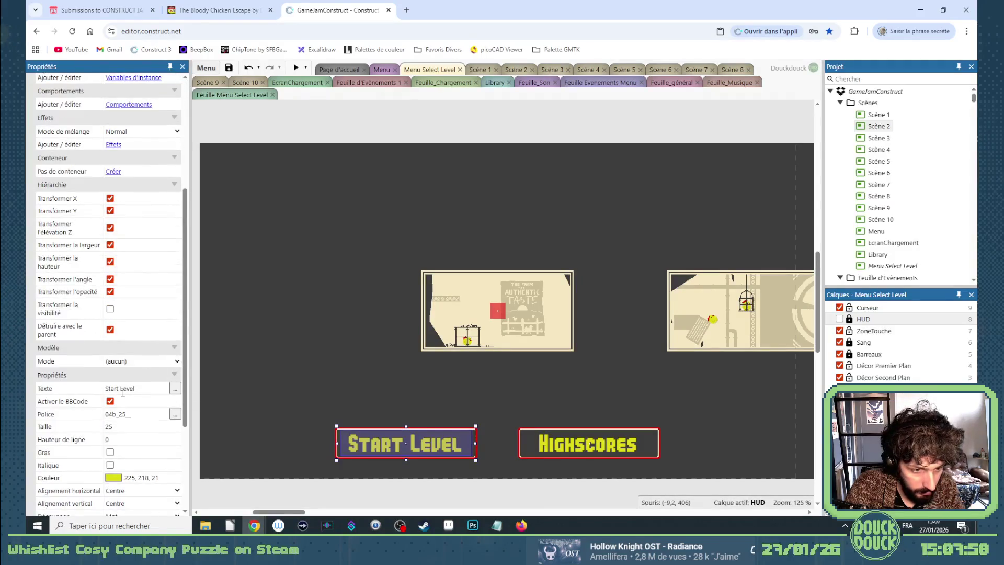
{"action": "scroll", "coordinate": [139, 362], "scroll_direction": "up", "scroll_amount": 5}
{"action": "scroll", "coordinate": [157, 366], "scroll_direction": "down", "scroll_amount": 2}
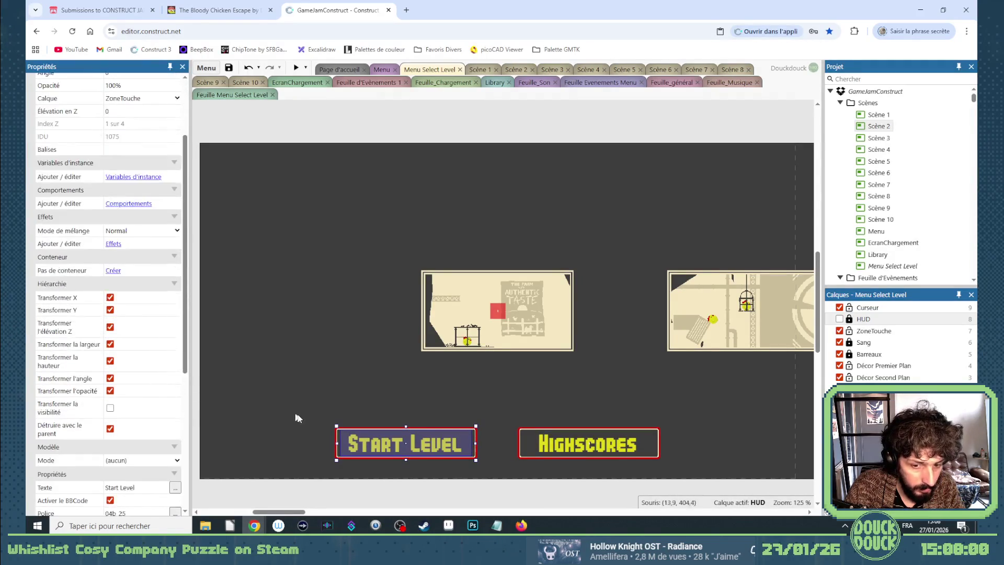
{"action": "left_click", "coordinate": [337, 439]}
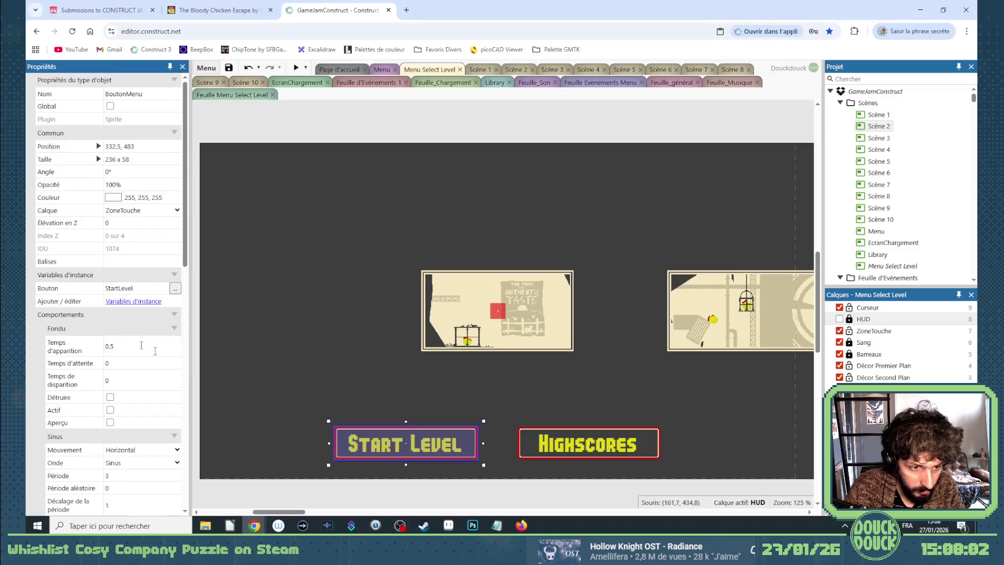
{"action": "left_click", "coordinate": [117, 288]}
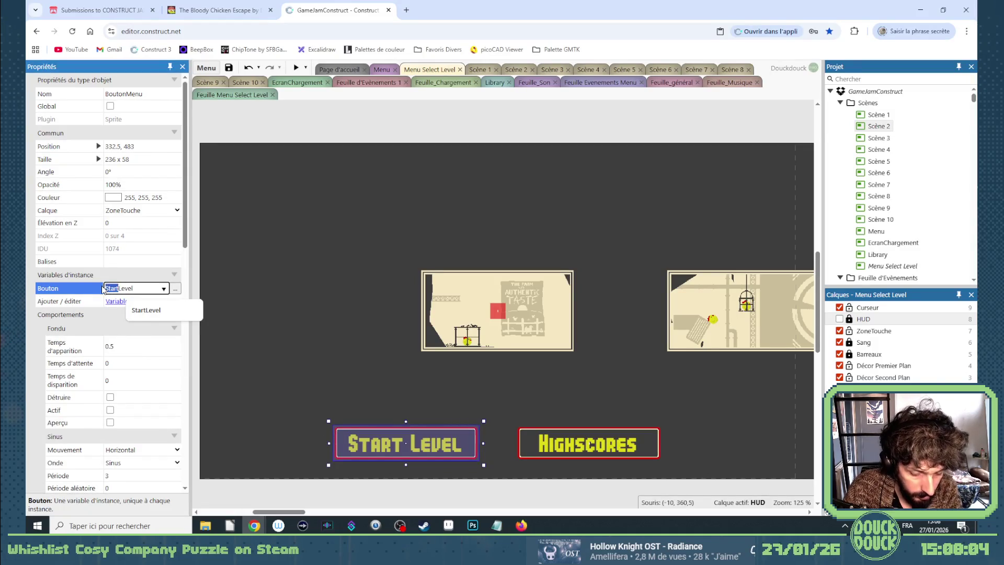
{"action": "type", "text": "Choisi"}
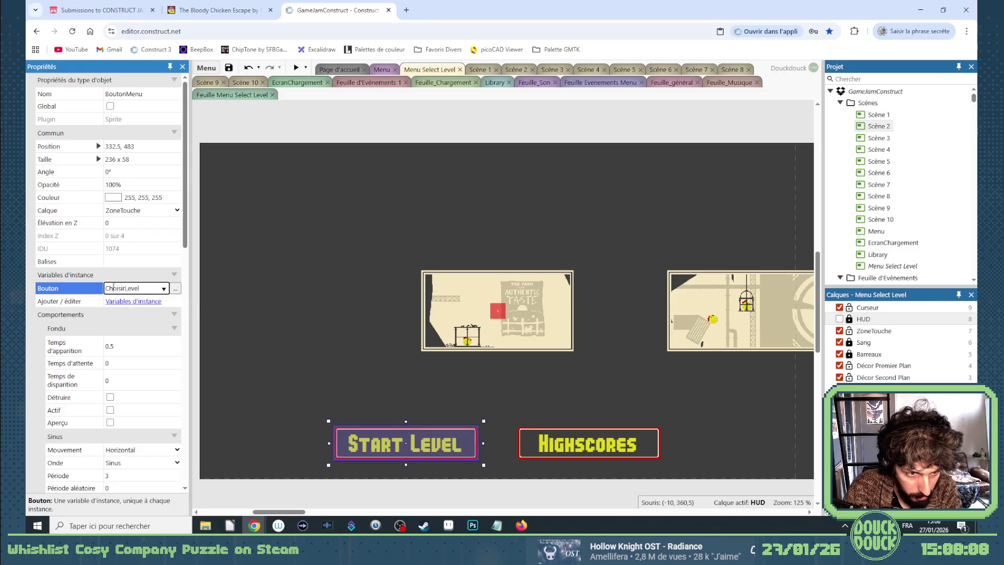
{"action": "double_click", "coordinate": [114, 287]}
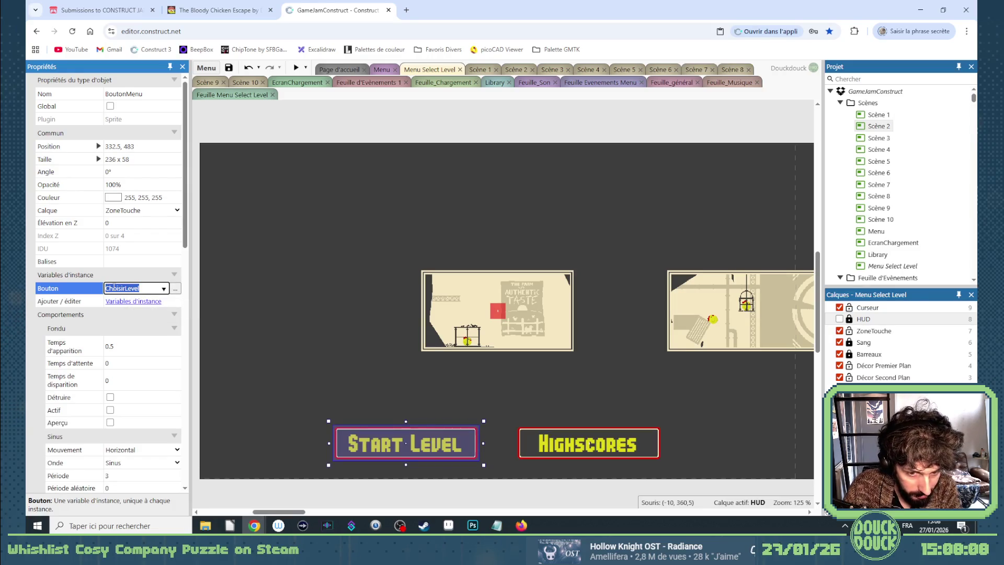
{"action": "left_click", "coordinate": [126, 288]}
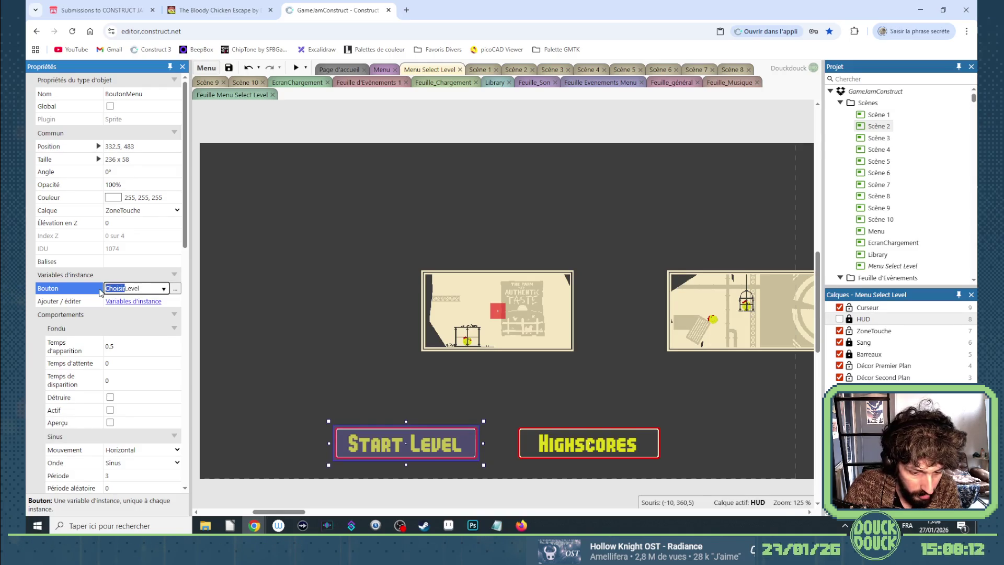
{"action": "type", "text": "Go"}
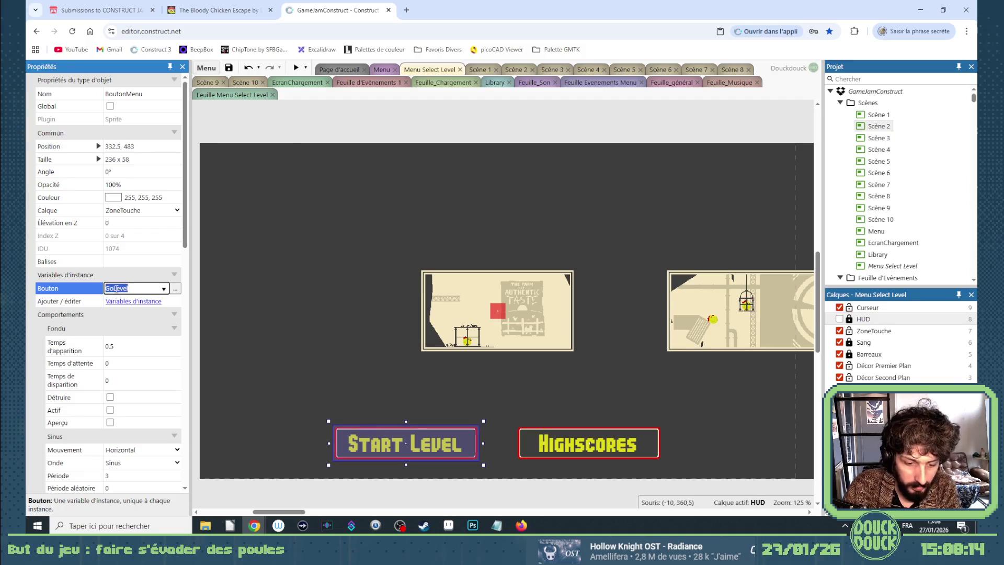
Change the button event's condition to Bouton = "GoLevel" and launch a preview
{"action": "left_click", "coordinate": [244, 95]}
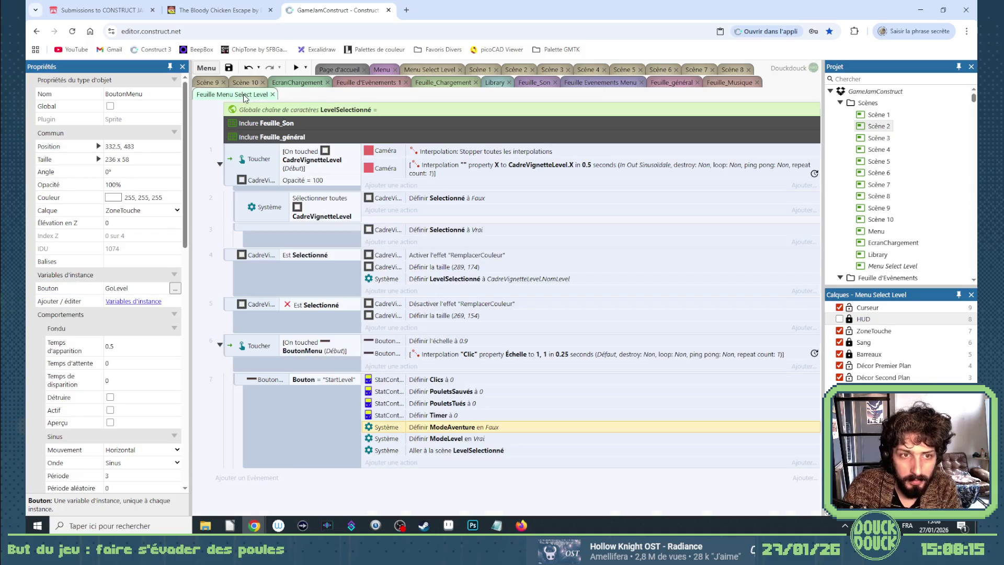
{"action": "double_click", "coordinate": [345, 380]}
{"action": "triple_click", "coordinate": [366, 342]}
{"action": "type", "text": "\"GoLevel"}
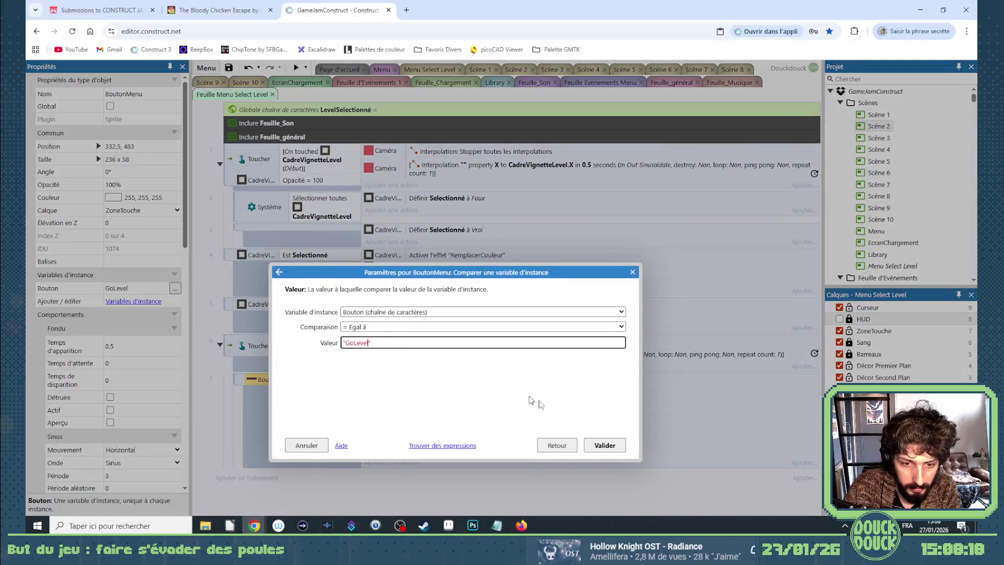
{"action": "left_click", "coordinate": [604, 445]}
{"action": "left_click", "coordinate": [413, 70]}
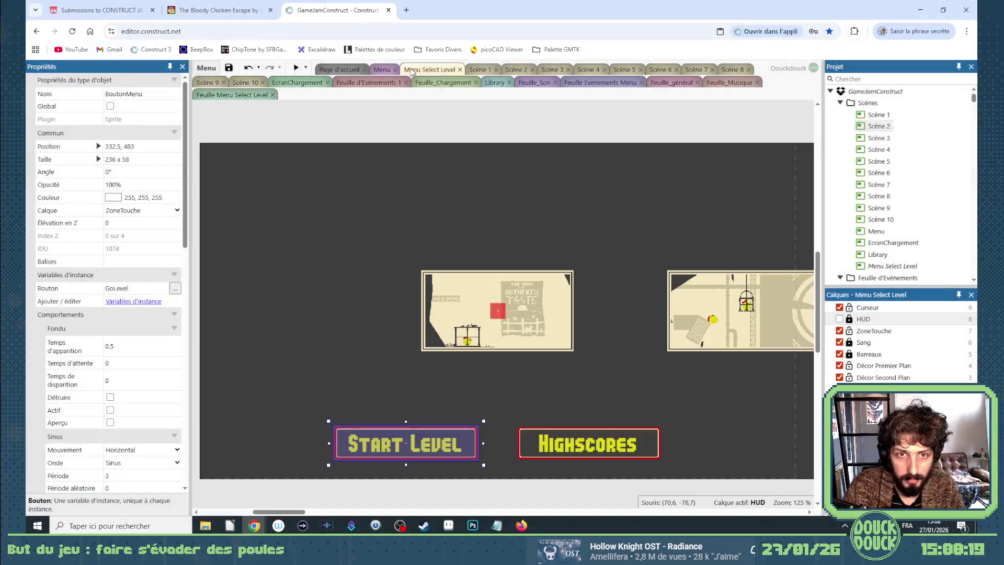
{"action": "left_click", "coordinate": [296, 67]}
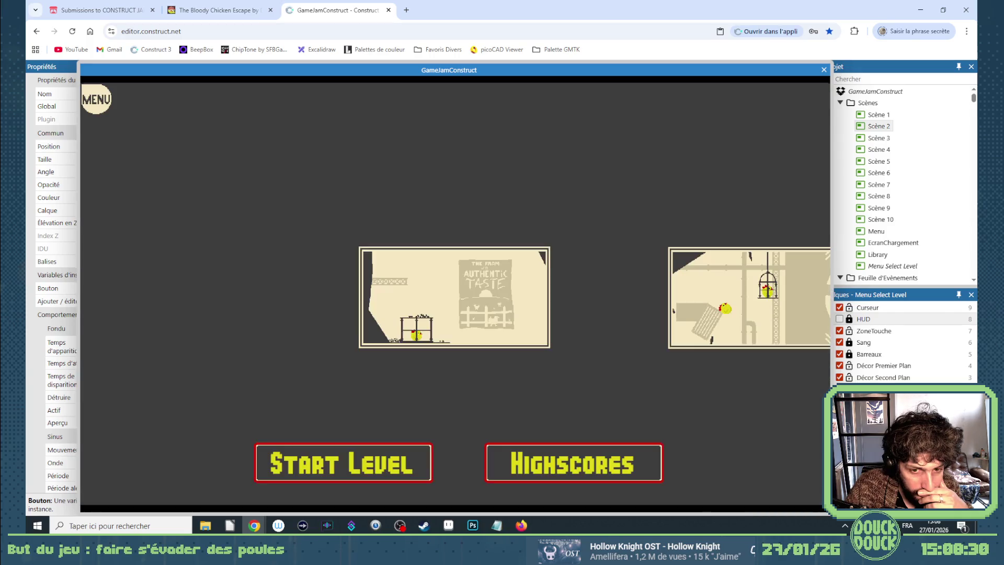
{"action": "left_click", "coordinate": [716, 293]}
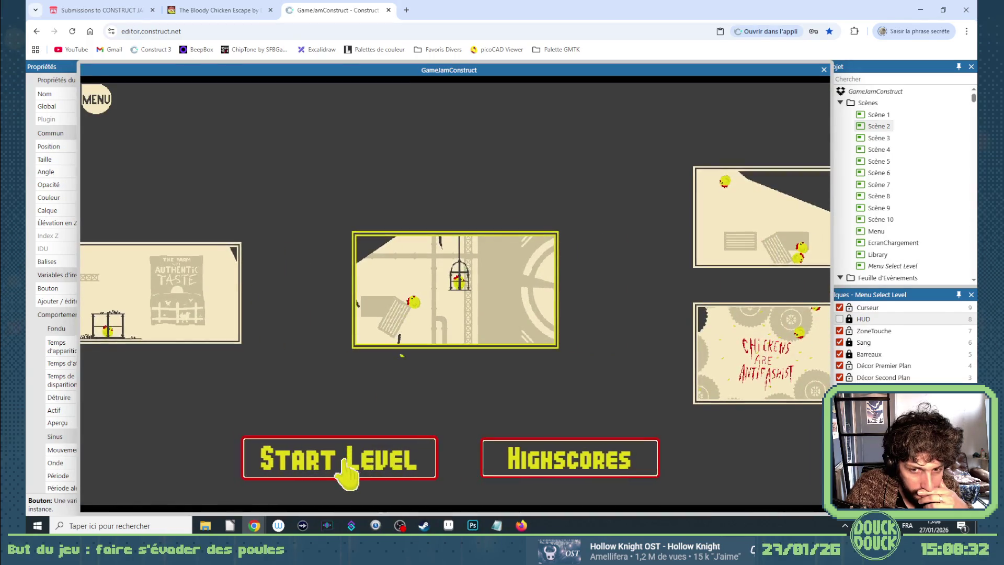
{"action": "left_click", "coordinate": [345, 468]}
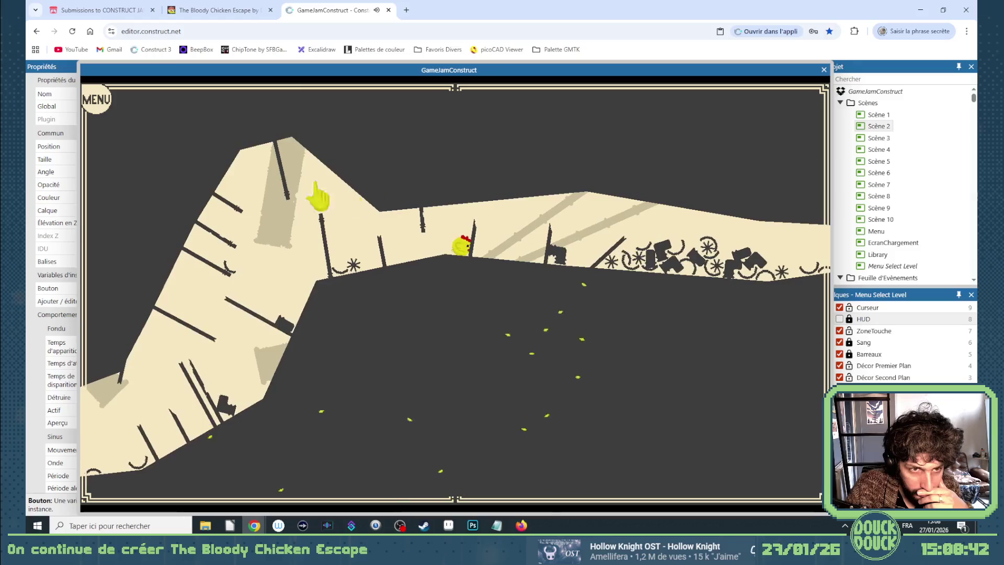
{"action": "left_click", "coordinate": [108, 113]}
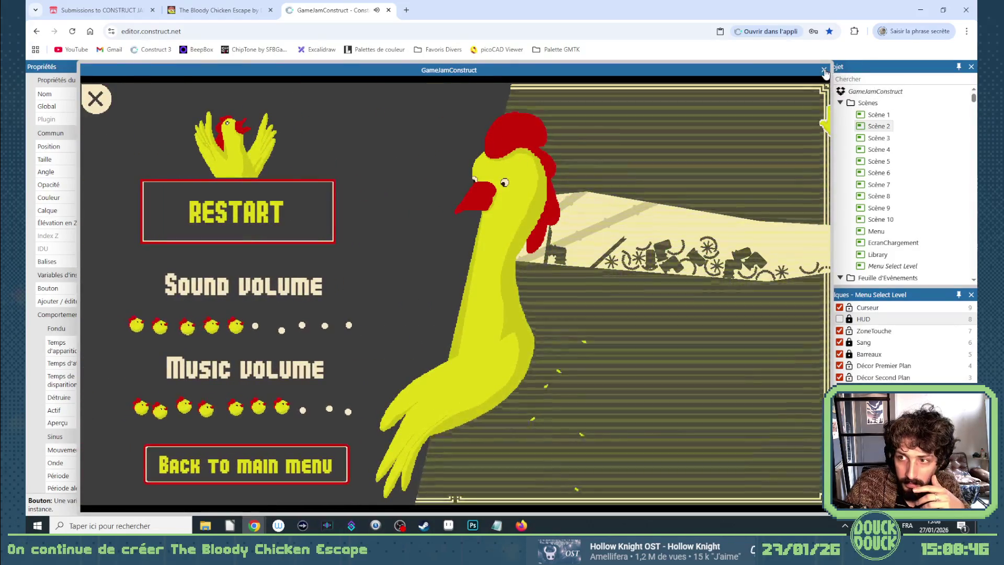
{"action": "left_click", "coordinate": [822, 70]}
Close the preview and add a new event with the Touch 'Is in touch' condition
{"action": "left_click", "coordinate": [539, 489]}
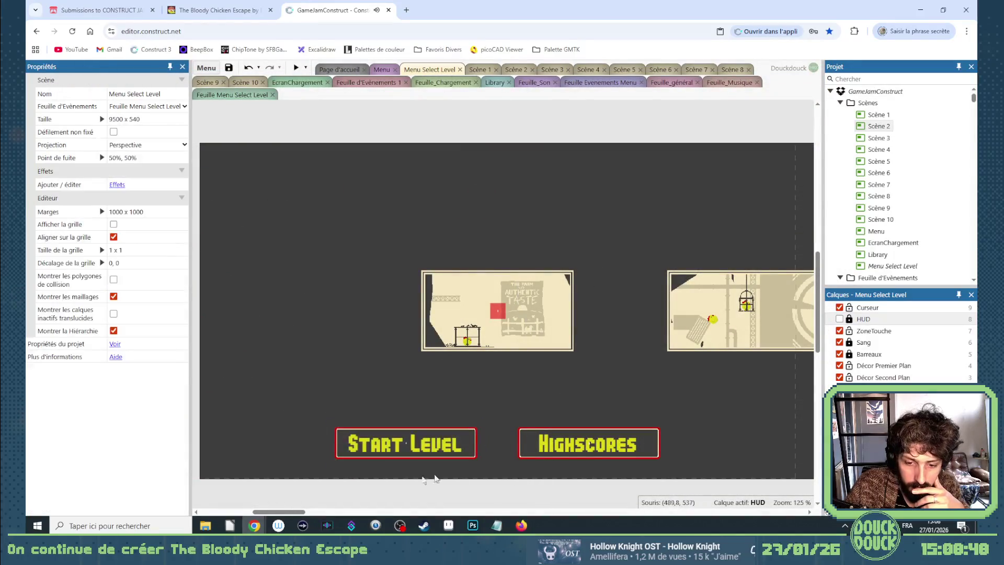
{"action": "mouse_move", "coordinate": [286, 515]}
{"action": "left_mouse_down"}
{"action": "mouse_move", "coordinate": [297, 517]}
{"action": "mouse_move", "coordinate": [288, 517]}
{"action": "left_mouse_up"}
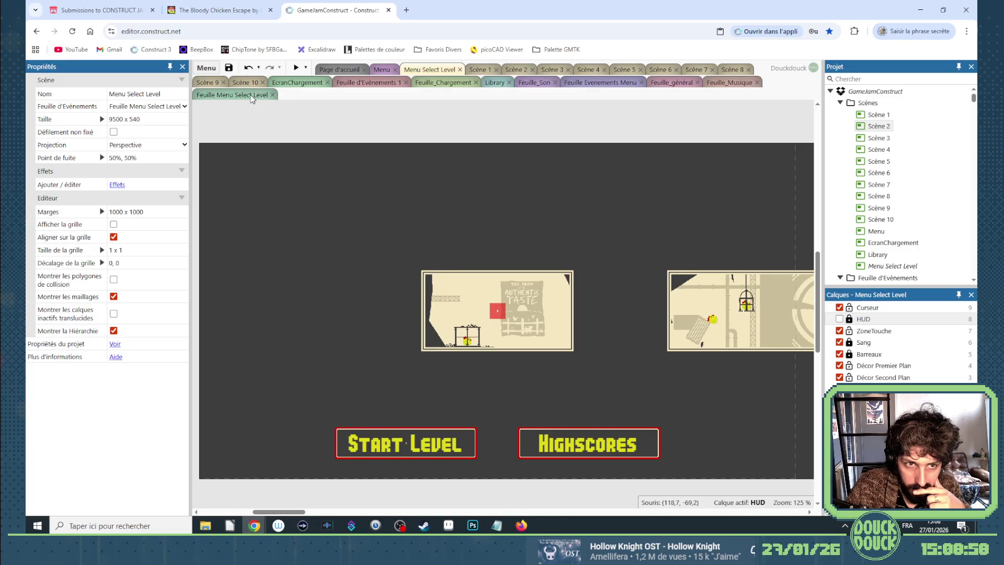
{"action": "left_click", "coordinate": [251, 98]}
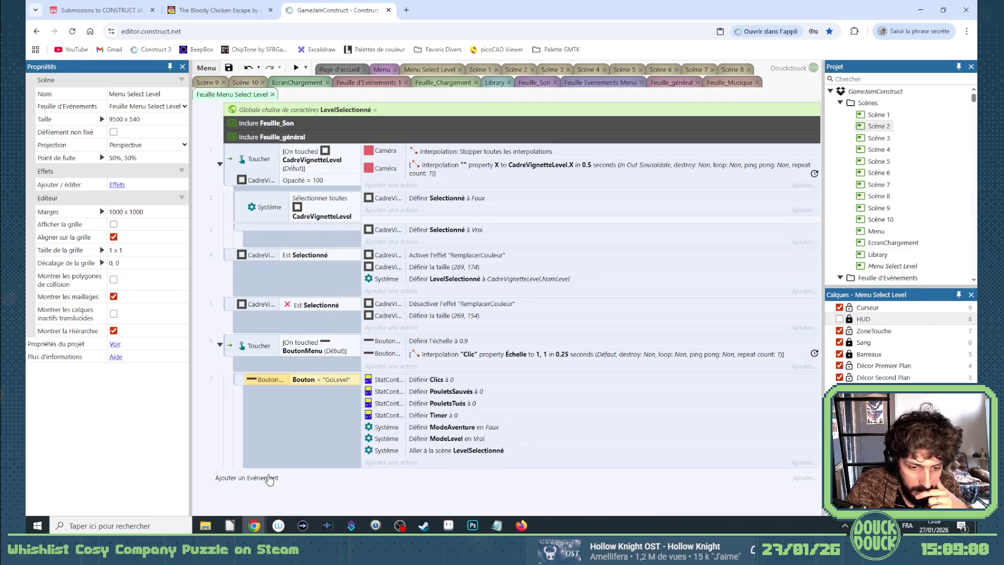
{"action": "left_click", "coordinate": [247, 478]}
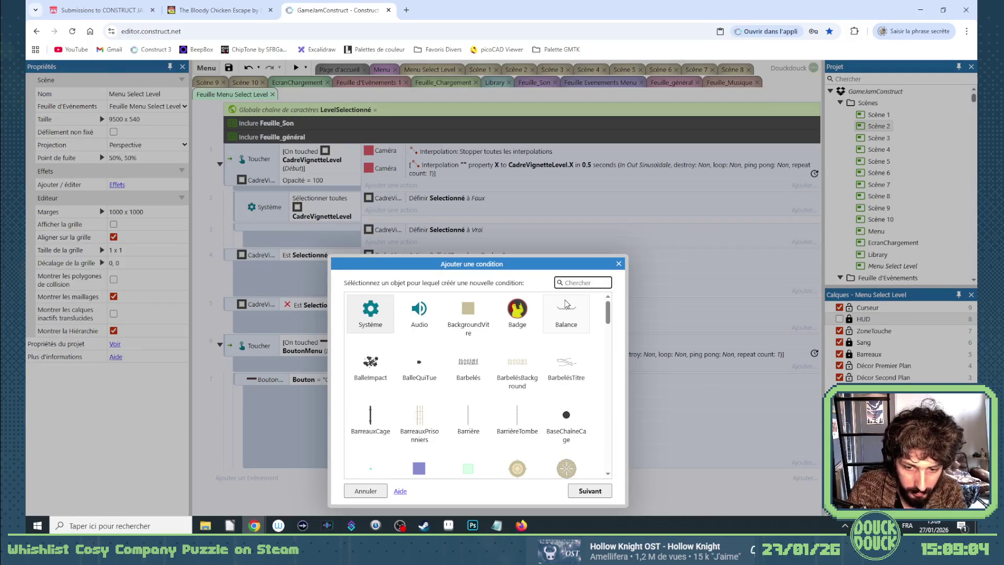
{"action": "type", "text": "tou"}
{"action": "left_click", "coordinate": [367, 322]}
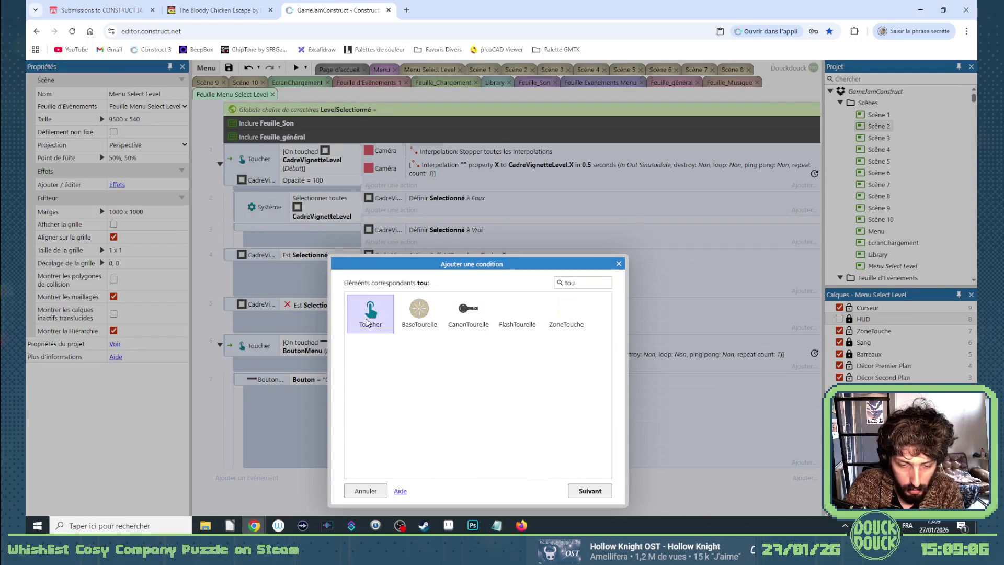
{"action": "double_click", "coordinate": [367, 322]}
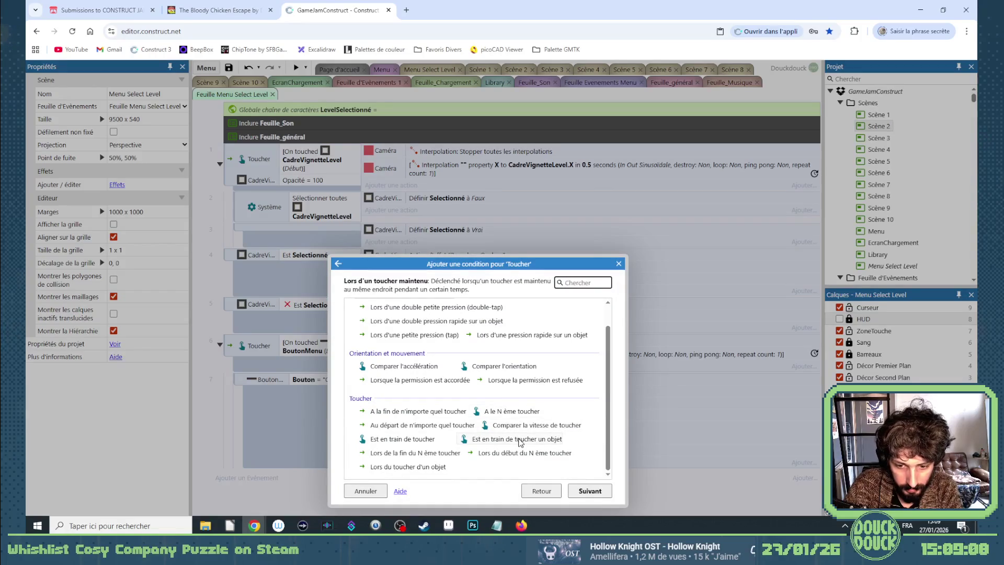
{"action": "double_click", "coordinate": [413, 439]}
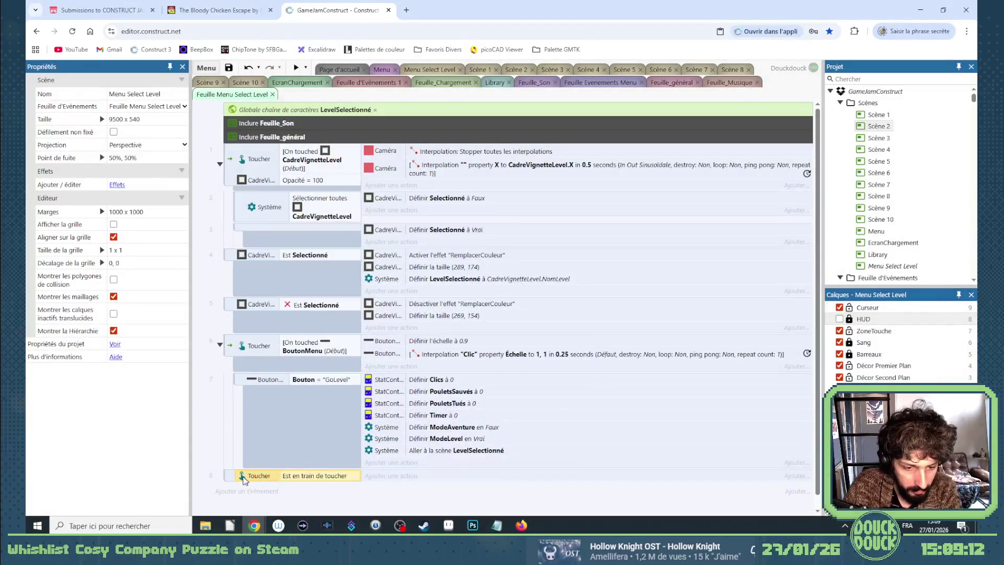
Replace that condition with On any touch start (Au départ de n'importe quel toucher)
{"action": "right_click", "coordinate": [234, 478]}
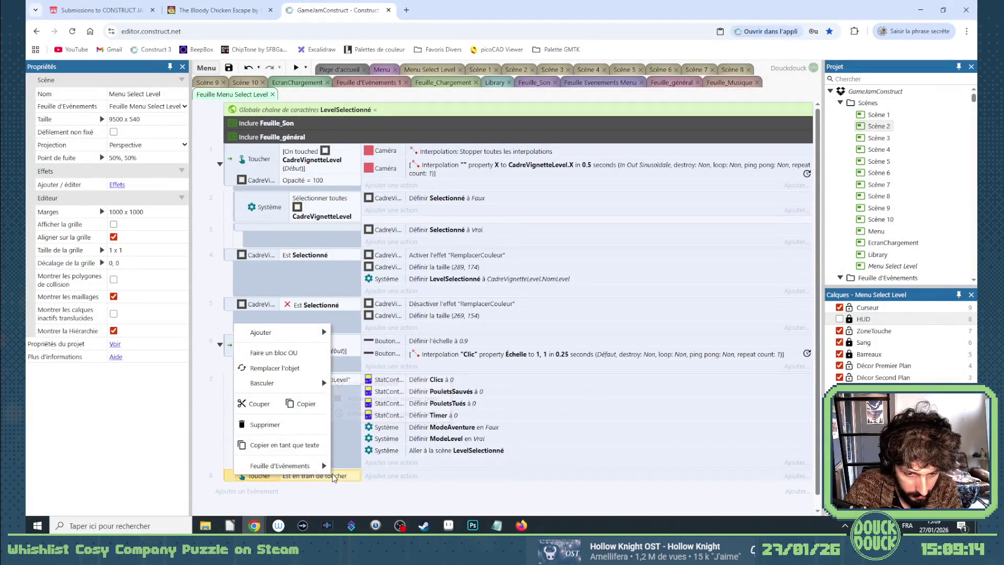
{"action": "left_click", "coordinate": [272, 387]}
{"action": "scroll", "coordinate": [450, 458], "scroll_direction": "down", "scroll_amount": 2}
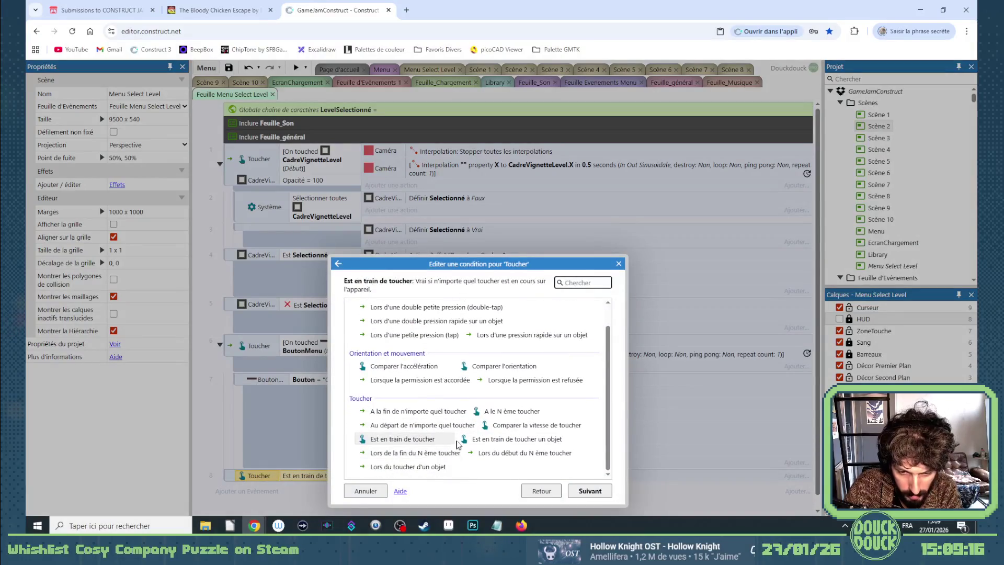
{"action": "double_click", "coordinate": [442, 425]}
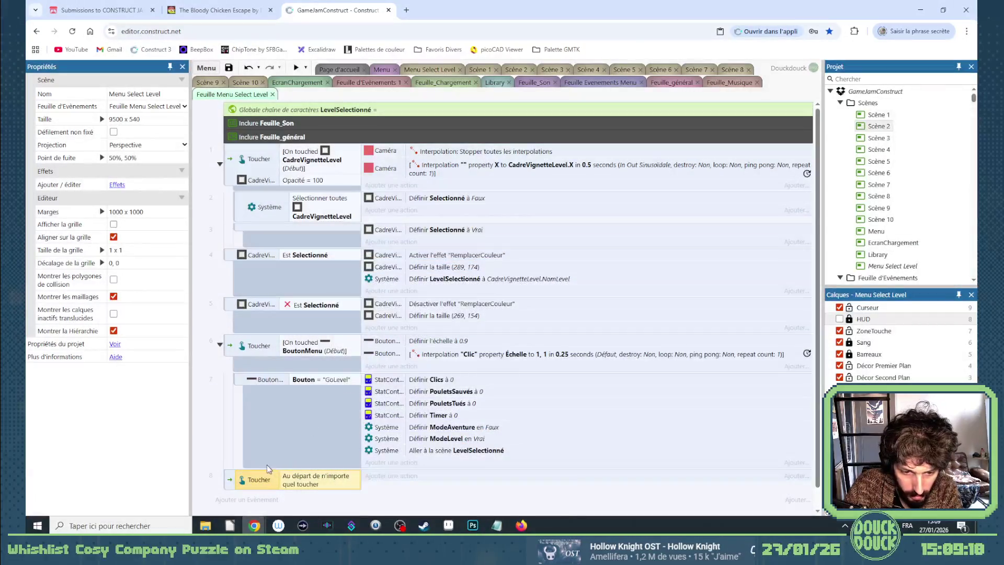
{"action": "right_click", "coordinate": [238, 480]}
{"action": "mouse_move", "coordinate": [282, 336]}
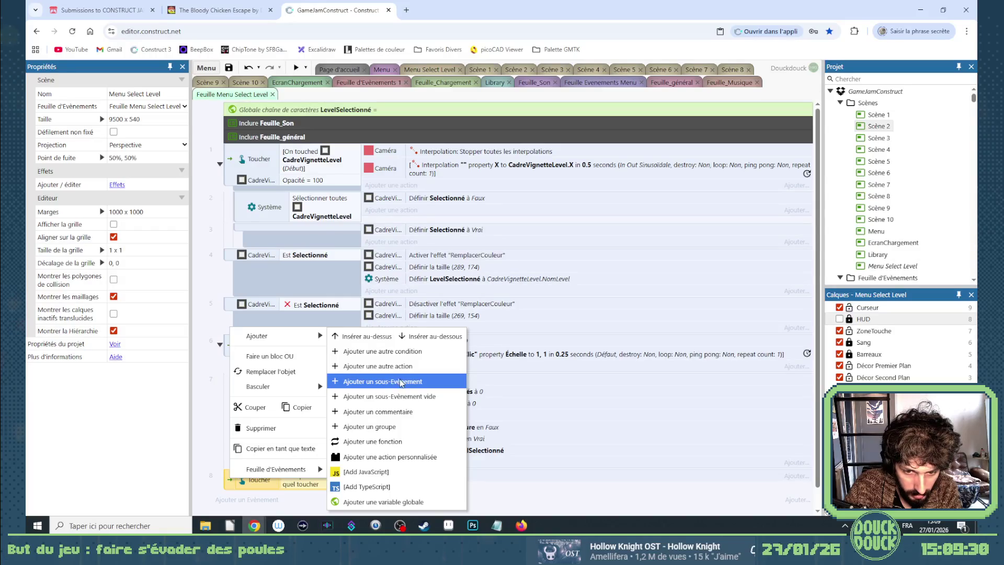
Add sub-event 9 with a Touch 'Is touching object' CadreVignetteLevel condition
{"action": "left_click", "coordinate": [401, 383]}
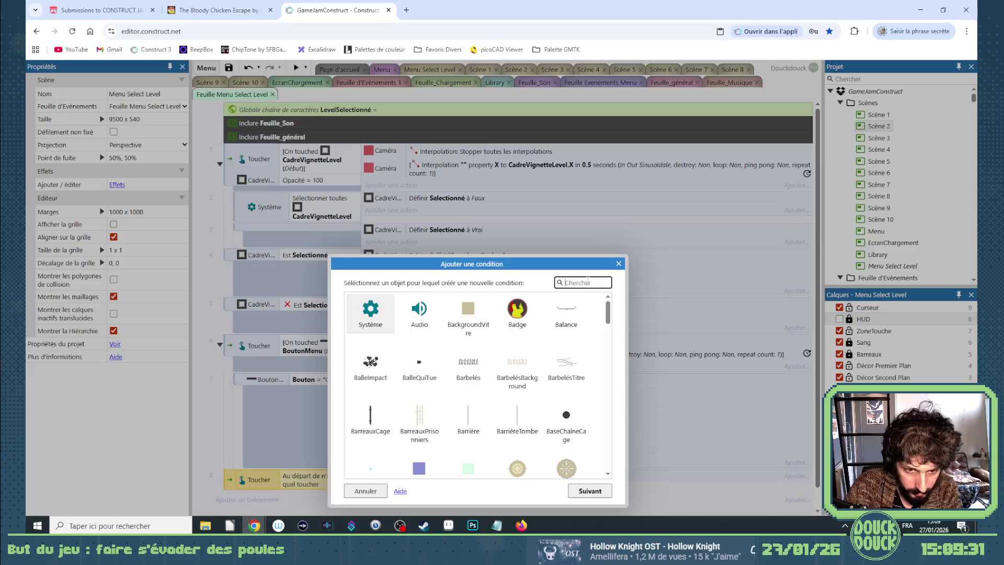
{"action": "type", "text": "tou"}
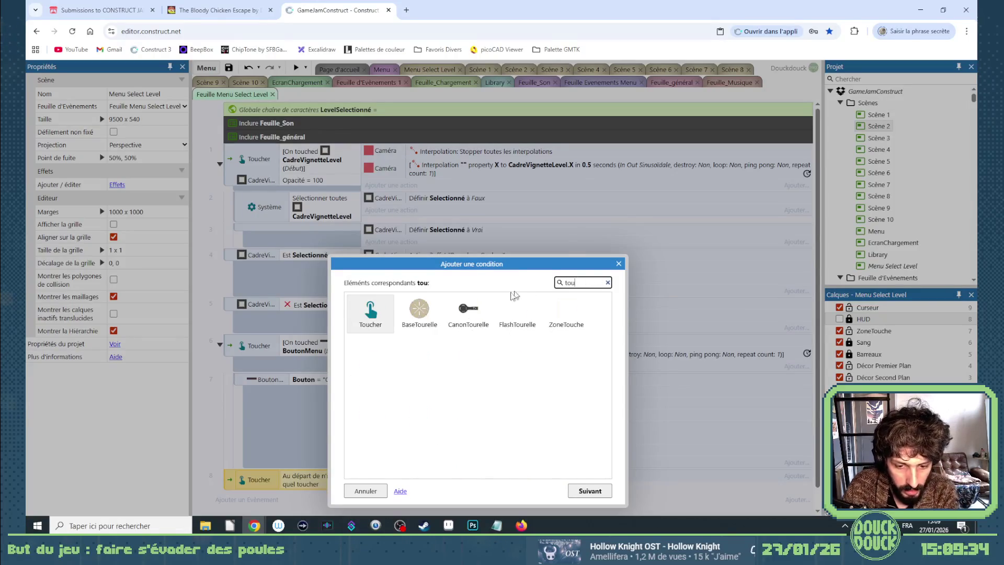
{"action": "left_click", "coordinate": [371, 314]}
{"action": "double_click", "coordinate": [371, 317]}
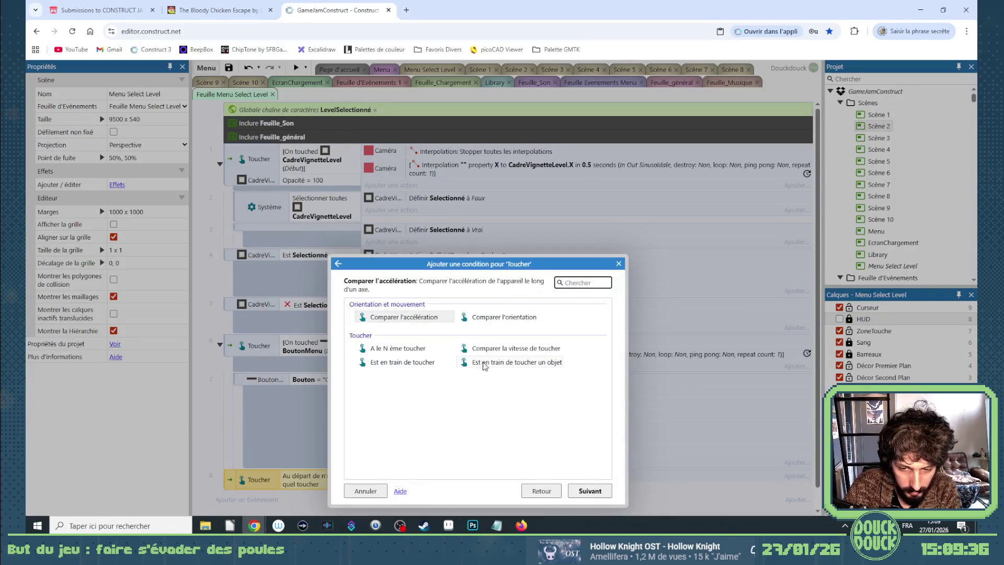
{"action": "type", "text": "cad"}
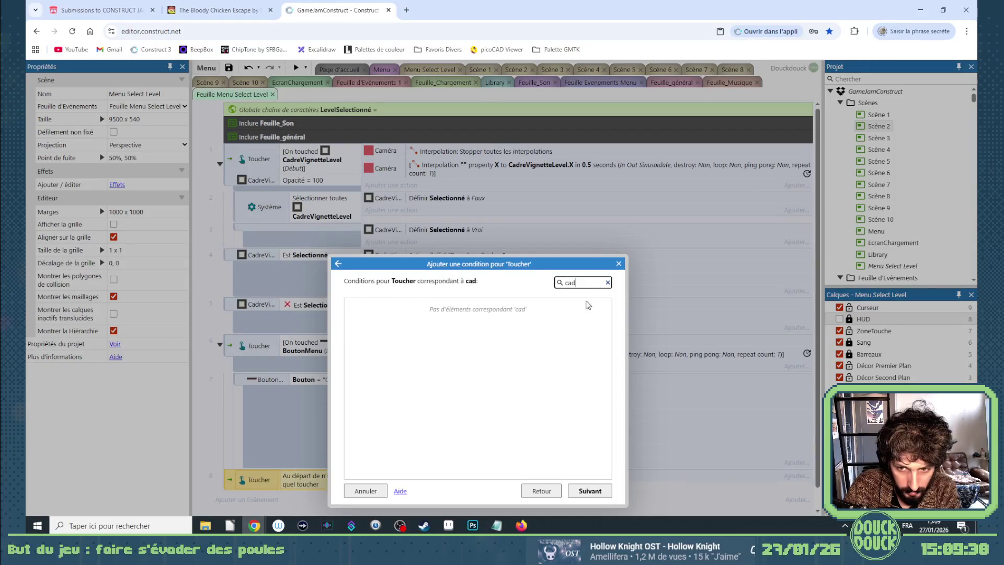
{"action": "left_click", "coordinate": [542, 491]}
{"action": "double_click", "coordinate": [471, 462]}
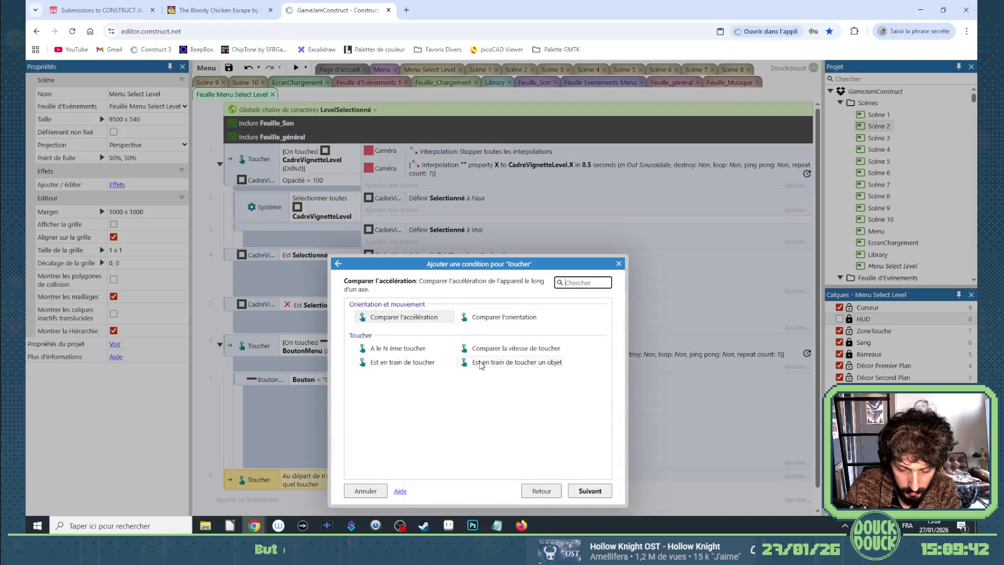
{"action": "double_click", "coordinate": [481, 363]}
{"action": "left_click", "coordinate": [464, 316]}
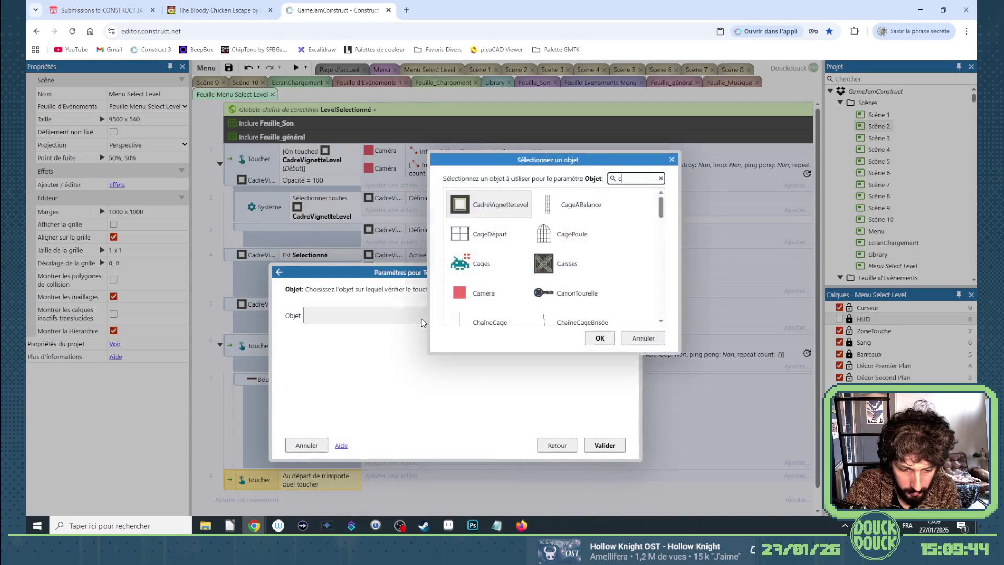
{"action": "type", "text": "cadr"}
{"action": "double_click", "coordinate": [499, 216]}
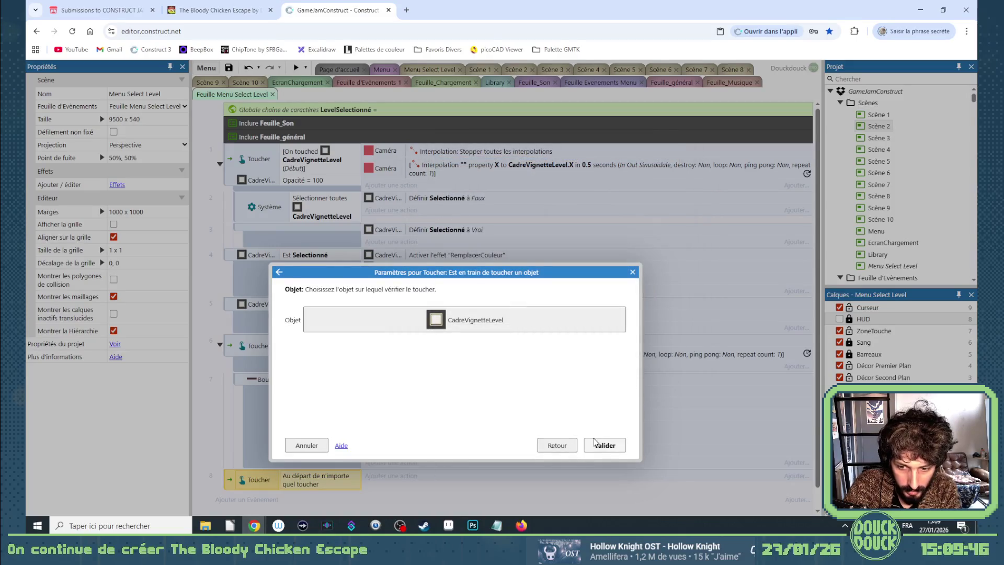
{"action": "left_click", "coordinate": [604, 445]}
Invert that condition and add an inverted copy targeting BoutonMenu
{"action": "right_click", "coordinate": [320, 496]}
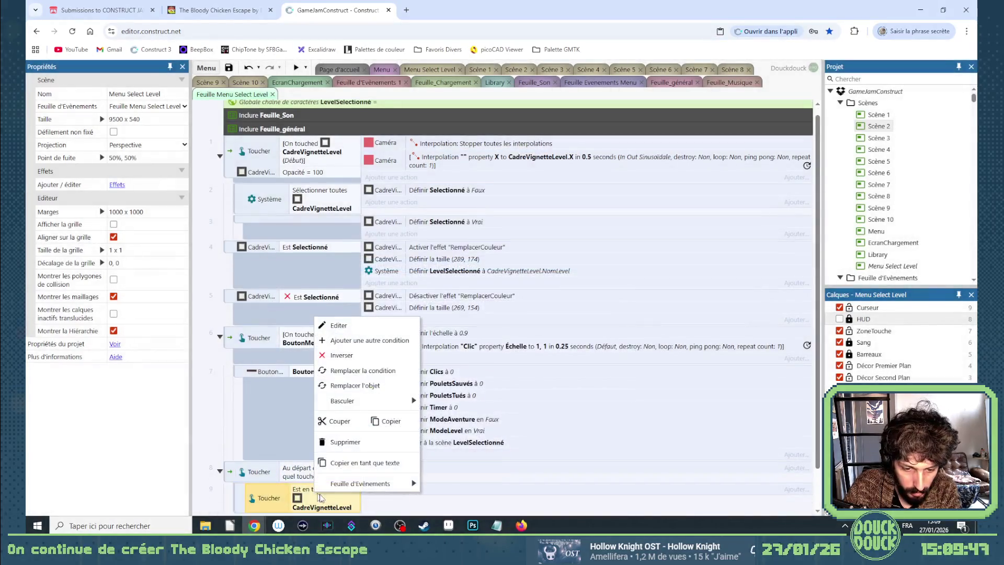
{"action": "left_click", "coordinate": [341, 355]}
{"action": "scroll", "coordinate": [278, 458], "scroll_direction": "down", "scroll_amount": 1}
{"action": "key", "text": "ctrl+c"}
{"action": "key", "text": "ctrl+v"}
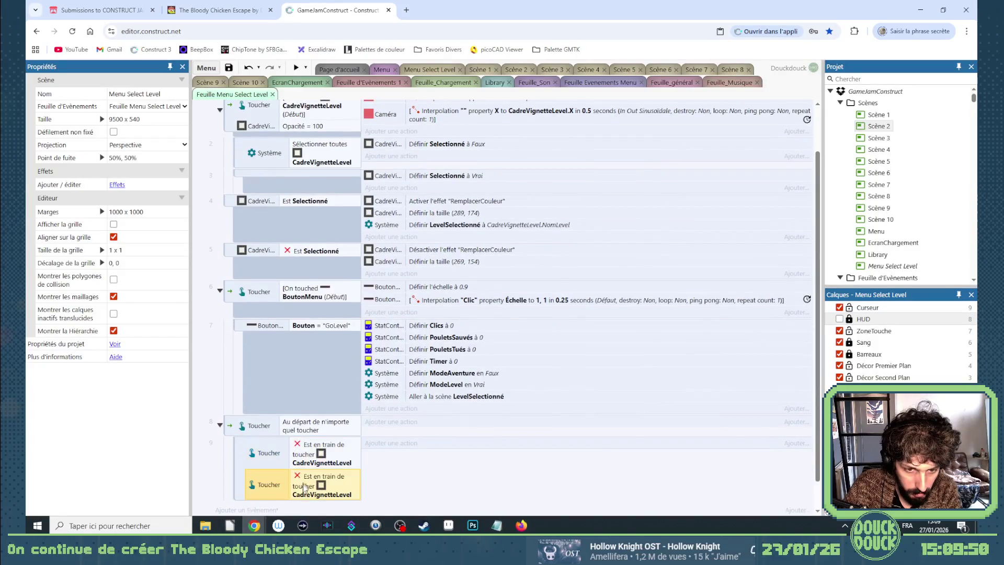
{"action": "double_click", "coordinate": [308, 489]}
{"action": "left_click", "coordinate": [492, 330]}
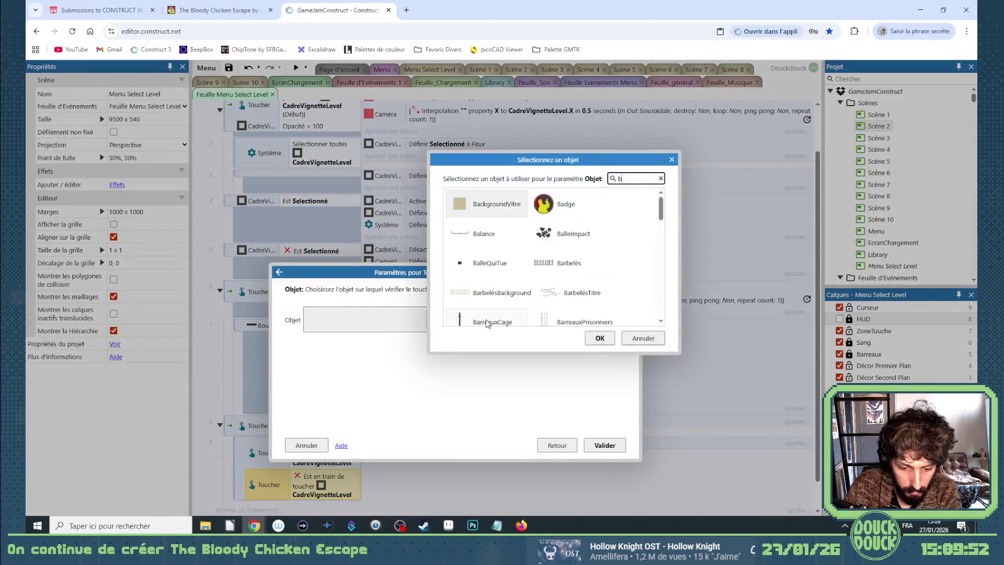
{"action": "type", "text": "bou"}
{"action": "double_click", "coordinate": [492, 239]}
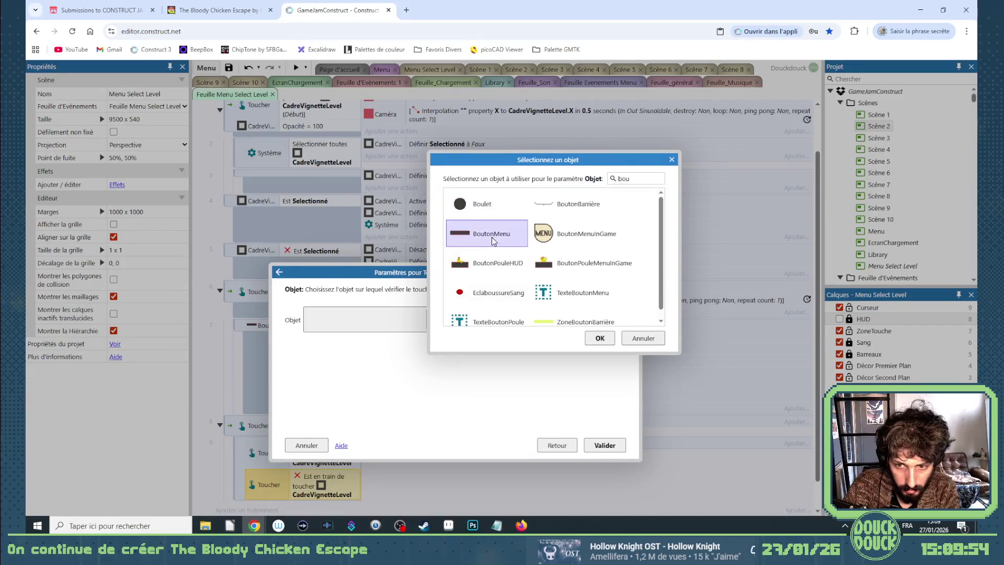
{"action": "left_click", "coordinate": [598, 445]}
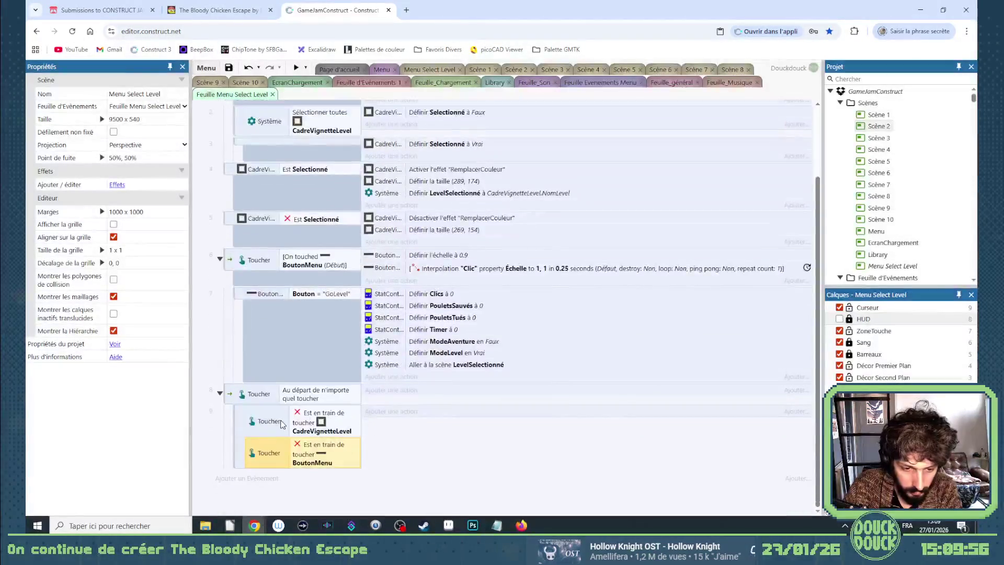
{"action": "left_click", "coordinate": [278, 400]}
Add a System 'Is boolean set' Pause condition to any-touch event 8
{"action": "mouse_move", "coordinate": [274, 421]}
{"action": "left_mouse_down"}
{"action": "mouse_move", "coordinate": [314, 427]}
{"action": "mouse_move", "coordinate": [312, 413]}
{"action": "mouse_move", "coordinate": [306, 421]}
{"action": "left_mouse_up"}
{"action": "double_click", "coordinate": [305, 421]}
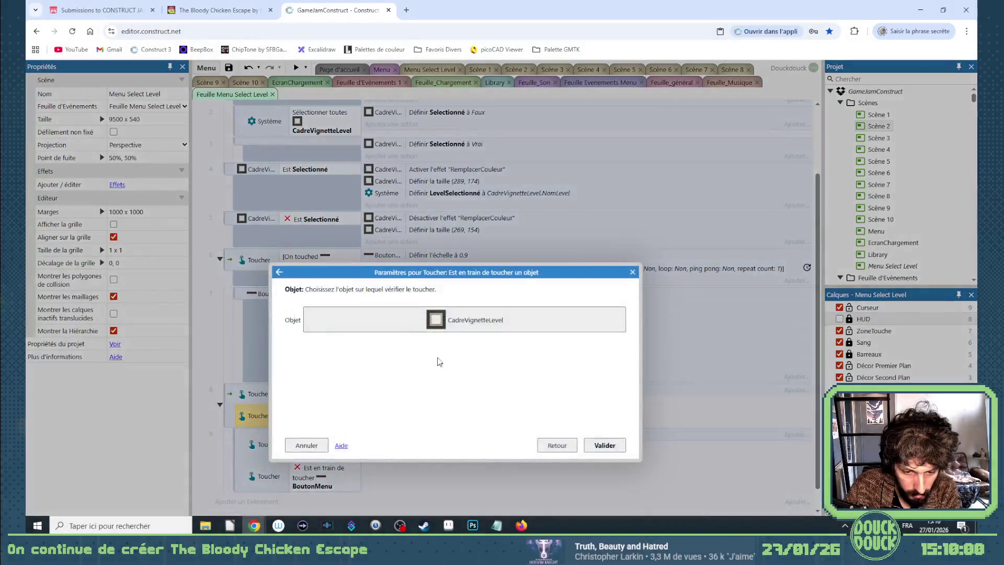
{"action": "left_click", "coordinate": [448, 328]}
{"action": "type", "text": "pause"}
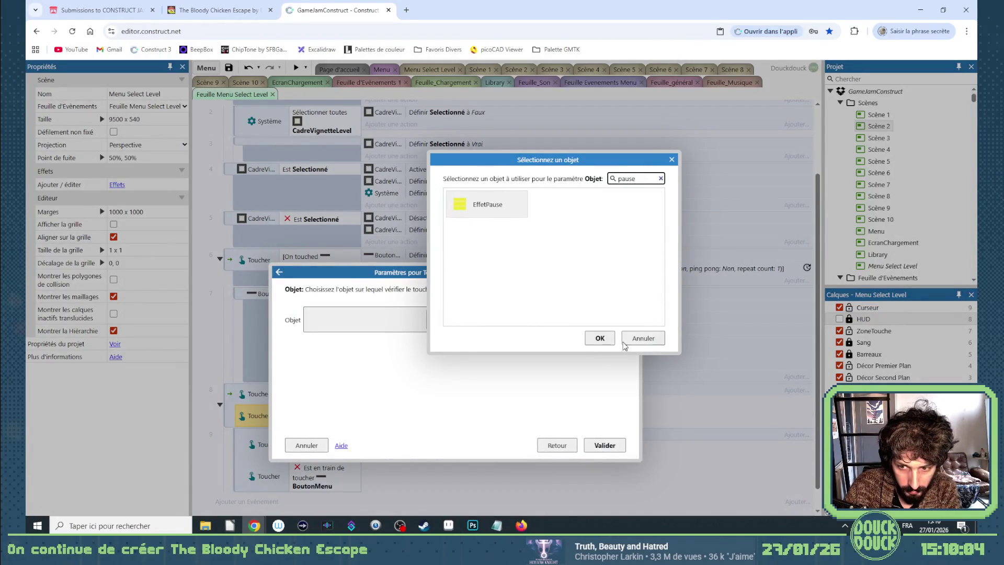
{"action": "left_click", "coordinate": [625, 343]}
{"action": "left_click", "coordinate": [556, 444]}
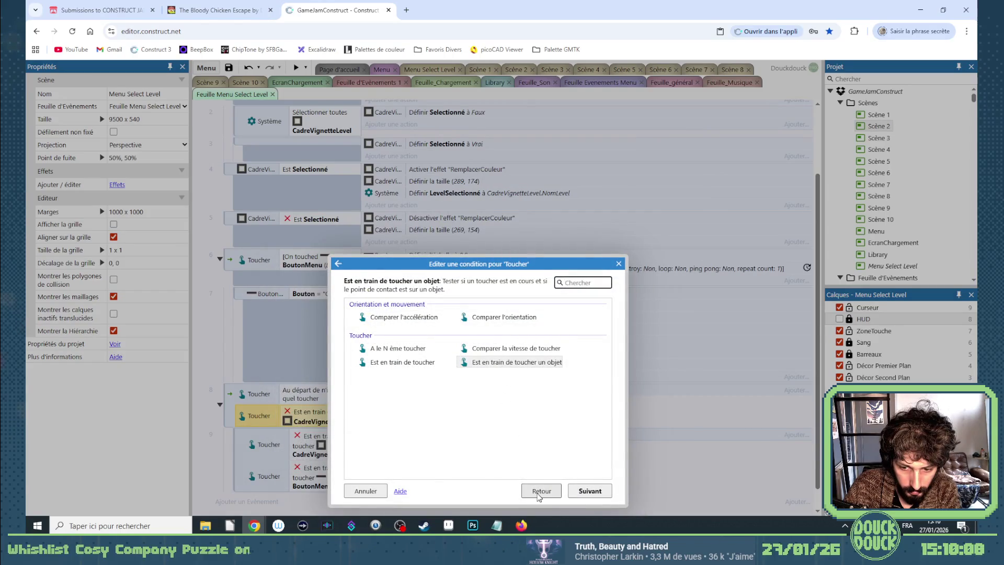
{"action": "left_click", "coordinate": [539, 489]}
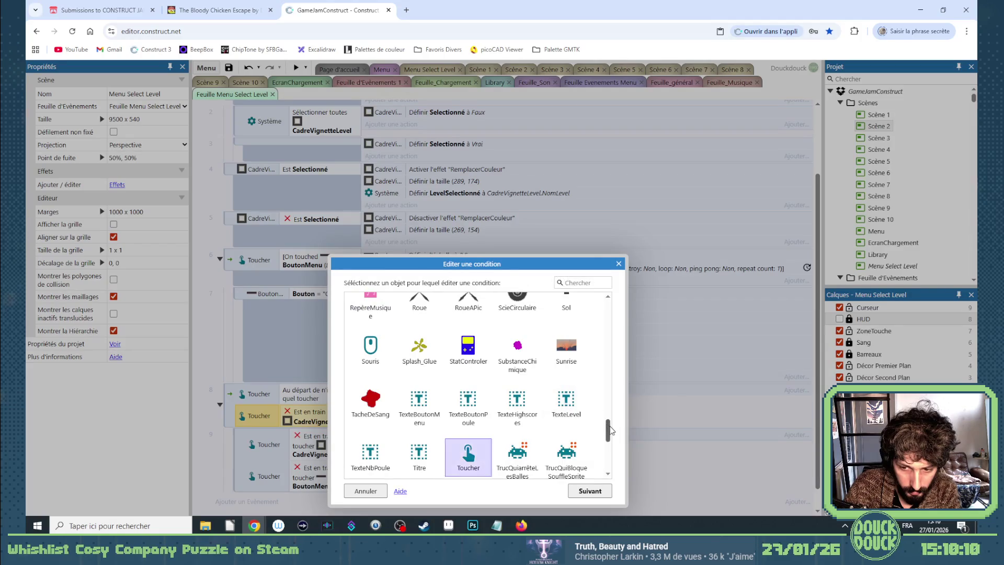
{"action": "scroll", "coordinate": [396, 337], "scroll_direction": "up", "scroll_amount": 20}
{"action": "double_click", "coordinate": [384, 322]}
{"action": "scroll", "coordinate": [481, 456], "scroll_direction": "down", "scroll_amount": 5}
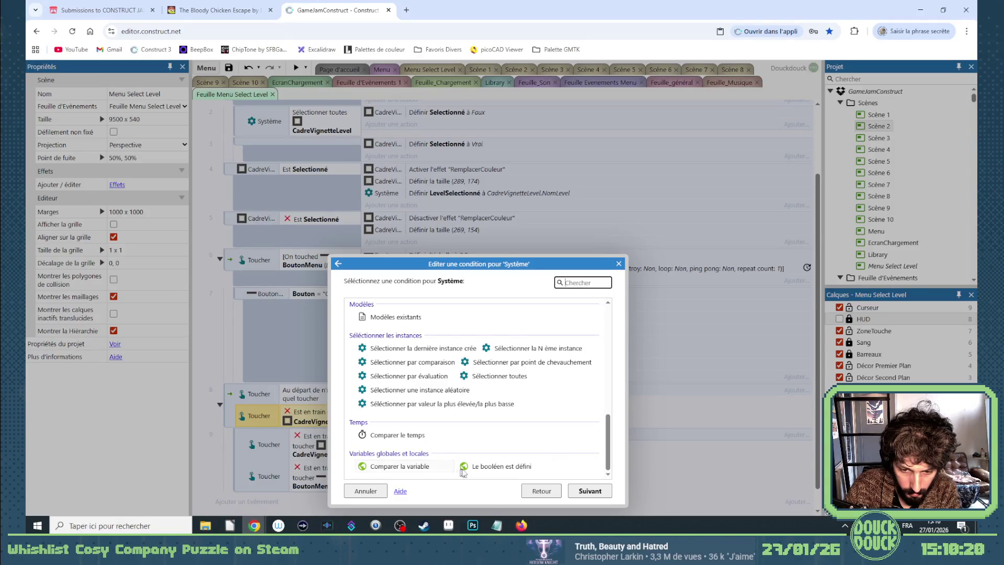
{"action": "double_click", "coordinate": [488, 468]}
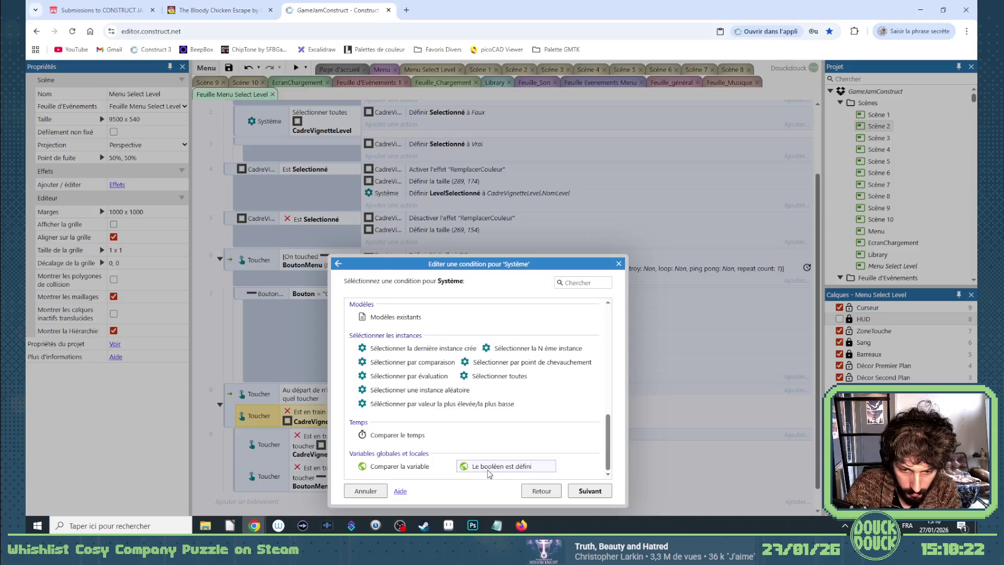
{"action": "left_click", "coordinate": [400, 312]}
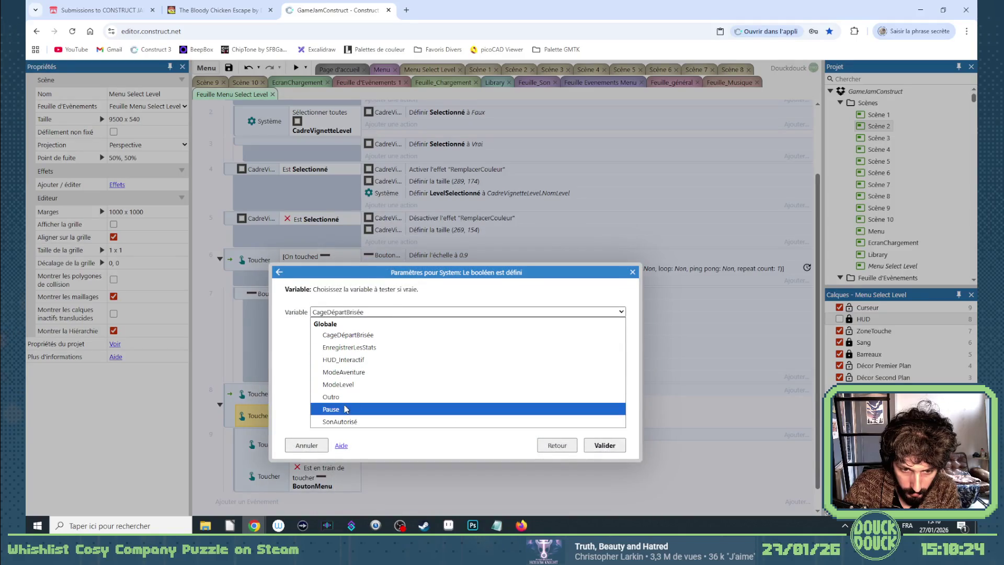
{"action": "left_click", "coordinate": [331, 409]}
{"action": "left_click", "coordinate": [605, 445]}
Move the BoutonMenu touch condition into its own sub-event and make it an Else
{"action": "left_click_drag", "start_coordinate": [303, 457], "coordinate": [311, 415]}
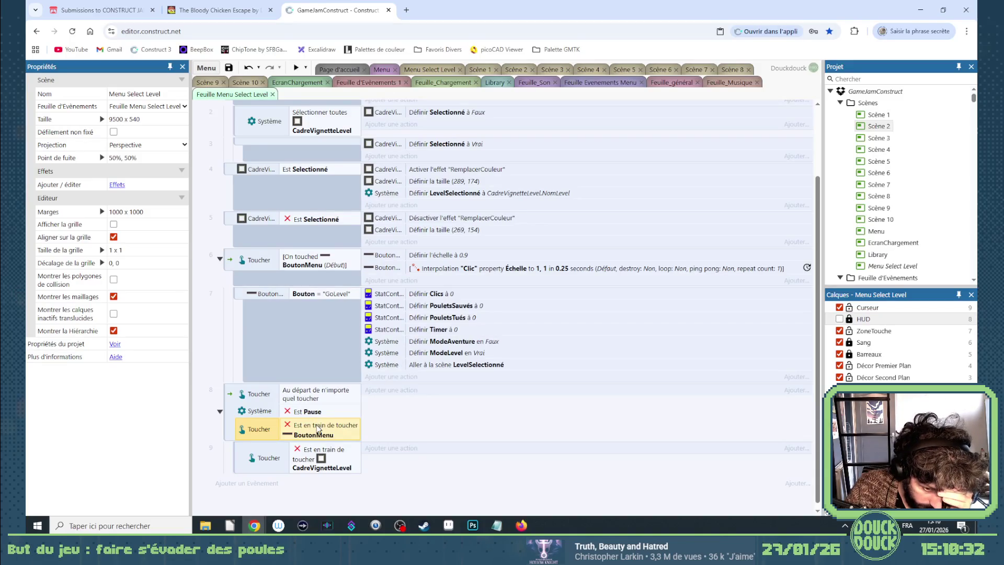
{"action": "mouse_move", "coordinate": [318, 428]}
{"action": "left_mouse_down"}
{"action": "mouse_move", "coordinate": [322, 494]}
{"action": "mouse_move", "coordinate": [325, 479]}
{"action": "left_mouse_up"}
{"action": "left_click", "coordinate": [244, 446]}
{"action": "key", "text": "x"}
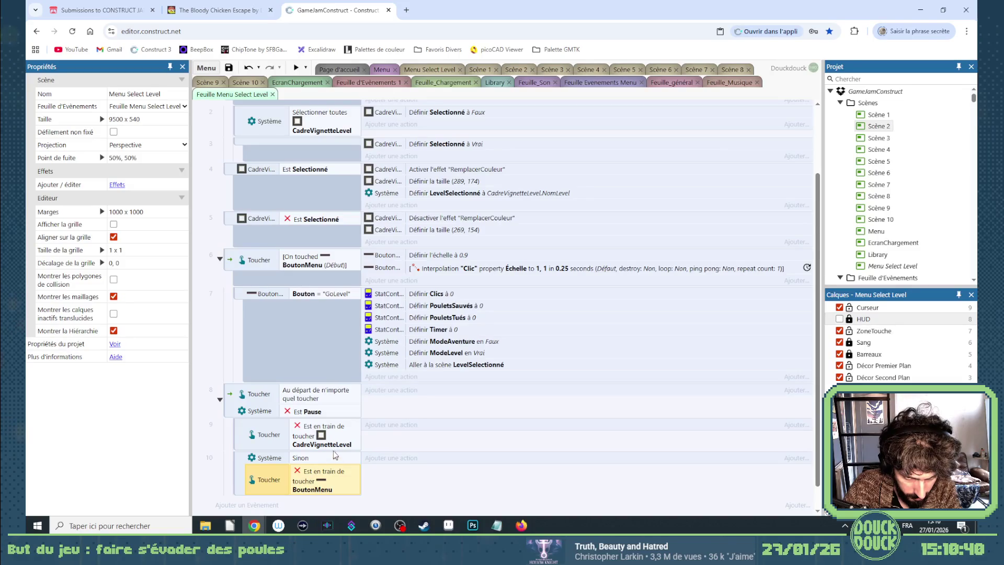
Remove the inversion from both the CadreVignetteLevel and BoutonMenu touch conditions
{"action": "left_click", "coordinate": [321, 437]}
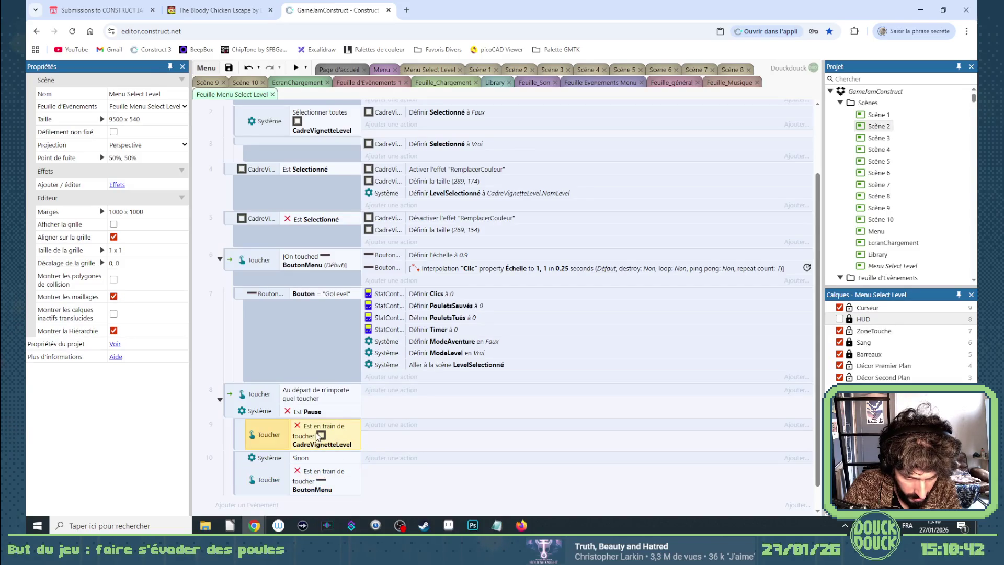
{"action": "right_click", "coordinate": [317, 437]}
{"action": "left_click", "coordinate": [345, 300]}
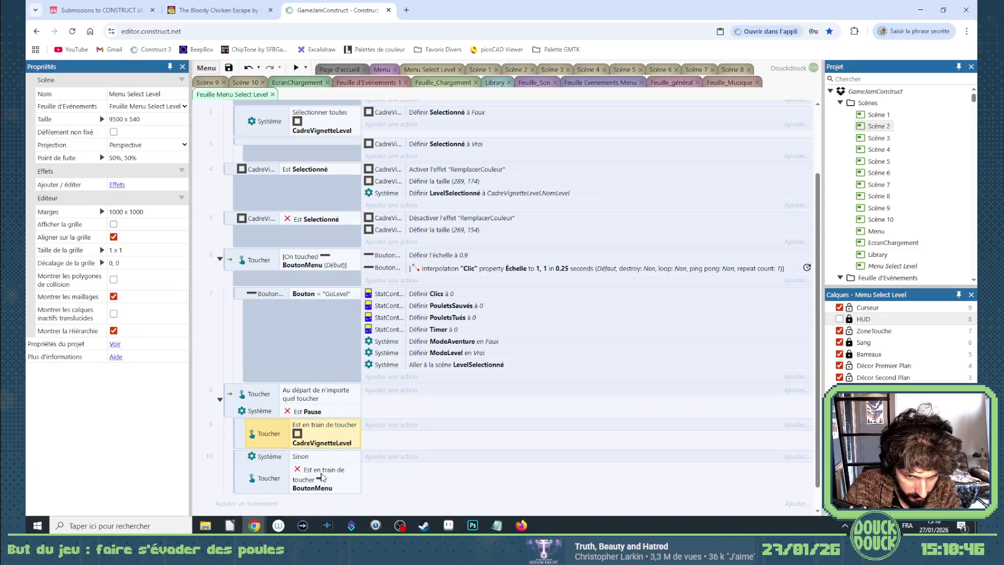
{"action": "left_click", "coordinate": [323, 477]}
{"action": "right_click", "coordinate": [322, 477]}
{"action": "left_click", "coordinate": [345, 334]}
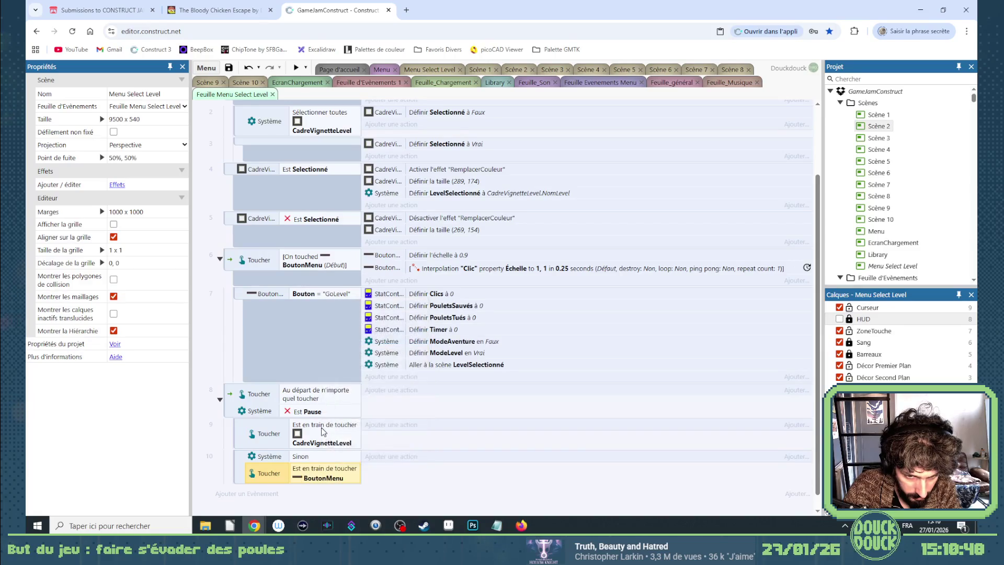
Create a CadreVignetteLevel condition comparing Opacité equal to 100
{"action": "double_click", "coordinate": [323, 432]}
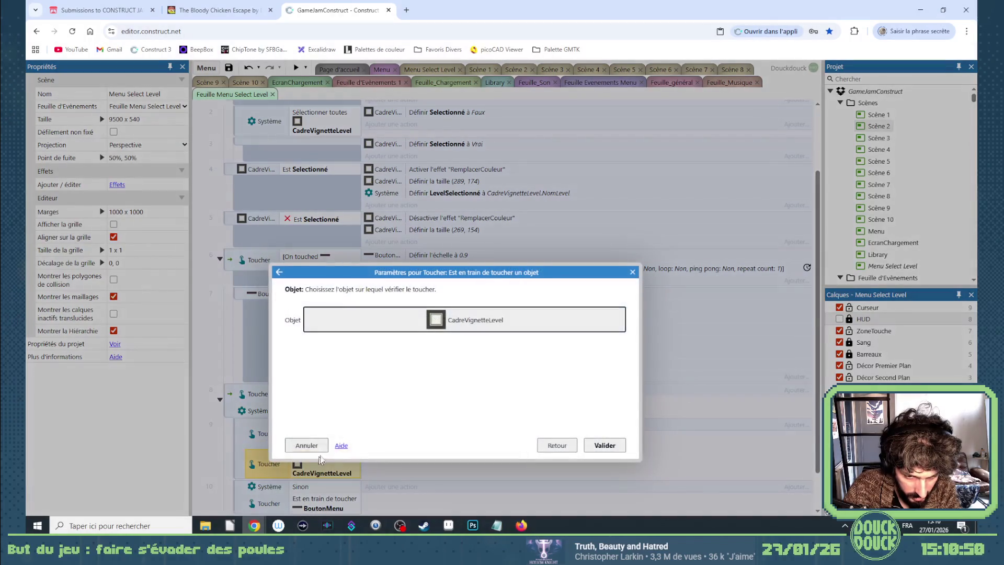
{"action": "left_click", "coordinate": [553, 445]}
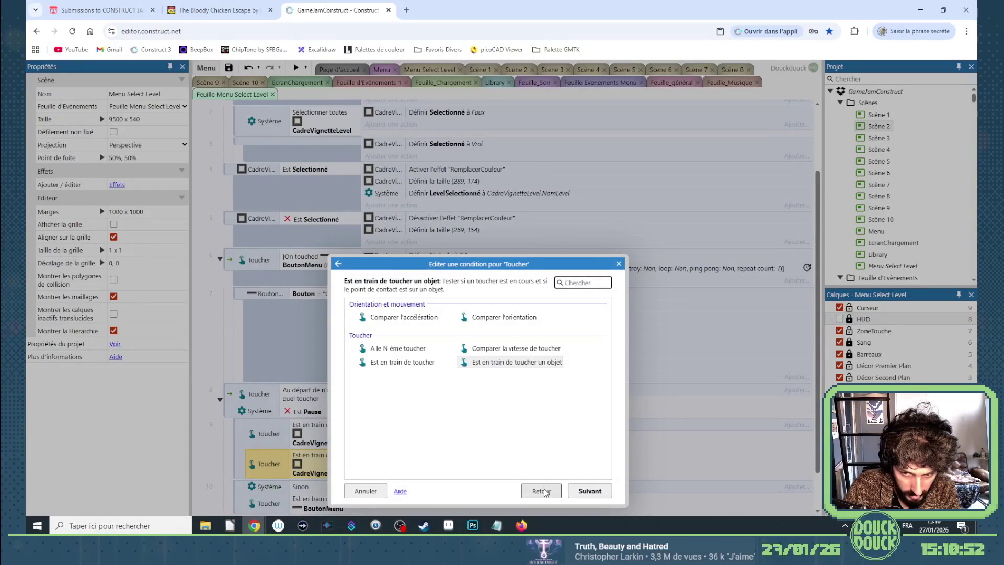
{"action": "left_click", "coordinate": [545, 493]}
{"action": "type", "text": "cadr"}
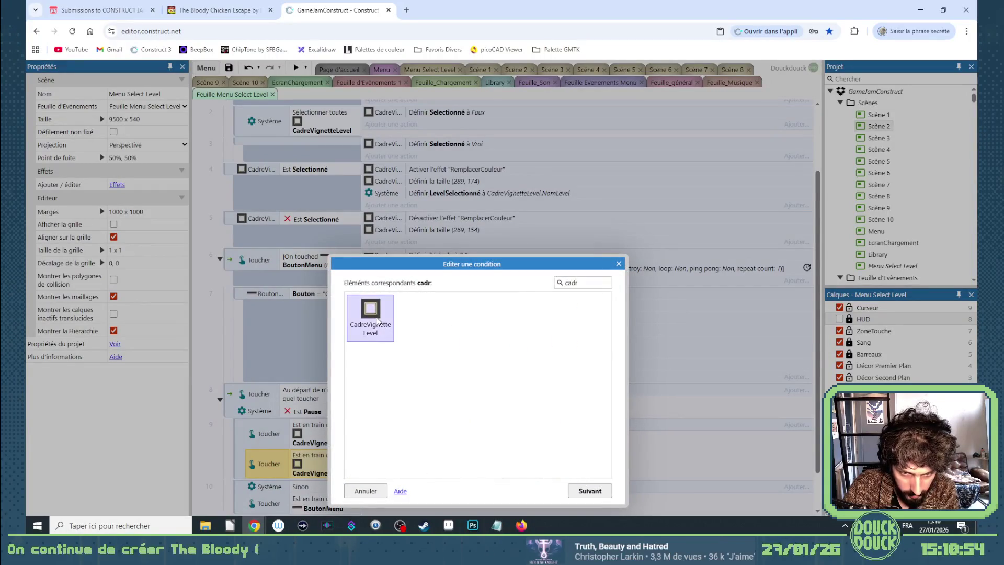
{"action": "double_click", "coordinate": [377, 321]}
{"action": "scroll", "coordinate": [444, 399], "scroll_direction": "down", "scroll_amount": 2}
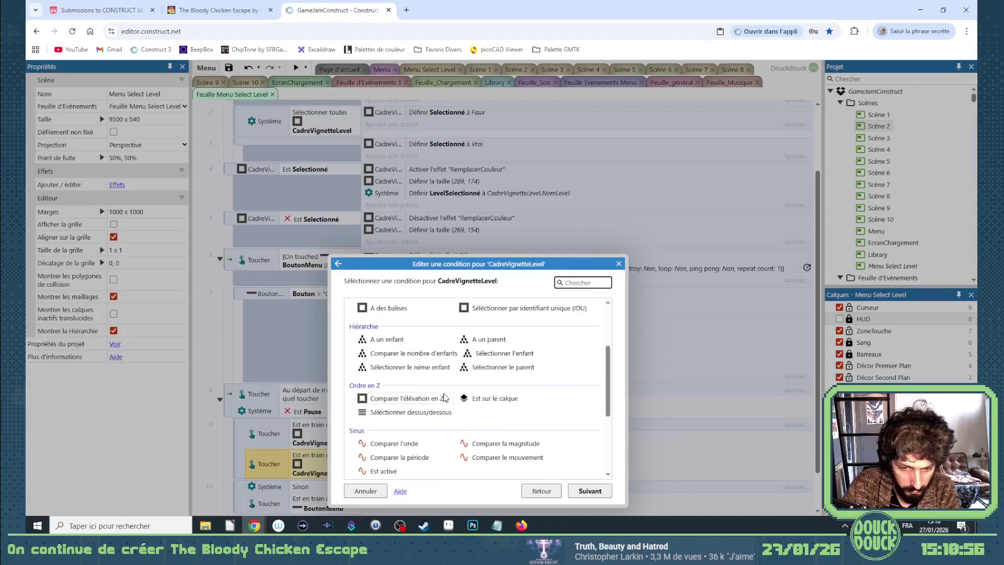
{"action": "scroll", "coordinate": [450, 402], "scroll_direction": "down", "scroll_amount": 2}
{"action": "scroll", "coordinate": [470, 406], "scroll_direction": "down", "scroll_amount": 1}
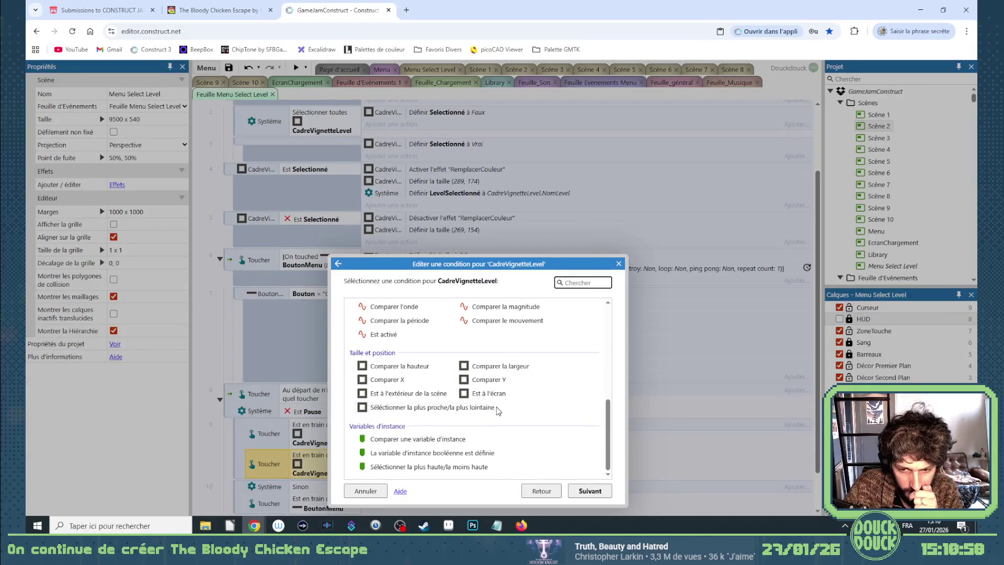
{"action": "scroll", "coordinate": [489, 411], "scroll_direction": "up", "scroll_amount": 3}
{"action": "scroll", "coordinate": [438, 430], "scroll_direction": "up", "scroll_amount": 4}
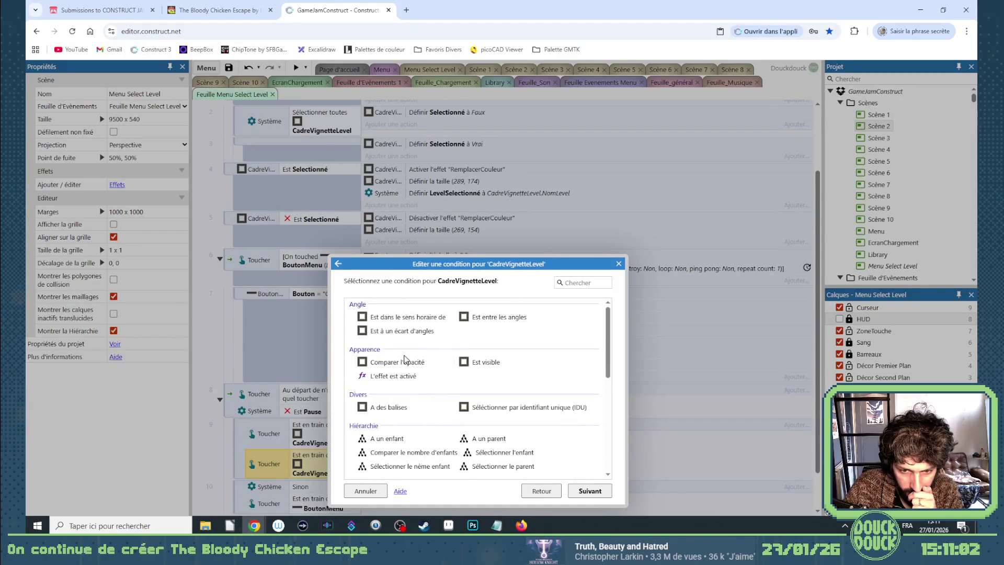
{"action": "double_click", "coordinate": [405, 362]}
{"action": "left_click", "coordinate": [351, 312]}
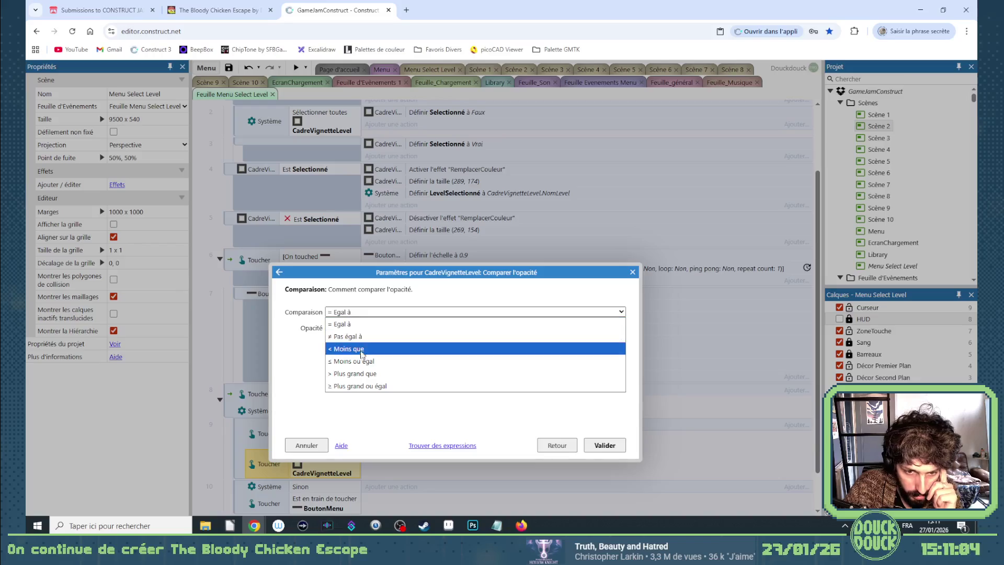
{"action": "left_click", "coordinate": [361, 373]}
{"action": "left_click", "coordinate": [366, 328]}
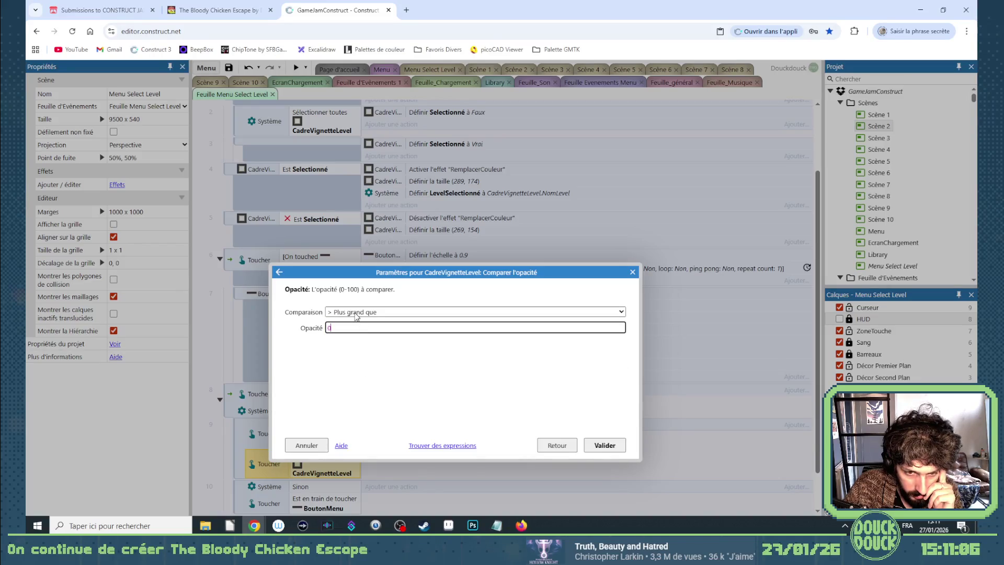
{"action": "left_click", "coordinate": [357, 313]}
{"action": "left_click", "coordinate": [354, 324]}
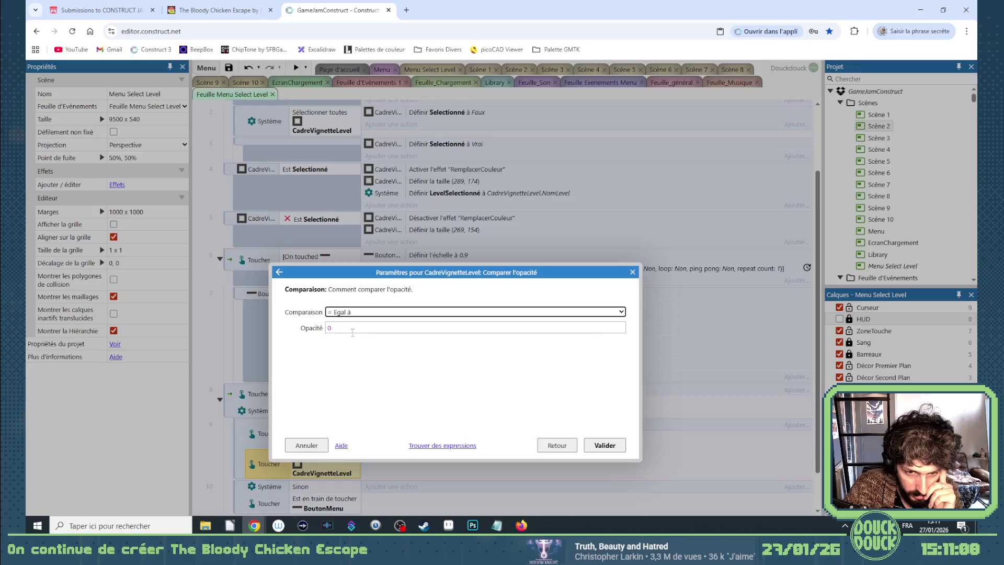
{"action": "key", "text": "Tab"}
{"action": "type", "text": "0"}
{"action": "key", "text": "Return"}
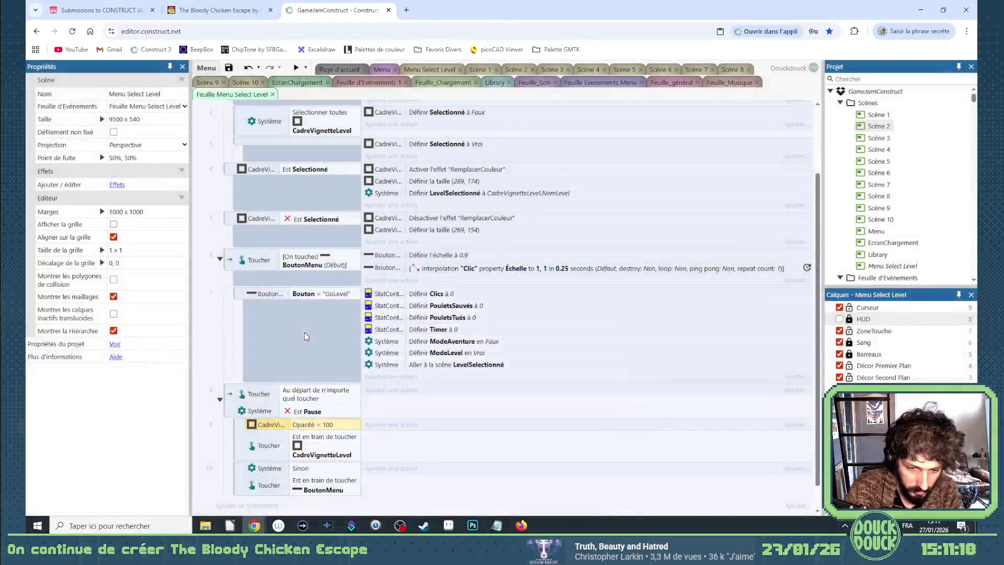
Place the opacity condition under the touch check and add a CadreVignetteLevel Est visible copy
{"action": "double_click", "coordinate": [329, 428]}
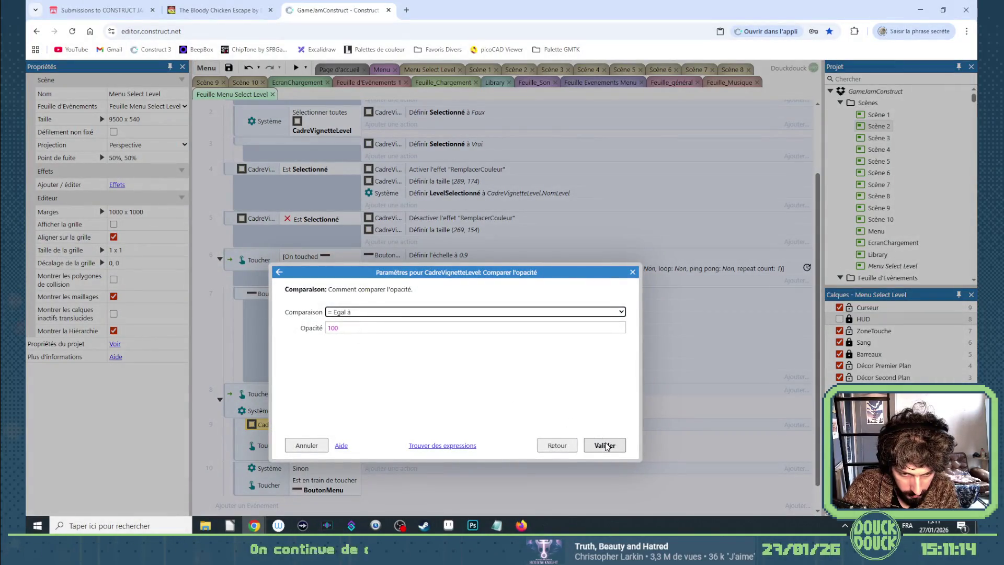
{"action": "left_click", "coordinate": [345, 314]}
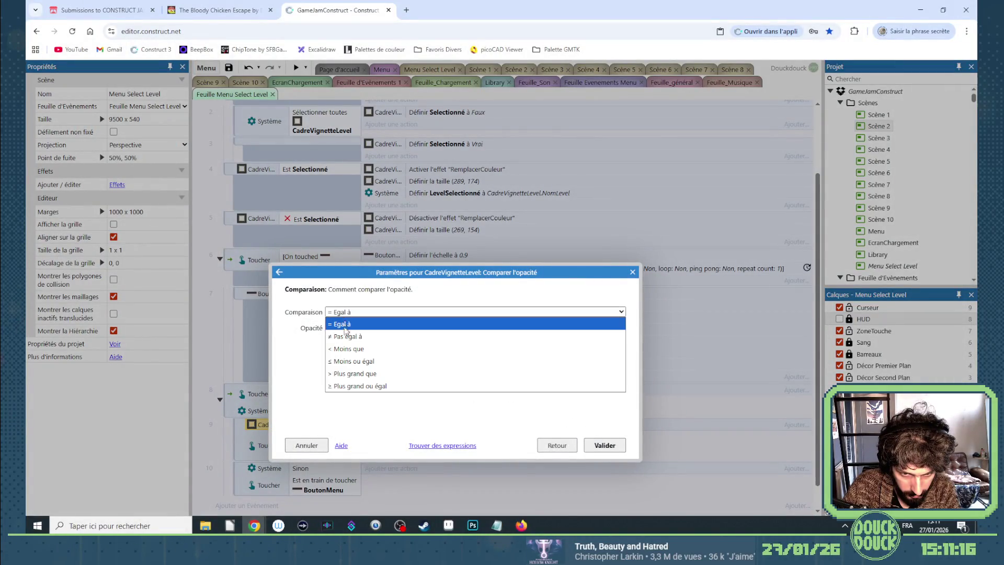
{"action": "left_click", "coordinate": [358, 320]}
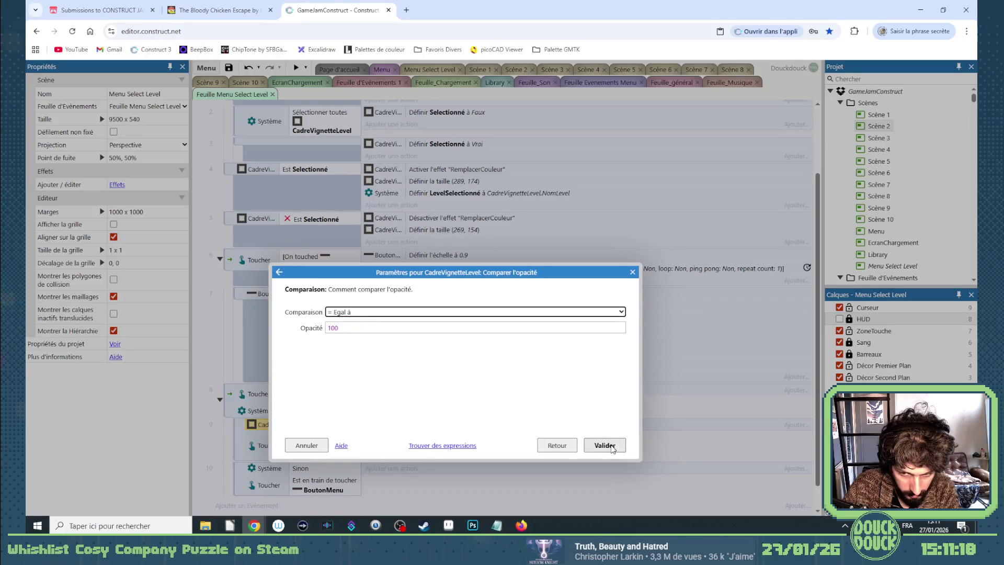
{"action": "left_click", "coordinate": [604, 445]}
{"action": "left_click_drag", "start_coordinate": [316, 450], "coordinate": [316, 453]}
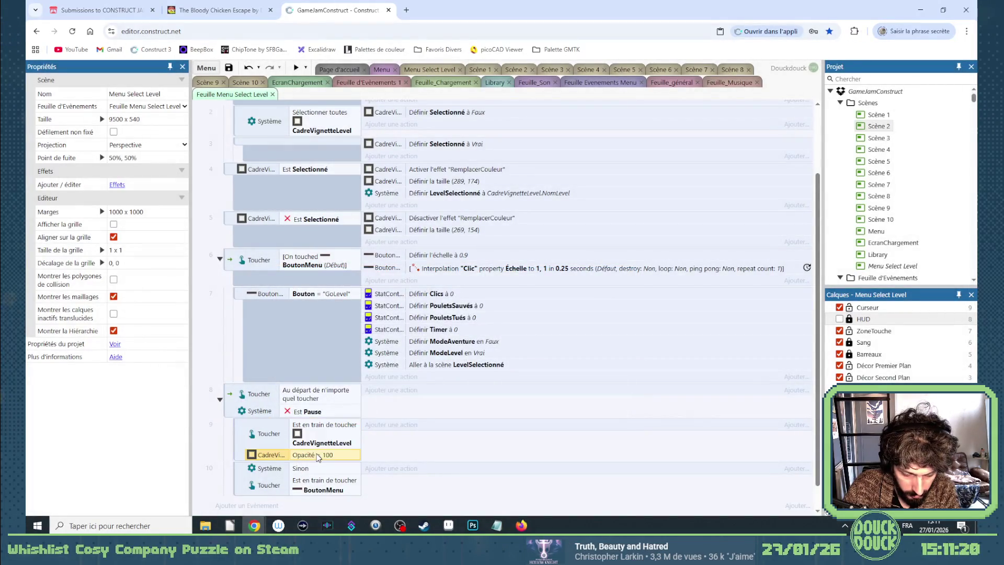
{"action": "key", "text": "ctrl+c"}
{"action": "key", "text": "ctrl+v"}
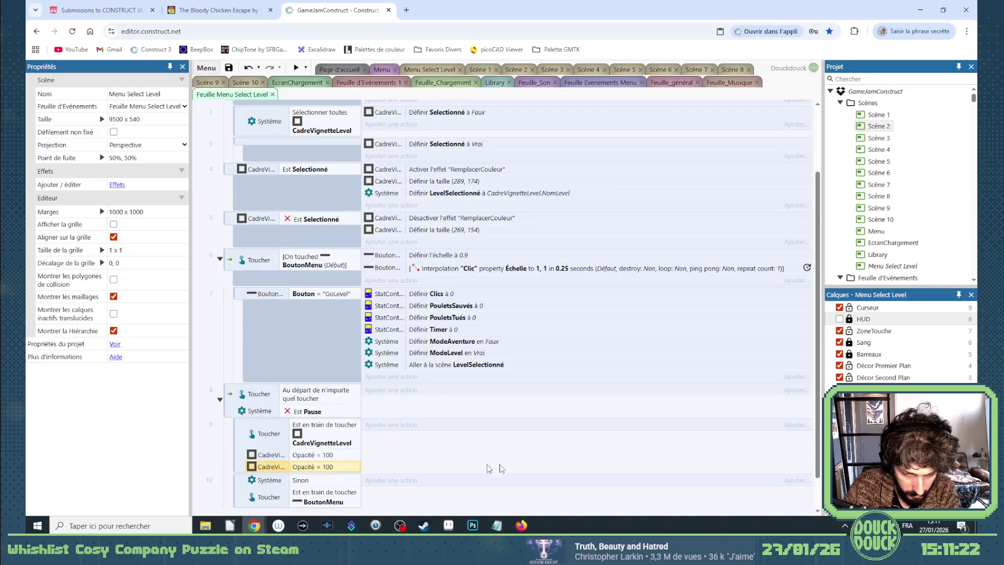
{"action": "double_click", "coordinate": [327, 467]}
{"action": "left_click", "coordinate": [562, 445]}
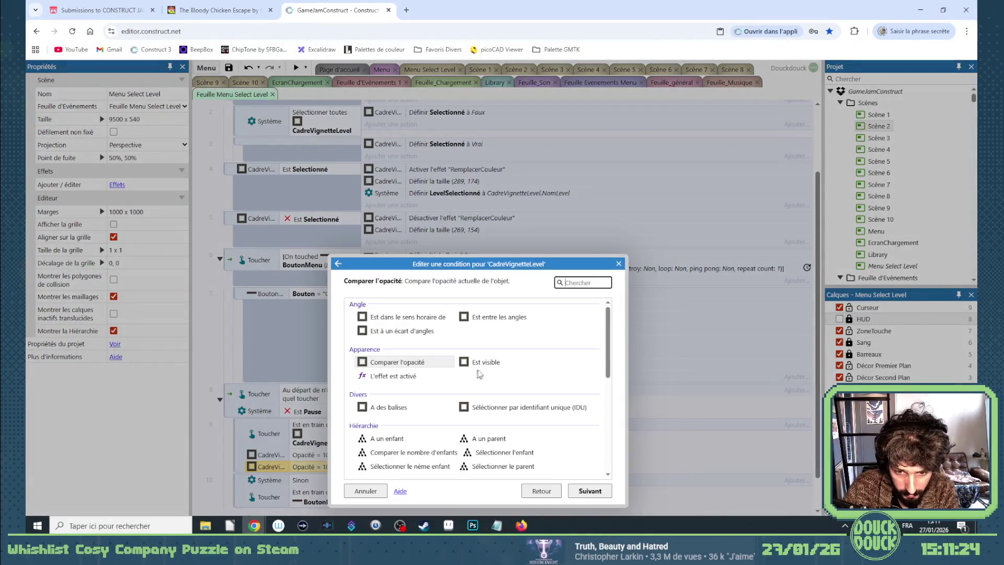
{"action": "double_click", "coordinate": [479, 366]}
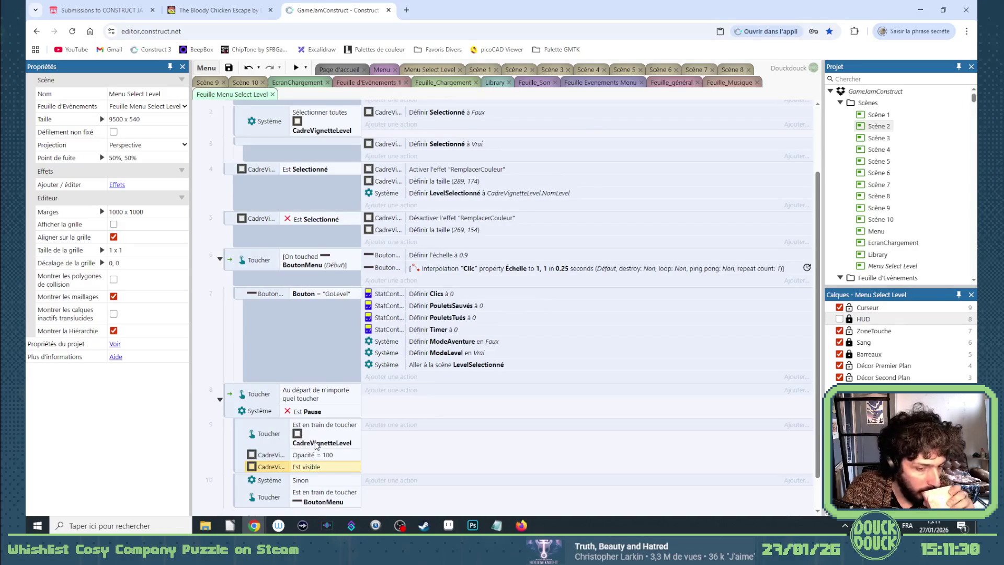
{"action": "scroll", "coordinate": [328, 439], "scroll_direction": "down", "scroll_amount": 1}
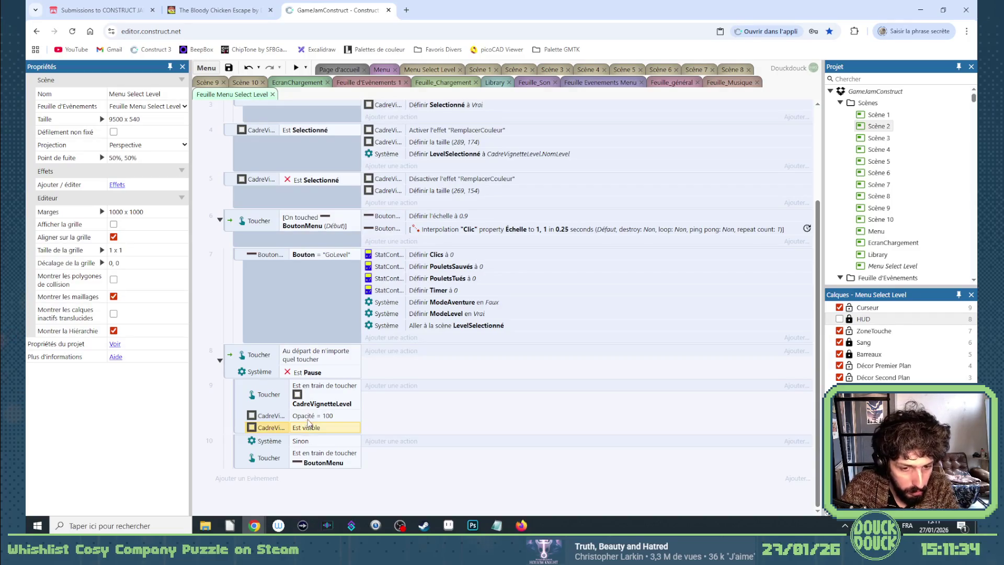
Copy the opacity condition into event 10, retargeted to BoutonMenu Opacité = 100
{"action": "left_click_drag", "start_coordinate": [300, 419], "coordinate": [313, 473]}
{"action": "double_click", "coordinate": [314, 475]}
{"action": "left_click", "coordinate": [570, 444]}
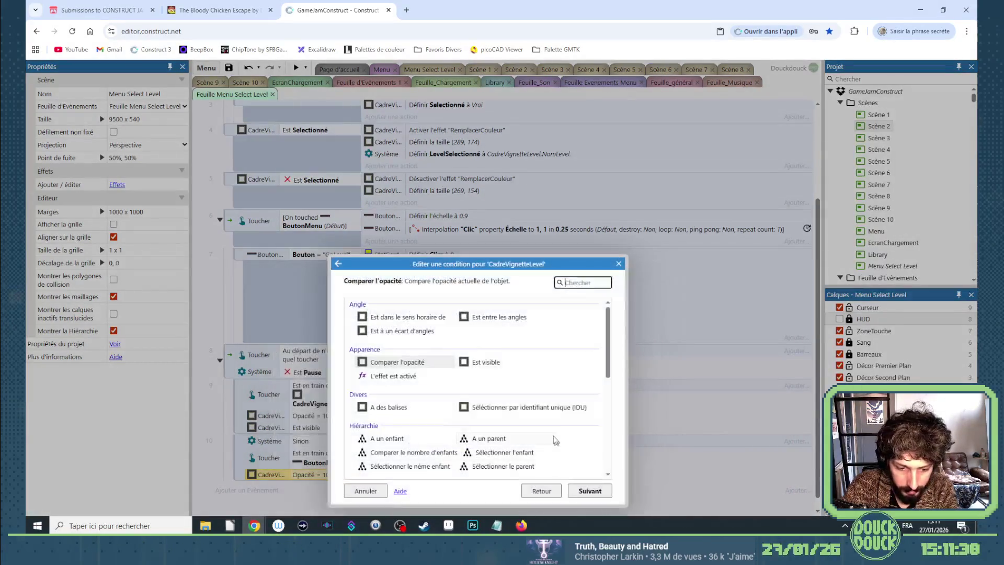
{"action": "type", "text": "bo"}
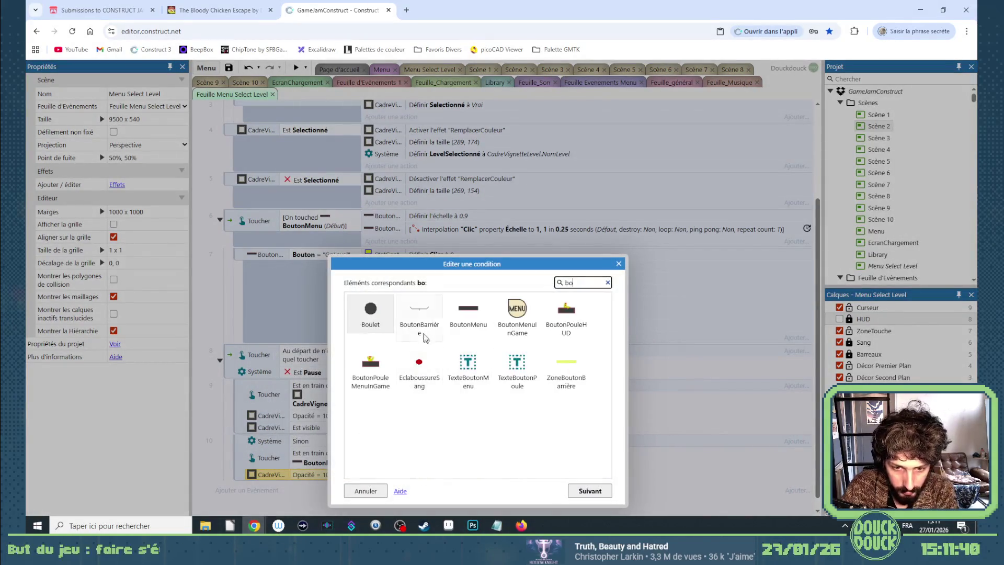
{"action": "double_click", "coordinate": [468, 313]}
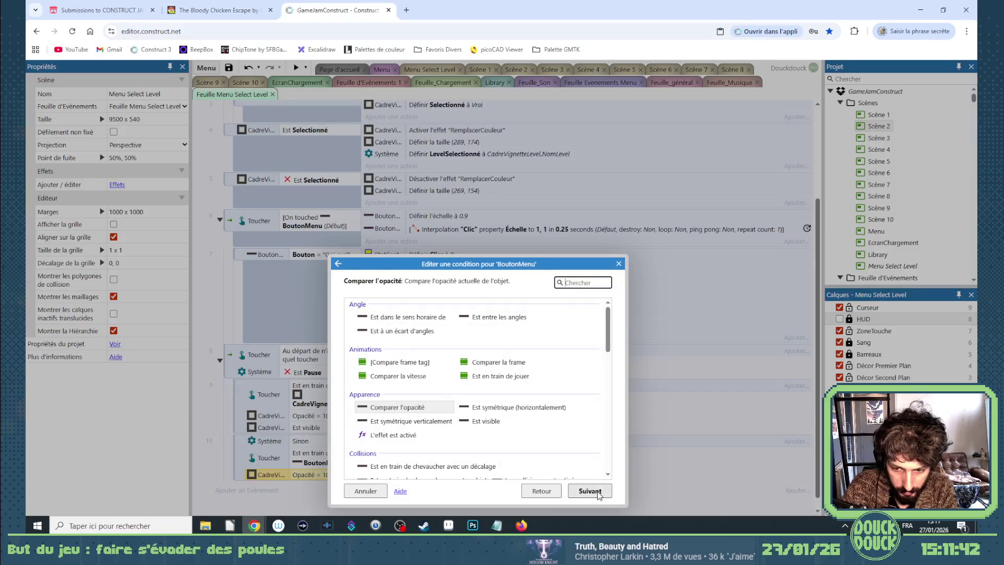
{"action": "left_click", "coordinate": [589, 490]}
{"action": "left_click", "coordinate": [601, 441]}
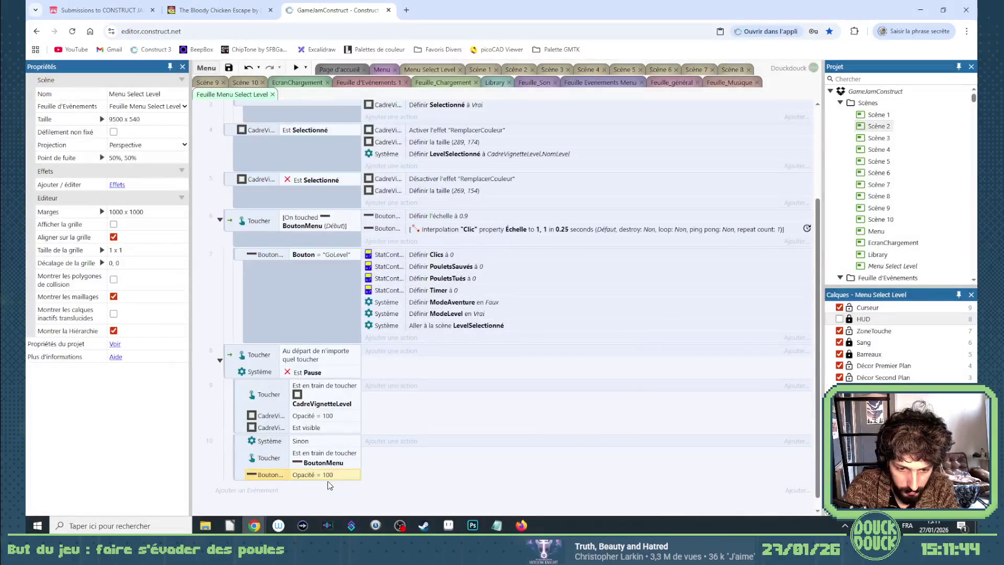
Add a BoutonMenu Est visible condition to event 10
{"action": "key", "text": "ctrl+c"}
{"action": "key", "text": "ctrl+v"}
{"action": "double_click", "coordinate": [329, 487]}
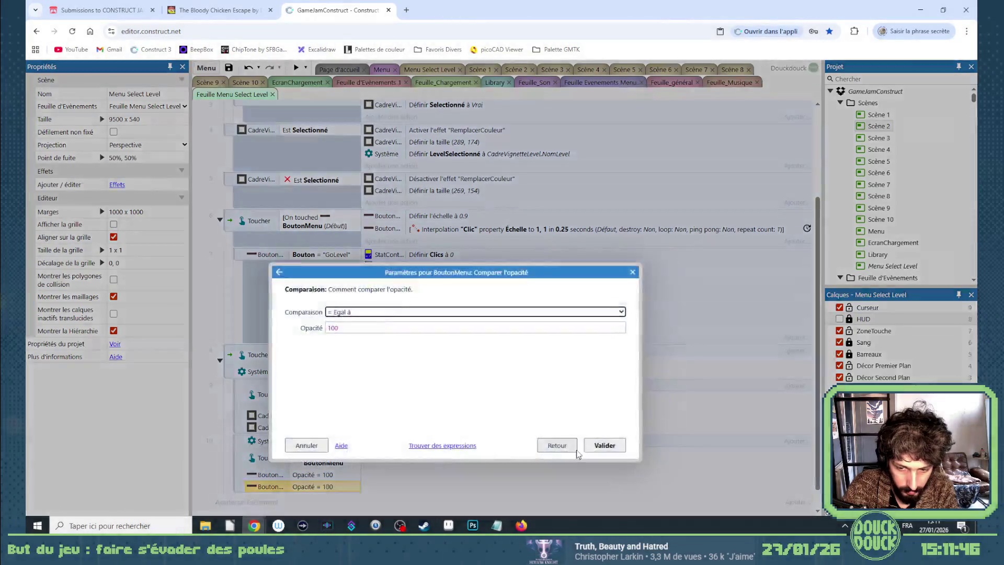
{"action": "left_click", "coordinate": [571, 447]}
{"action": "double_click", "coordinate": [489, 420]}
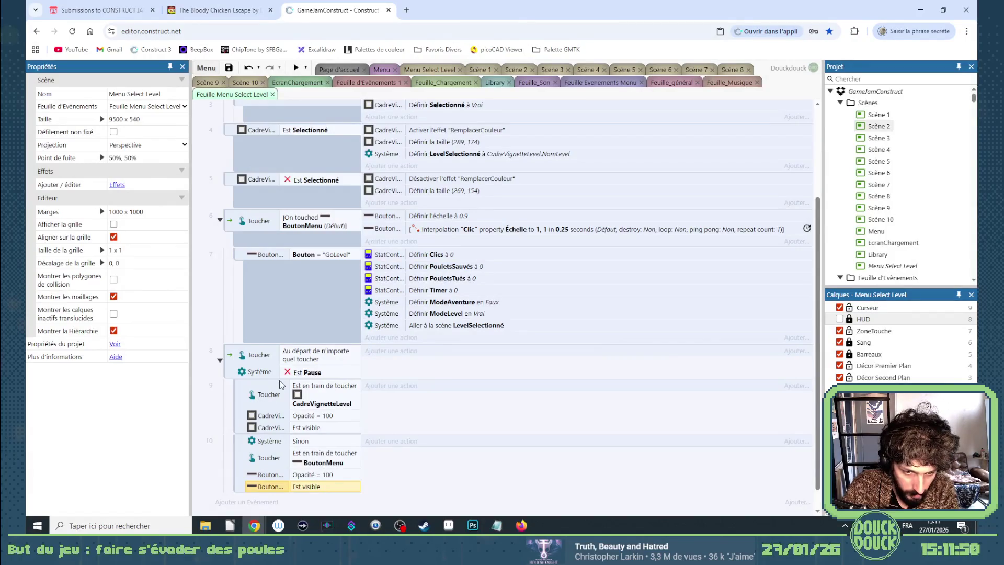
{"action": "left_click", "coordinate": [237, 448]}
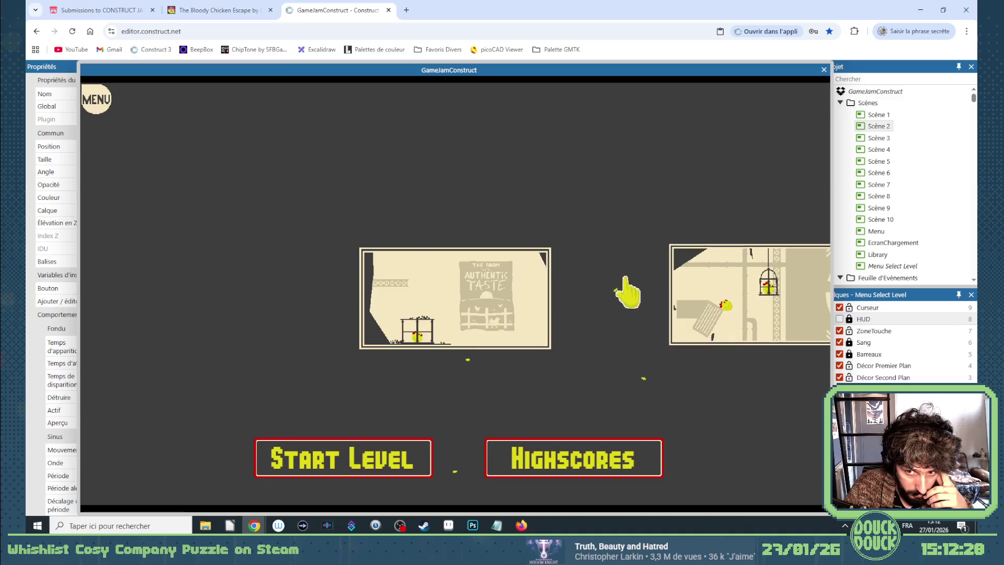
Slide the preview's level carousel to the next level, then close the preview
{"action": "left_click", "coordinate": [679, 293]}
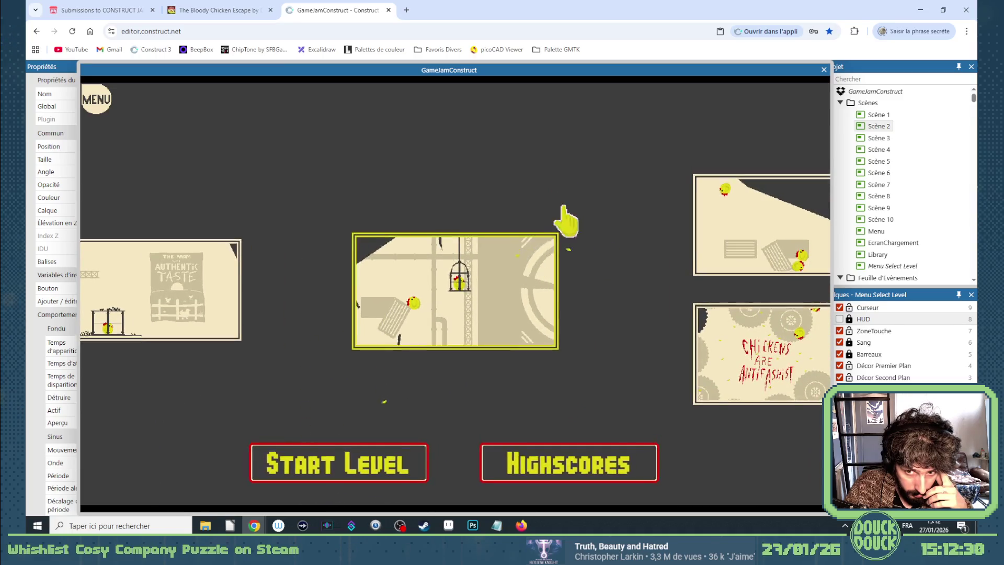
{"action": "left_click", "coordinate": [824, 69]}
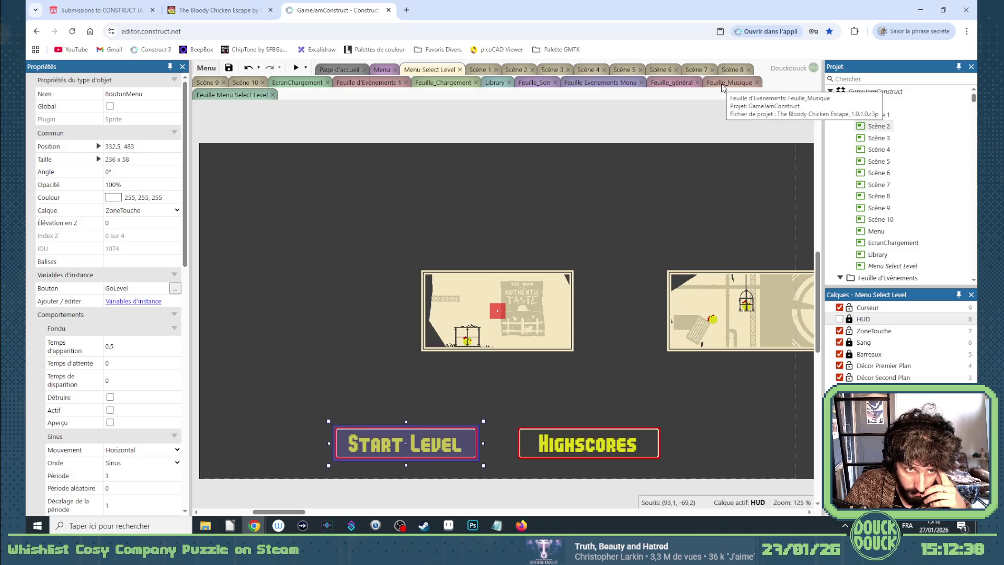
Start a new event on the Menu Select Level sheet using CadreVignetteLevel
{"action": "left_click", "coordinate": [215, 96]}
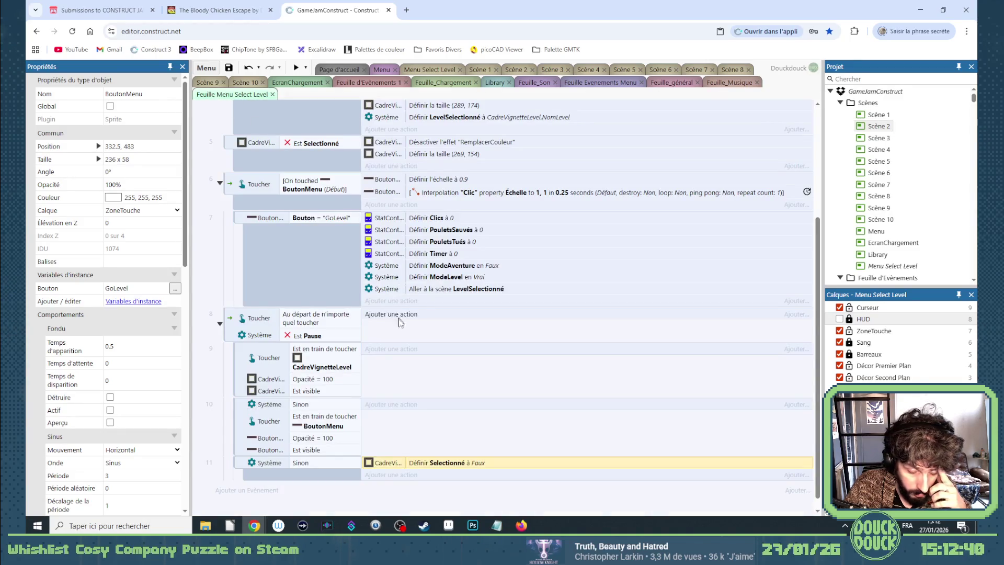
{"action": "scroll", "coordinate": [274, 478], "scroll_direction": "down", "scroll_amount": 1}
{"action": "left_click", "coordinate": [274, 478]}
{"action": "type", "text": "cadr"}
{"action": "key", "text": "Return"}
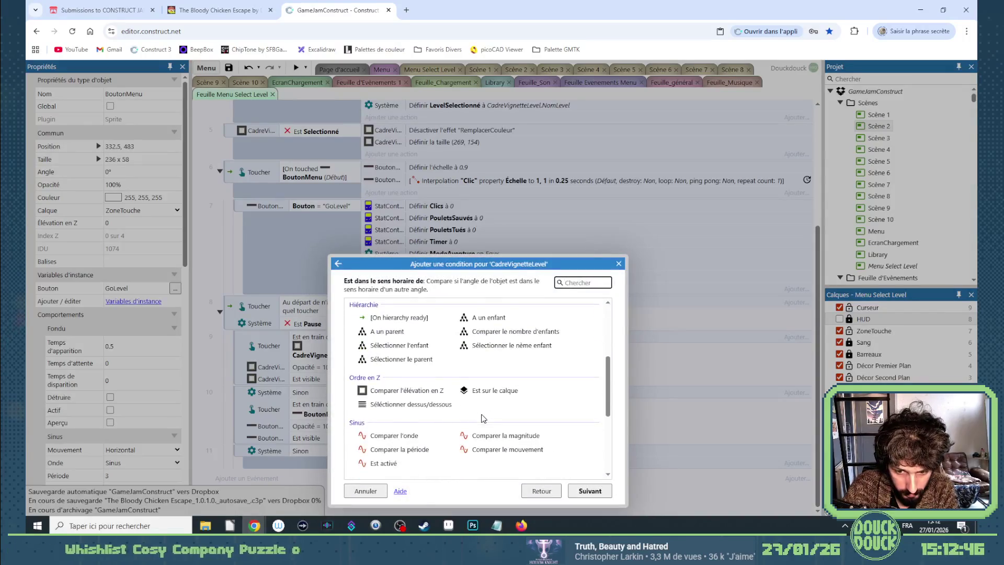
{"action": "scroll", "coordinate": [482, 418], "scroll_direction": "down", "scroll_amount": 3}
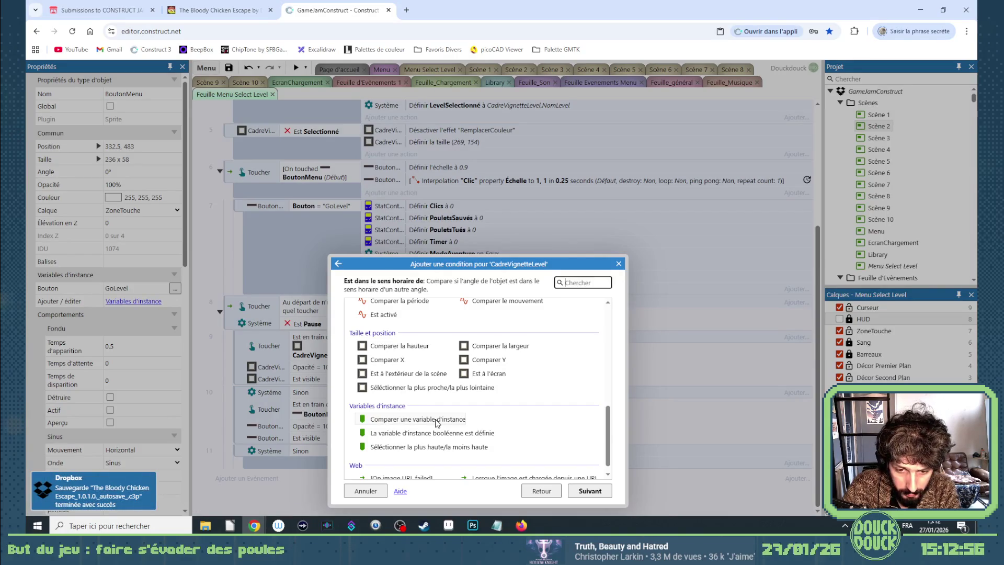
{"action": "key", "text": "Return"}
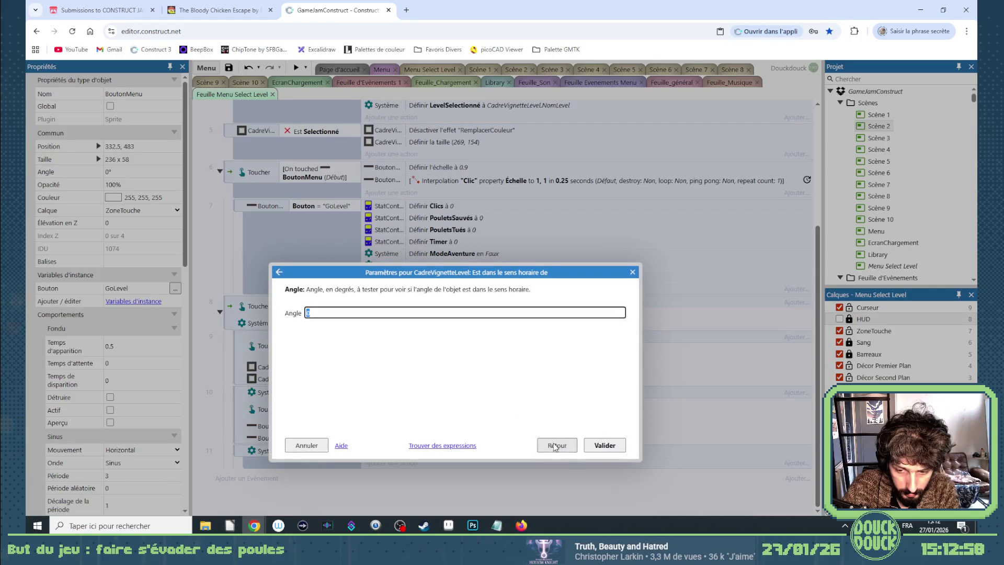
Set its condition to CadreVignetteLevel boolean instance variable Selectionné is set
{"action": "left_click", "coordinate": [557, 445]}
{"action": "scroll", "coordinate": [465, 445], "scroll_direction": "down", "scroll_amount": 5}
{"action": "left_click", "coordinate": [439, 421]}
{"action": "double_click", "coordinate": [439, 422]}
{"action": "left_click", "coordinate": [408, 312]}
{"action": "left_click", "coordinate": [366, 320]}
{"action": "left_click", "coordinate": [604, 445]}
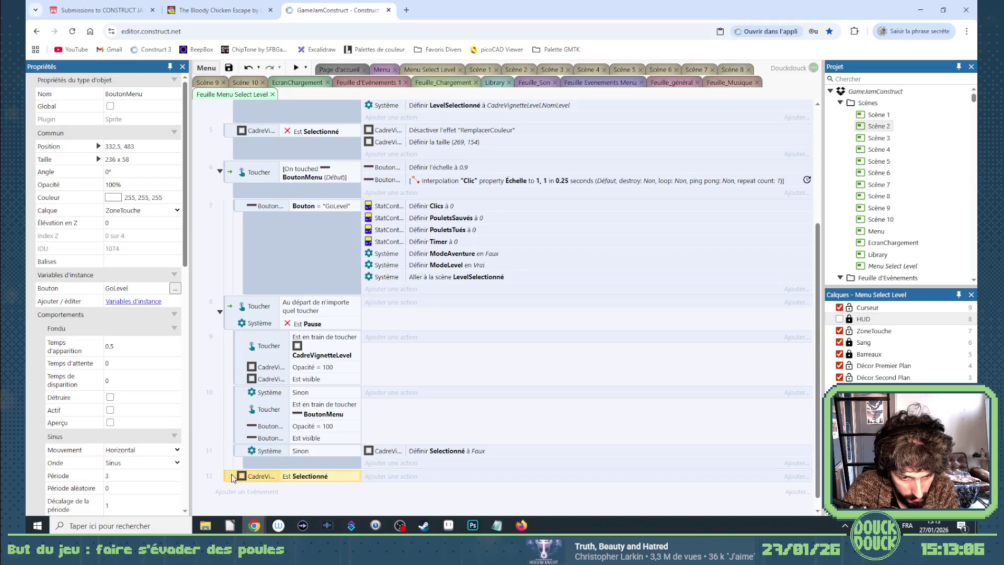
Start a System action on event 12, first picking Set layer opacity
{"action": "right_click", "coordinate": [234, 478]}
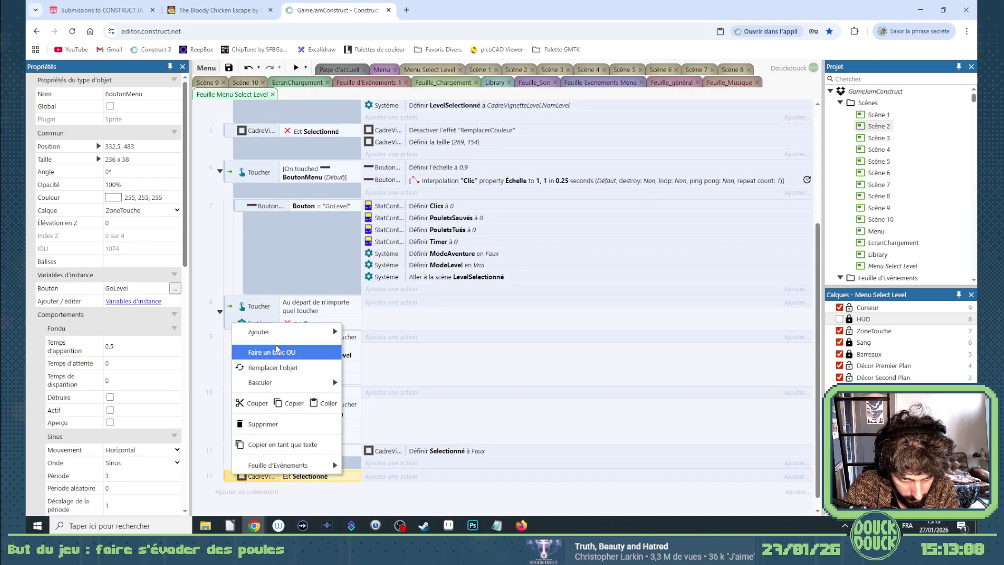
{"action": "mouse_move", "coordinate": [281, 335]}
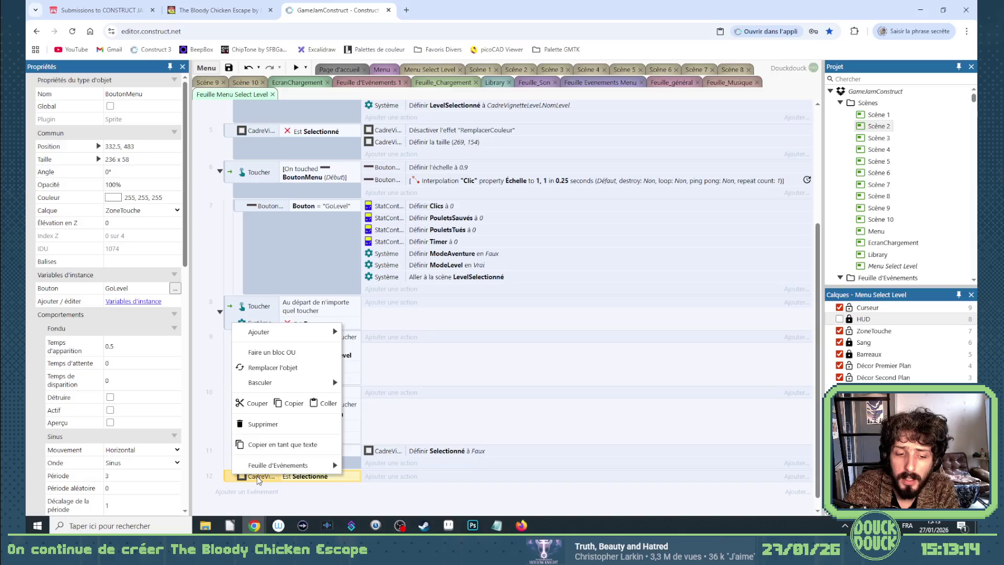
{"action": "left_click", "coordinate": [230, 479]}
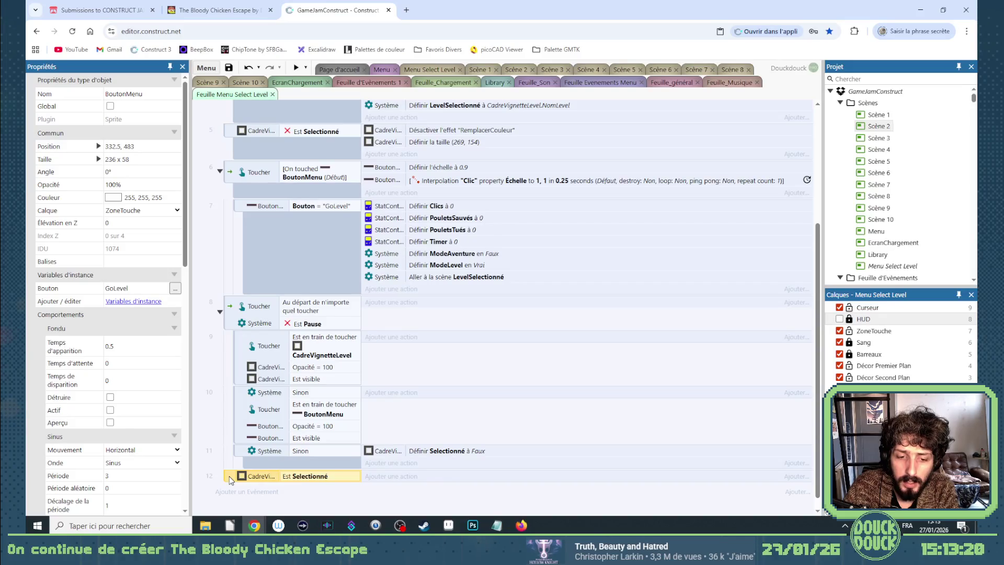
{"action": "left_click", "coordinate": [390, 479]}
{"action": "double_click", "coordinate": [380, 321]}
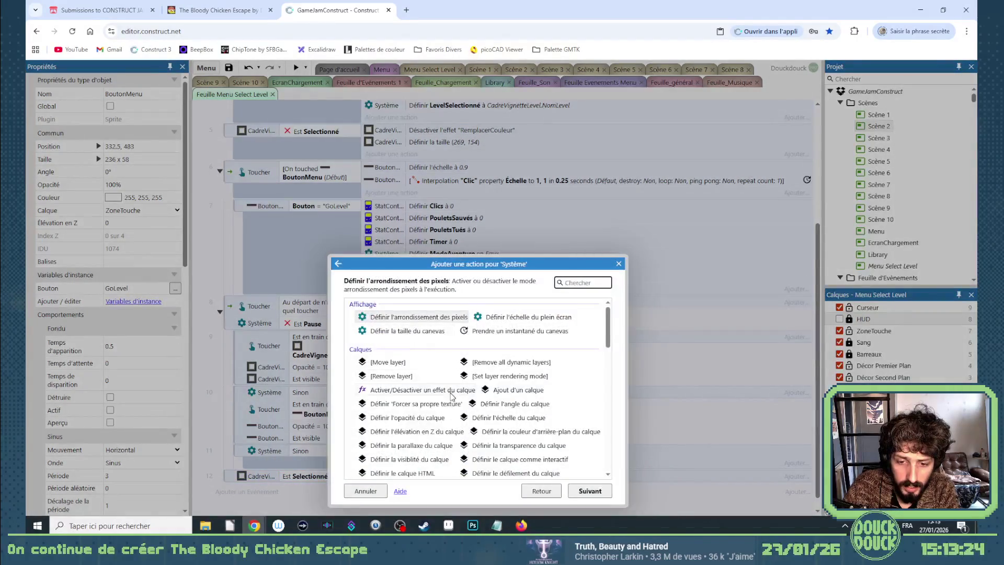
{"action": "scroll", "coordinate": [451, 396], "scroll_direction": "down", "scroll_amount": 2}
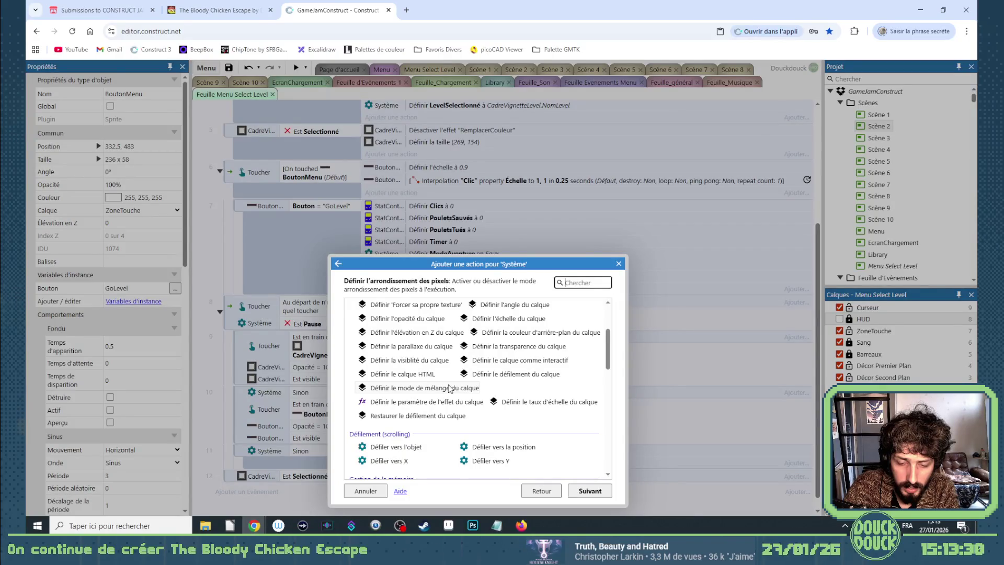
{"action": "scroll", "coordinate": [449, 388], "scroll_direction": "up", "scroll_amount": 1}
{"action": "left_click", "coordinate": [431, 371]}
{"action": "double_click", "coordinate": [432, 370]}
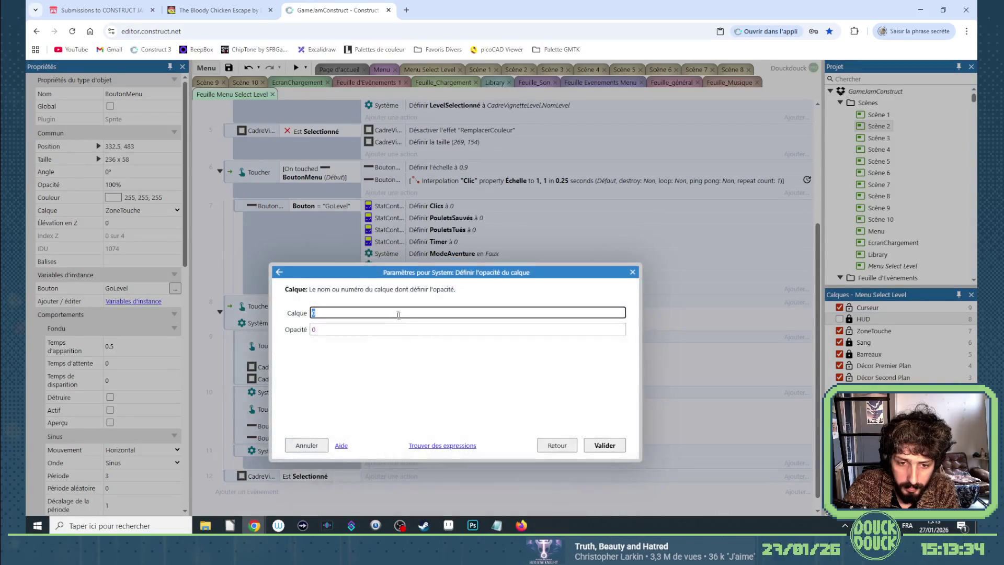
Target the ZoneTouche layer and switch the action to Set layer visible (Visible)
{"action": "type", "text": "ézone"}
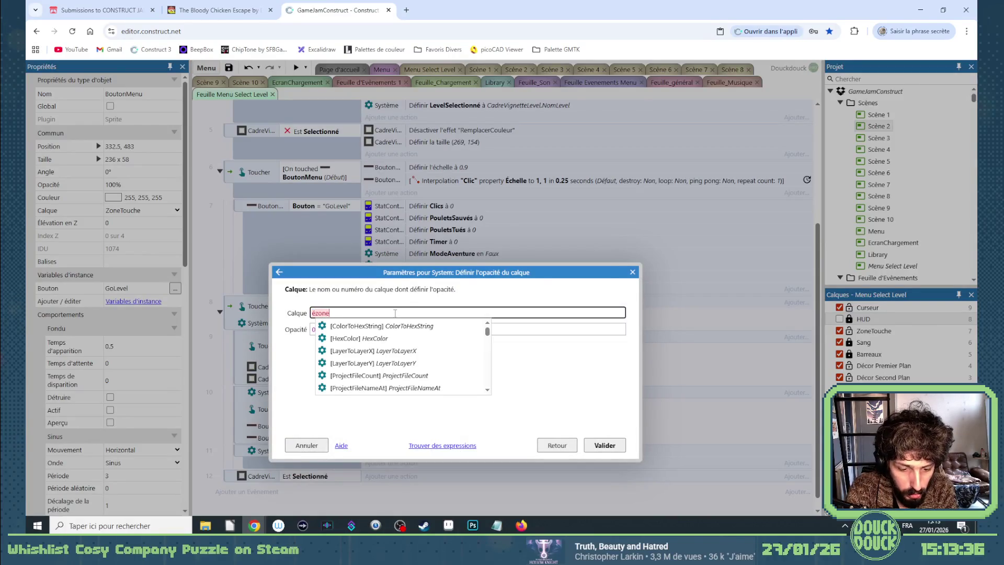
{"action": "key", "text": "BackSpace"}
{"action": "key", "text": "BackSpace"}
{"action": "key", "text": "BackSpace"}
{"action": "type", "text": "\""}
{"action": "key", "text": "Up"}
{"action": "key", "text": "Return"}
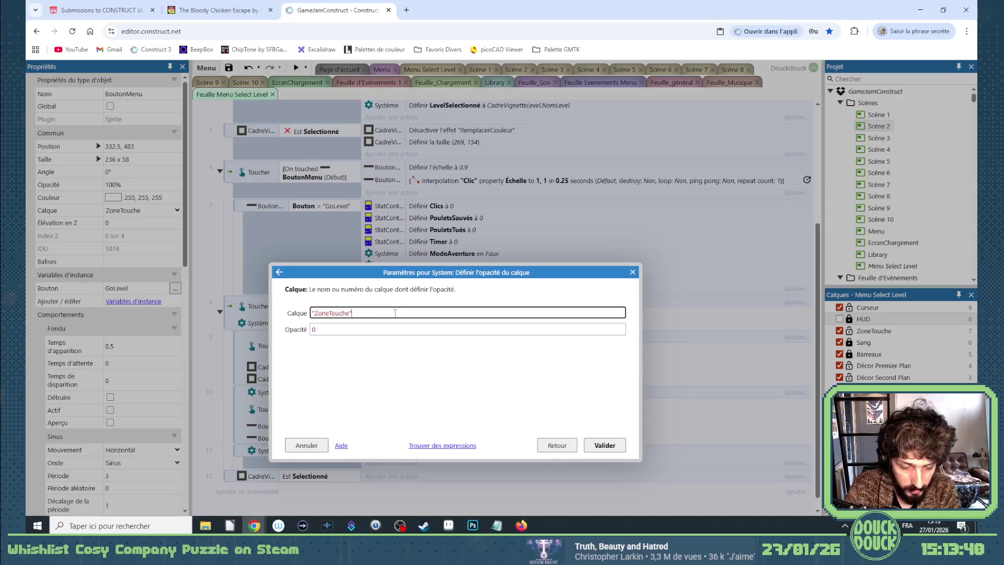
{"action": "key", "text": "Tab"}
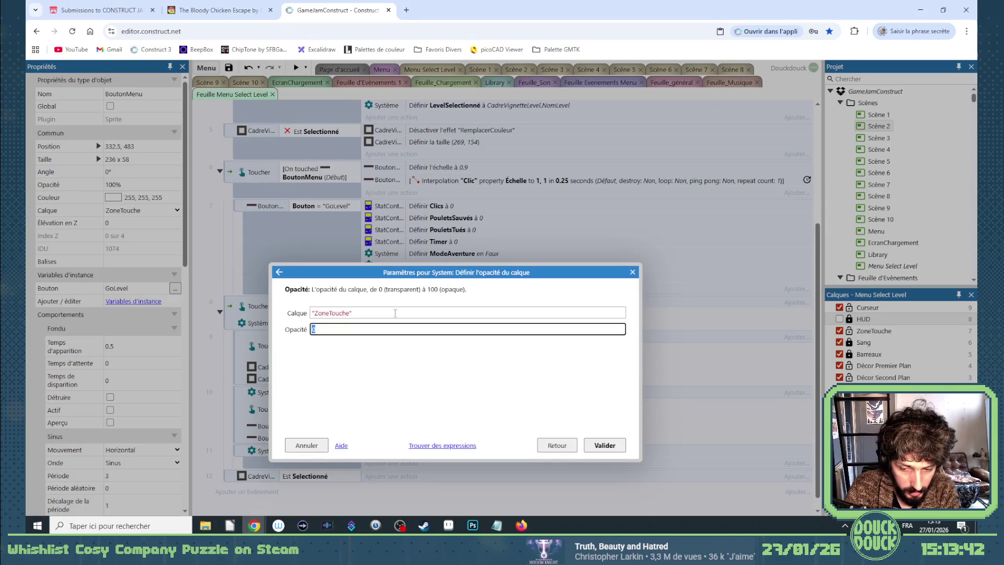
{"action": "key", "text": "shift+Tab"}
{"action": "left_click", "coordinate": [569, 445]}
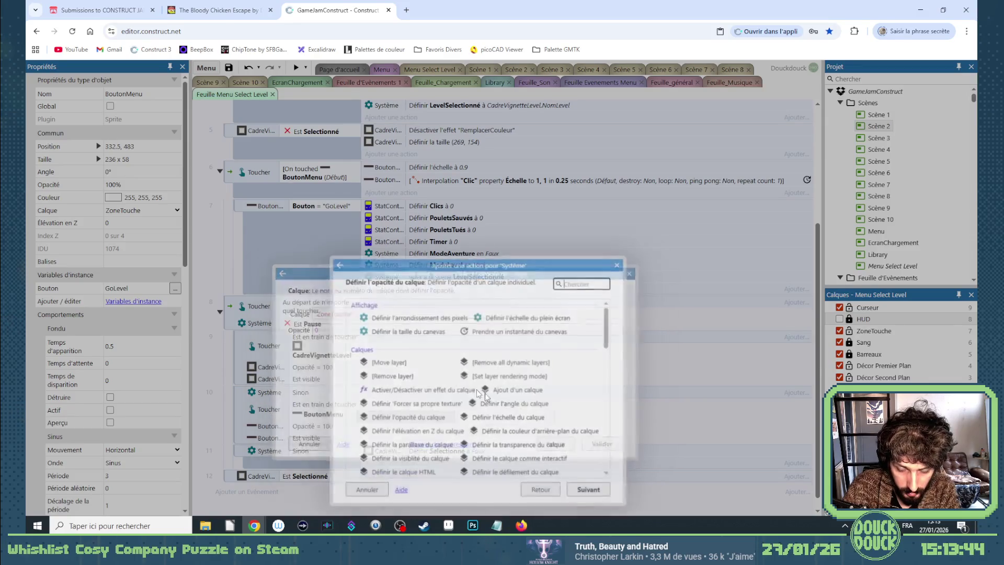
{"action": "double_click", "coordinate": [427, 460]}
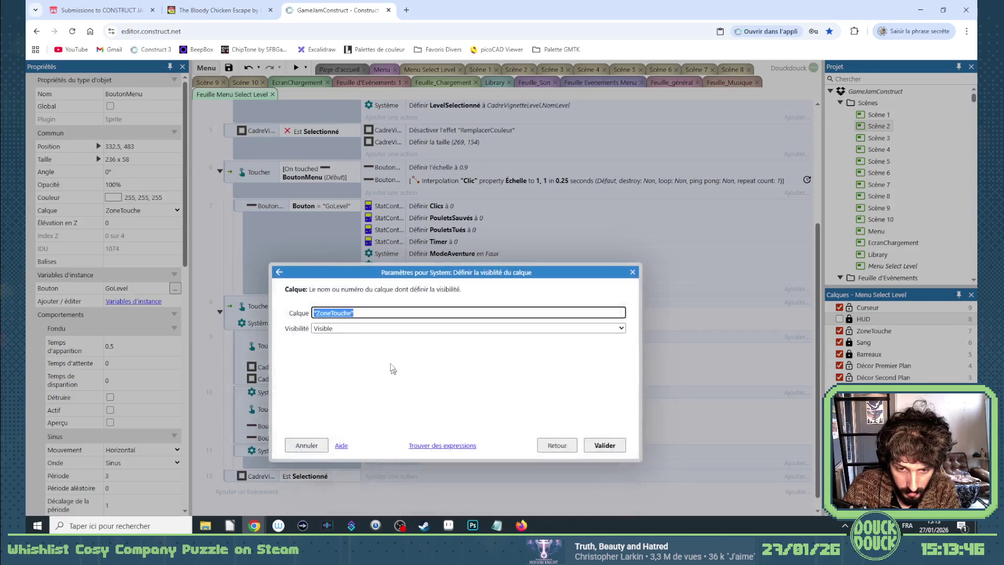
{"action": "left_click", "coordinate": [605, 447]}
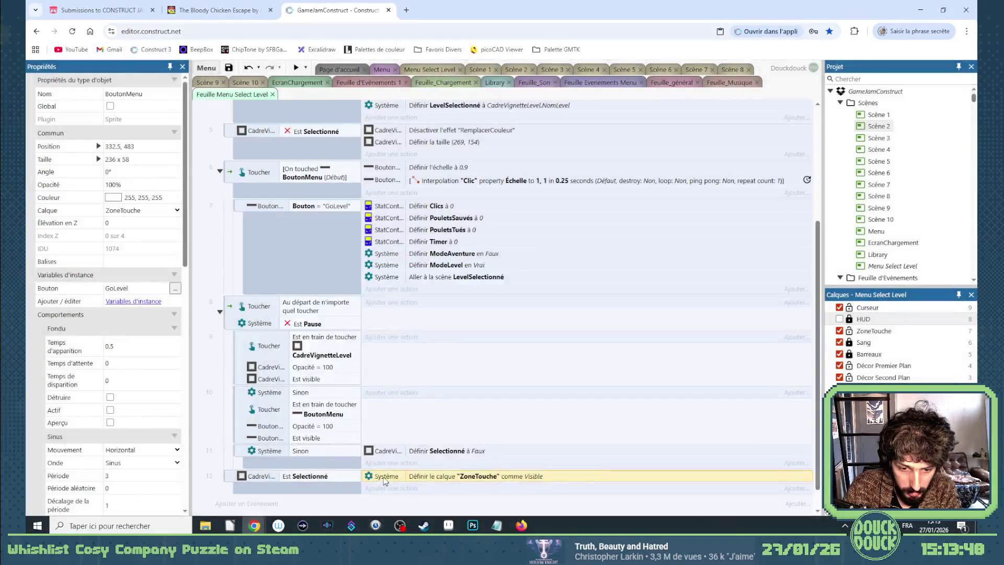
Add a second System action to event 12 making the ZoneTouche layer interactive
{"action": "double_click", "coordinate": [394, 489]}
{"action": "left_click", "coordinate": [419, 328]}
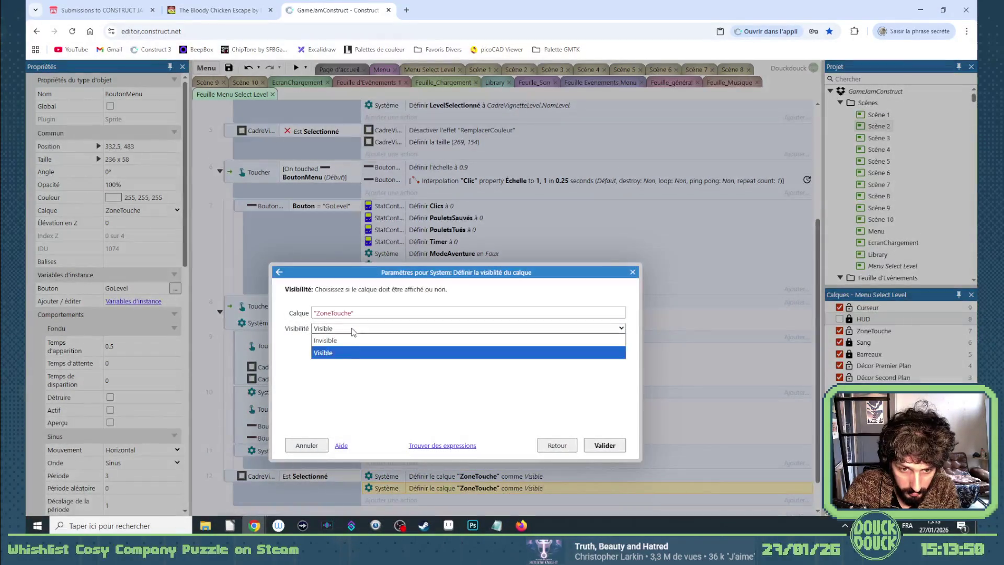
{"action": "left_click", "coordinate": [558, 449]}
{"action": "left_click", "coordinate": [558, 446]}
{"action": "scroll", "coordinate": [435, 426], "scroll_direction": "down", "scroll_amount": 1}
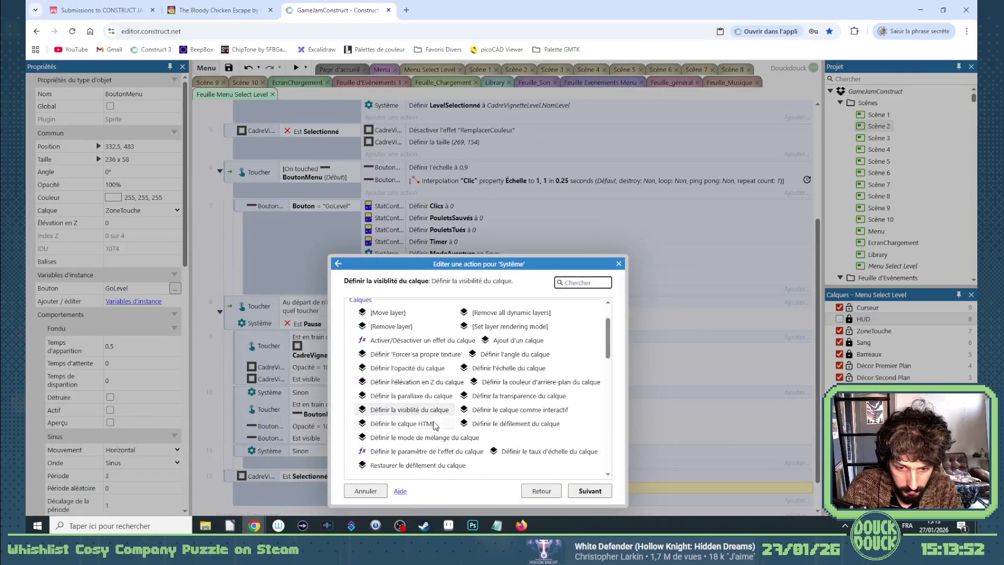
{"action": "double_click", "coordinate": [517, 410]}
{"action": "left_click", "coordinate": [317, 329]}
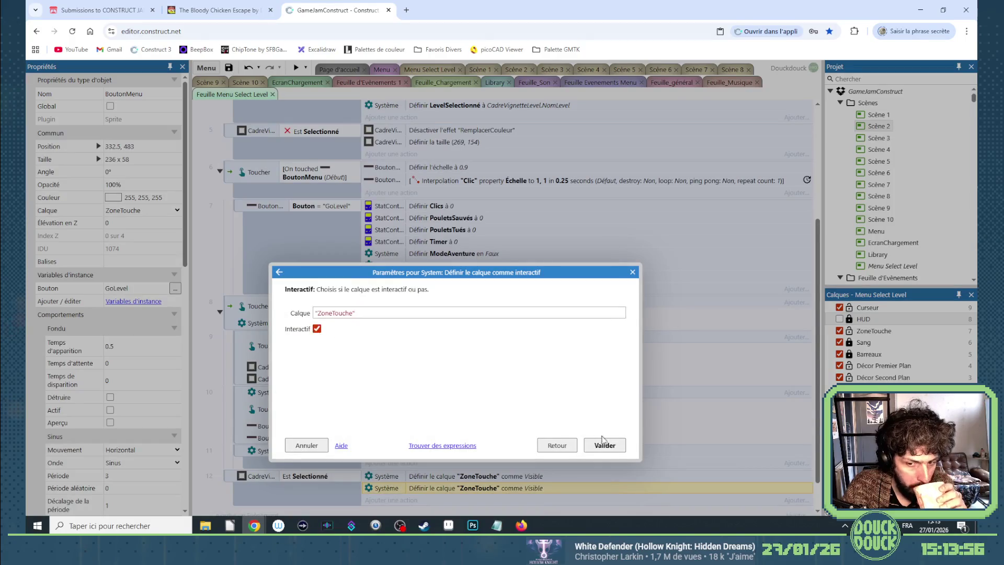
{"action": "left_click", "coordinate": [603, 445]}
Add an Else event after event 12 and copy both ZoneTouche actions into it
{"action": "scroll", "coordinate": [366, 441], "scroll_direction": "down", "scroll_amount": 1}
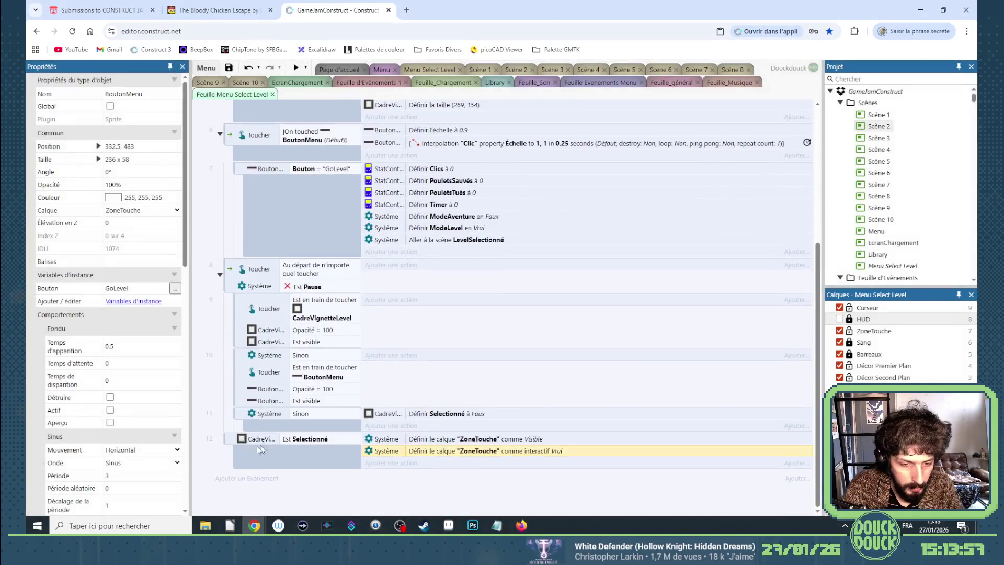
{"action": "left_click", "coordinate": [230, 442]}
{"action": "key", "text": "x"}
{"action": "left_click", "coordinate": [396, 442], "text": "shift"}
{"action": "mouse_move", "coordinate": [397, 445]}
{"action": "left_mouse_down"}
{"action": "mouse_move", "coordinate": [399, 468]}
{"action": "mouse_move", "coordinate": [413, 476]}
{"action": "left_mouse_up"}
Change the Else copies to Invisible and not interactive, then return to the Menu Select Level layout
{"action": "double_click", "coordinate": [418, 475]}
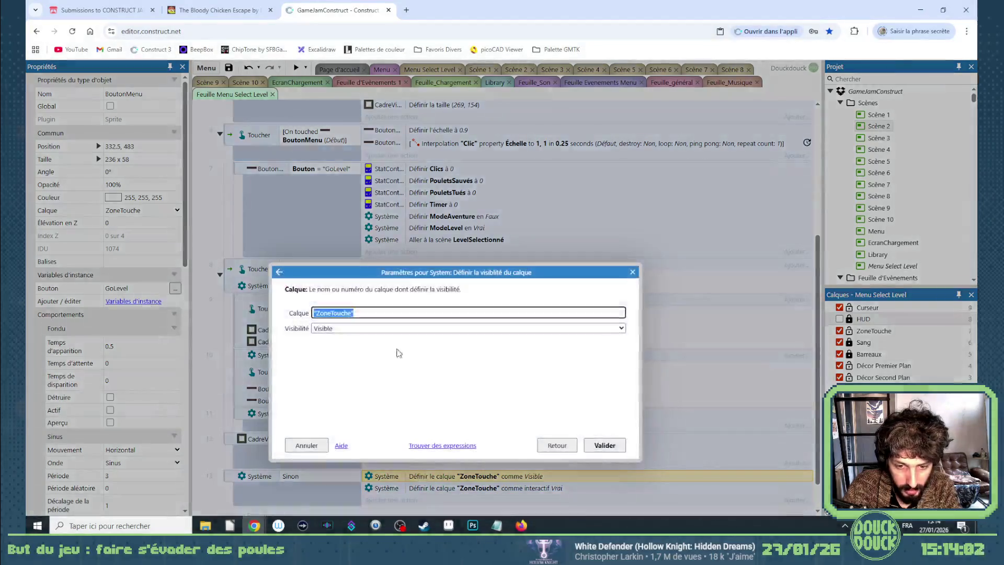
{"action": "left_click", "coordinate": [352, 328]}
{"action": "left_click", "coordinate": [362, 350]}
{"action": "left_click", "coordinate": [601, 445]}
{"action": "double_click", "coordinate": [434, 490]}
{"action": "left_click", "coordinate": [318, 329]}
{"action": "left_click", "coordinate": [601, 444]}
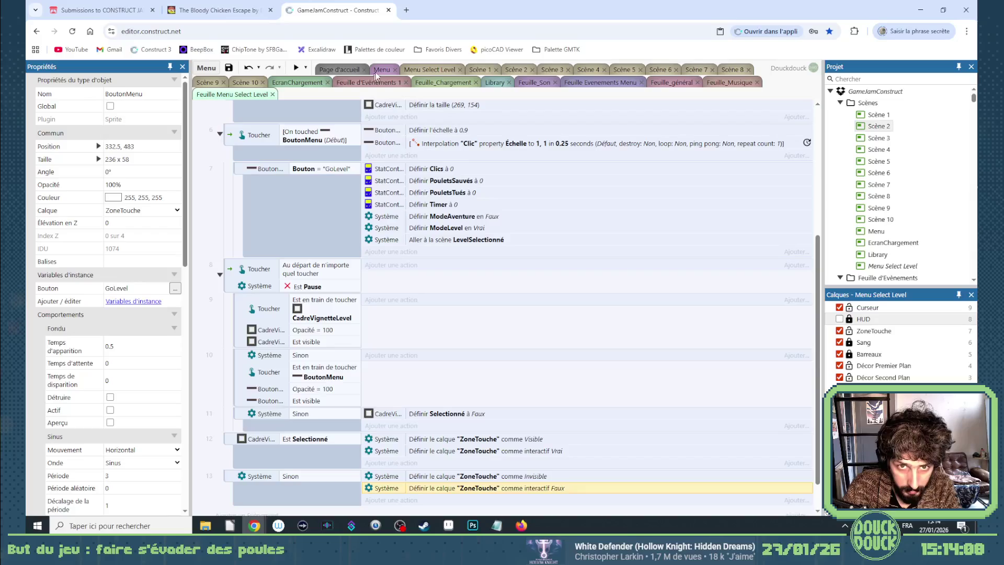
{"action": "left_click", "coordinate": [432, 70]}
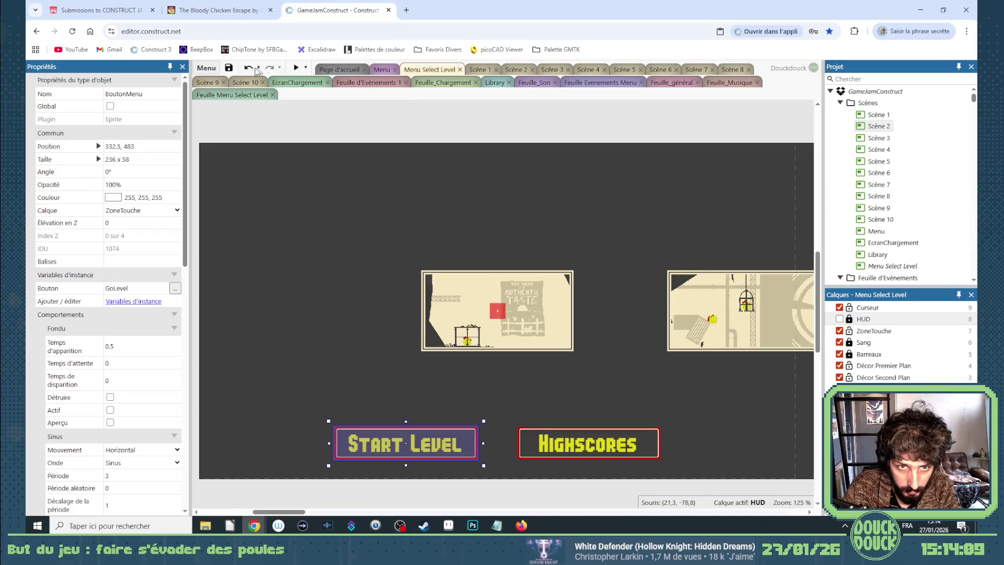
{"action": "left_click", "coordinate": [295, 67]}
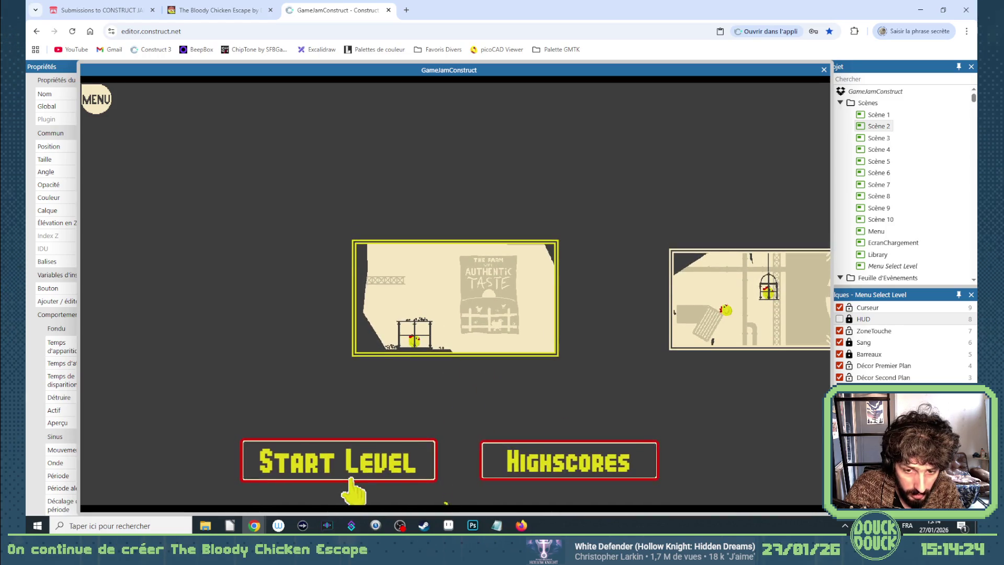
{"action": "left_click", "coordinate": [673, 334]}
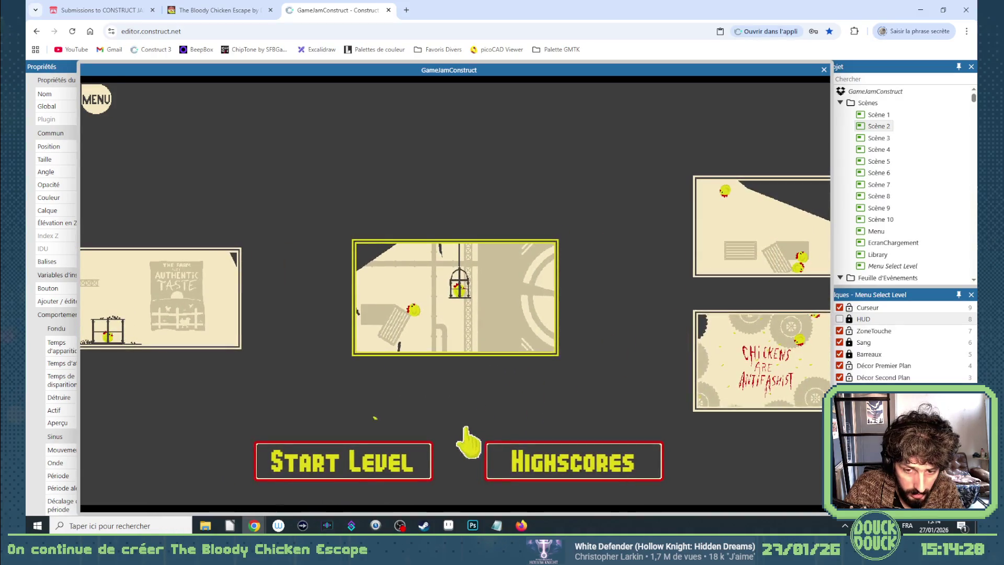
{"action": "left_click", "coordinate": [556, 474]}
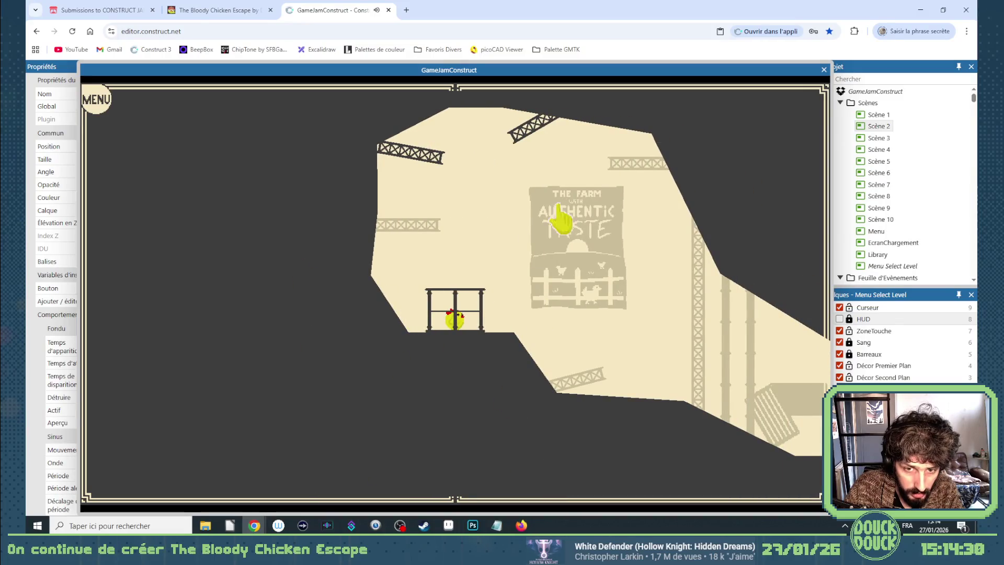
{"action": "left_click", "coordinate": [823, 70]}
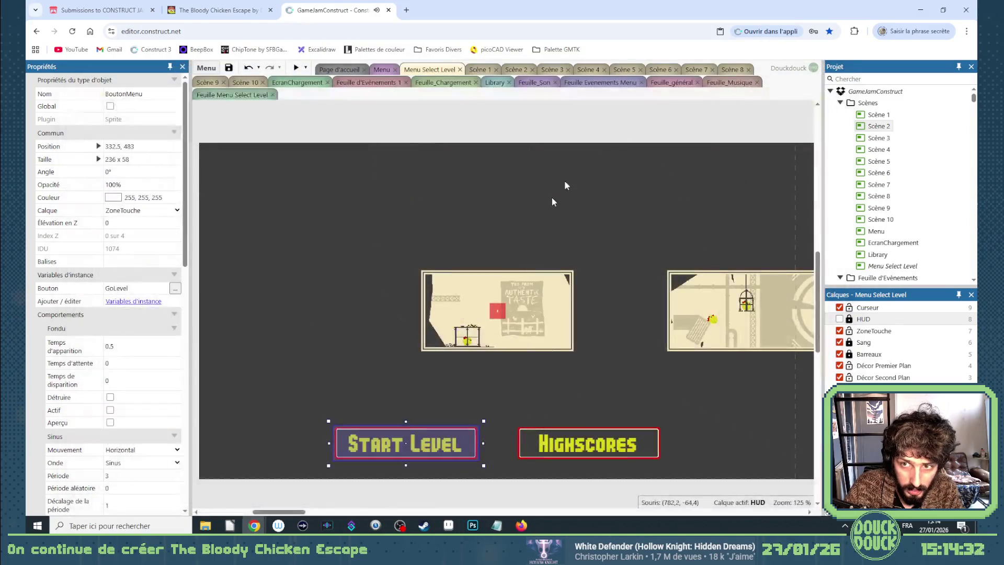
Select the Highscores button and undo an accidental clearing of its Bouton value
{"action": "left_click", "coordinate": [520, 437]}
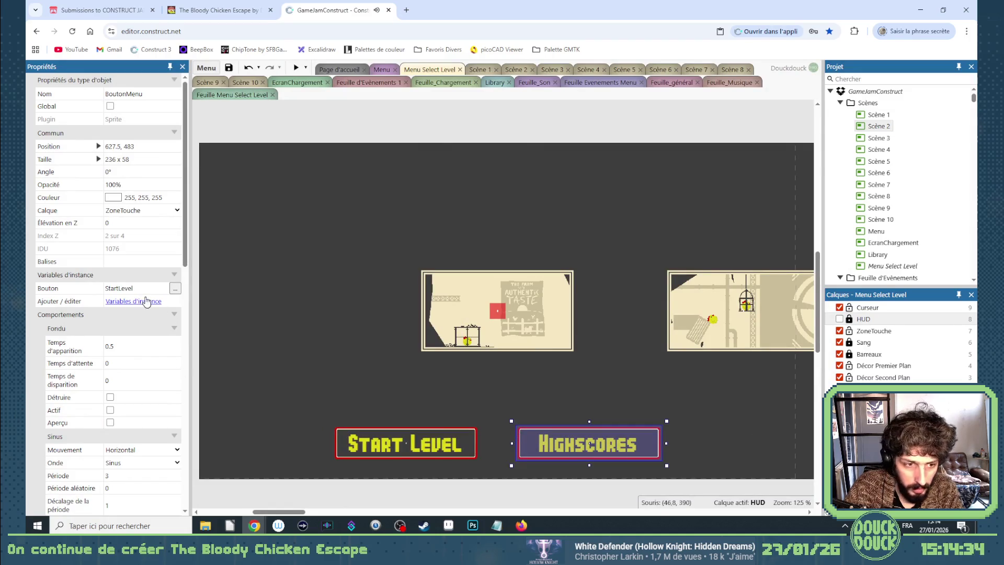
{"action": "left_click", "coordinate": [131, 287]}
{"action": "left_click", "coordinate": [133, 301]}
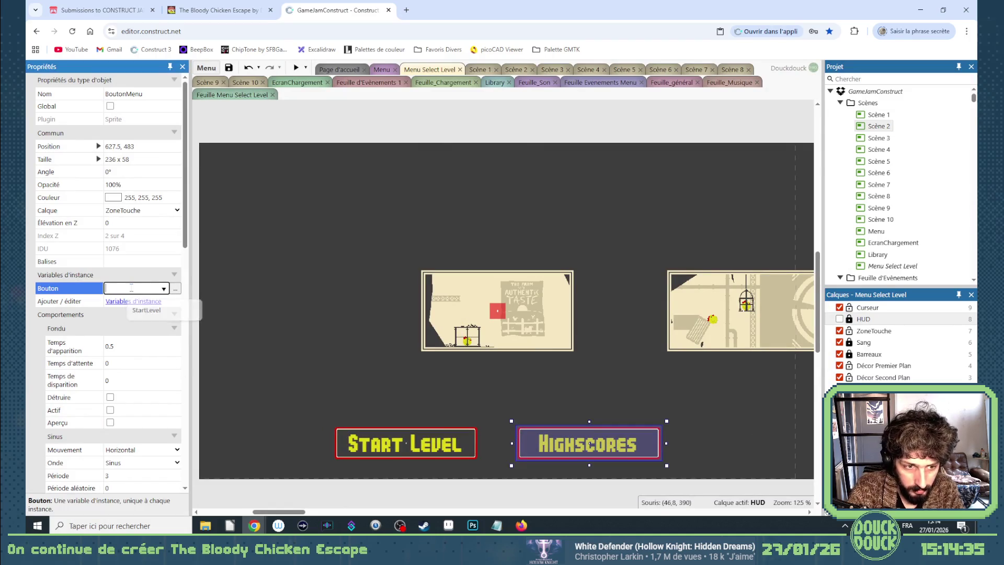
{"action": "left_click", "coordinate": [353, 365]}
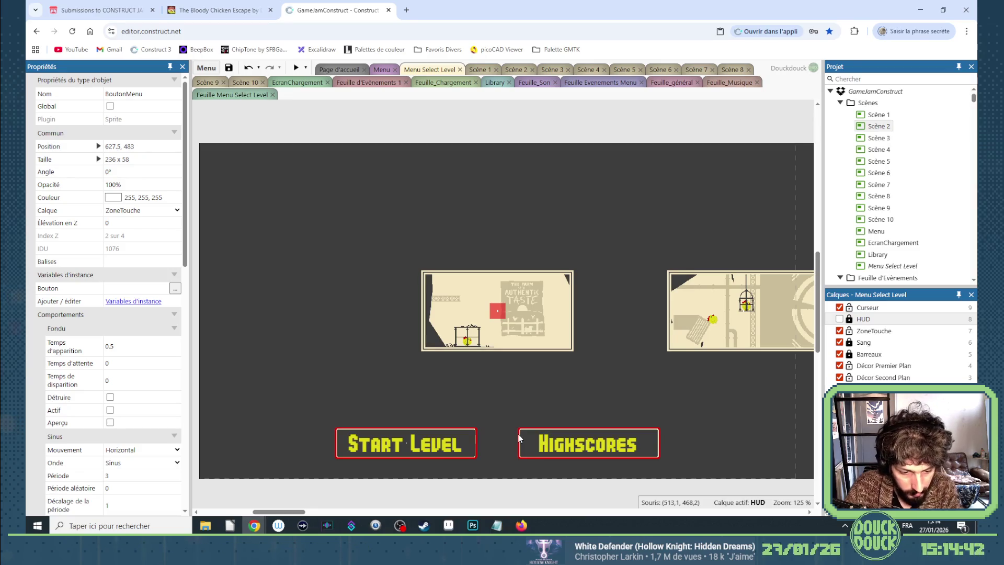
{"action": "key", "text": "ctrl+z"}
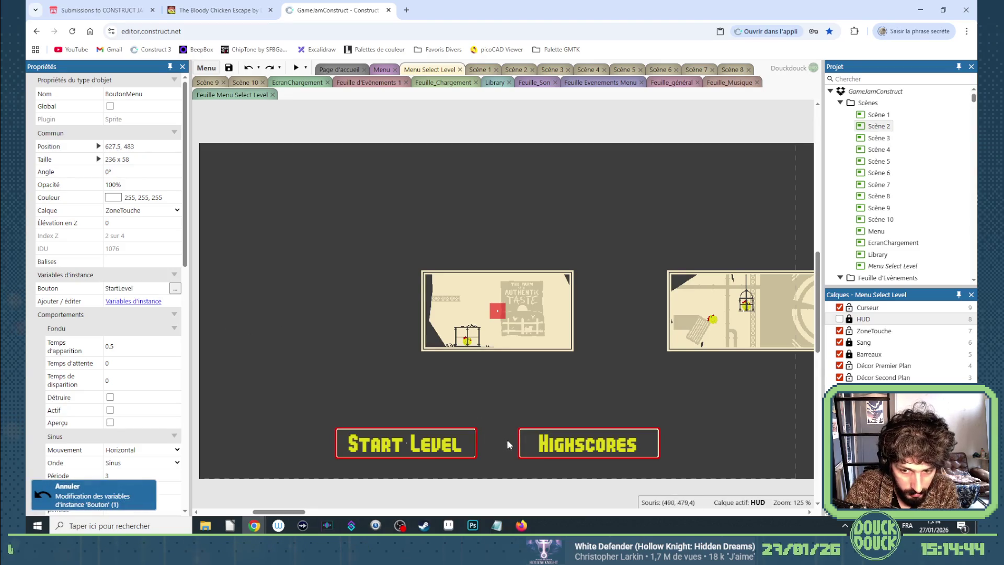
Set the Highscores button's Bouton variable to HighscoresLevel
{"action": "left_click", "coordinate": [521, 444]}
{"action": "left_click", "coordinate": [138, 287]}
{"action": "type", "text": "Hihsc"}
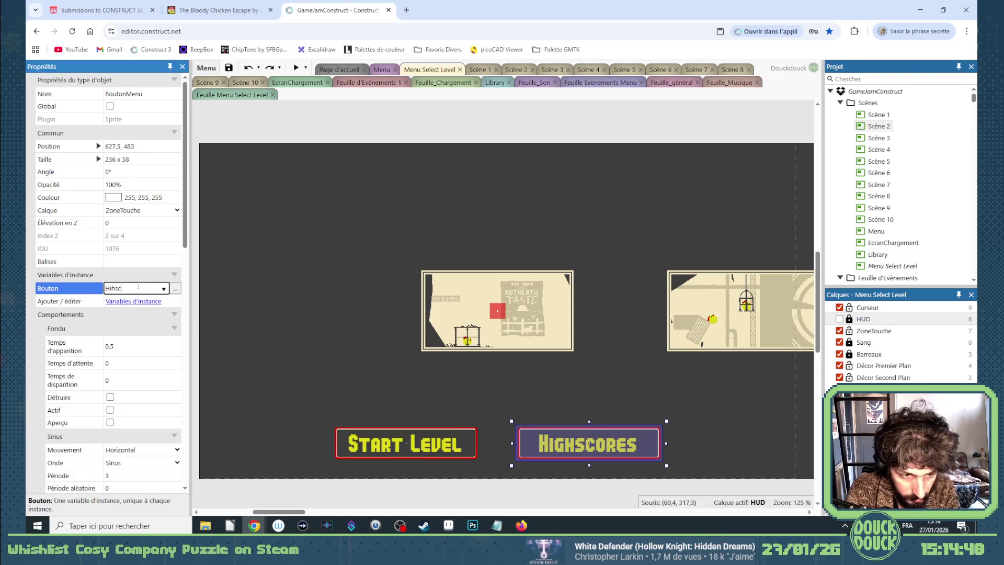
{"action": "key", "text": "BackSpace"}
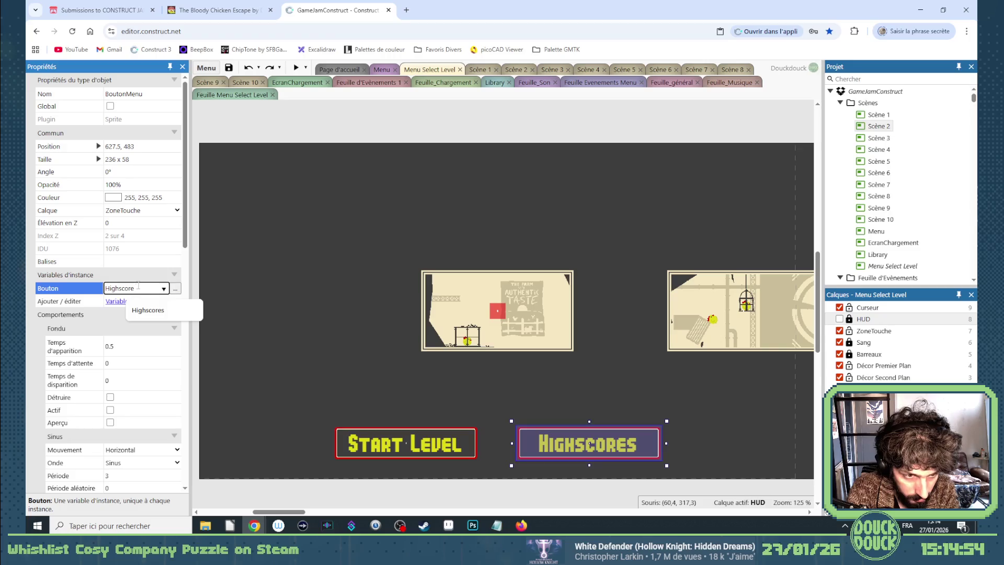
{"action": "type", "text": "Level"}
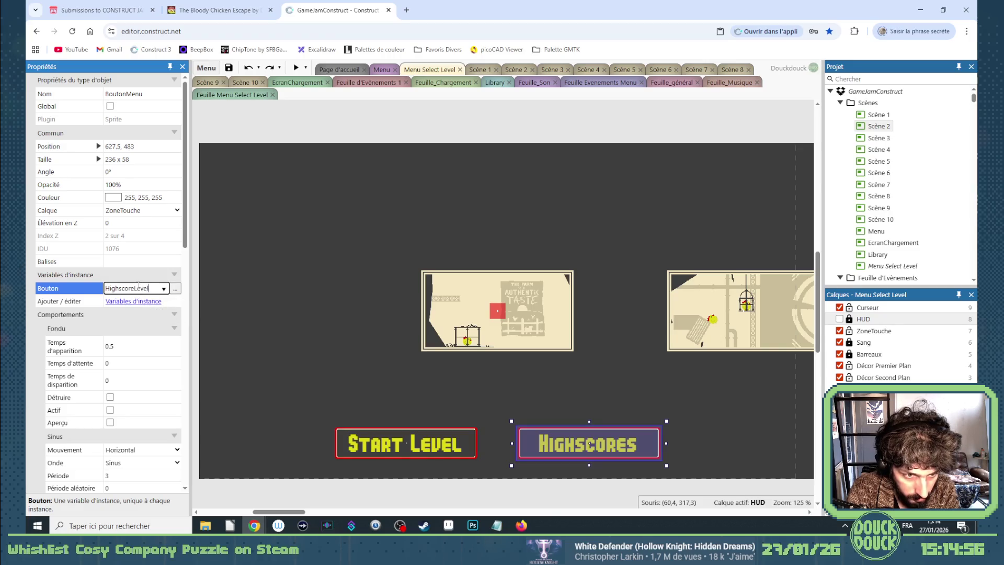
{"action": "key", "text": "Return"}
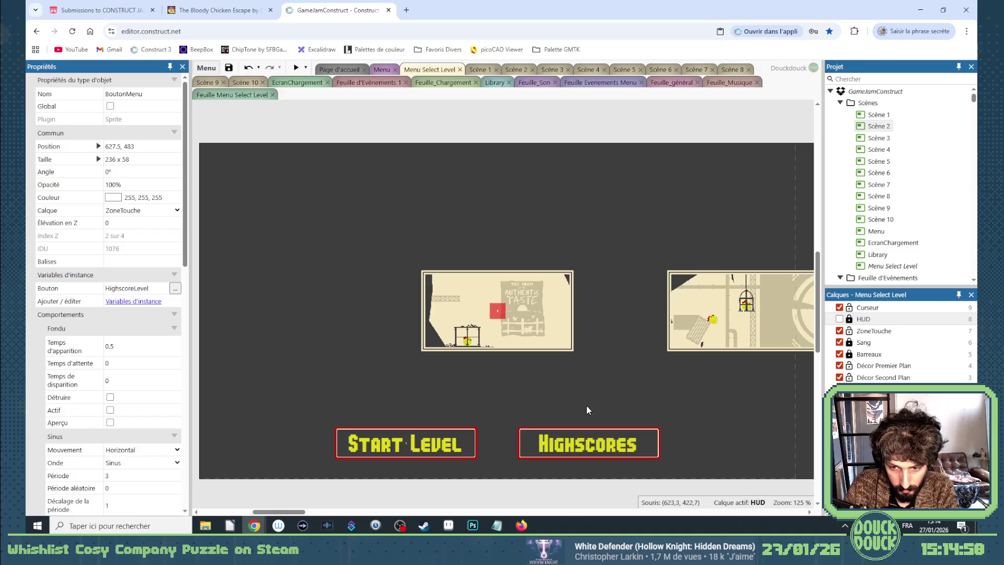
{"action": "left_click", "coordinate": [135, 288]}
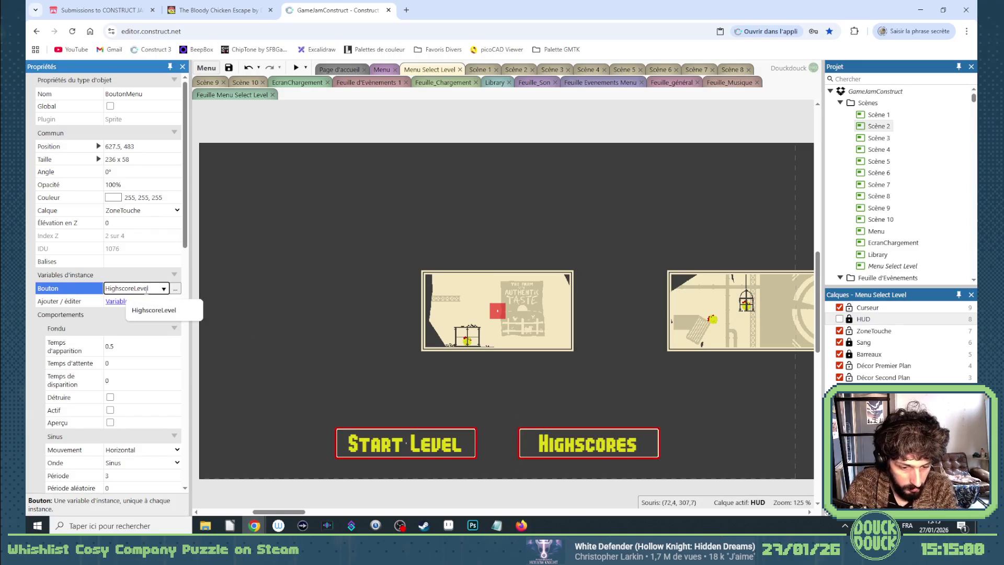
{"action": "type", "text": "s"}
{"action": "key", "text": "Return"}
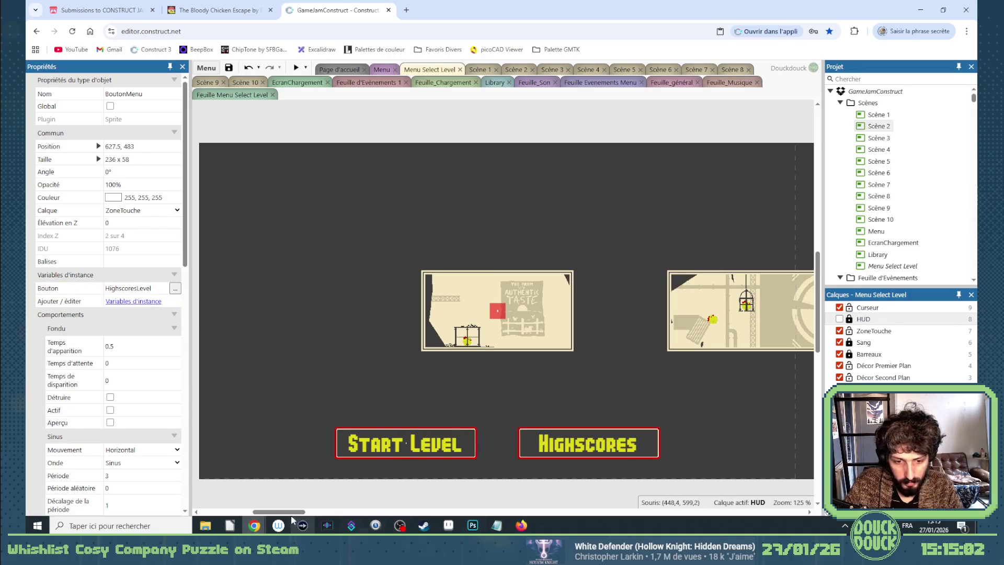
Relaunch the game preview to test the change
{"action": "left_click_drag", "start_coordinate": [289, 512], "coordinate": [304, 515]}
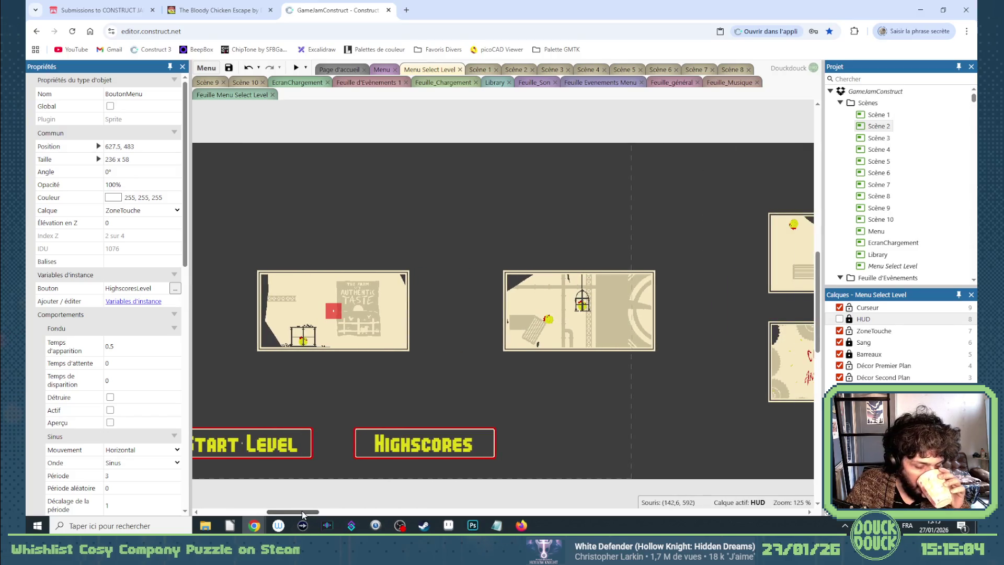
{"action": "mouse_move", "coordinate": [302, 514]}
{"action": "left_mouse_down"}
{"action": "mouse_move", "coordinate": [292, 516]}
{"action": "mouse_move", "coordinate": [327, 516]}
{"action": "mouse_move", "coordinate": [290, 518]}
{"action": "left_mouse_up"}
{"action": "left_click", "coordinate": [295, 70]}
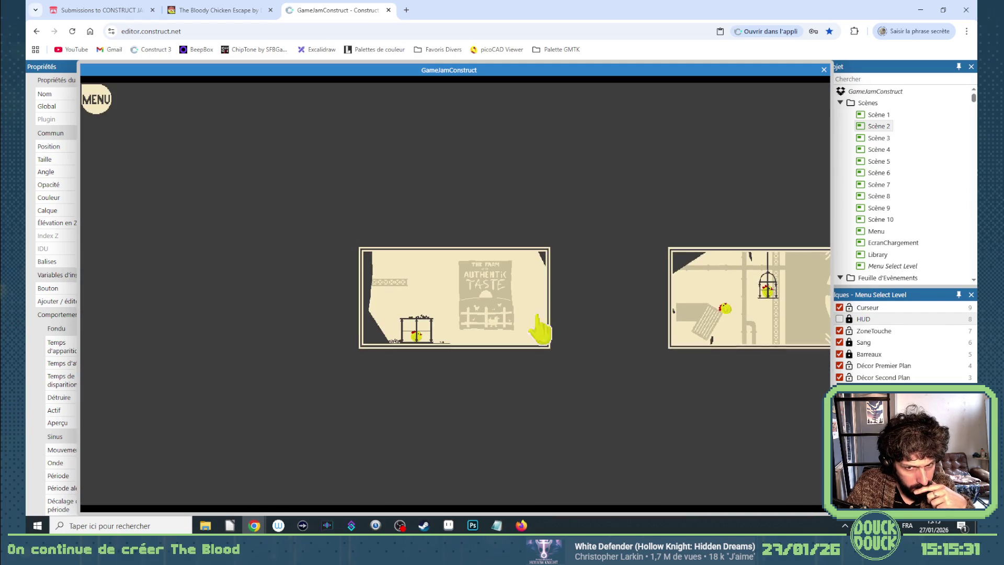
Select and deselect the first level thumbnail repeatedly to check its buttons appear
{"action": "left_click", "coordinate": [537, 318]}
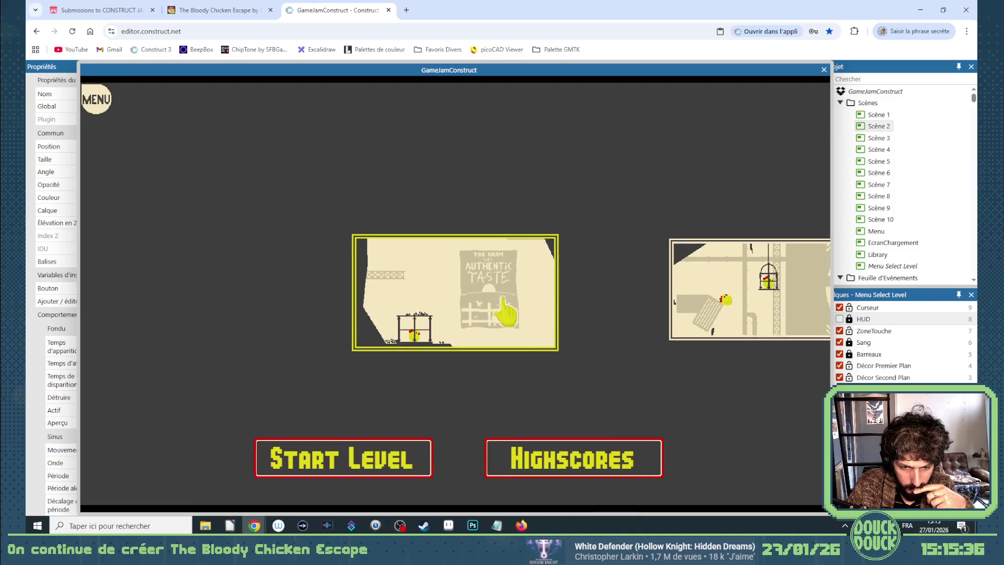
{"action": "left_click", "coordinate": [592, 296]}
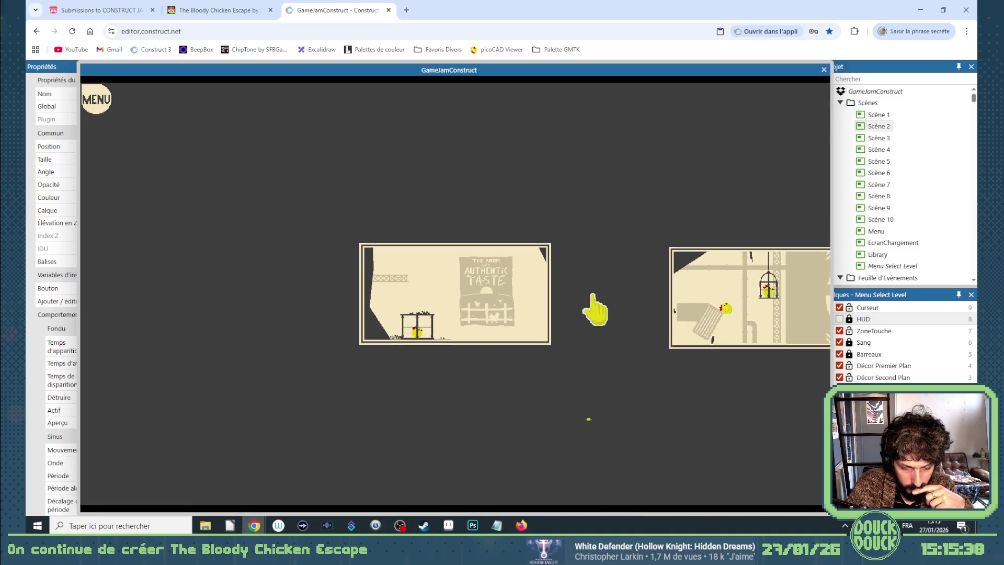
{"action": "left_click", "coordinate": [526, 297]}
{"action": "left_click", "coordinate": [601, 297]}
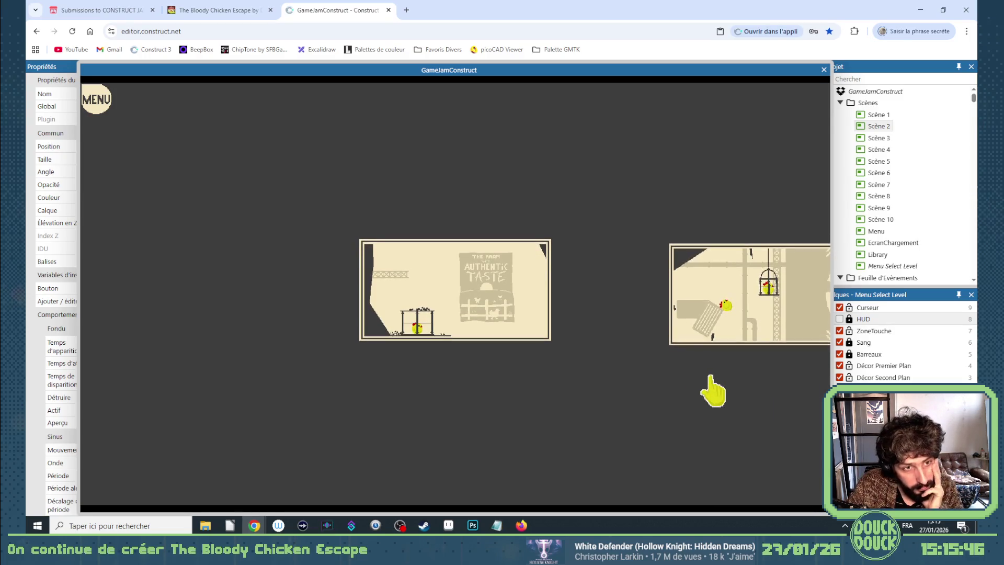
{"action": "left_click", "coordinate": [493, 332]}
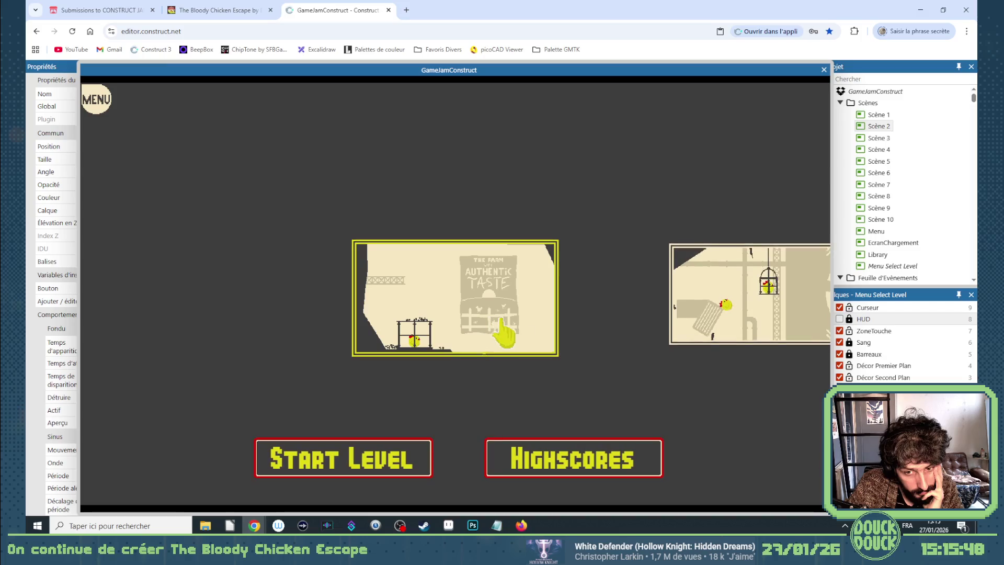
{"action": "left_click", "coordinate": [604, 335]}
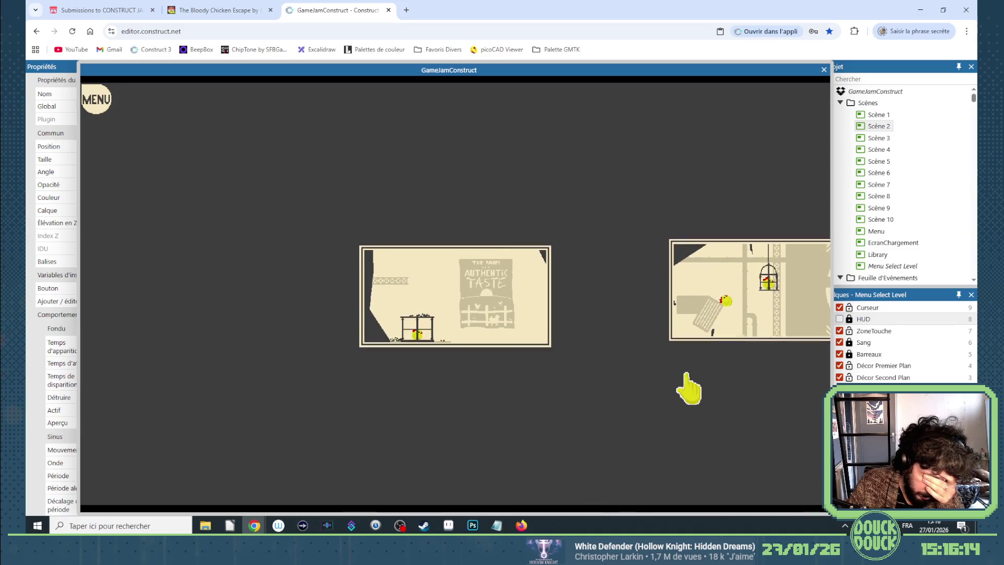
Swipe the level carousel back and forth, centre the caged-chicken level, then close the preview
{"action": "left_click_drag", "start_coordinate": [389, 364], "coordinate": [280, 359]}
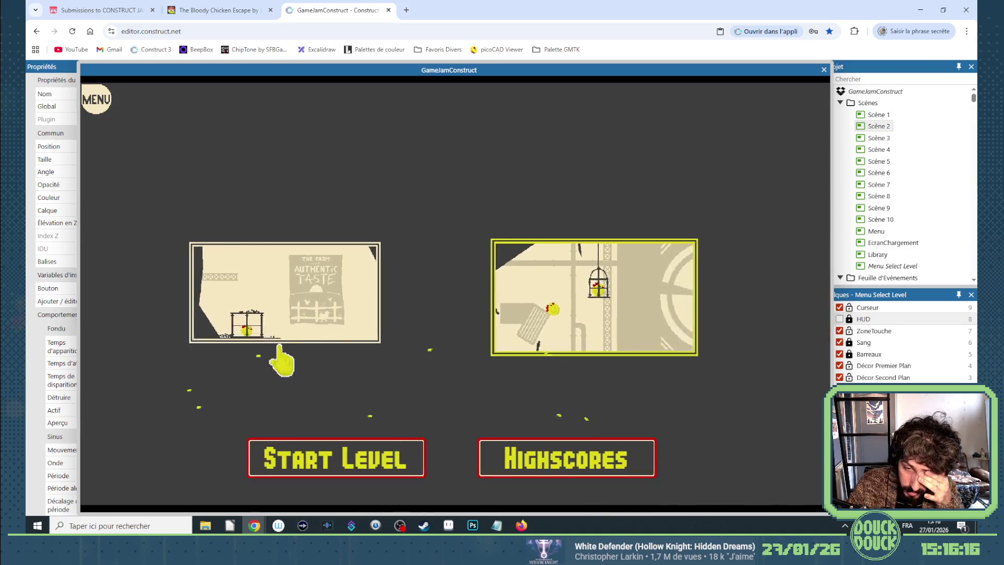
{"action": "mouse_move", "coordinate": [731, 372]}
{"action": "left_mouse_down"}
{"action": "mouse_move", "coordinate": [145, 376]}
{"action": "mouse_move", "coordinate": [458, 322]}
{"action": "mouse_move", "coordinate": [245, 322]}
{"action": "mouse_move", "coordinate": [762, 352]}
{"action": "mouse_move", "coordinate": [225, 334]}
{"action": "mouse_move", "coordinate": [549, 365]}
{"action": "left_mouse_up"}
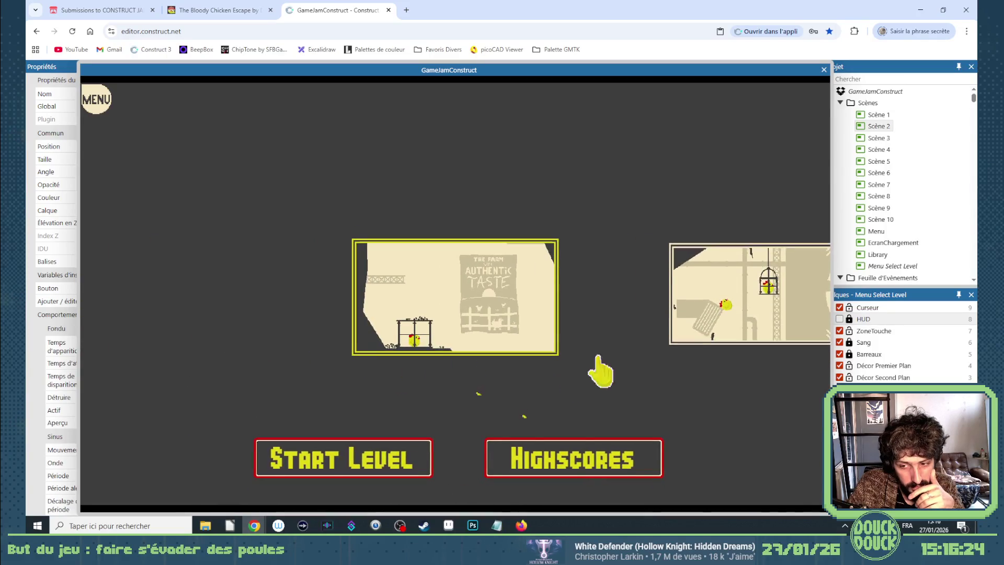
{"action": "left_click", "coordinate": [677, 338]}
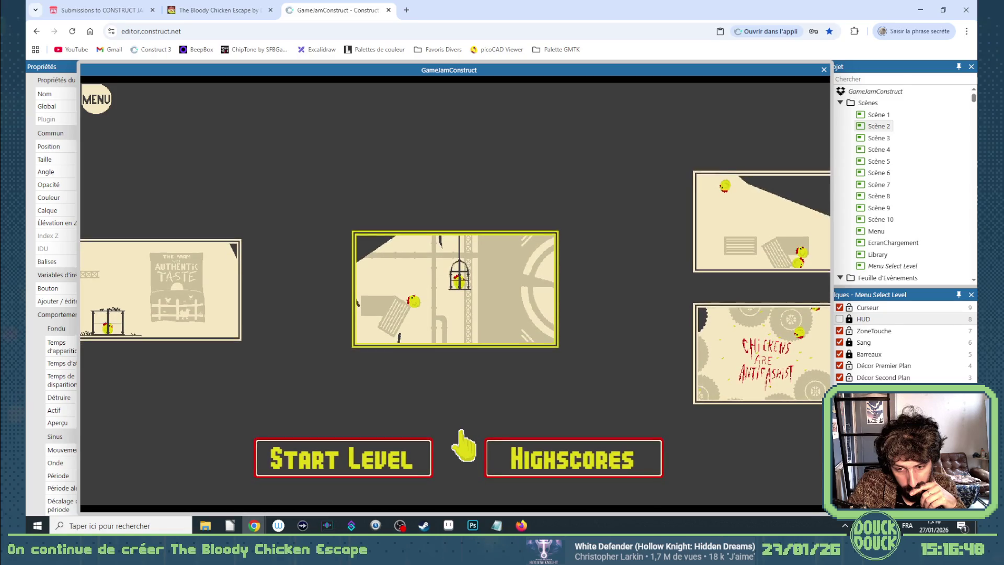
{"action": "left_click", "coordinate": [825, 70]}
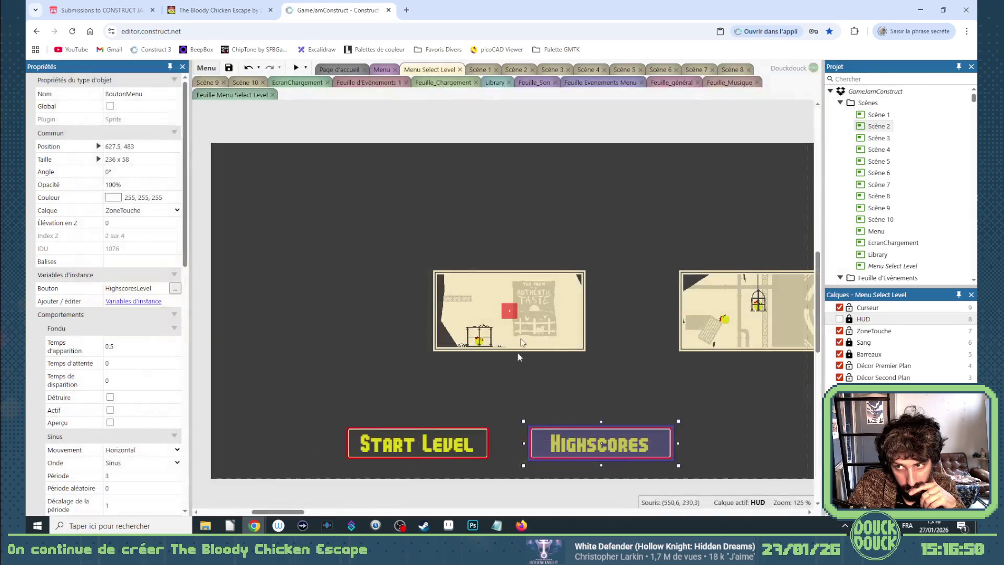
Give the Highscores button's Sinus a period offset of 2 and Sinus2 a period offset of 3
{"action": "left_click", "coordinate": [527, 470]}
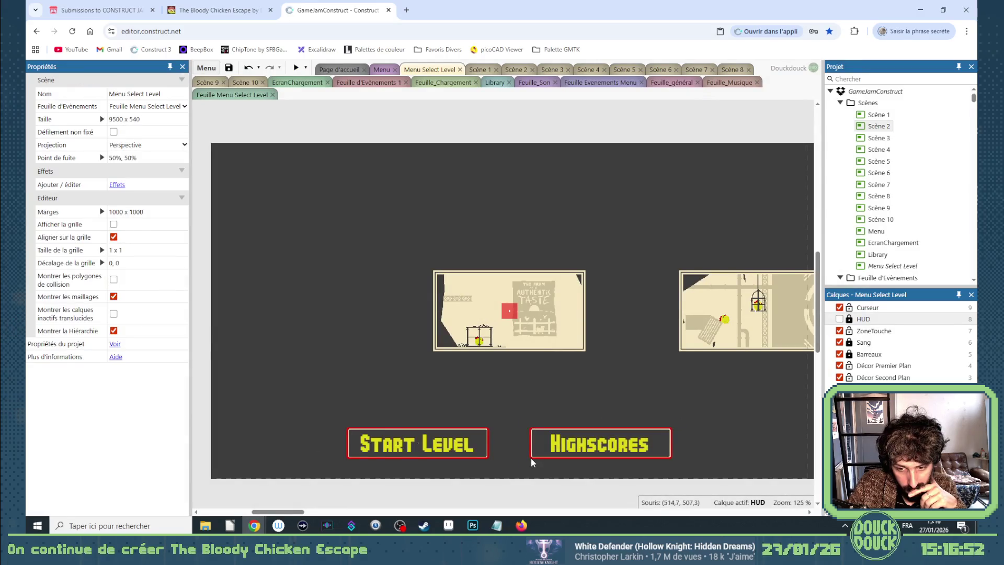
{"action": "left_click", "coordinate": [532, 457]}
{"action": "scroll", "coordinate": [157, 387], "scroll_direction": "down", "scroll_amount": 3}
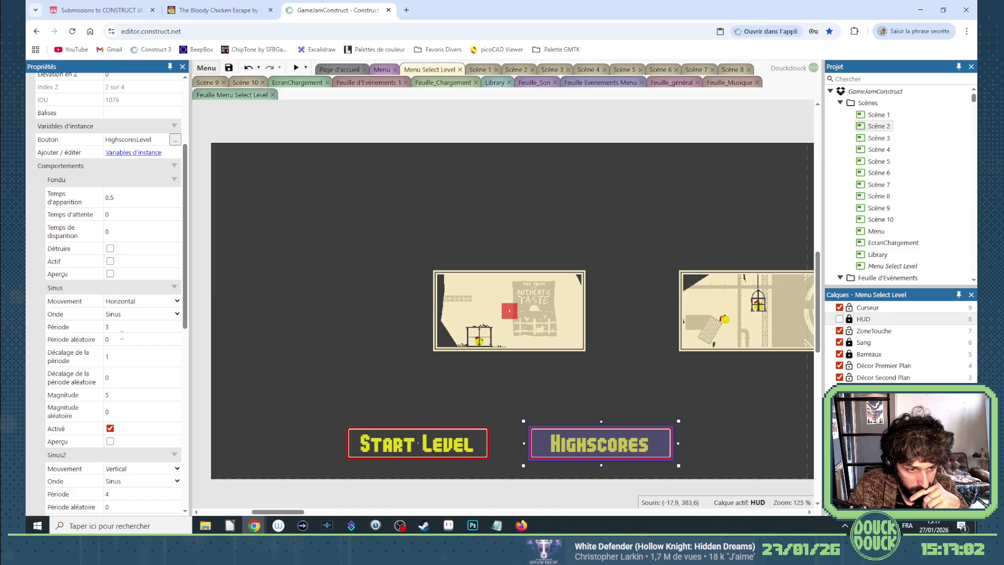
{"action": "left_click", "coordinate": [124, 361]}
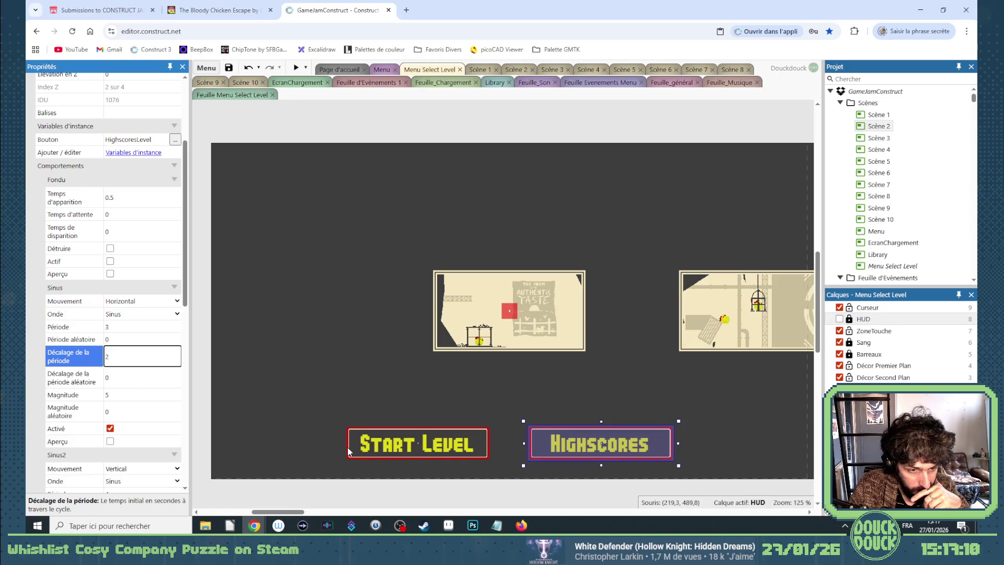
{"action": "scroll", "coordinate": [79, 366], "scroll_direction": "down", "scroll_amount": 3}
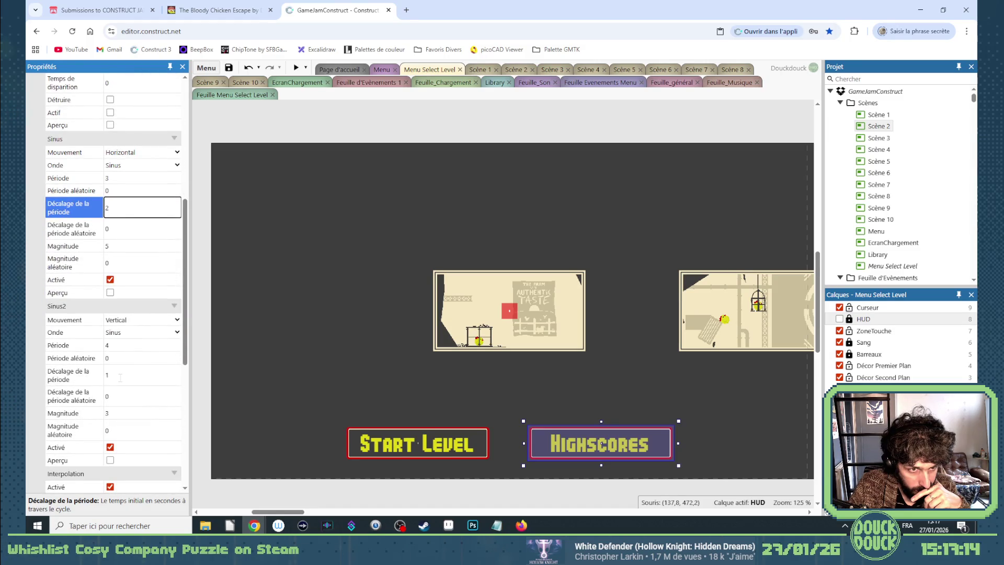
{"action": "left_click", "coordinate": [121, 377]}
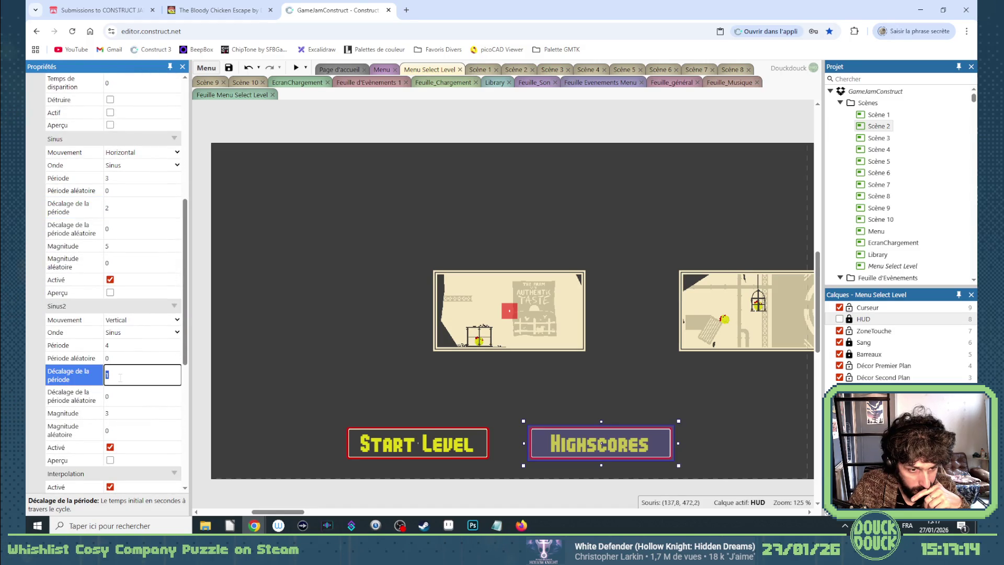
{"action": "left_click", "coordinate": [260, 348]}
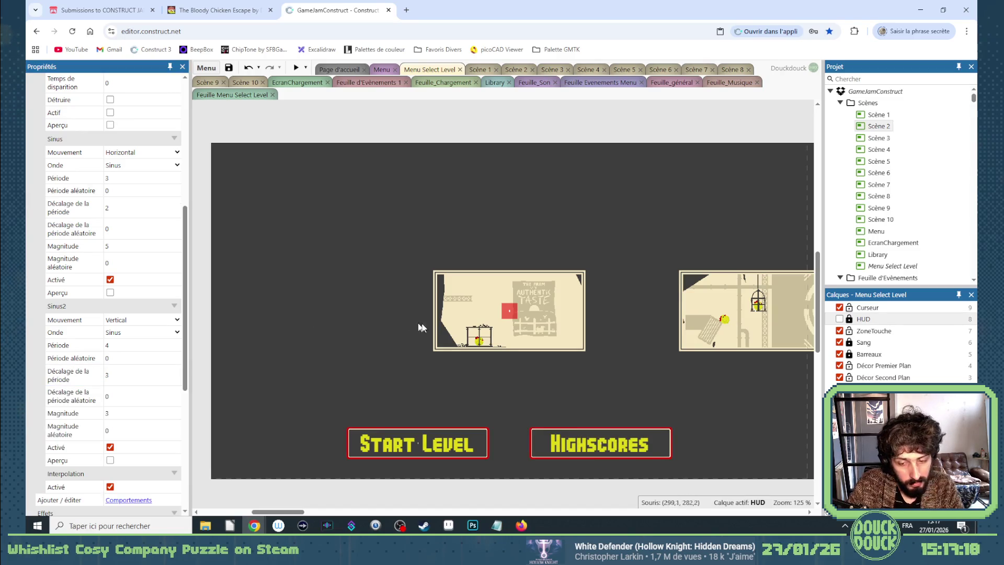
{"action": "mouse_move", "coordinate": [301, 515]}
{"action": "left_mouse_down"}
{"action": "mouse_move", "coordinate": [312, 516]}
{"action": "mouse_move", "coordinate": [301, 513]}
{"action": "left_mouse_up"}
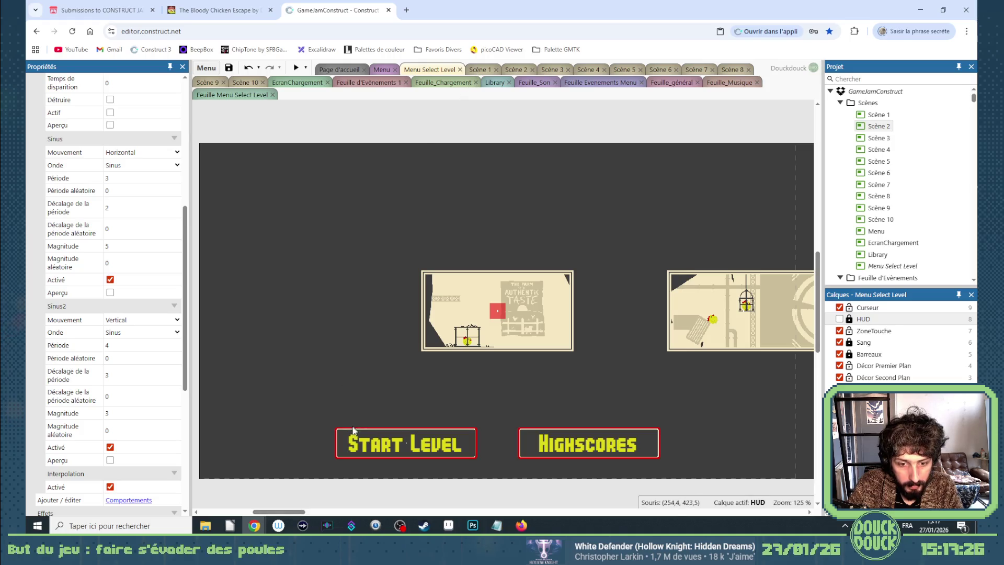
Turn the spare BoutonMenu into a left arrow (initial frame 6) at the bottom-left
{"action": "left_click_drag", "start_coordinate": [351, 432], "coordinate": [258, 425]}
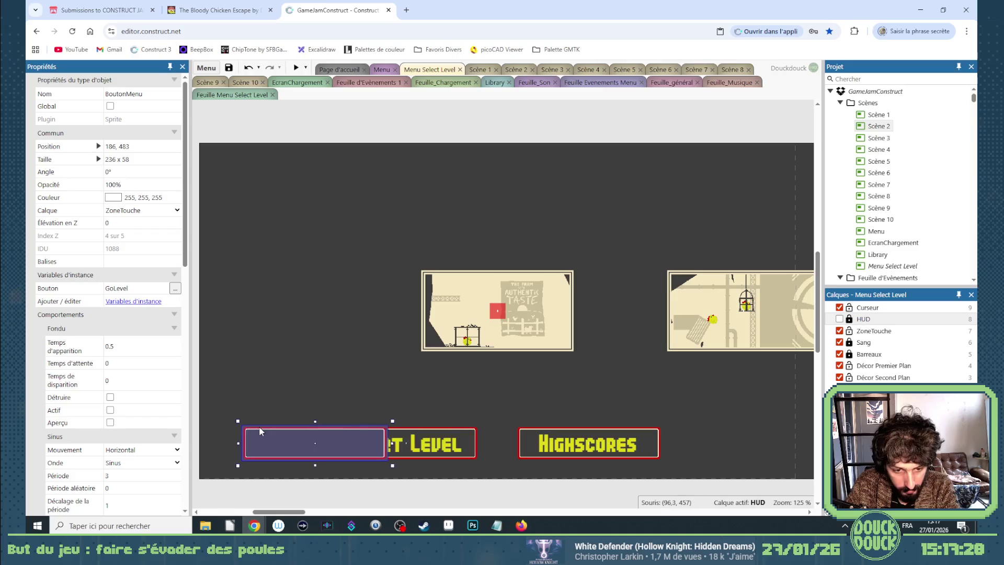
{"action": "scroll", "coordinate": [144, 449], "scroll_direction": "down", "scroll_amount": 10}
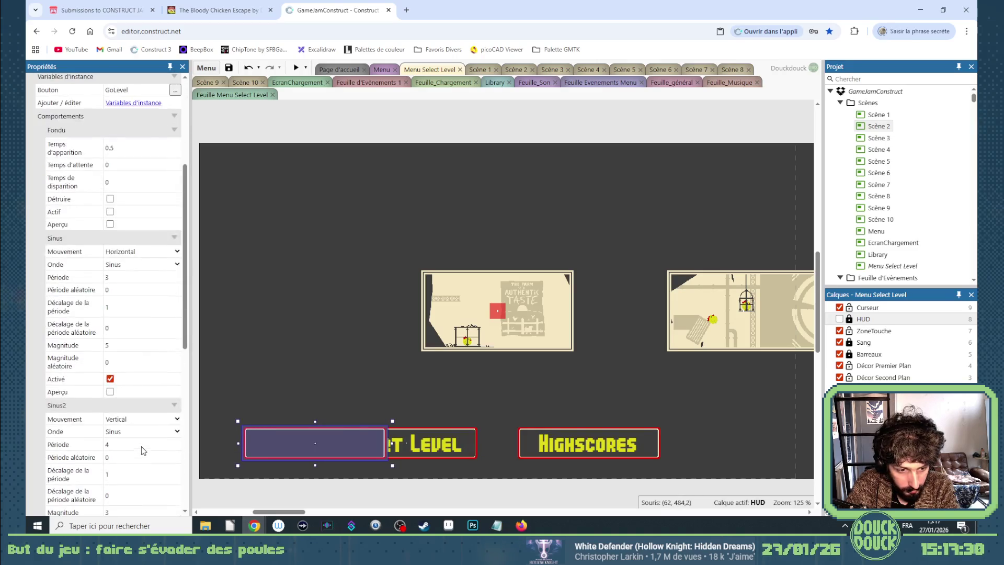
{"action": "scroll", "coordinate": [144, 366], "scroll_direction": "down", "scroll_amount": 3}
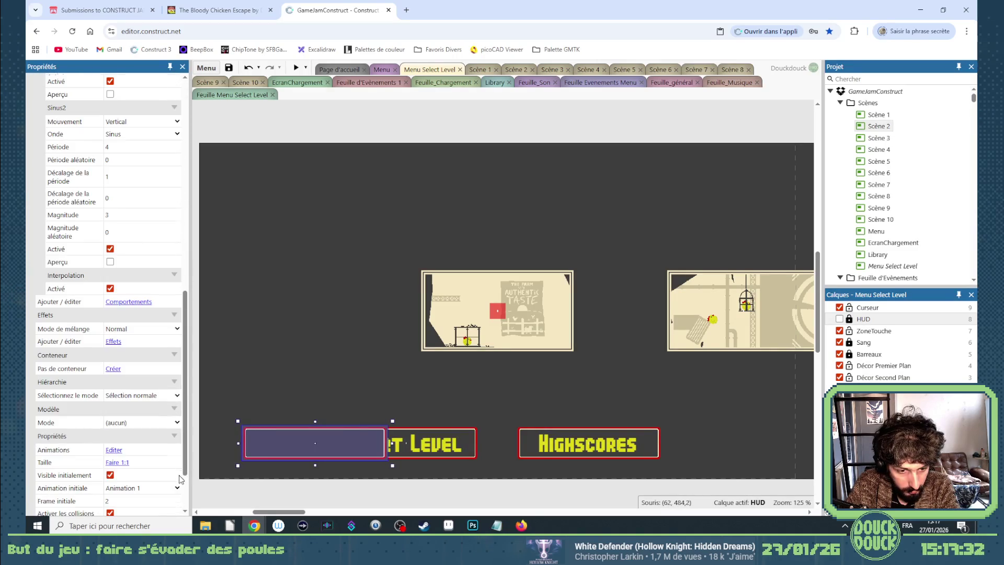
{"action": "left_click", "coordinate": [177, 419]}
{"action": "left_click", "coordinate": [178, 419]}
{"action": "left_click", "coordinate": [177, 419]}
{"action": "left_click", "coordinate": [178, 419]}
{"action": "left_click", "coordinate": [177, 419]}
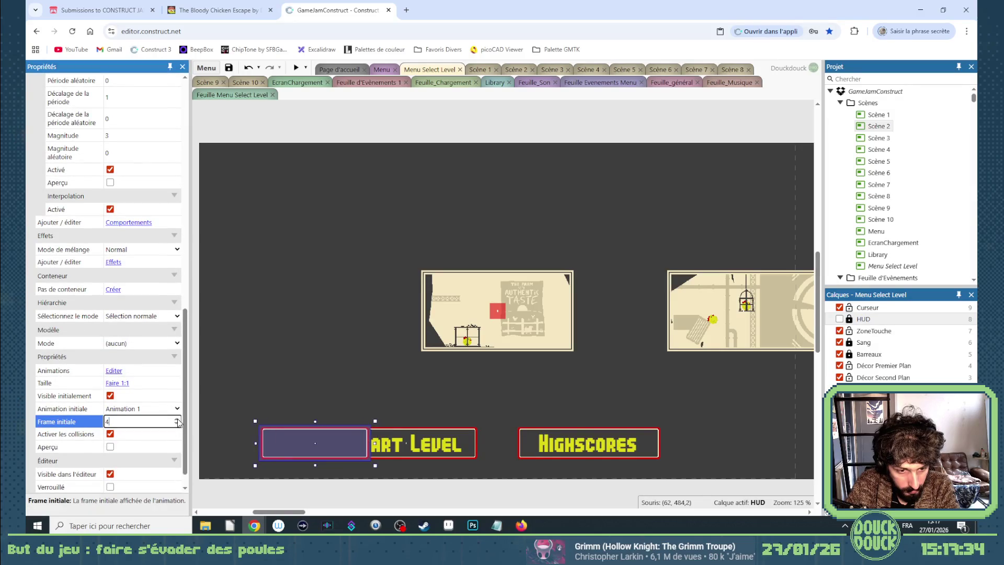
{"action": "left_click", "coordinate": [177, 419]}
{"action": "left_click", "coordinate": [177, 419]}
{"action": "left_click", "coordinate": [177, 427]}
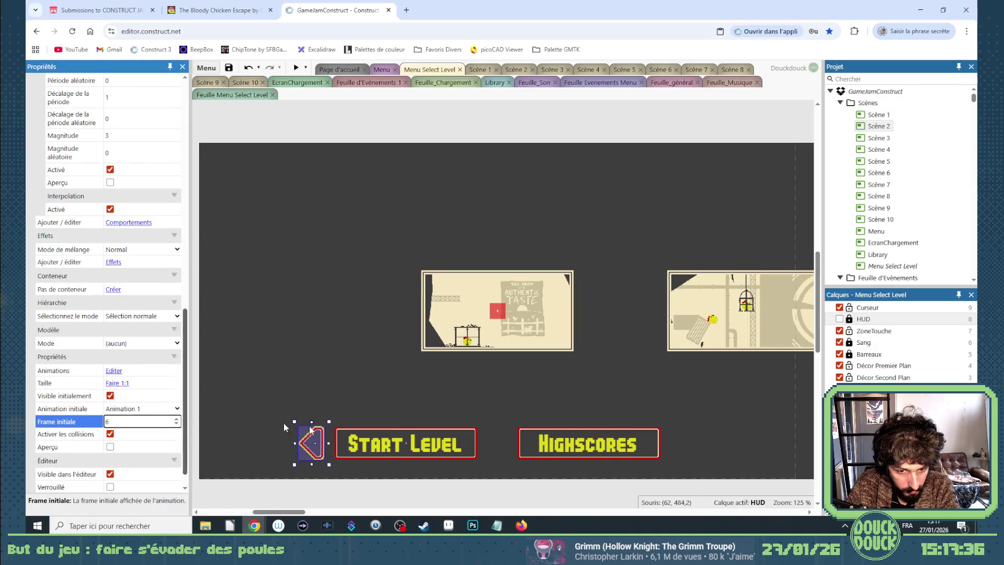
{"action": "left_click_drag", "start_coordinate": [320, 442], "coordinate": [228, 447]}
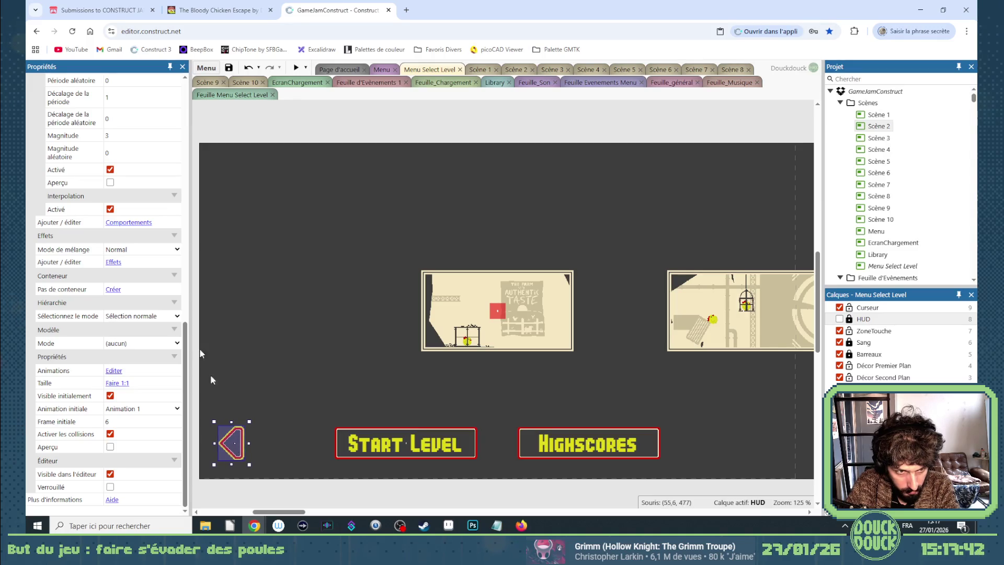
Paste a copy on the right side and set its initial frame to 7
{"action": "scroll", "coordinate": [142, 230], "scroll_direction": "up", "scroll_amount": 8}
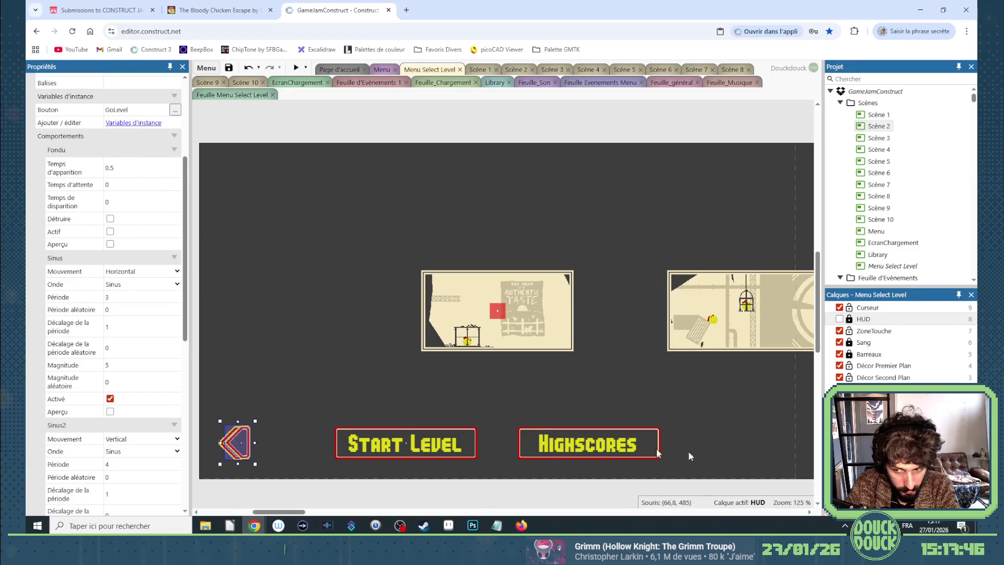
{"action": "key", "text": "ctrl+v"}
{"action": "scroll", "coordinate": [137, 445], "scroll_direction": "down", "scroll_amount": 7}
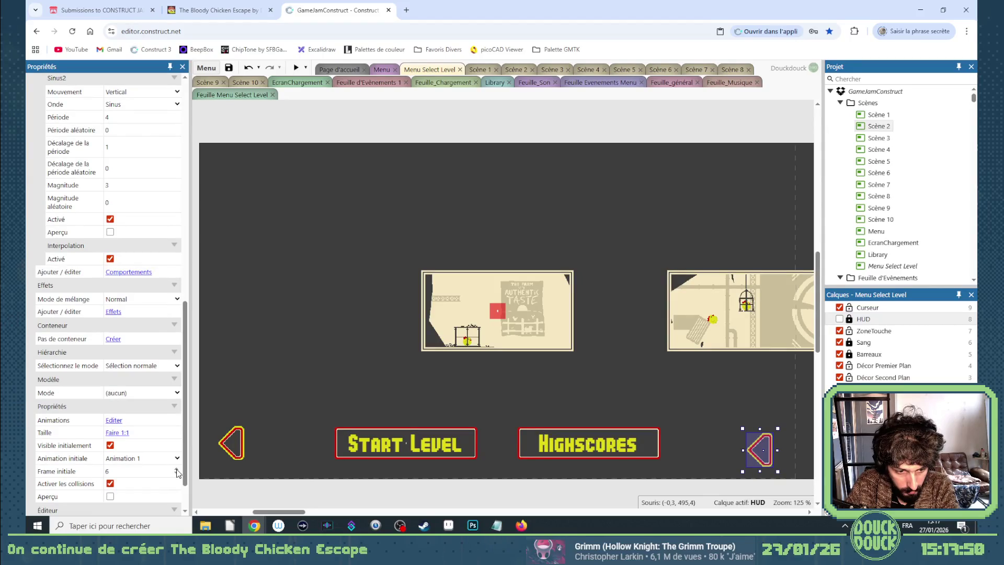
{"action": "left_click", "coordinate": [176, 470]}
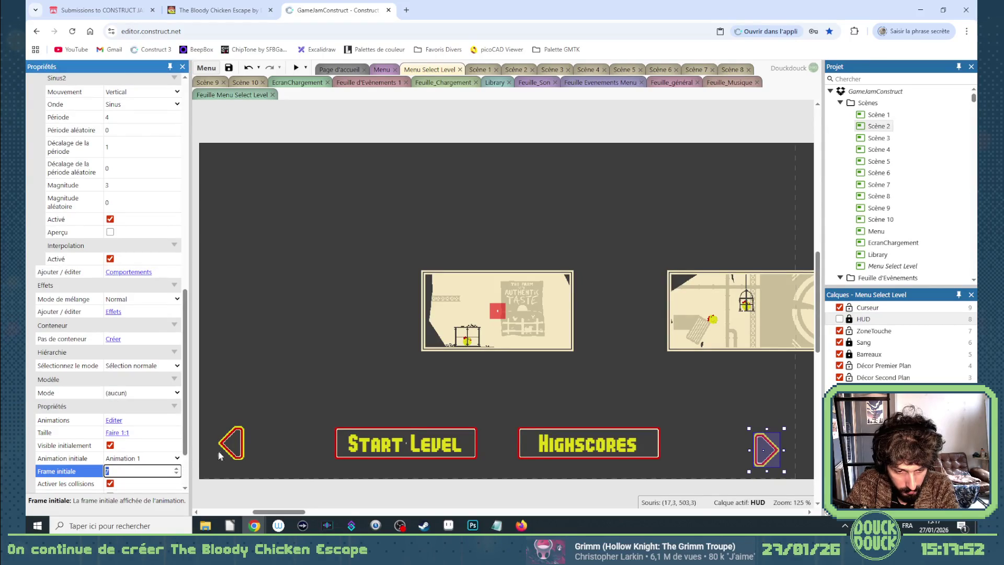
Set the arrows' Bouton values to ScrollDroite (right) and ScrollGauche (left)
{"action": "scroll", "coordinate": [156, 231], "scroll_direction": "up", "scroll_amount": 4}
{"action": "scroll", "coordinate": [112, 146], "scroll_direction": "up", "scroll_amount": 5}
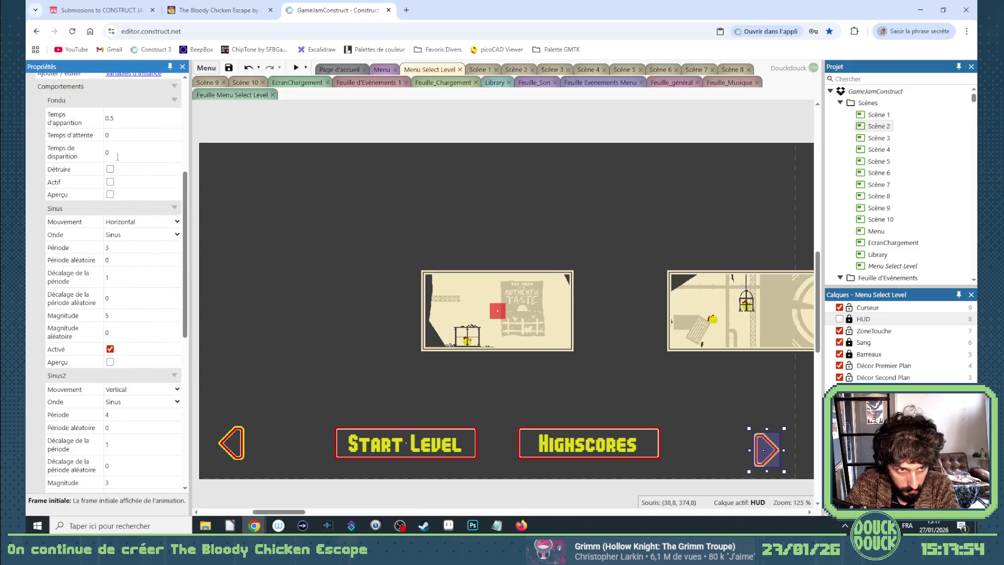
{"action": "left_click", "coordinate": [135, 209]}
{"action": "type", "text": "ScrollDroite"}
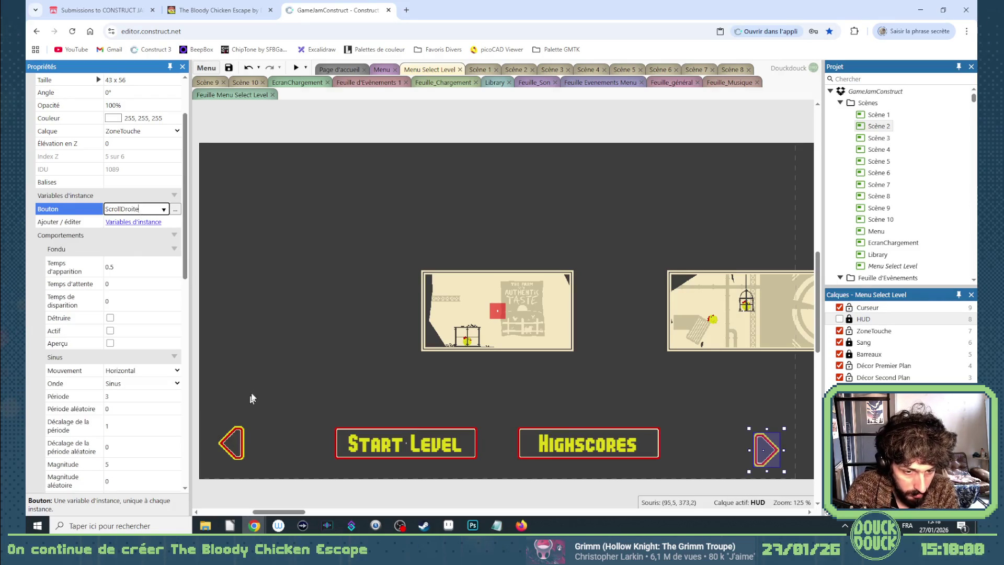
{"action": "left_click", "coordinate": [231, 443]}
{"action": "scroll", "coordinate": [135, 214], "scroll_direction": "up", "scroll_amount": 2}
{"action": "left_click", "coordinate": [124, 209]}
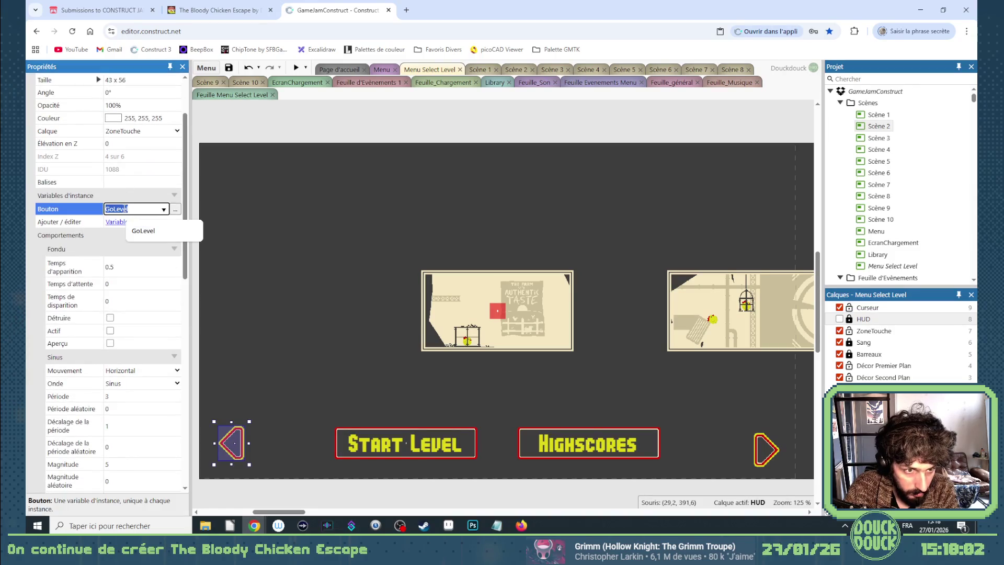
{"action": "type", "text": "ScrollGauch"}
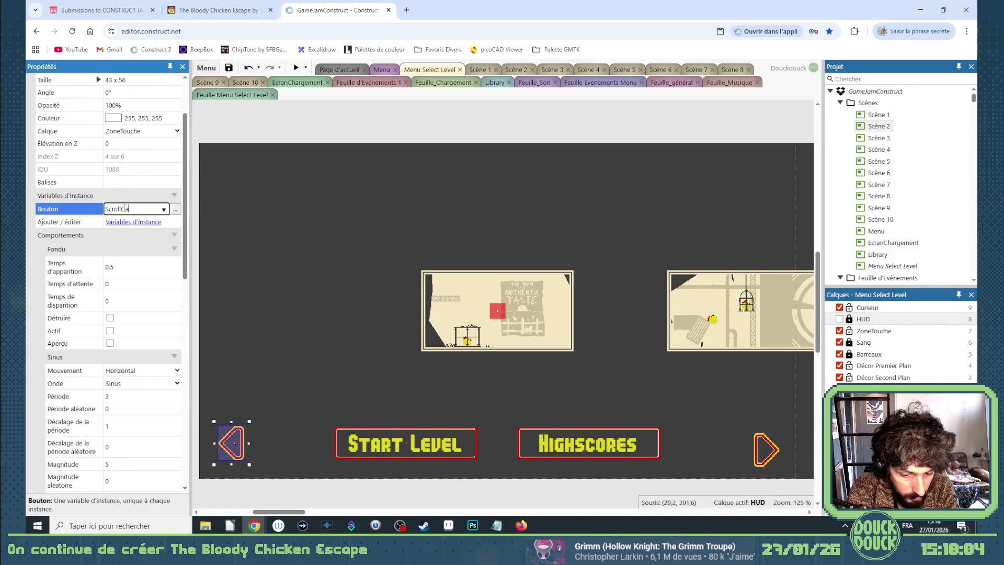
{"action": "type", "text": "e"}
{"action": "key", "text": "Tab"}
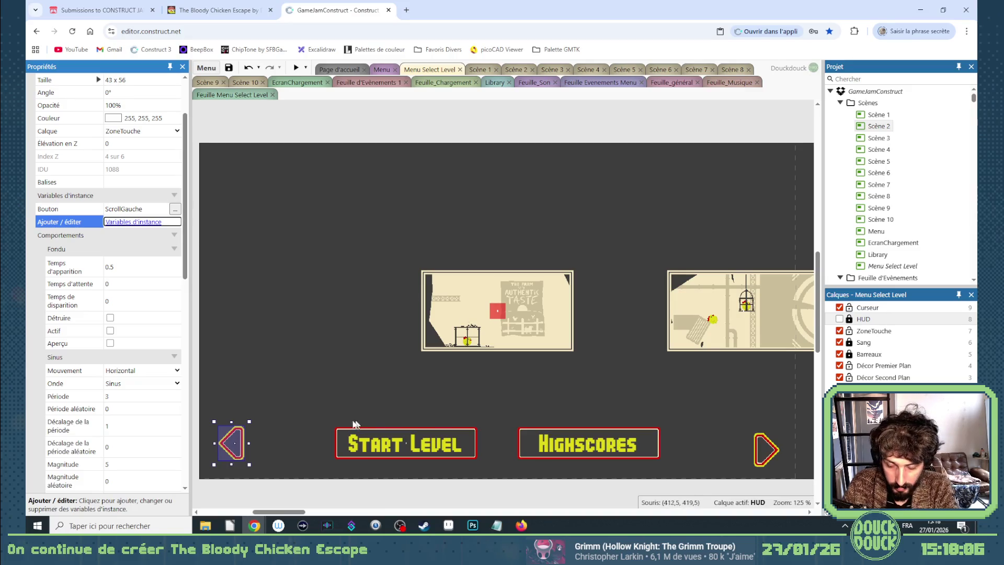
{"action": "left_click", "coordinate": [241, 447]}
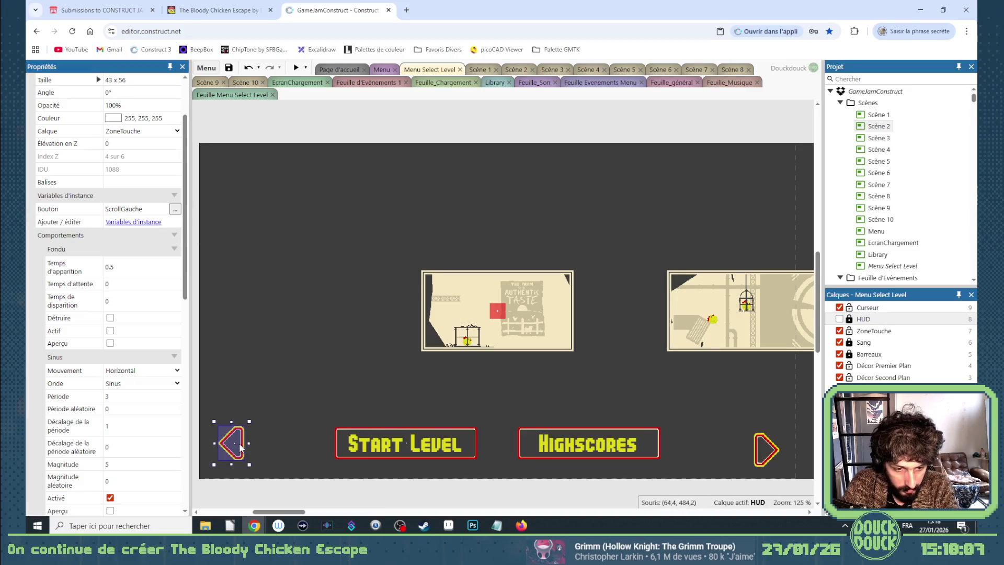
Check Start Level's position, then select both arrows and edit their shared Position
{"action": "left_click", "coordinate": [339, 436]}
{"action": "scroll", "coordinate": [119, 206], "scroll_direction": "up", "scroll_amount": 1}
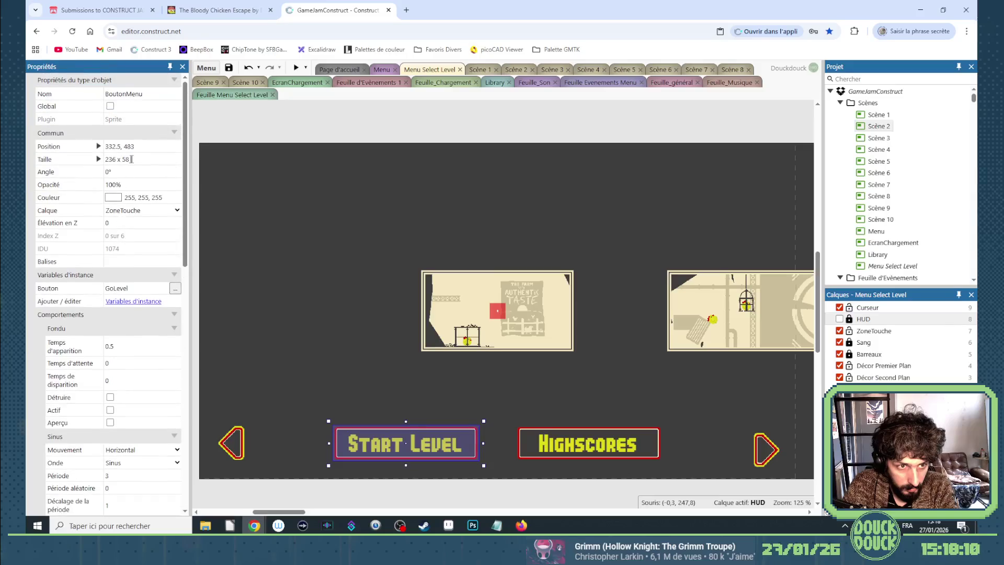
{"action": "left_click", "coordinate": [135, 147]}
{"action": "left_click", "coordinate": [235, 449]}
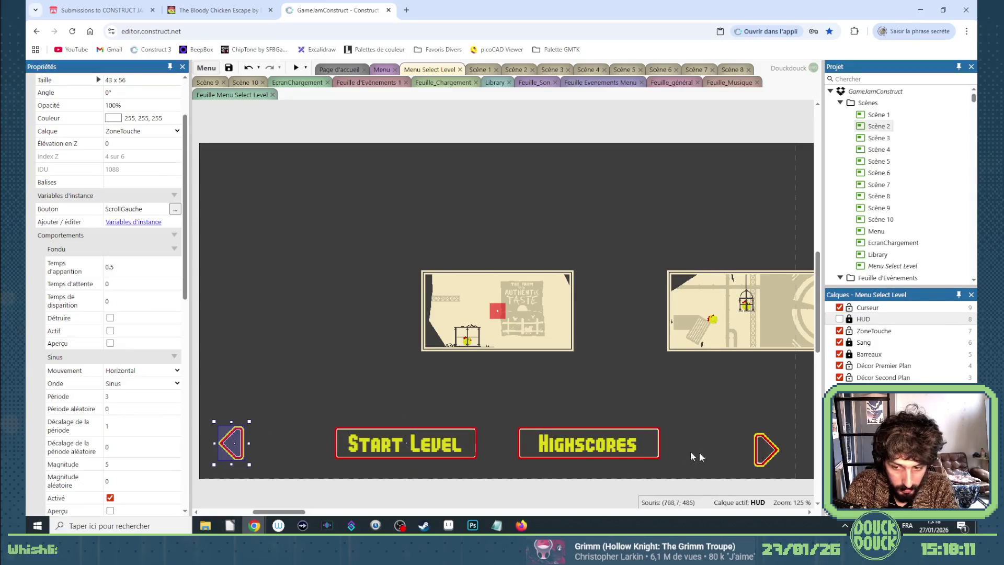
{"action": "left_click", "coordinate": [766, 450], "text": "shift"}
{"action": "scroll", "coordinate": [136, 140], "scroll_direction": "up", "scroll_amount": 2}
{"action": "left_click", "coordinate": [132, 147]}
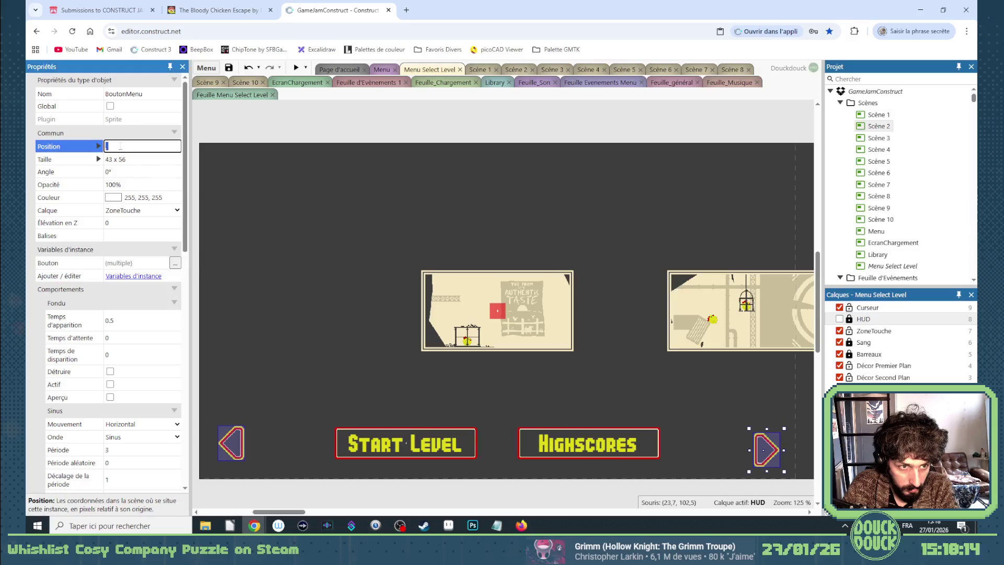
Move both arrows to y 483 and disable their Sinus2 vertical wobble
{"action": "type", "text": ", 483"}
{"action": "key", "text": "Tab"}
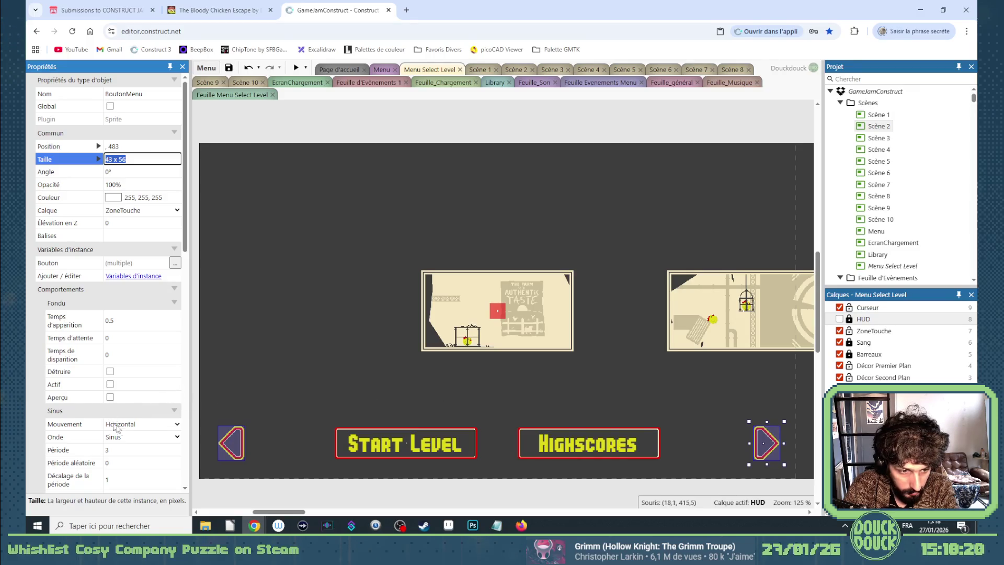
{"action": "scroll", "coordinate": [114, 427], "scroll_direction": "down", "scroll_amount": 4}
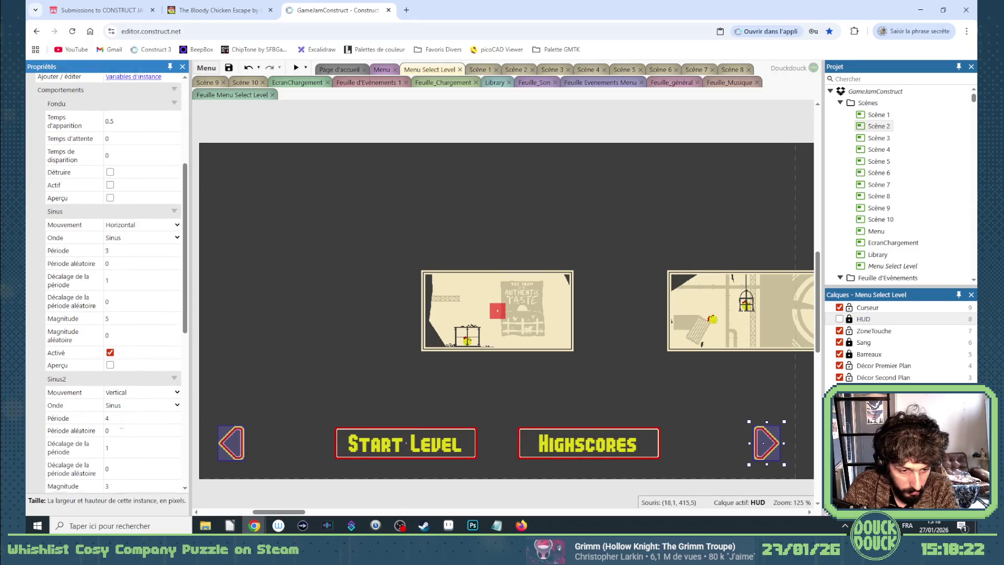
{"action": "scroll", "coordinate": [114, 282], "scroll_direction": "down", "scroll_amount": 1}
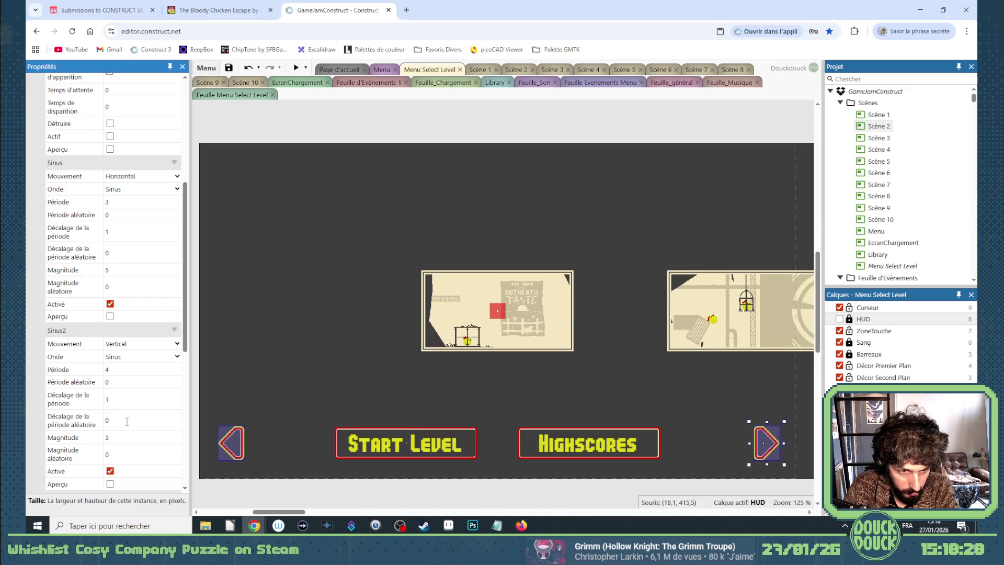
{"action": "left_click", "coordinate": [110, 471]}
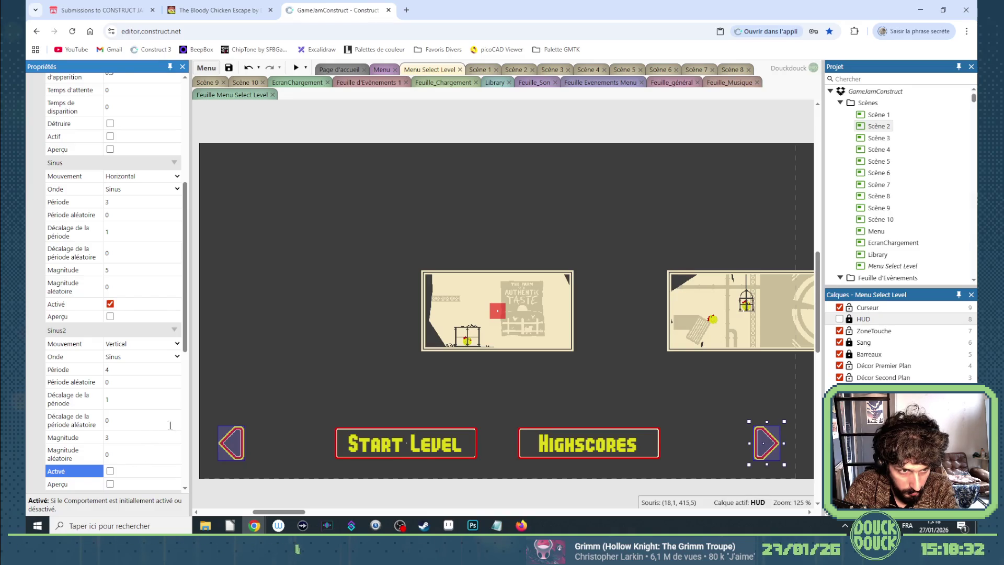
Set the arrows' Sinus period offset to 0, then the right arrow's to 1.5
{"action": "left_click", "coordinate": [131, 232]}
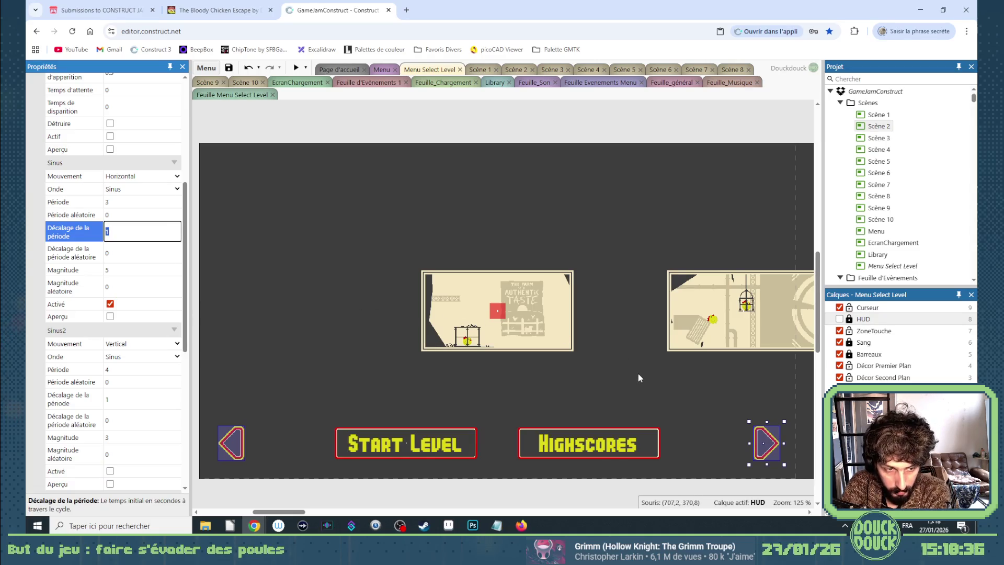
{"action": "type", "text": "0"}
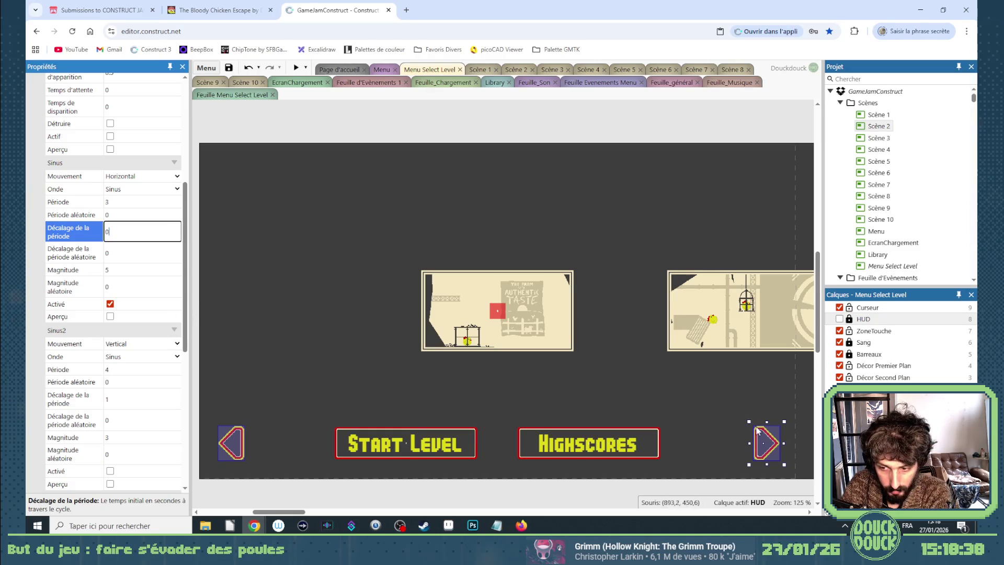
{"action": "left_click", "coordinate": [762, 432]}
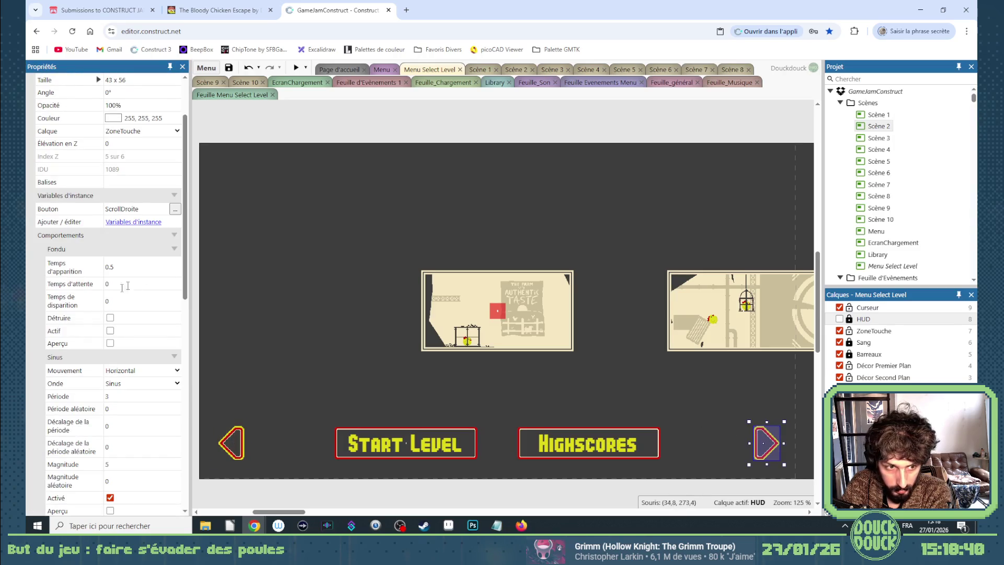
{"action": "left_click", "coordinate": [133, 427]}
{"action": "type", "text": "1.5"}
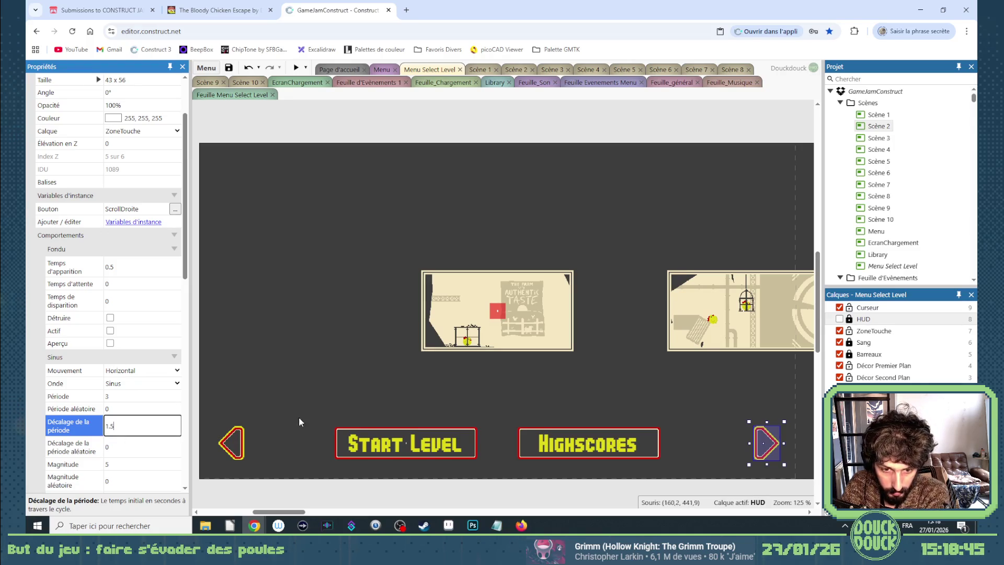
{"action": "left_click", "coordinate": [322, 386]}
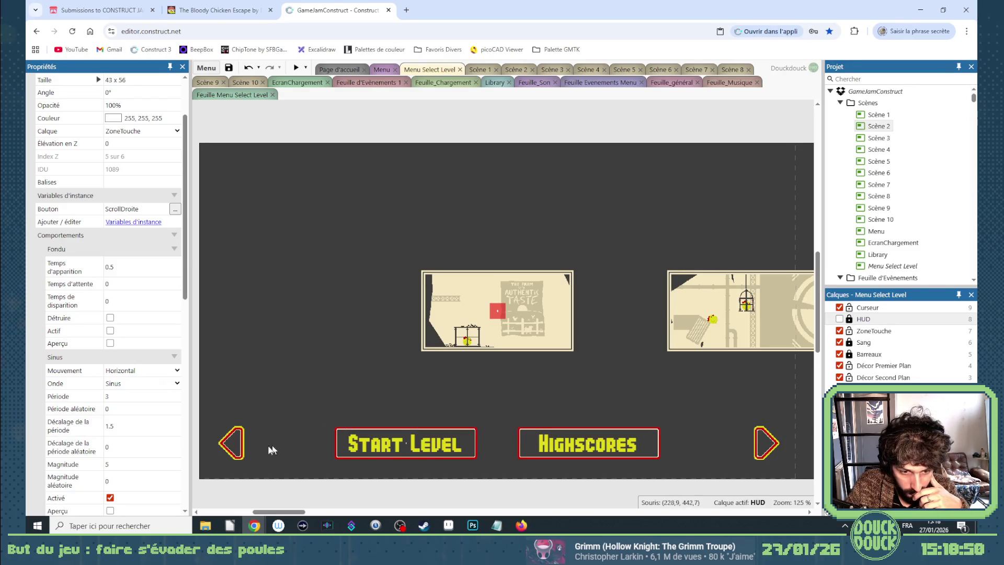
Reposition the left arrow, nudging it six pixels right with the arrow keys
{"action": "left_click_drag", "start_coordinate": [240, 444], "coordinate": [229, 443]}
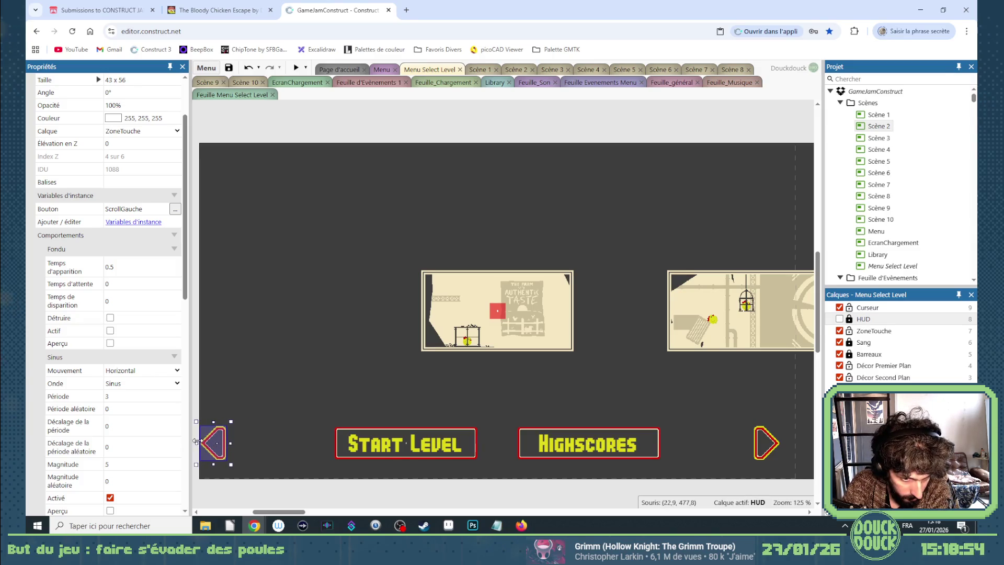
{"action": "left_click", "coordinate": [260, 432]}
{"action": "left_click", "coordinate": [225, 435]}
{"action": "scroll", "coordinate": [127, 183], "scroll_direction": "up", "scroll_amount": 1}
{"action": "scroll", "coordinate": [127, 183], "scroll_direction": "up", "scroll_amount": 1}
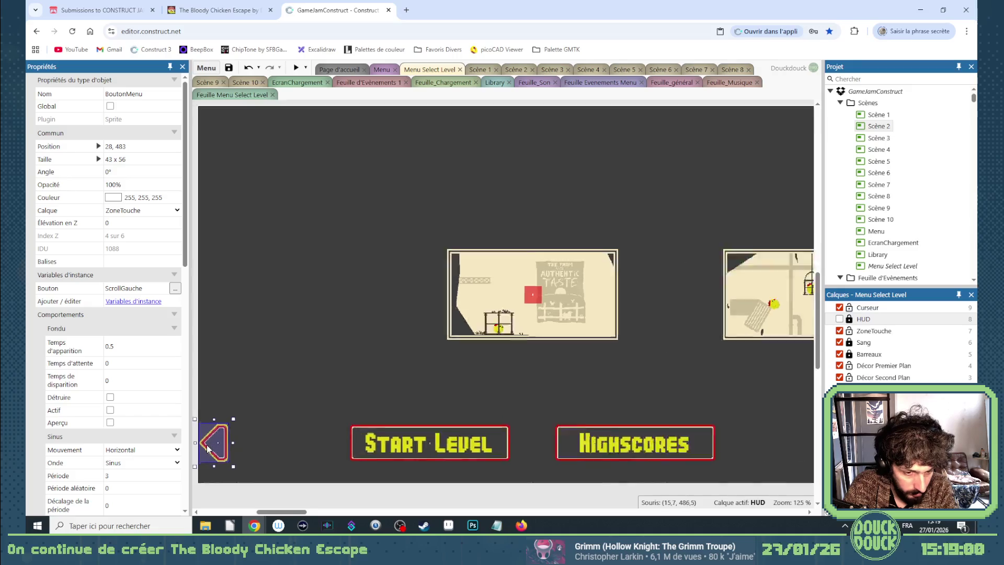
{"action": "scroll", "coordinate": [211, 443], "scroll_direction": "up", "scroll_amount": 7}
{"action": "left_click_drag", "start_coordinate": [269, 513], "coordinate": [260, 514]}
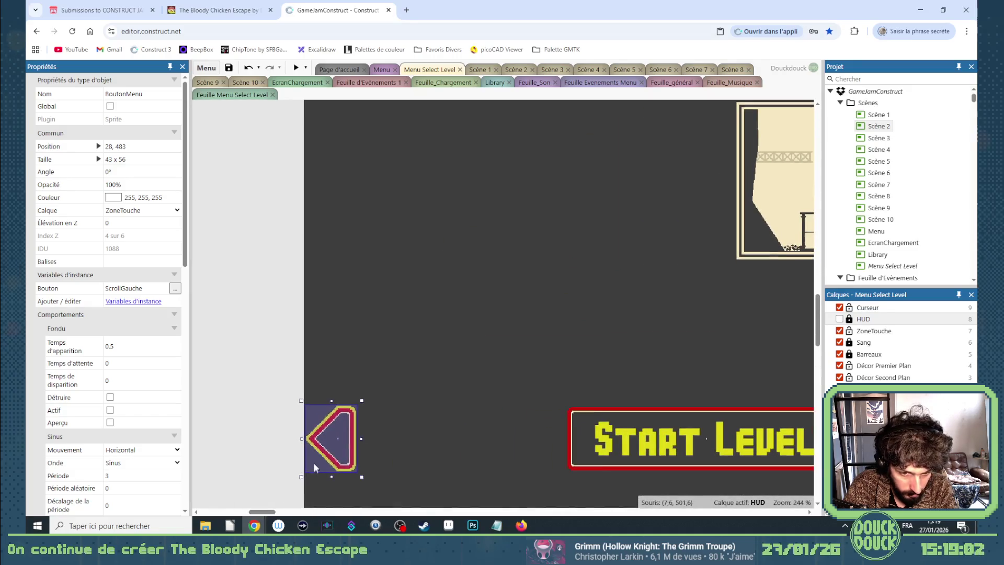
{"action": "scroll", "coordinate": [312, 432], "scroll_direction": "up", "scroll_amount": 4}
{"action": "key", "text": "Right"}
{"action": "key", "text": "Right"}
{"action": "key", "text": "Right"}
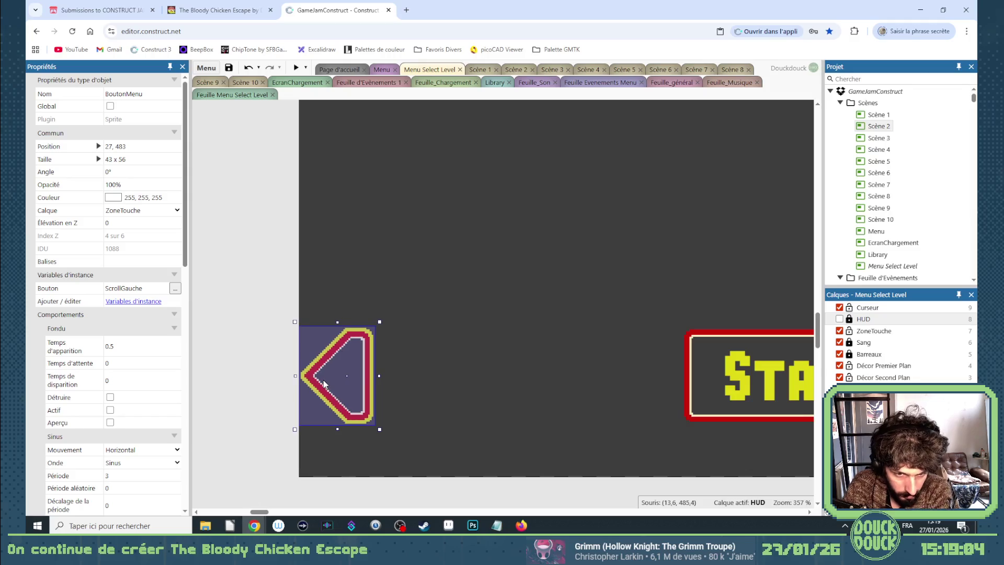
{"action": "key", "text": "Right"}
{"action": "key", "text": "Right"}
{"action": "key", "text": "Right"}
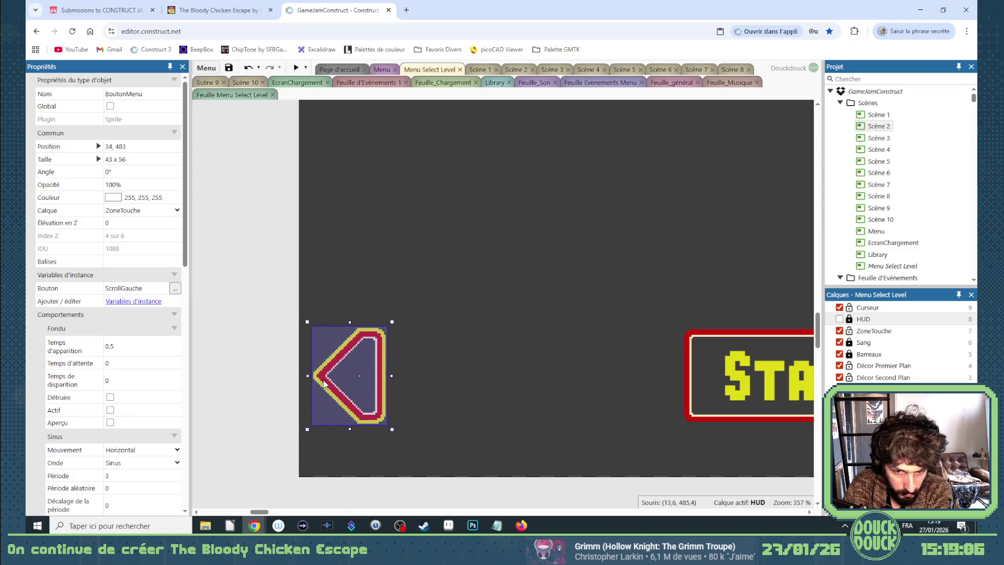
{"action": "key", "text": "Right"}
{"action": "key", "text": "Right"}
{"action": "key", "text": "Right"}
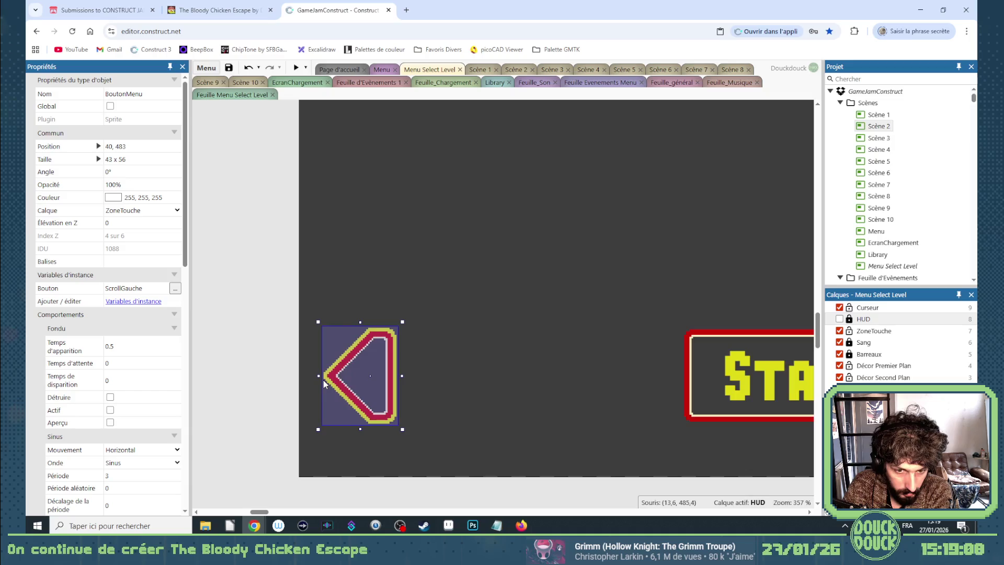
{"action": "key", "text": "Right"}
{"action": "key", "text": "Right"}
{"action": "key", "text": "Right"}
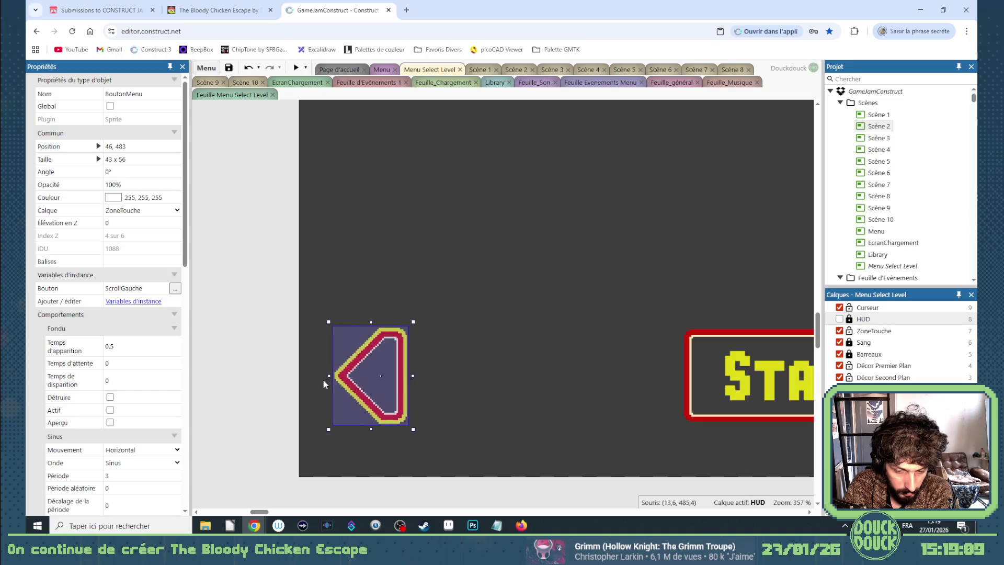
{"action": "key", "text": "Right"}
{"action": "key", "text": "Right"}
{"action": "key", "text": "Right"}
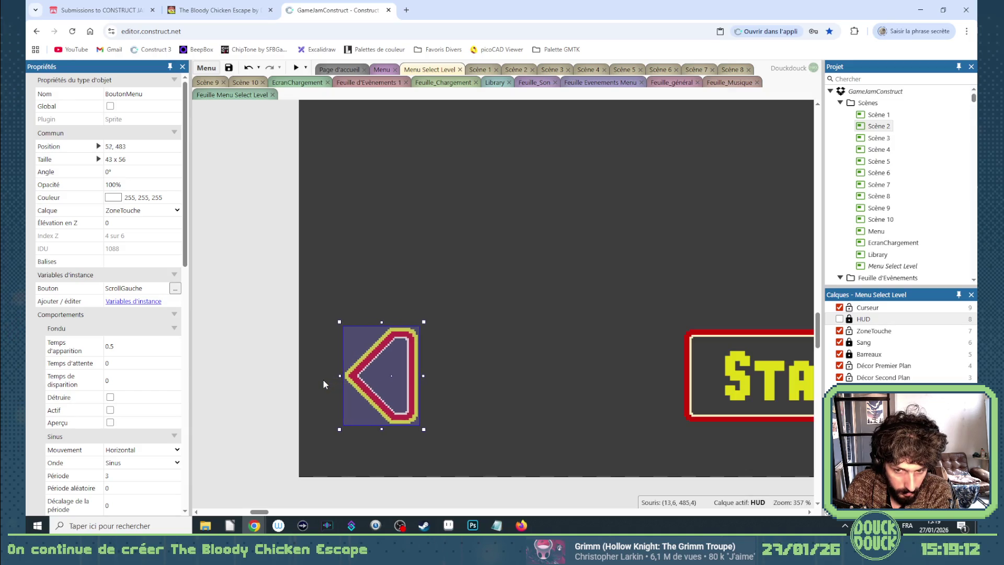
{"action": "key", "text": "Right"}
{"action": "key", "text": "Right"}
{"action": "key", "text": "Right"}
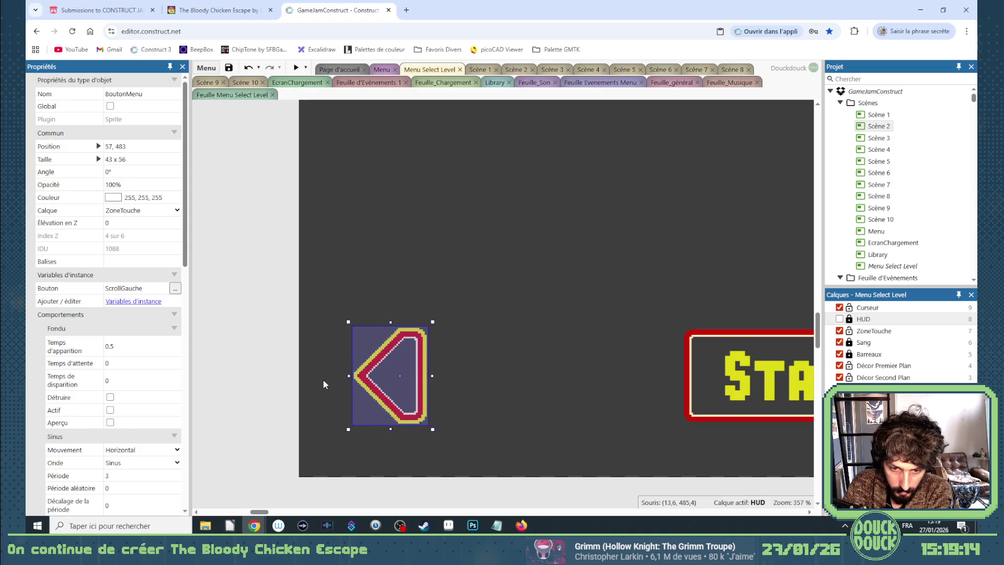
{"action": "key", "text": "Right"}
{"action": "key", "text": "Right"}
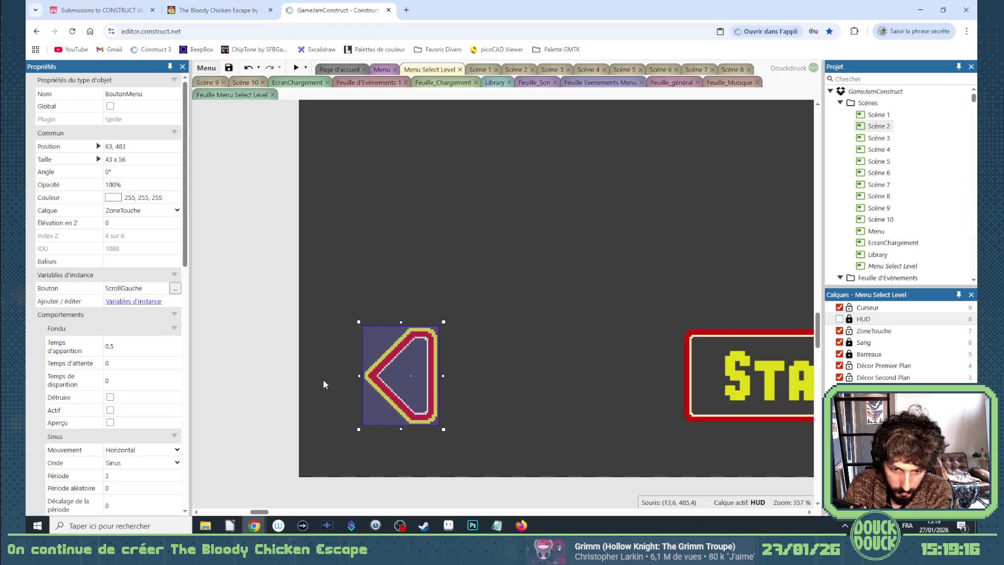
{"action": "key", "text": "Left"}
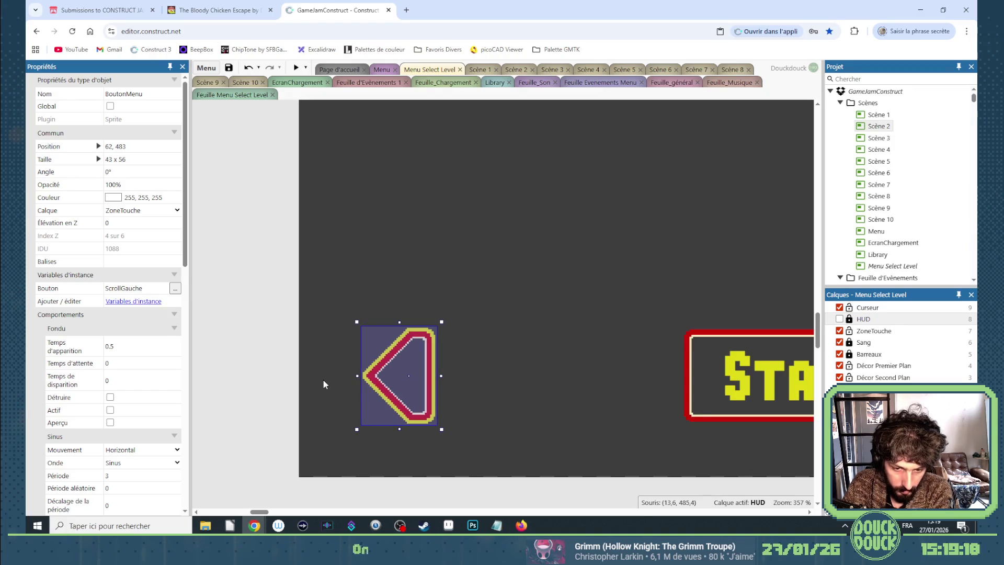
Nudge the right arrow right and back to fine-tune its position
{"action": "scroll", "coordinate": [321, 378], "scroll_direction": "down", "scroll_amount": 2}
{"action": "scroll", "coordinate": [321, 379], "scroll_direction": "down", "scroll_amount": 3}
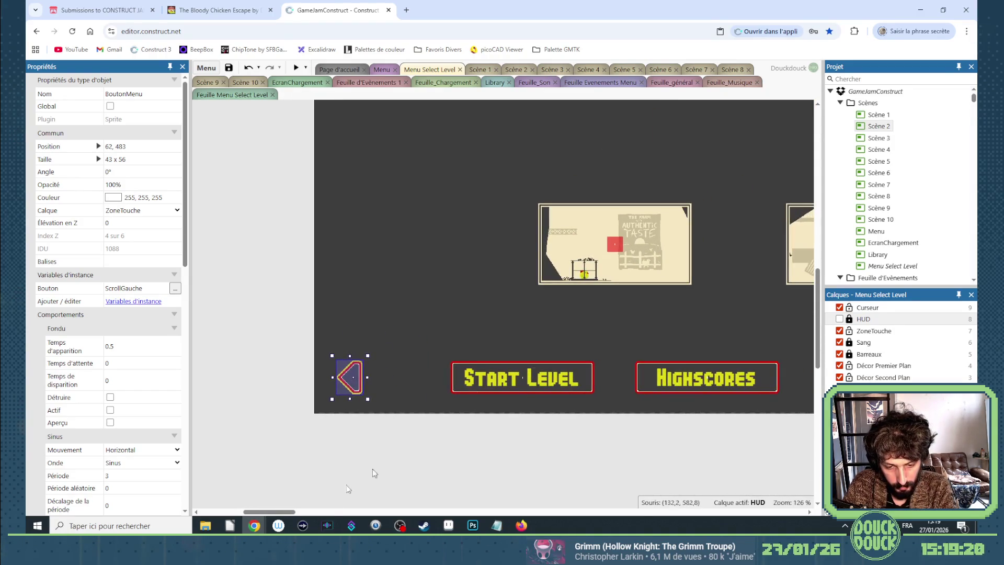
{"action": "left_click_drag", "start_coordinate": [285, 513], "coordinate": [318, 517]}
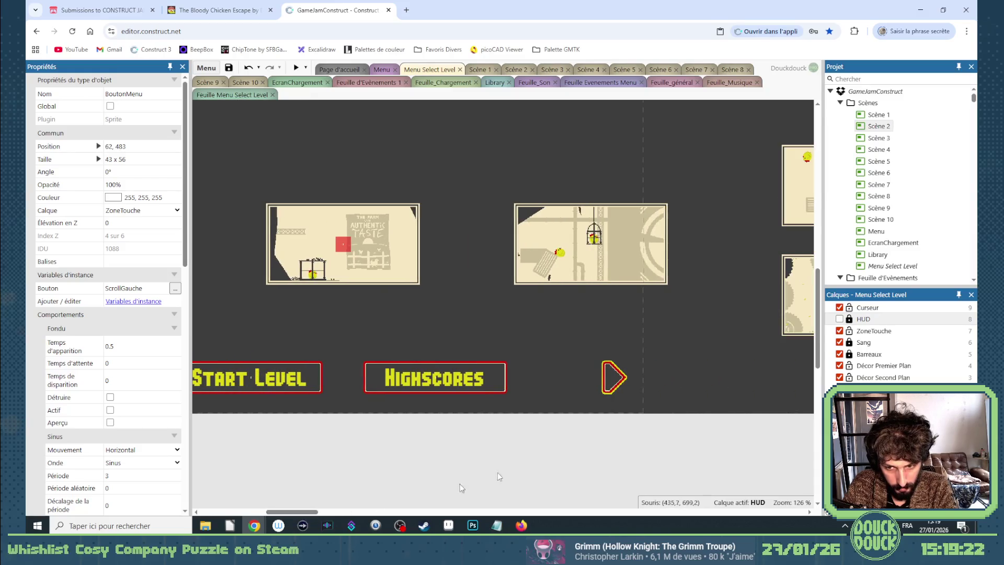
{"action": "left_click", "coordinate": [627, 386]}
{"action": "scroll", "coordinate": [675, 391], "scroll_direction": "up", "scroll_amount": 5}
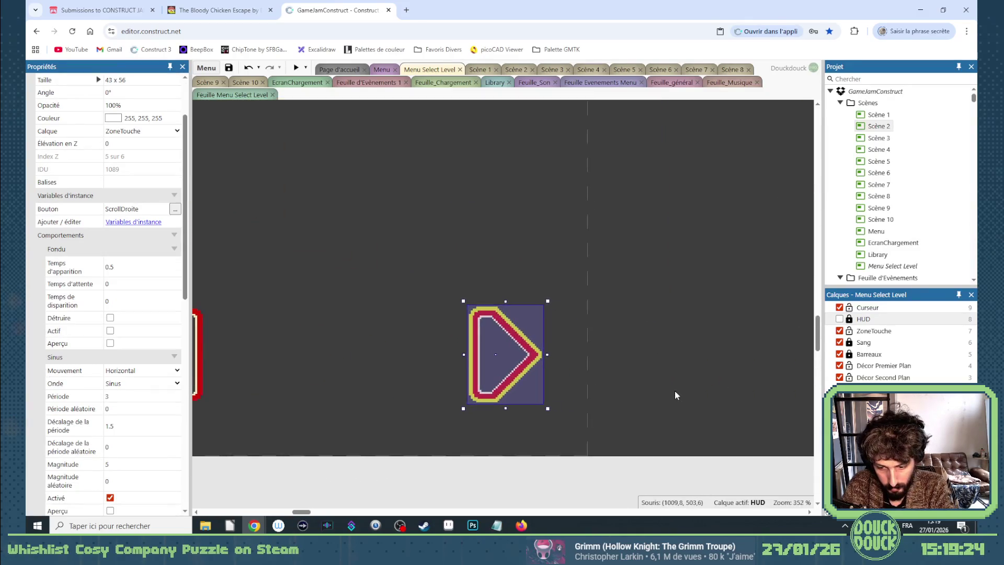
{"action": "key", "text": "Right"}
{"action": "key", "text": "Right"}
{"action": "key", "text": "Right"}
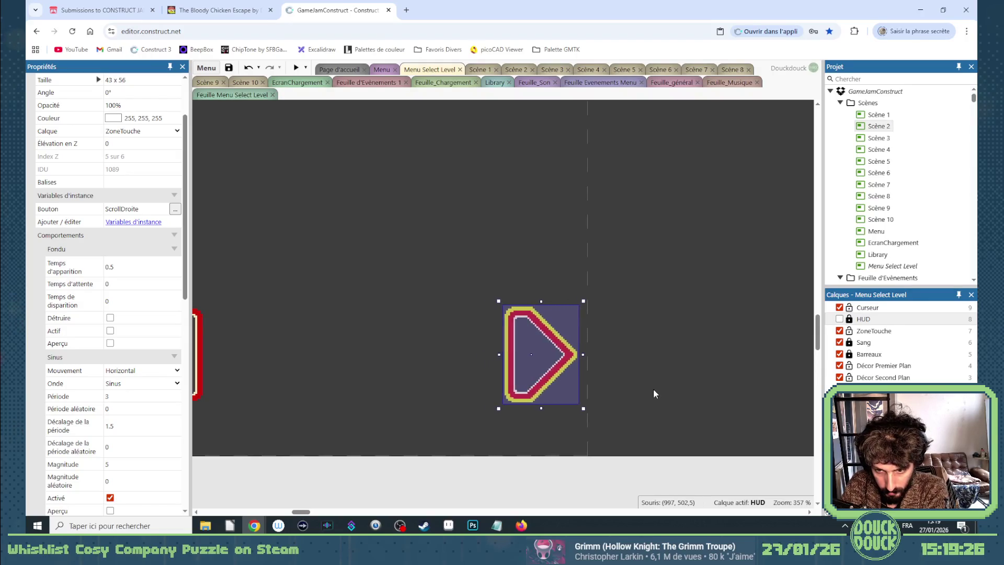
{"action": "key", "text": "Left"}
{"action": "key", "text": "Left"}
{"action": "key", "text": "Left"}
{"action": "key", "text": "Left"}
{"action": "key", "text": "Left"}
{"action": "key", "text": "Left"}
{"action": "key", "text": "Left"}
{"action": "key", "text": "Left"}
{"action": "key", "text": "Left"}
{"action": "key", "text": "Left"}
{"action": "key", "text": "Left"}
{"action": "key", "text": "Left"}
{"action": "key", "text": "Left"}
{"action": "key", "text": "Left"}
{"action": "key", "text": "Left"}
{"action": "key", "text": "Left"}
{"action": "left_click", "coordinate": [326, 207]}
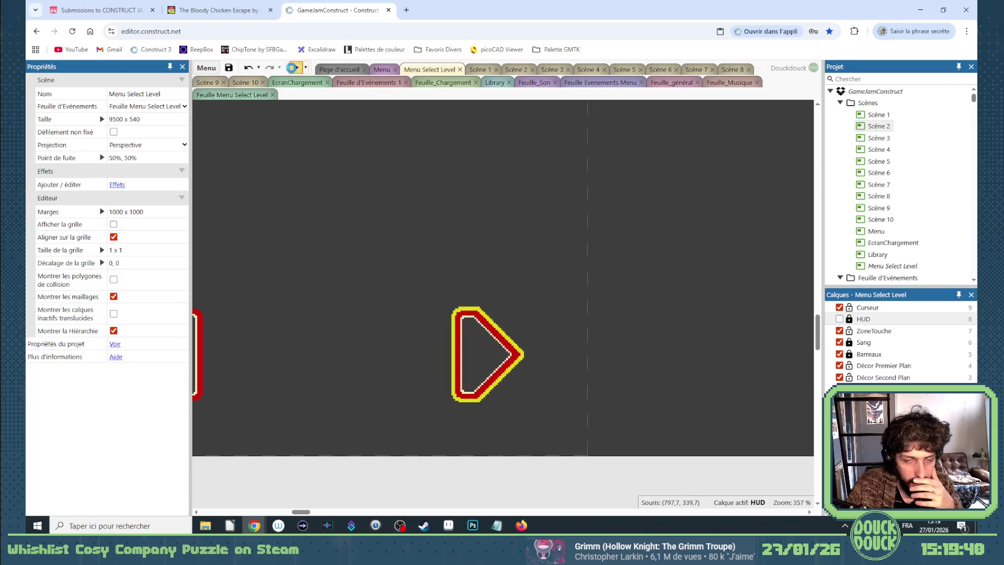
After a preview run, move the left and right scroll arrows onto the HUD layer
{"action": "key", "text": "F5"}
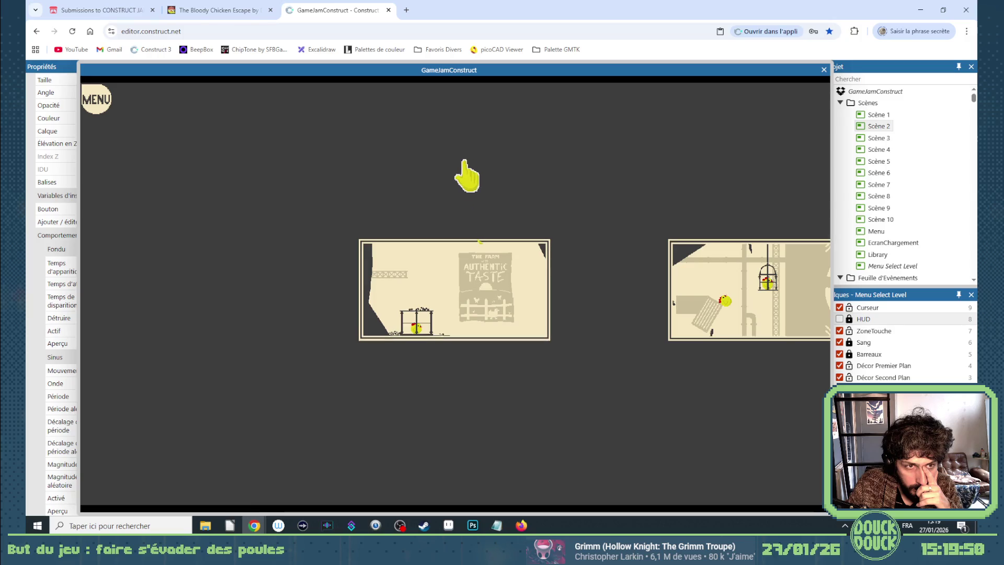
{"action": "left_click", "coordinate": [823, 70]}
{"action": "left_click", "coordinate": [622, 353]}
{"action": "scroll", "coordinate": [531, 417], "scroll_direction": "down", "scroll_amount": 6}
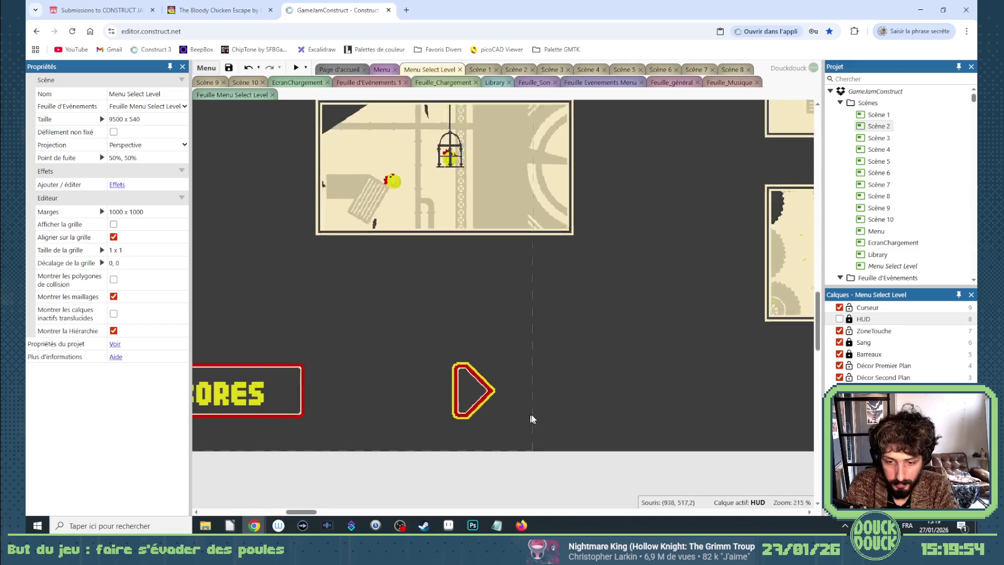
{"action": "left_click_drag", "start_coordinate": [327, 513], "coordinate": [310, 513]}
{"action": "left_click", "coordinate": [232, 415]}
{"action": "left_click", "coordinate": [674, 402], "text": "ctrl"}
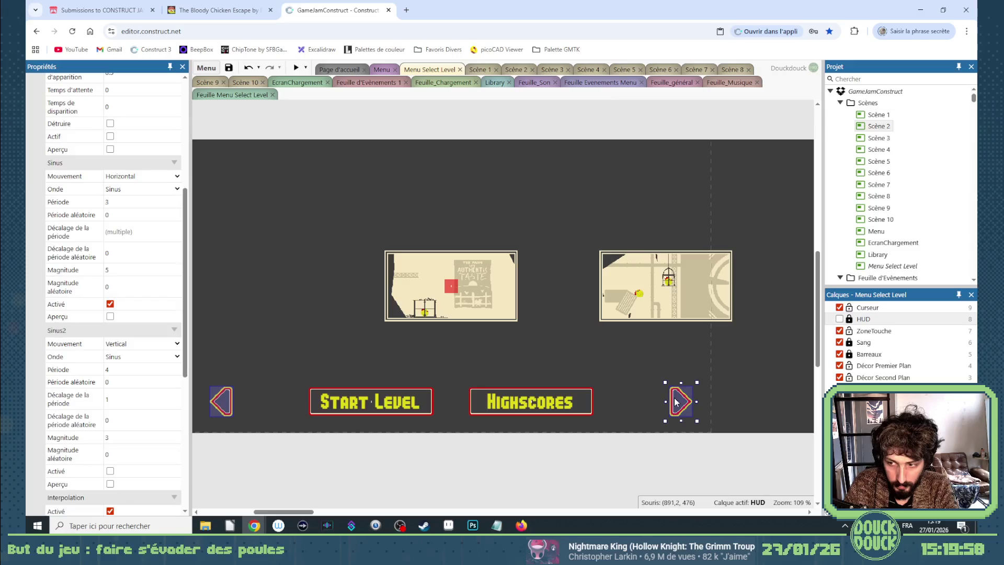
{"action": "scroll", "coordinate": [157, 183], "scroll_direction": "up", "scroll_amount": 5}
{"action": "left_click", "coordinate": [140, 210]}
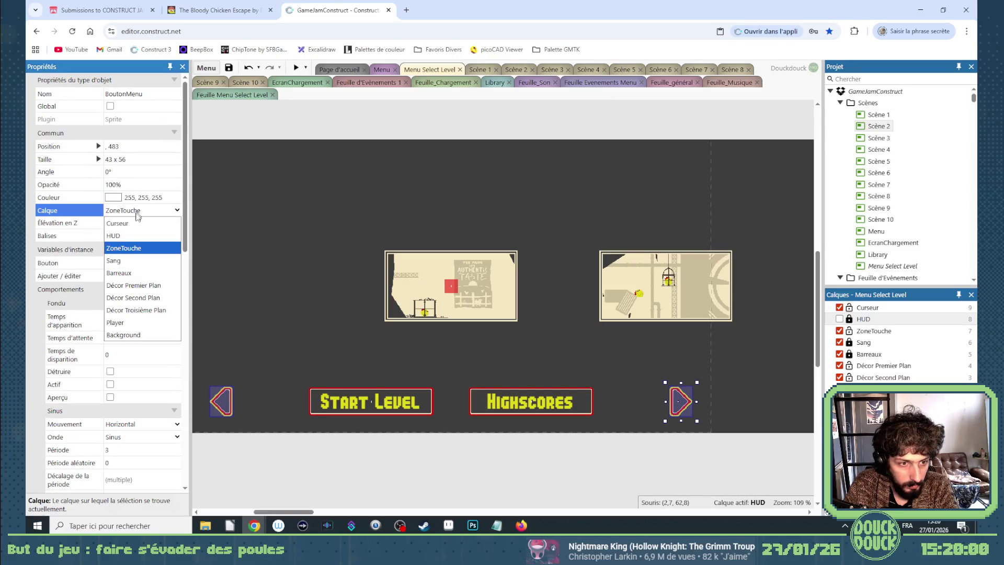
{"action": "left_click", "coordinate": [136, 236]}
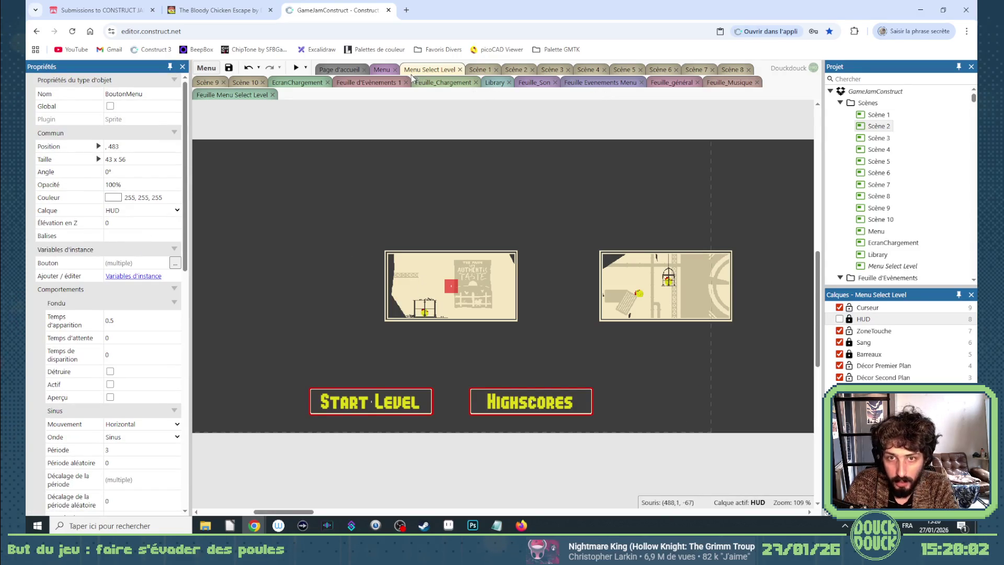
Copy the touch-to-fullscreen event from Feuille d'Événements 1 to the top of Feuille_général and enable it
{"action": "left_click", "coordinate": [385, 69]}
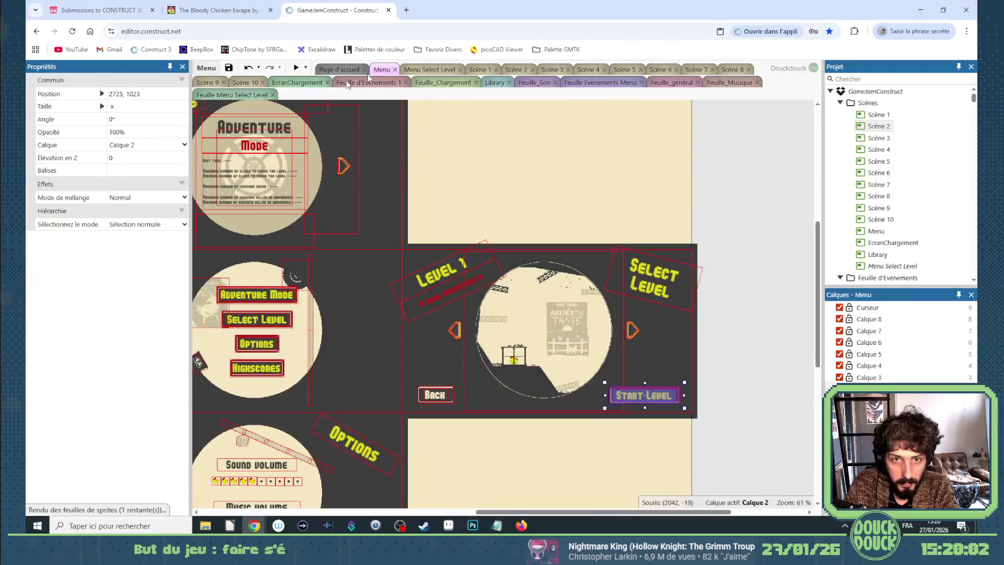
{"action": "left_click", "coordinate": [365, 84]}
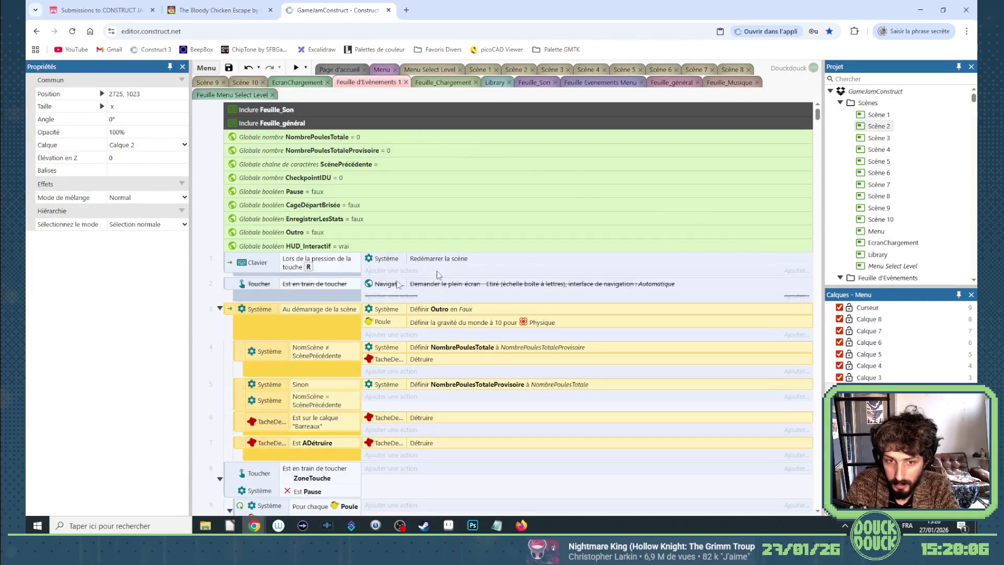
{"action": "left_click", "coordinate": [228, 284]}
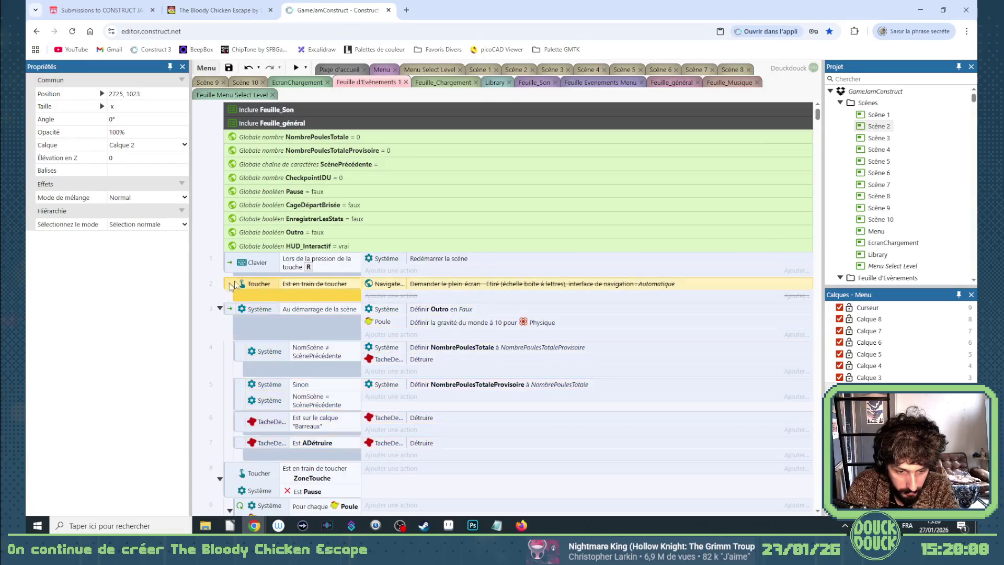
{"action": "left_click", "coordinate": [664, 84]}
{"action": "left_click_drag", "start_coordinate": [819, 489], "coordinate": [807, 124]}
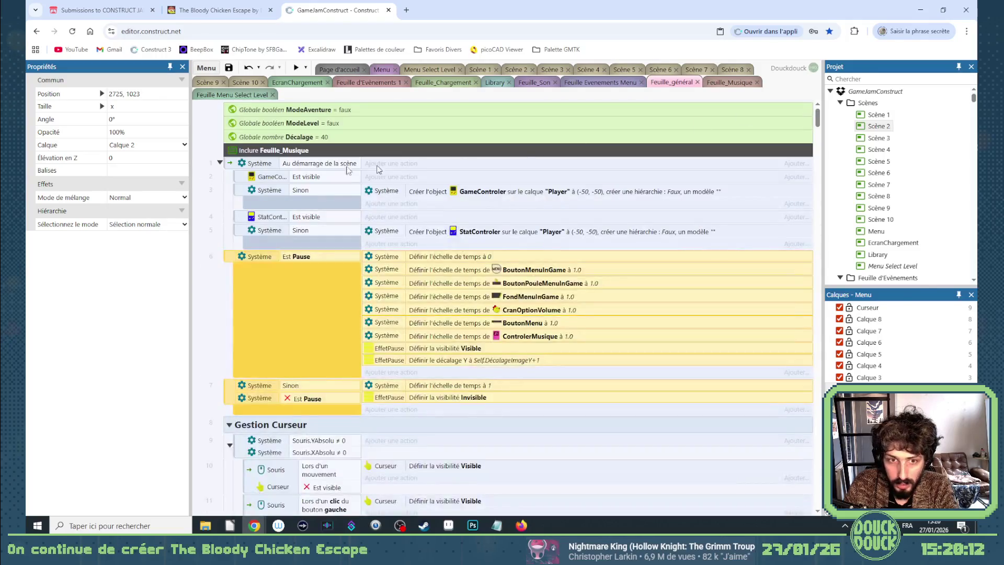
{"action": "left_click", "coordinate": [301, 151]}
{"action": "key", "text": "ctrl+v"}
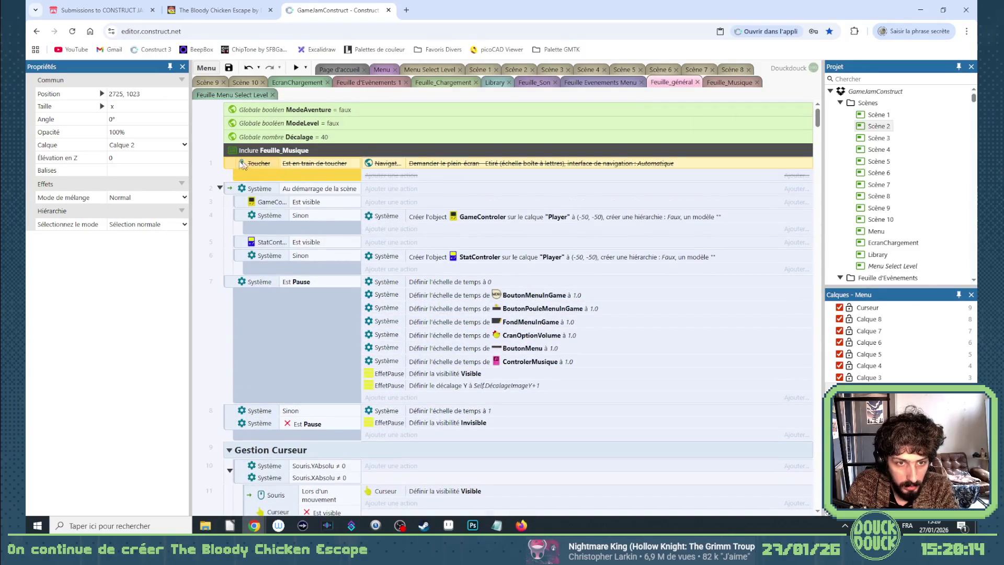
{"action": "right_click", "coordinate": [231, 165]}
{"action": "mouse_move", "coordinate": [282, 223]}
{"action": "left_click", "coordinate": [381, 220]}
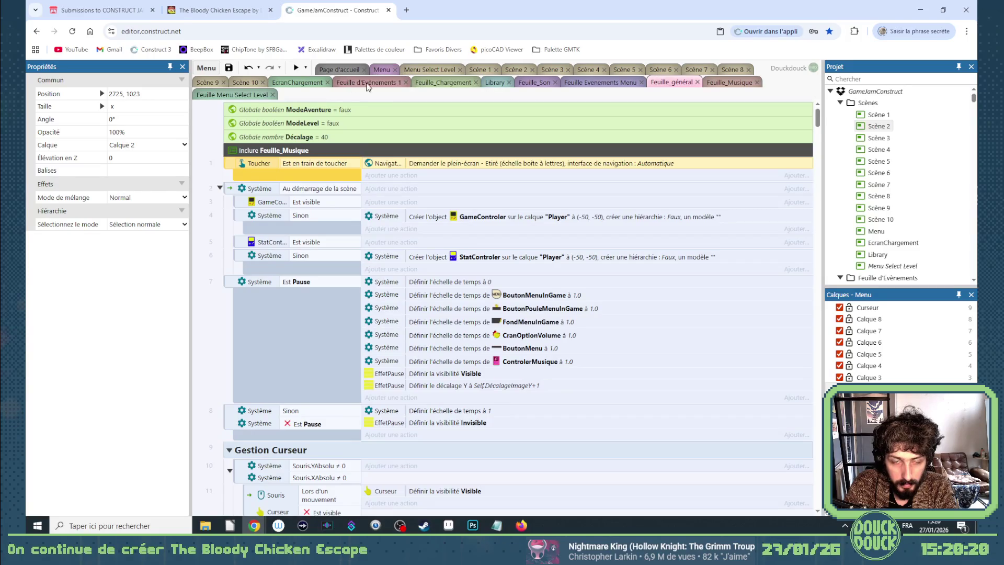
Compare the Feuille Evenements Menu events, then return to Feuille Menu Select Level
{"action": "left_click", "coordinate": [233, 96]}
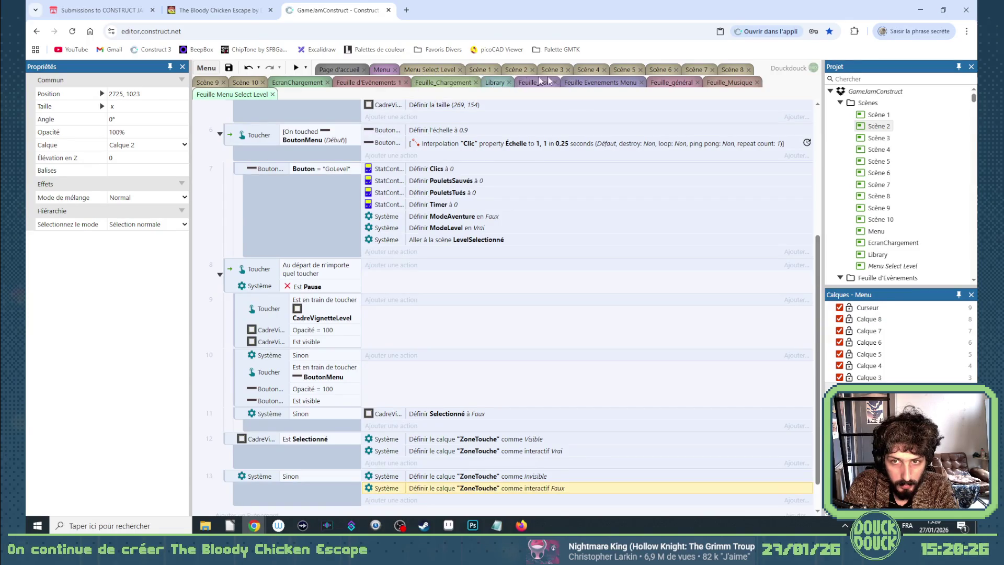
{"action": "left_click", "coordinate": [596, 83]}
{"action": "scroll", "coordinate": [821, 122], "scroll_direction": "up", "scroll_amount": 3}
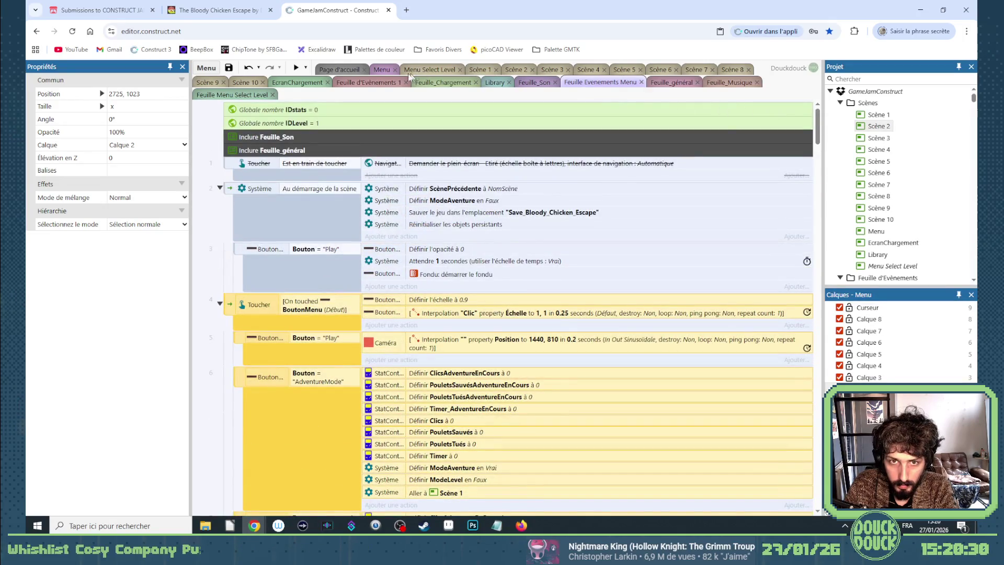
{"action": "left_click", "coordinate": [252, 96]}
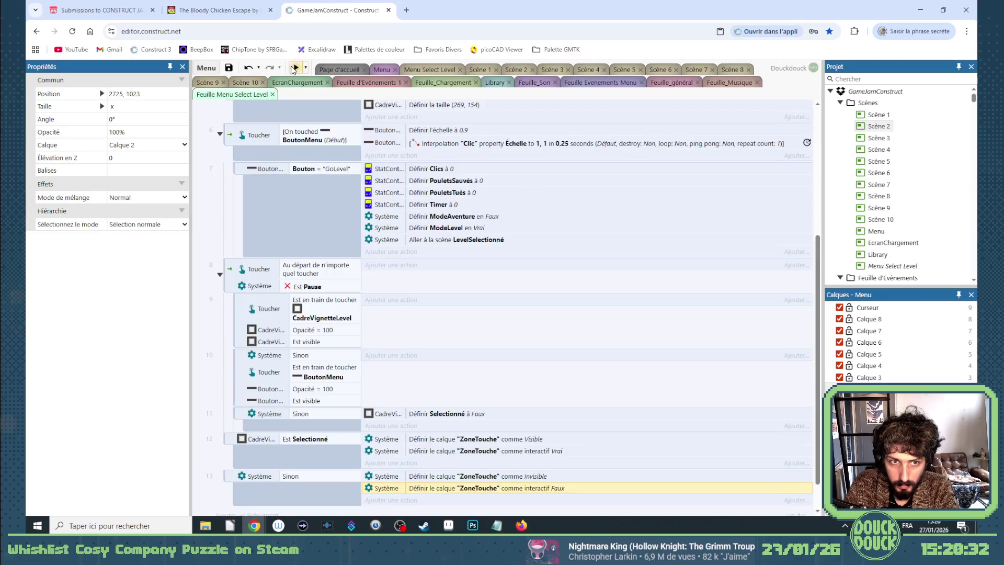
Dismiss a blank preview, staying on the page, and switch to the Menu Select Level layout
{"action": "left_click", "coordinate": [296, 68]}
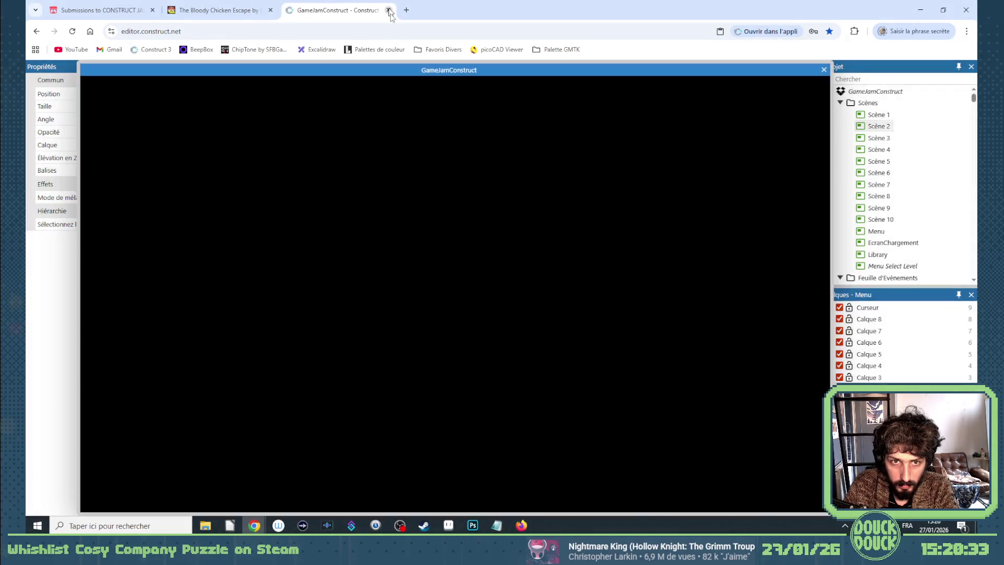
{"action": "left_click", "coordinate": [389, 11]}
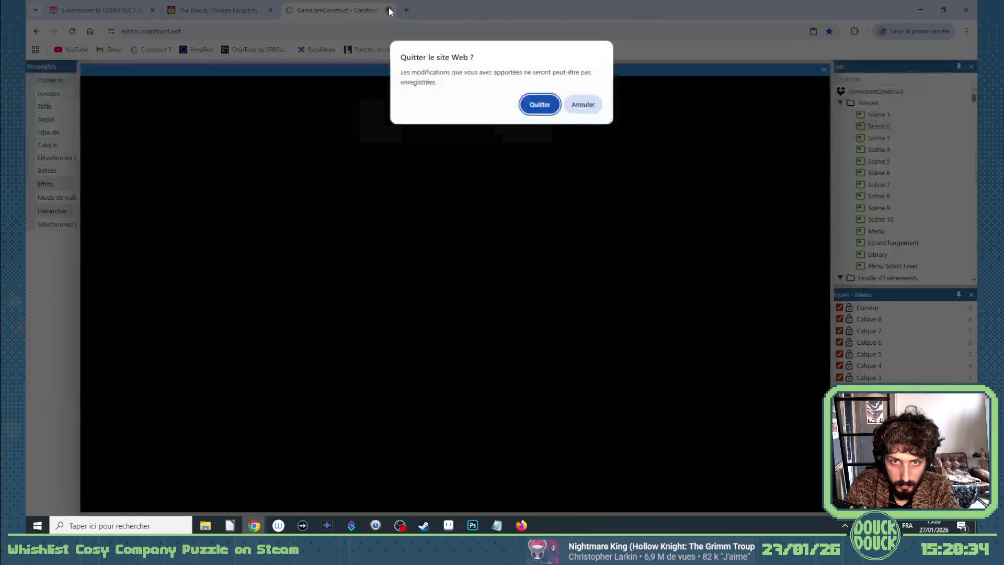
{"action": "left_click", "coordinate": [588, 104]}
{"action": "left_click", "coordinate": [823, 70]}
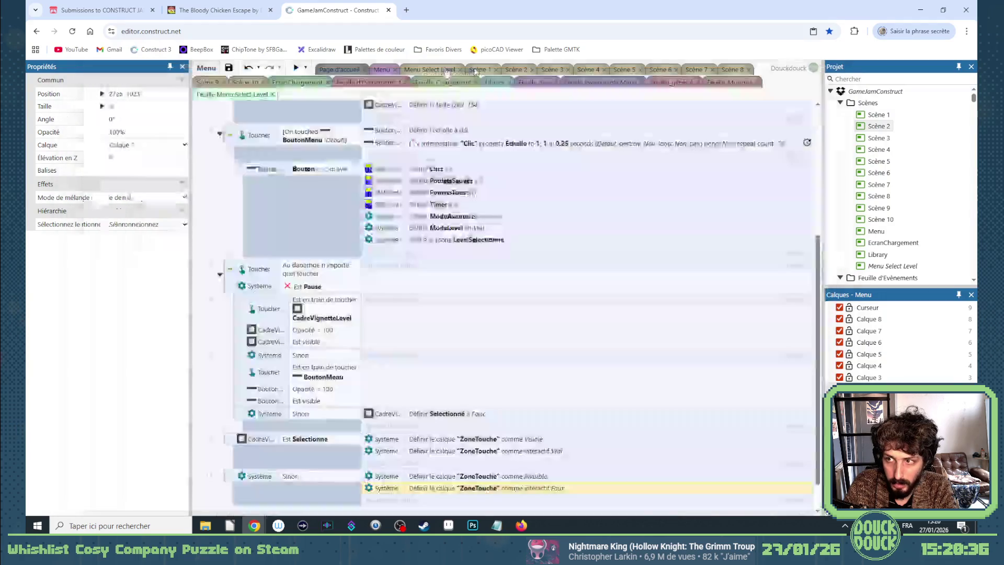
{"action": "left_click", "coordinate": [433, 70]}
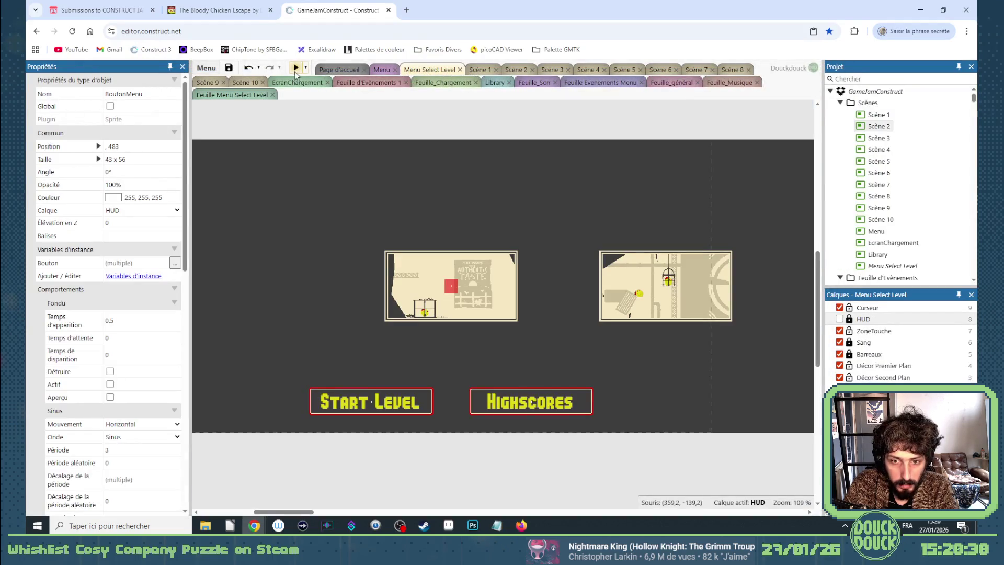
Preview the game and select, then deselect, the farm level card past the splash
{"action": "left_click", "coordinate": [296, 69]}
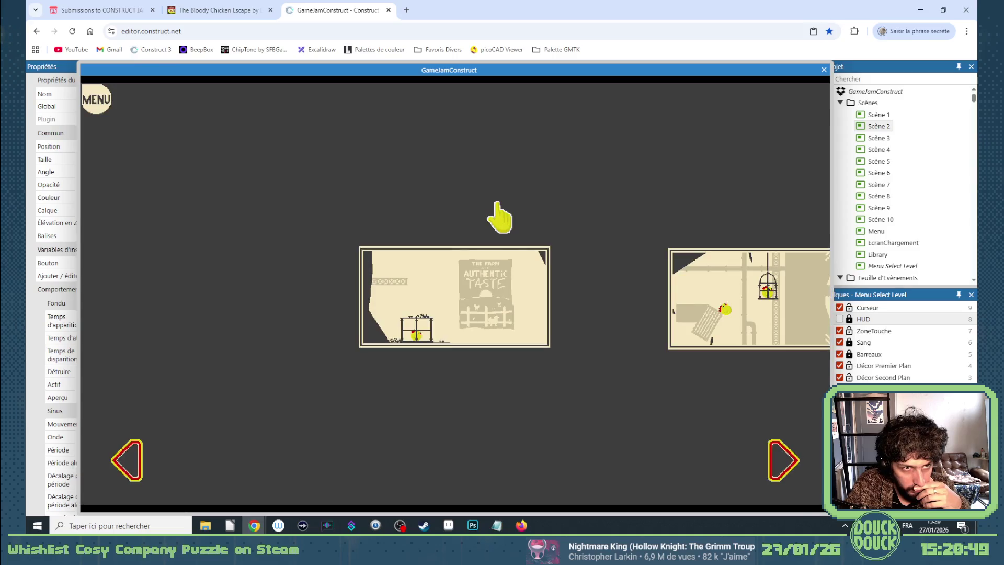
{"action": "left_click", "coordinate": [494, 204]}
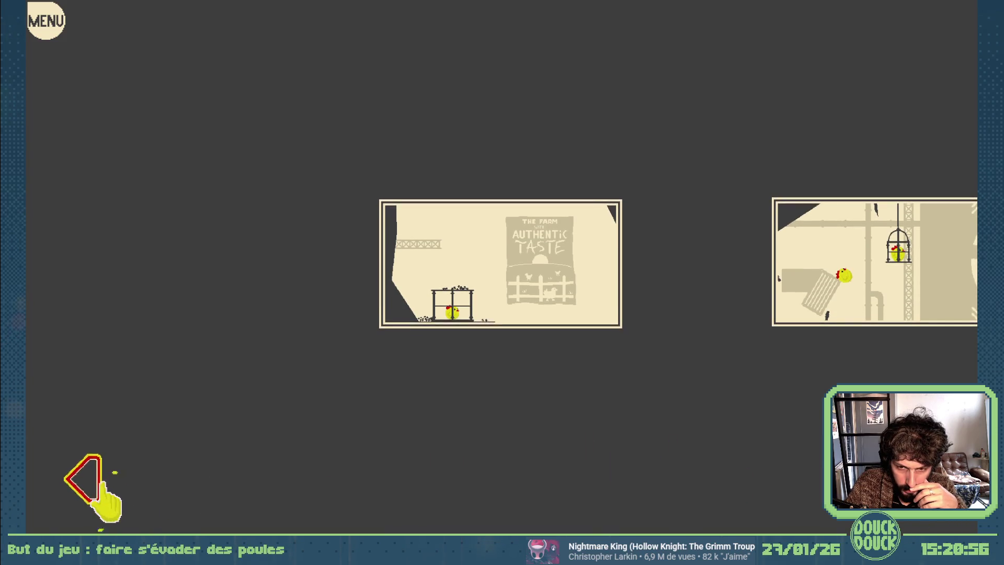
{"action": "left_click", "coordinate": [518, 275]}
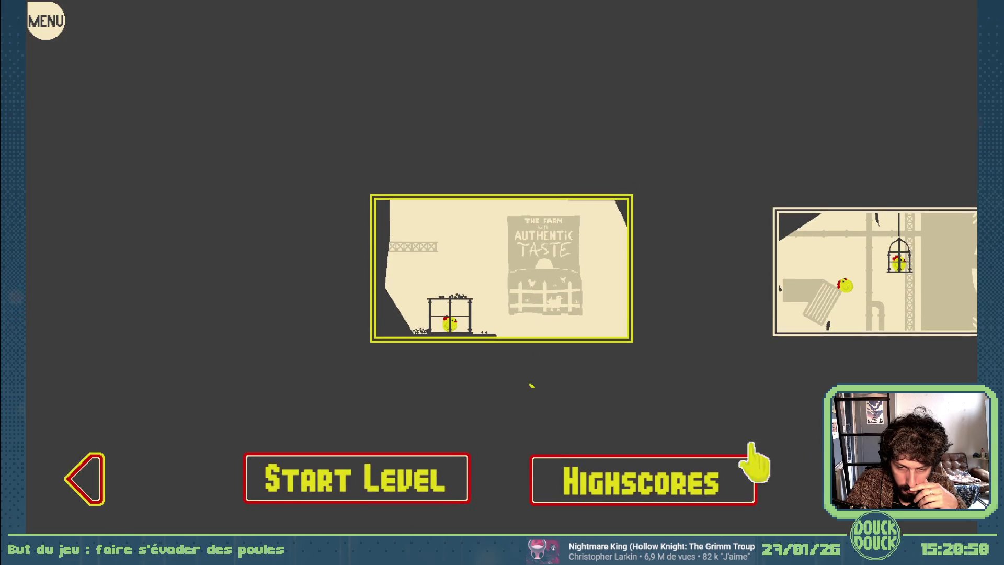
{"action": "left_click", "coordinate": [572, 399]}
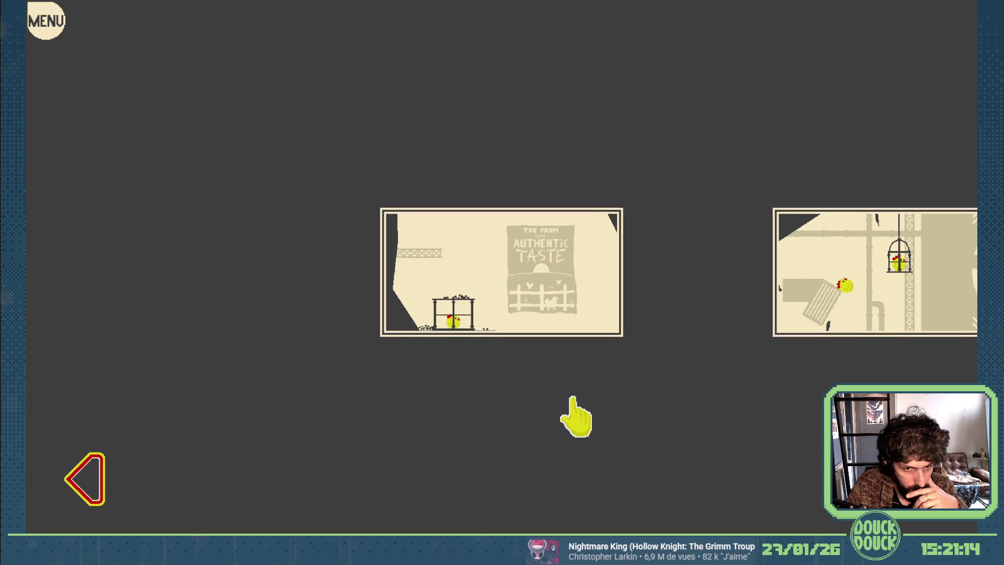
{"action": "left_click", "coordinate": [505, 319]}
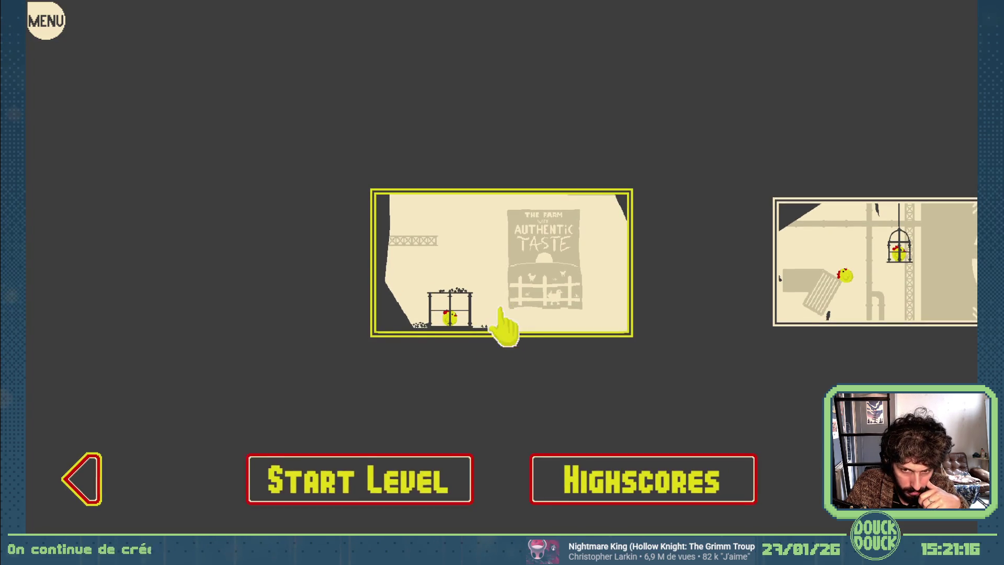
{"action": "left_click", "coordinate": [497, 378]}
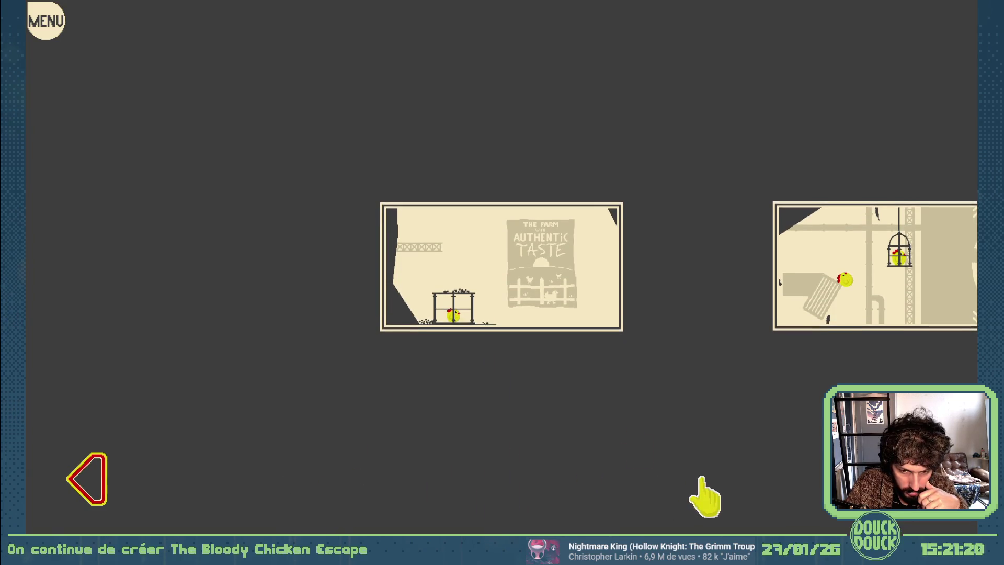
Rapidly toggle the farm card selection, leave fullscreen, and close the preview
{"action": "left_click", "coordinate": [548, 321]}
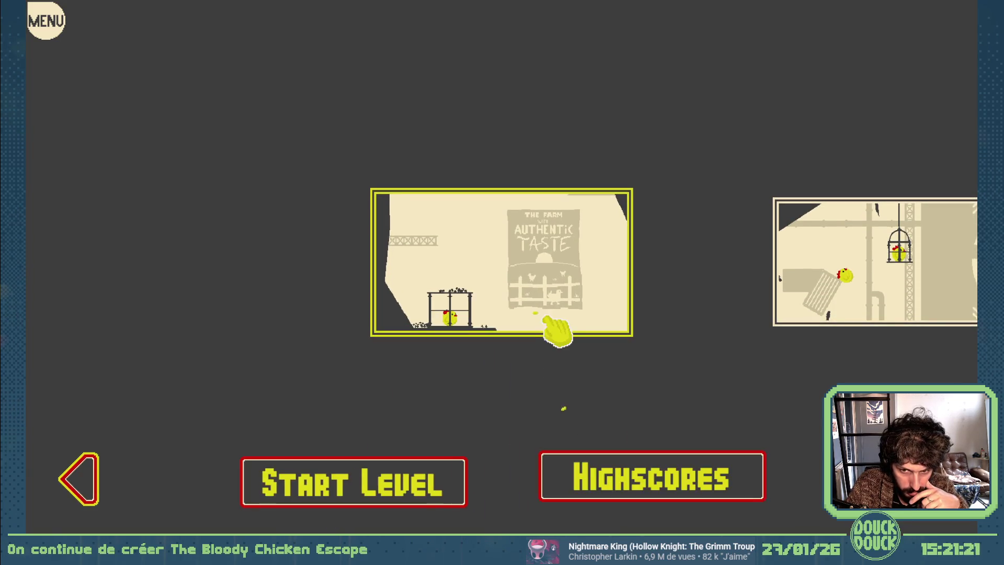
{"action": "left_click", "coordinate": [548, 390]}
{"action": "left_click", "coordinate": [544, 329]}
{"action": "left_click", "coordinate": [547, 390]}
{"action": "left_click", "coordinate": [528, 309]}
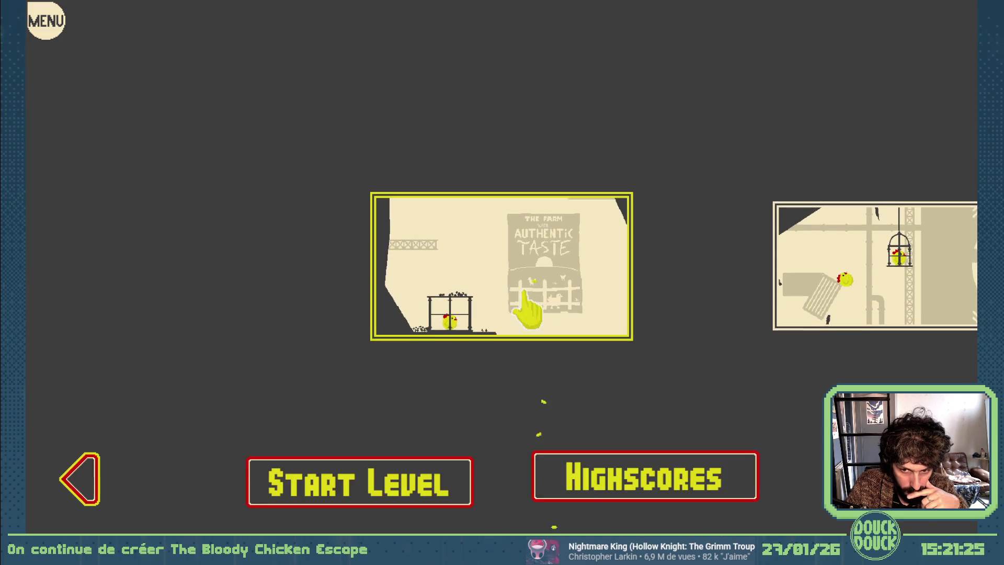
{"action": "left_click", "coordinate": [766, 390]}
{"action": "key", "text": "Escape"}
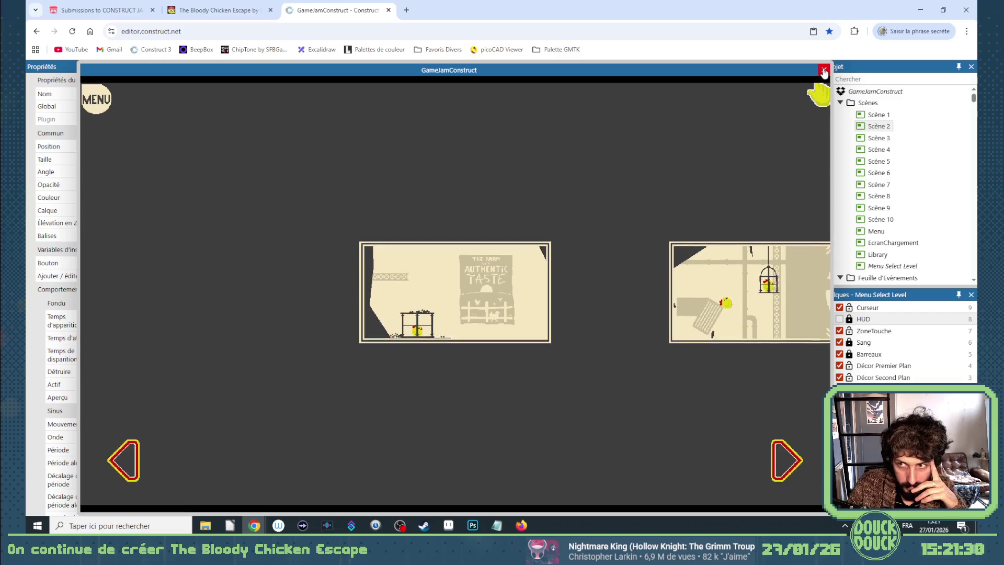
{"action": "left_click", "coordinate": [822, 70]}
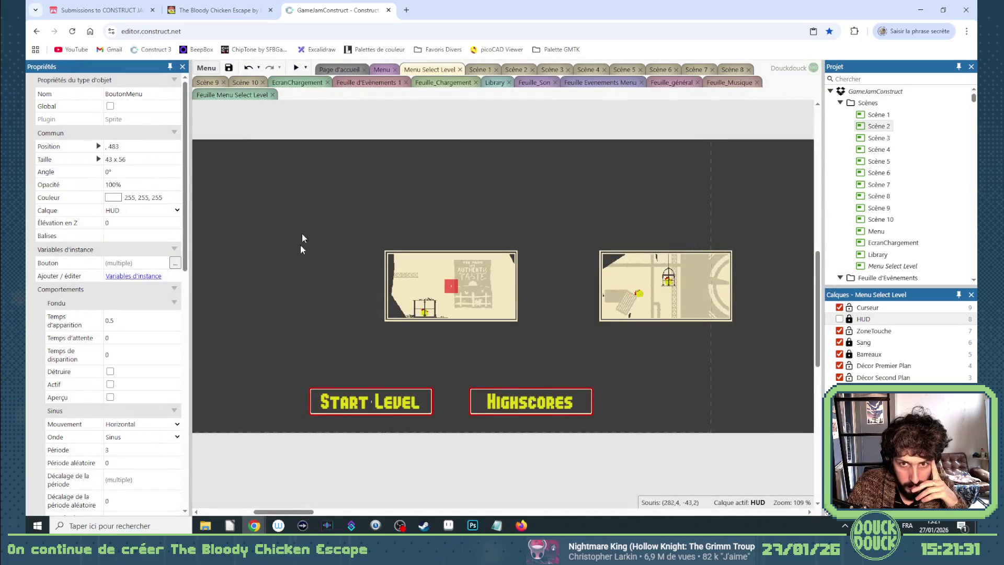
Add a new event at the end of Feuille Menu Select Level and browse the BoutonMenu conditions
{"action": "left_click", "coordinate": [248, 93]}
{"action": "scroll", "coordinate": [272, 293], "scroll_direction": "down", "scroll_amount": 2}
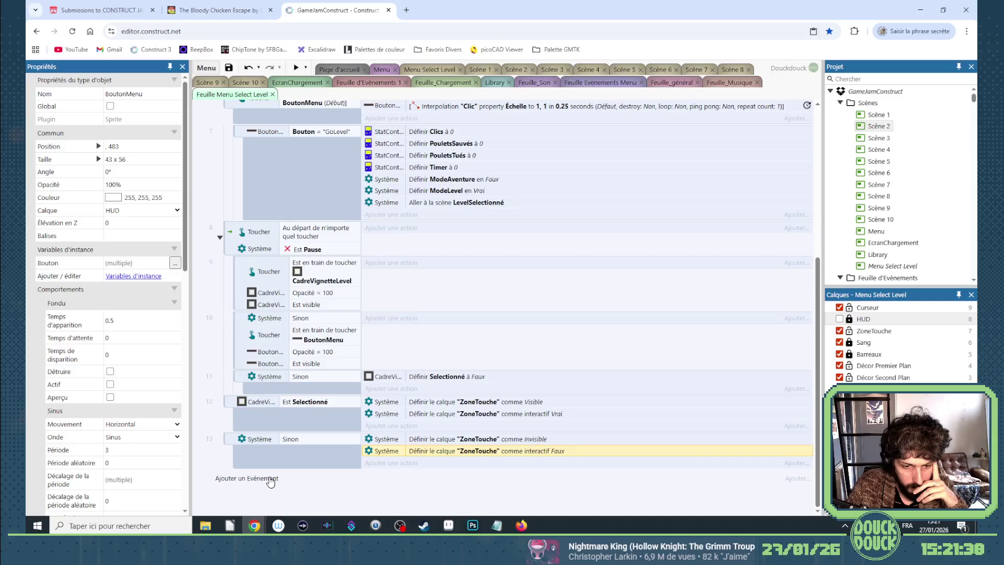
{"action": "left_click", "coordinate": [271, 479]}
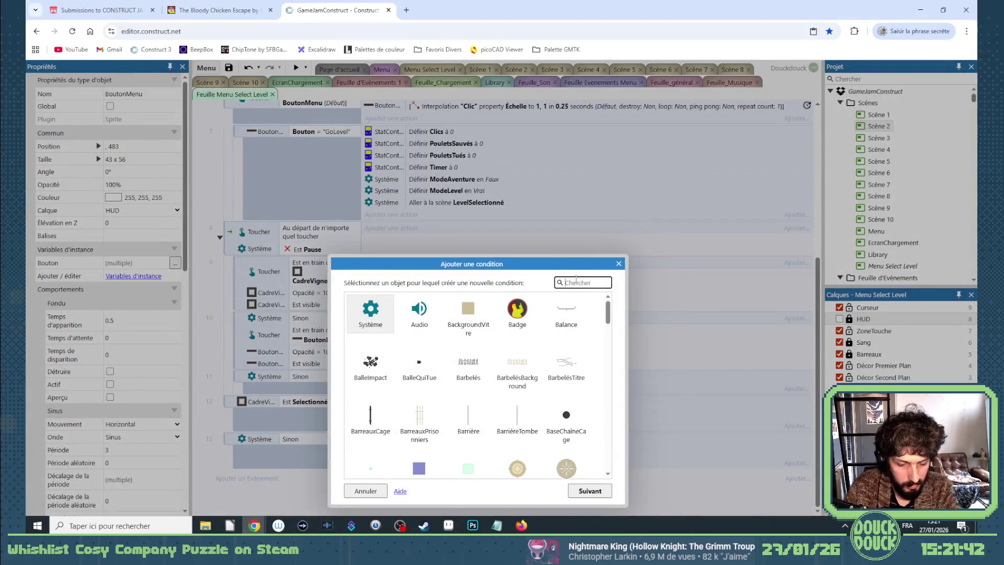
{"action": "type", "text": "bou"}
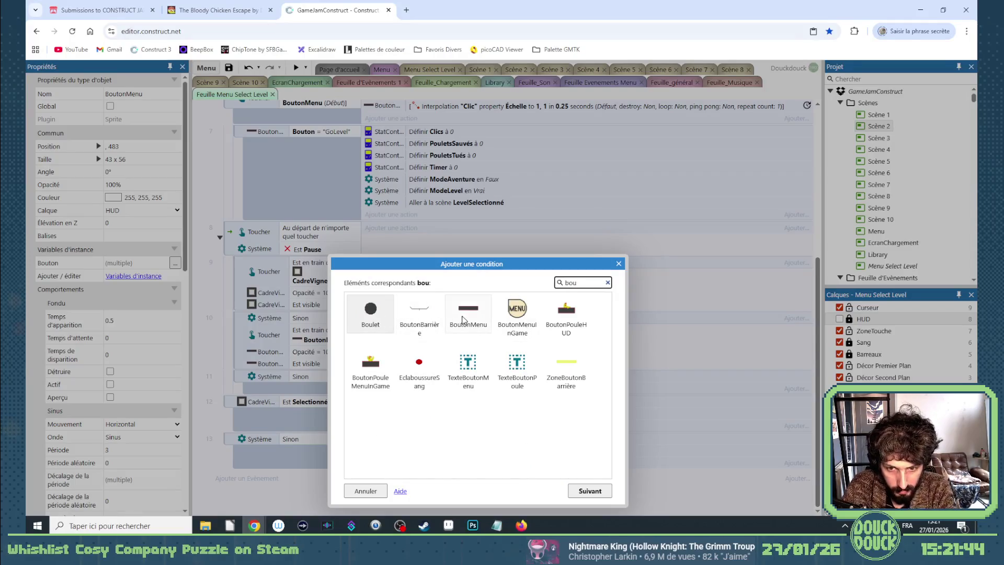
{"action": "double_click", "coordinate": [463, 316]}
{"action": "scroll", "coordinate": [445, 366], "scroll_direction": "down", "scroll_amount": 5}
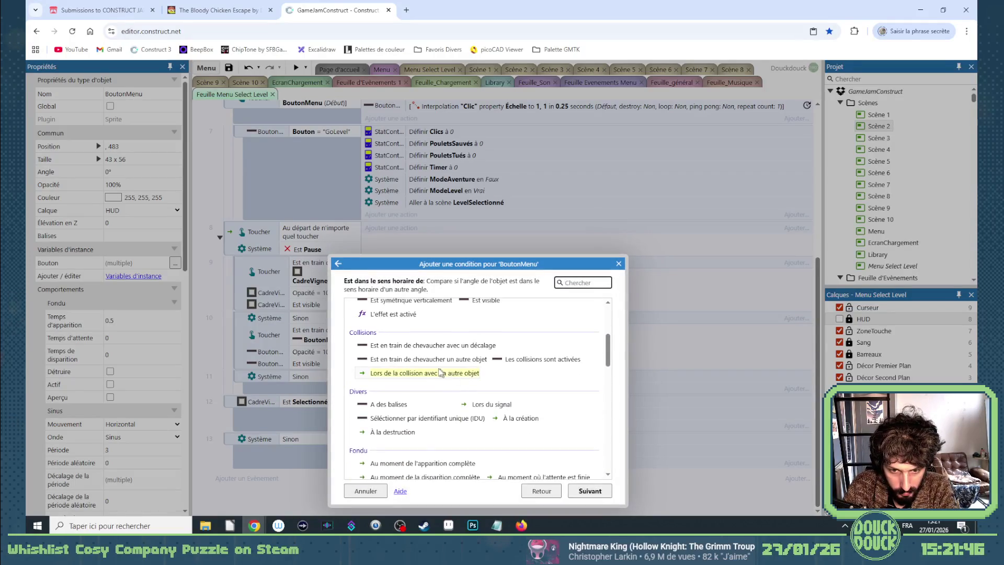
{"action": "scroll", "coordinate": [439, 387], "scroll_direction": "down", "scroll_amount": 10}
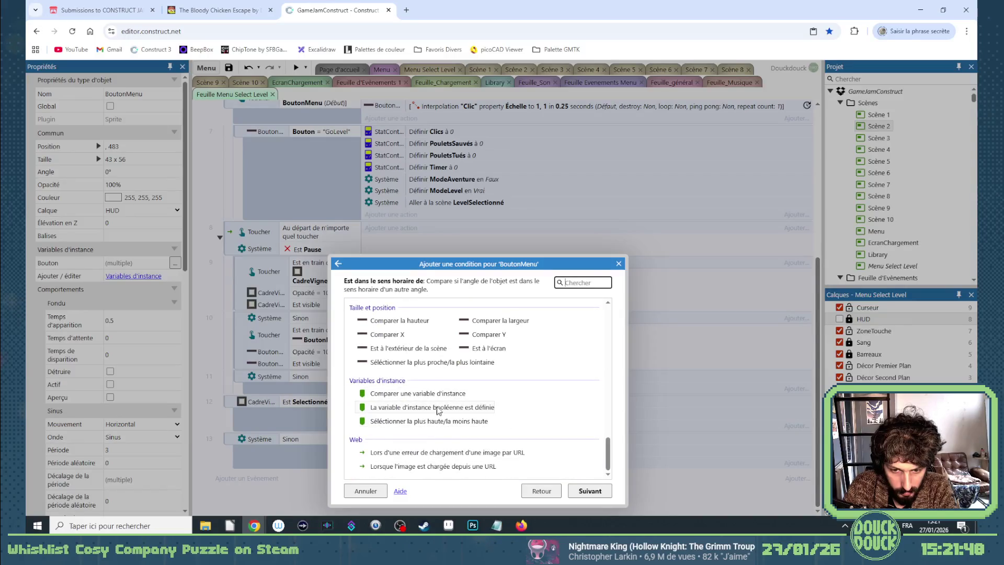
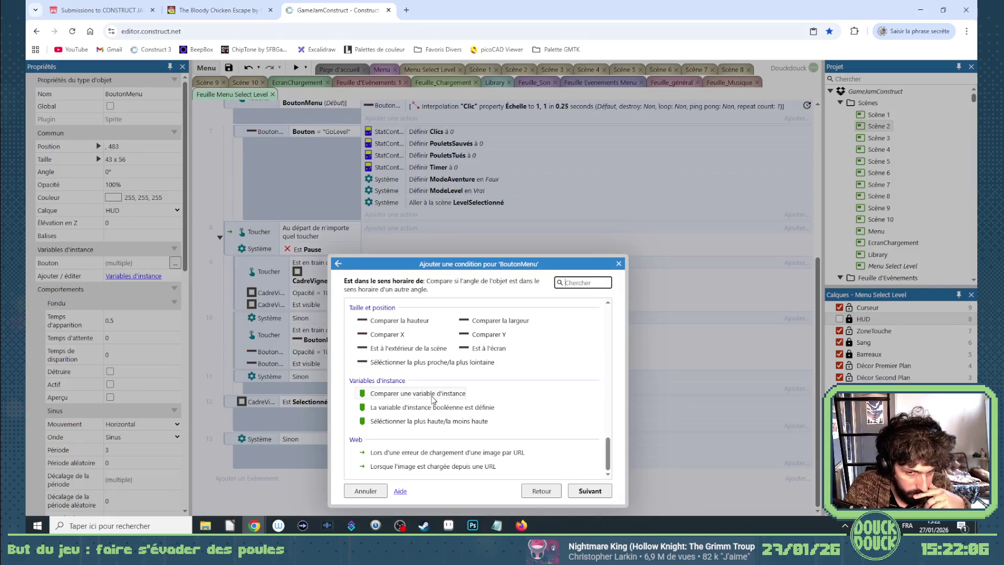
Add a BoutonMenu condition comparing the Bouton variable to "ScrollDroite" as event 14
{"action": "double_click", "coordinate": [433, 400]}
{"action": "left_click", "coordinate": [385, 341]}
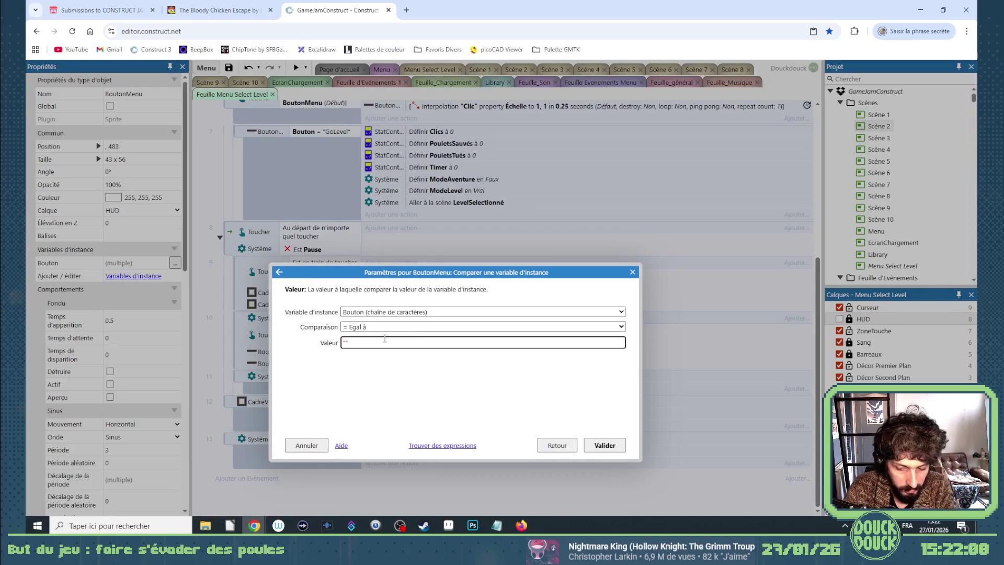
{"action": "type", "text": "S"}
{"action": "key", "text": "Return"}
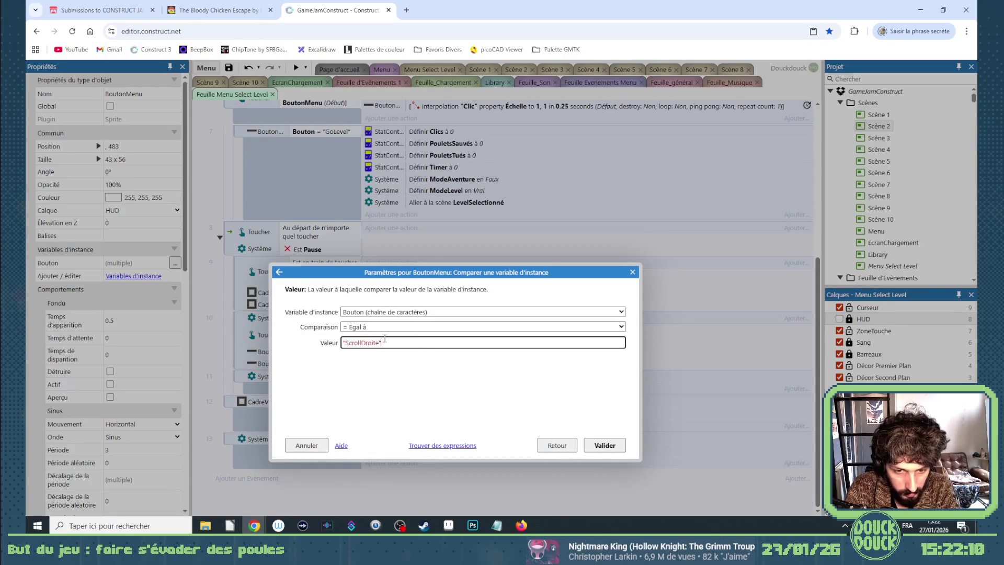
{"action": "key", "text": "Return"}
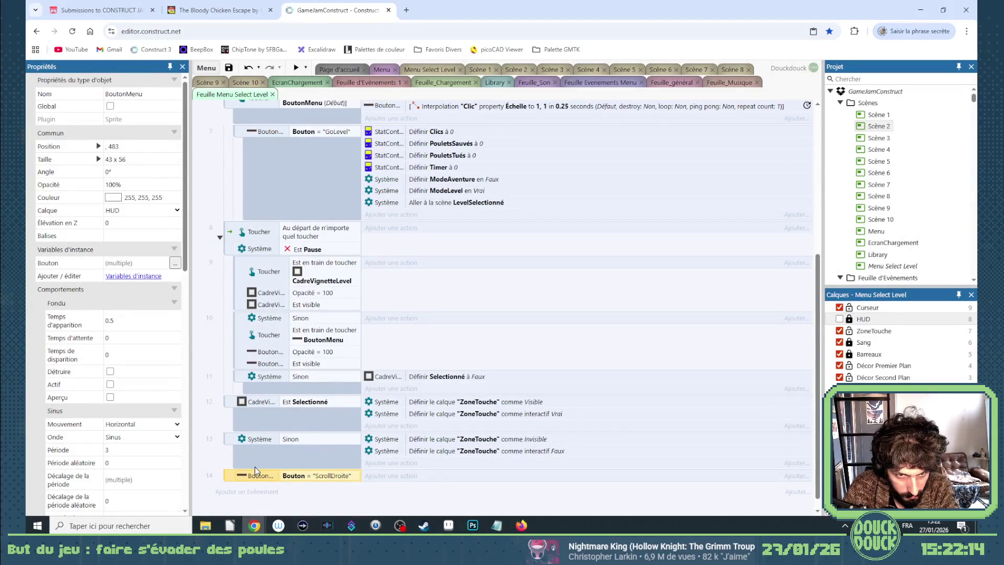
{"action": "scroll", "coordinate": [255, 466], "scroll_direction": "up", "scroll_amount": 3}
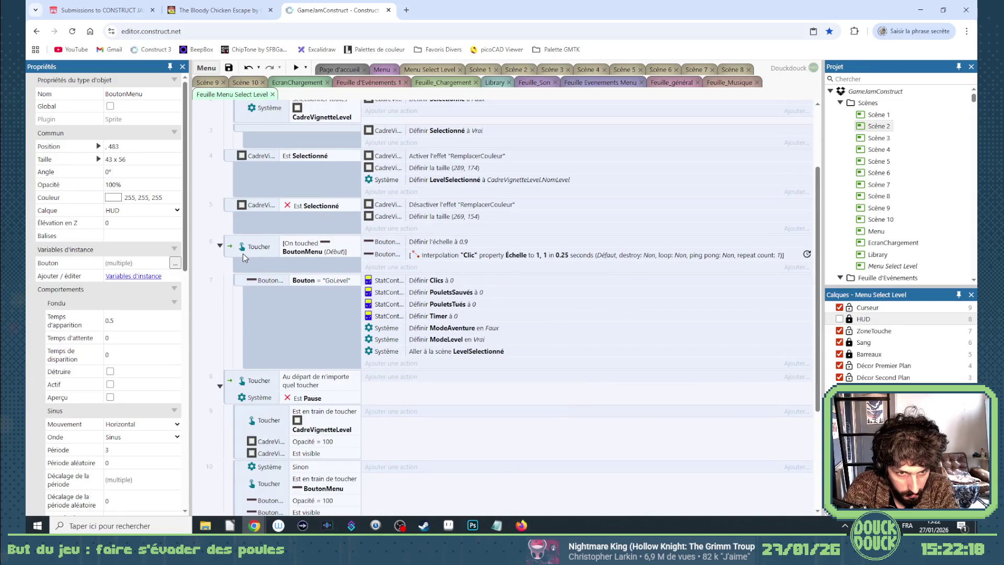
{"action": "scroll", "coordinate": [258, 474], "scroll_direction": "down", "scroll_amount": 3}
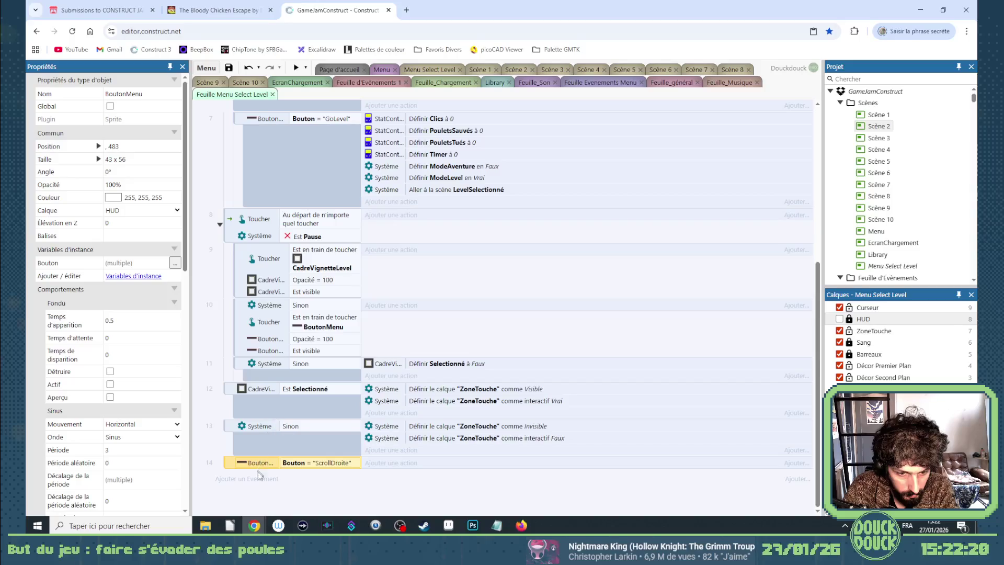
Add a new Toucher event 'Est en train de toucher' with BoutonMenu as the touched object
{"action": "left_click", "coordinate": [258, 477]}
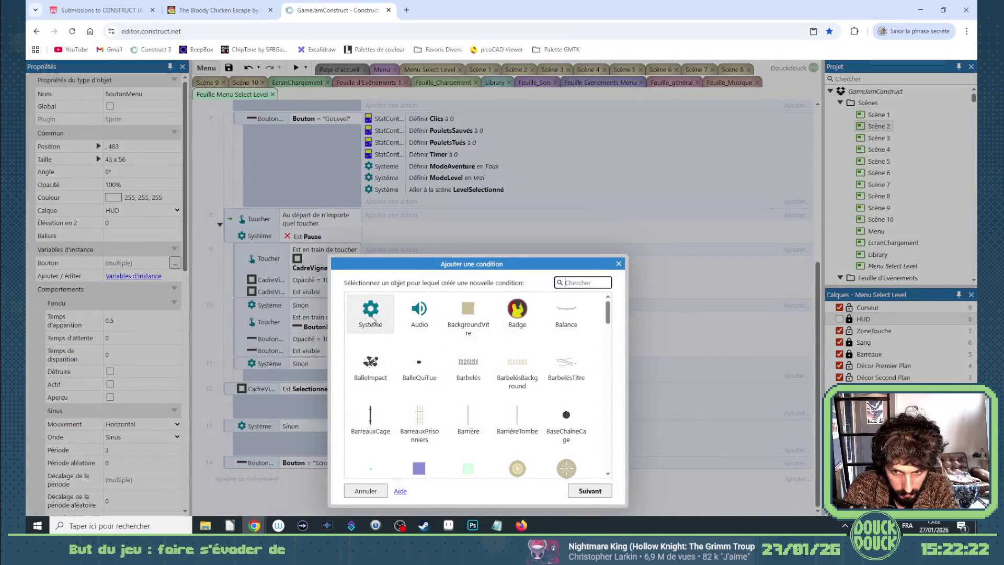
{"action": "scroll", "coordinate": [494, 422], "scroll_direction": "down", "scroll_amount": 12}
{"action": "scroll", "coordinate": [493, 421], "scroll_direction": "down", "scroll_amount": 10}
{"action": "double_click", "coordinate": [470, 319]}
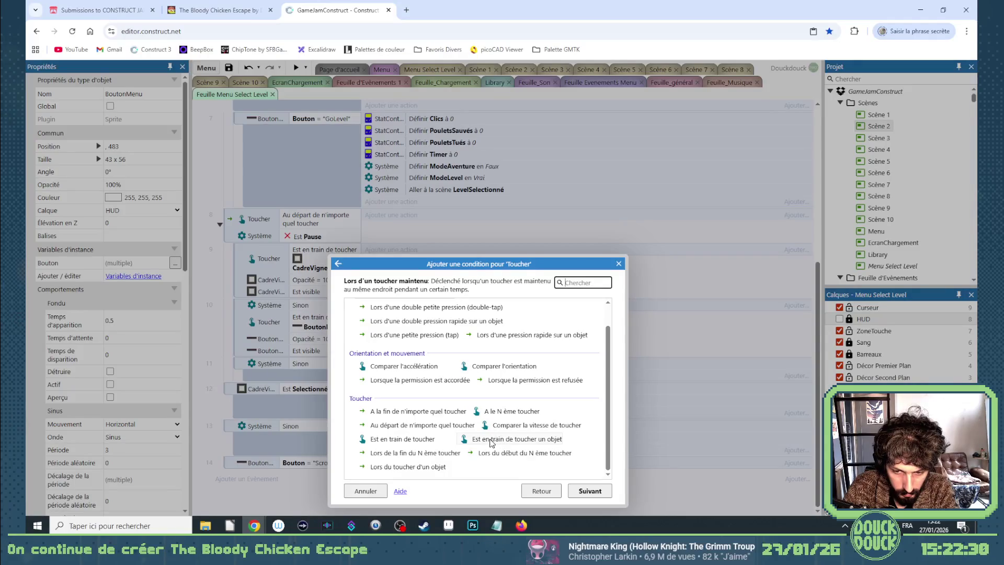
{"action": "double_click", "coordinate": [491, 440]}
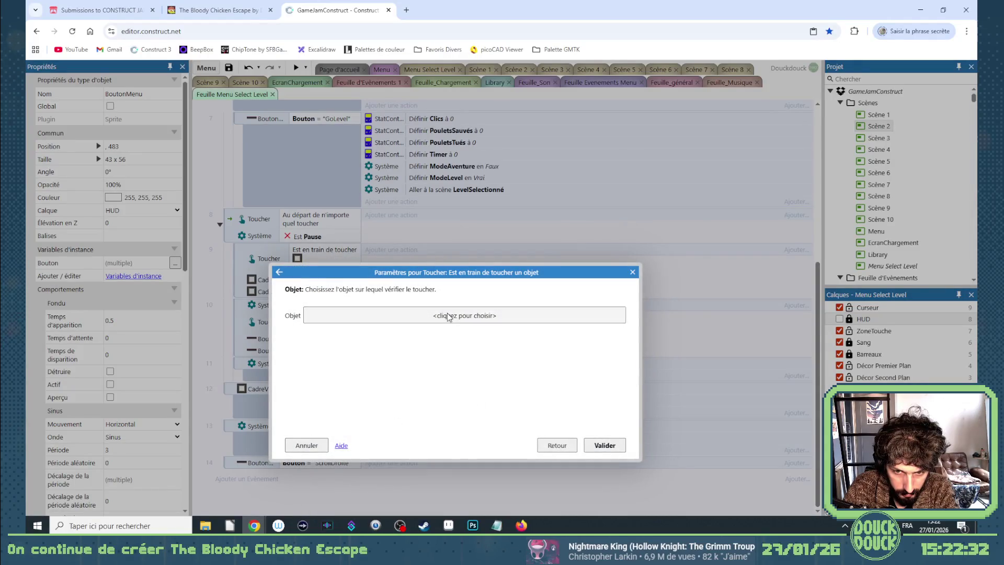
{"action": "left_click", "coordinate": [462, 315]}
{"action": "type", "text": "sc"}
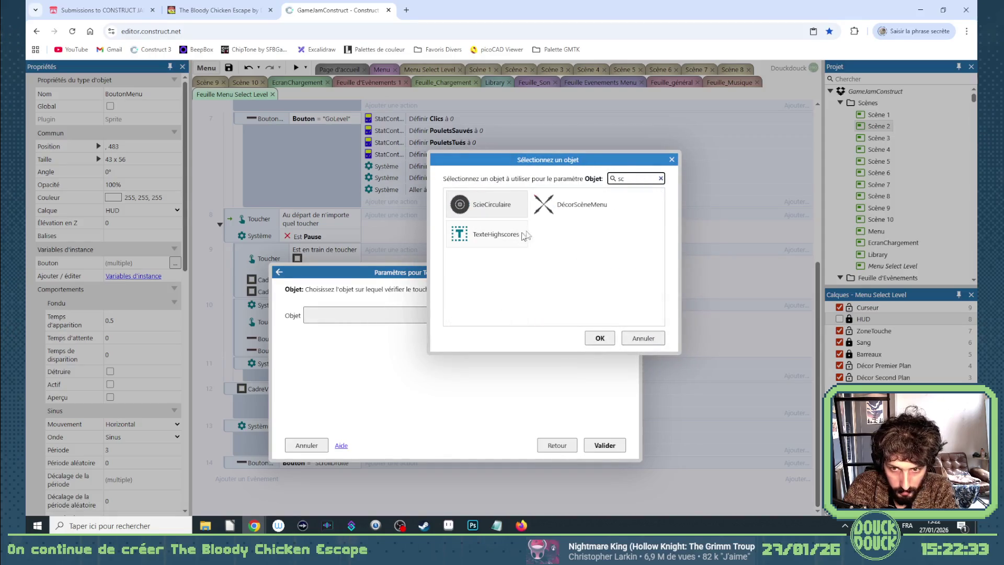
{"action": "key", "text": "BackSpace"}
{"action": "key", "text": "BackSpace"}
{"action": "type", "text": "bou"}
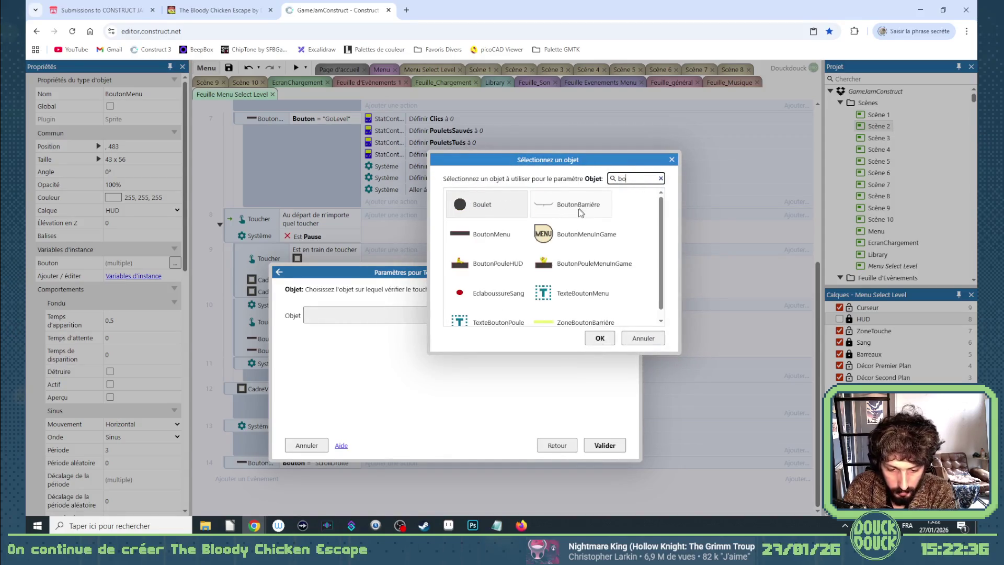
{"action": "double_click", "coordinate": [491, 233]}
{"action": "left_click", "coordinate": [605, 445]}
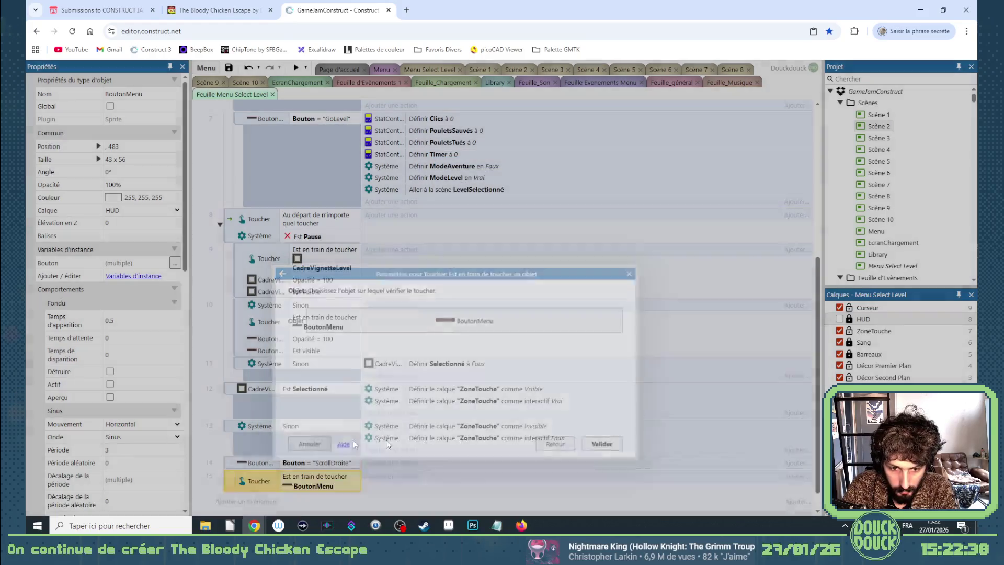
Move both events above the any-touch event and nest ScrollDroite under the touch event
{"action": "left_click", "coordinate": [228, 464], "text": "shift"}
{"action": "mouse_move", "coordinate": [228, 465]}
{"action": "left_mouse_down"}
{"action": "mouse_move", "coordinate": [270, 211]}
{"action": "mouse_move", "coordinate": [276, 228]}
{"action": "left_mouse_up"}
{"action": "scroll", "coordinate": [276, 228], "scroll_direction": "up", "scroll_amount": 2}
{"action": "left_click", "coordinate": [258, 283], "text": "ctrl"}
{"action": "left_click_drag", "start_coordinate": [256, 283], "coordinate": [291, 293]}
{"action": "left_click", "coordinate": [386, 291]}
Give the ScrollDroite event a Caméra action that stops all interpolations
{"action": "type", "text": "ca"}
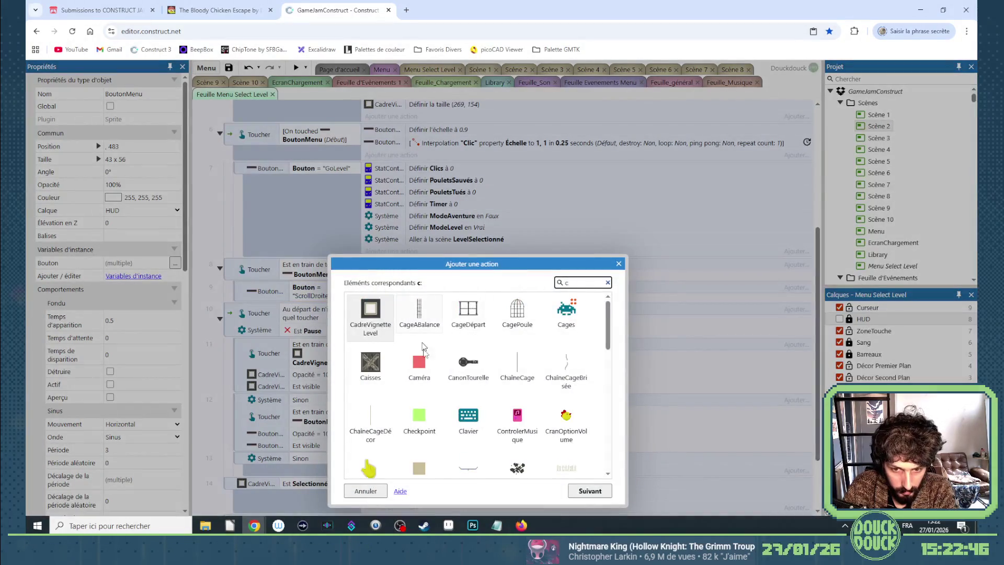
{"action": "double_click", "coordinate": [421, 364]}
{"action": "scroll", "coordinate": [515, 416], "scroll_direction": "down", "scroll_amount": 10}
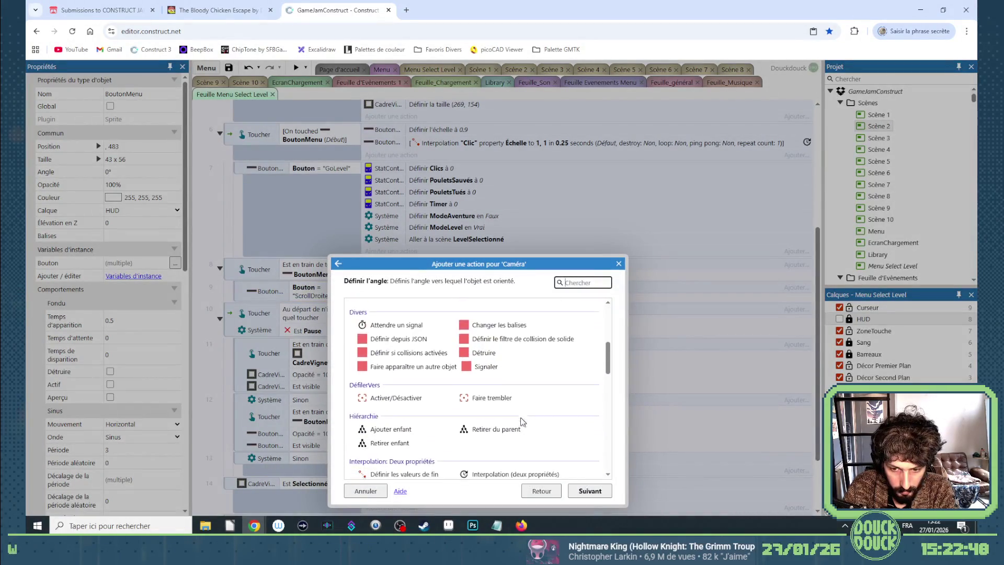
{"action": "scroll", "coordinate": [515, 416], "scroll_direction": "down", "scroll_amount": 2}
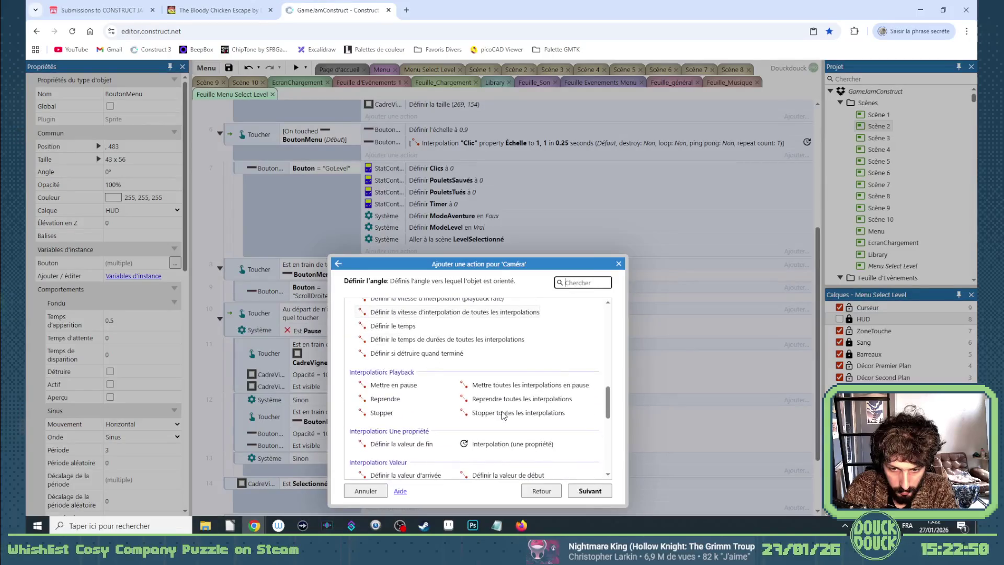
{"action": "left_click", "coordinate": [509, 399]}
{"action": "double_click", "coordinate": [517, 413]}
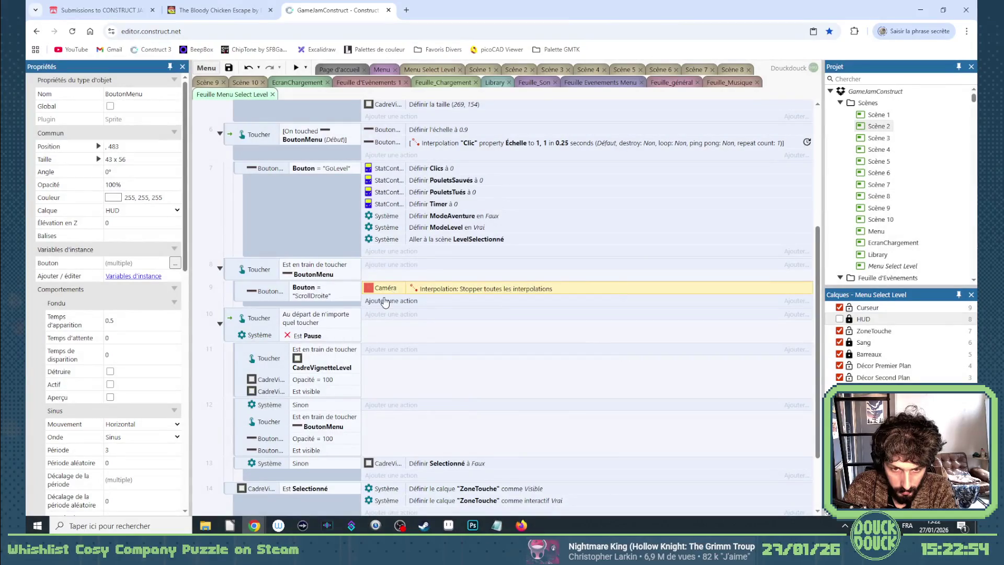
Add a Caméra Définir X action and start its expression with self.X + 5
{"action": "left_click", "coordinate": [393, 301]}
{"action": "type", "text": "ca"}
{"action": "double_click", "coordinate": [418, 366]}
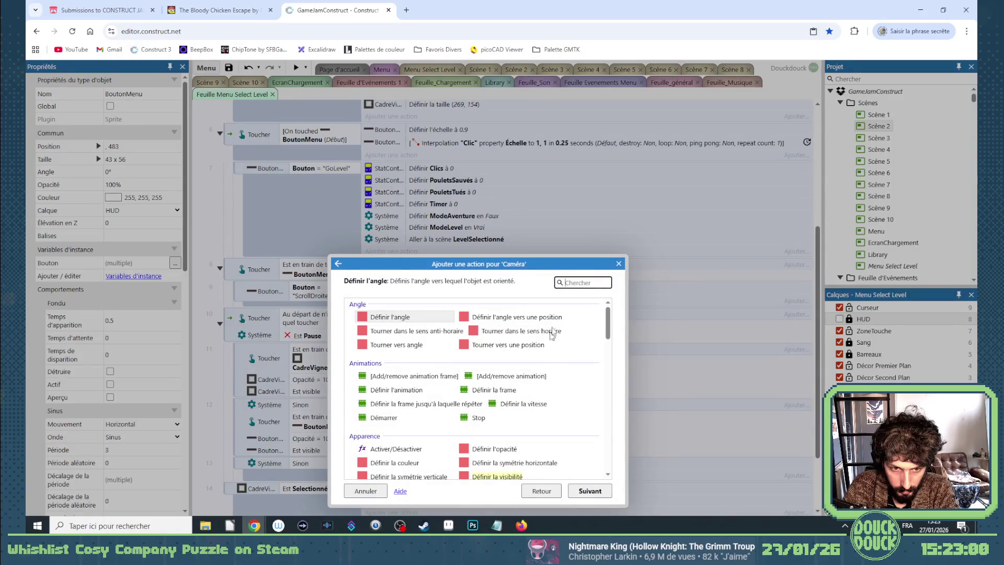
{"action": "scroll", "coordinate": [515, 410], "scroll_direction": "down", "scroll_amount": 7}
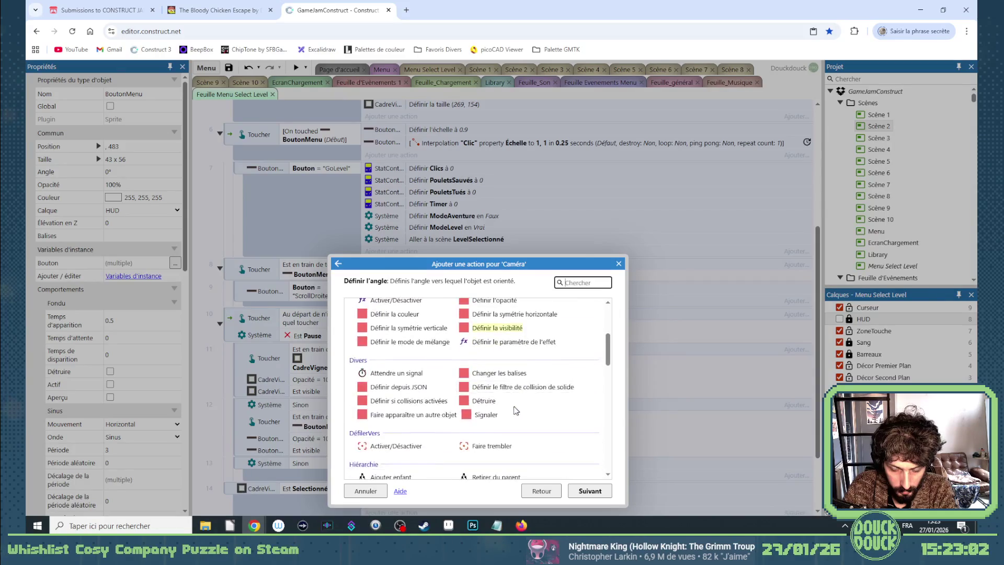
{"action": "scroll", "coordinate": [513, 411], "scroll_direction": "down", "scroll_amount": 6}
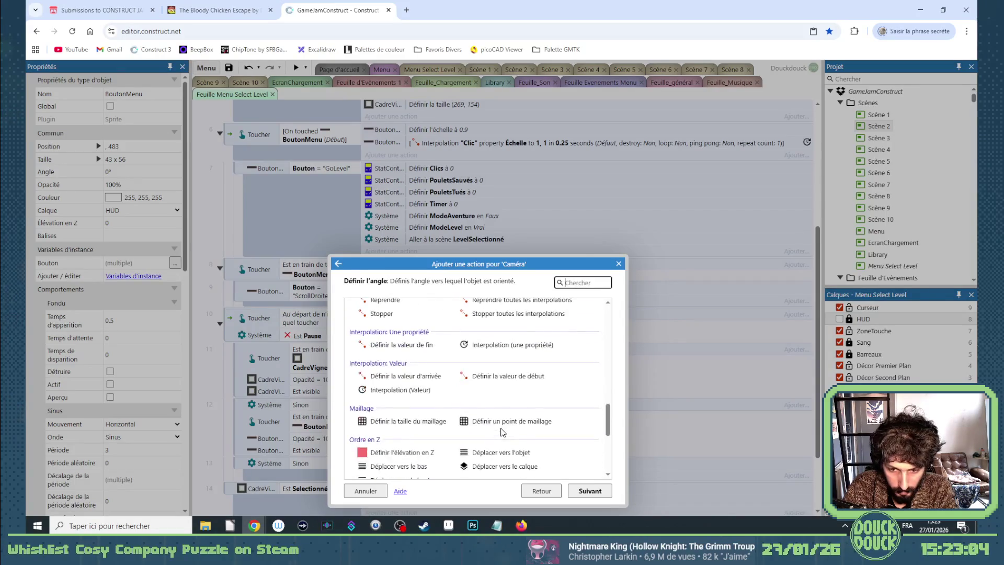
{"action": "scroll", "coordinate": [501, 425], "scroll_direction": "down", "scroll_amount": 3}
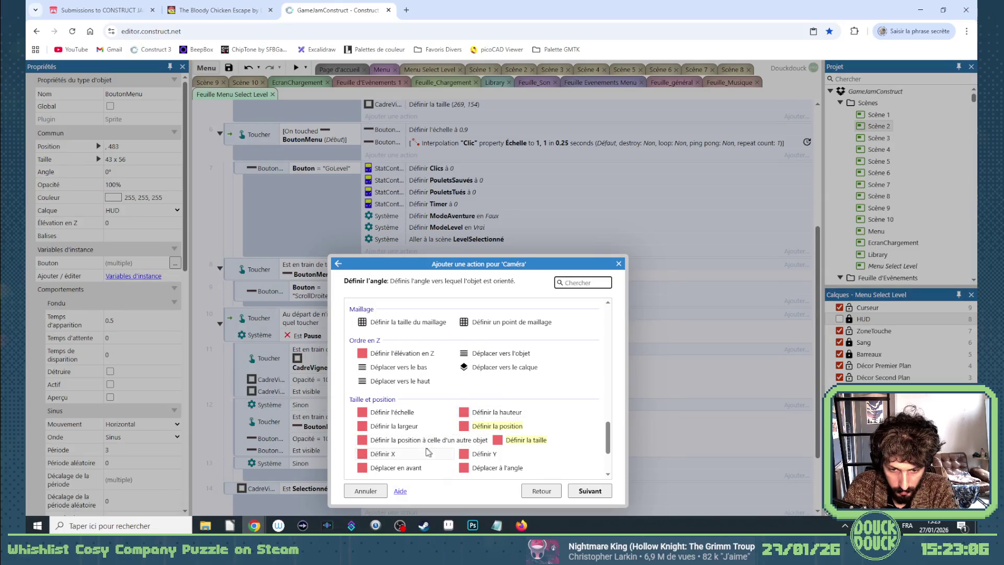
{"action": "double_click", "coordinate": [425, 453]}
{"action": "type", "text": "se"}
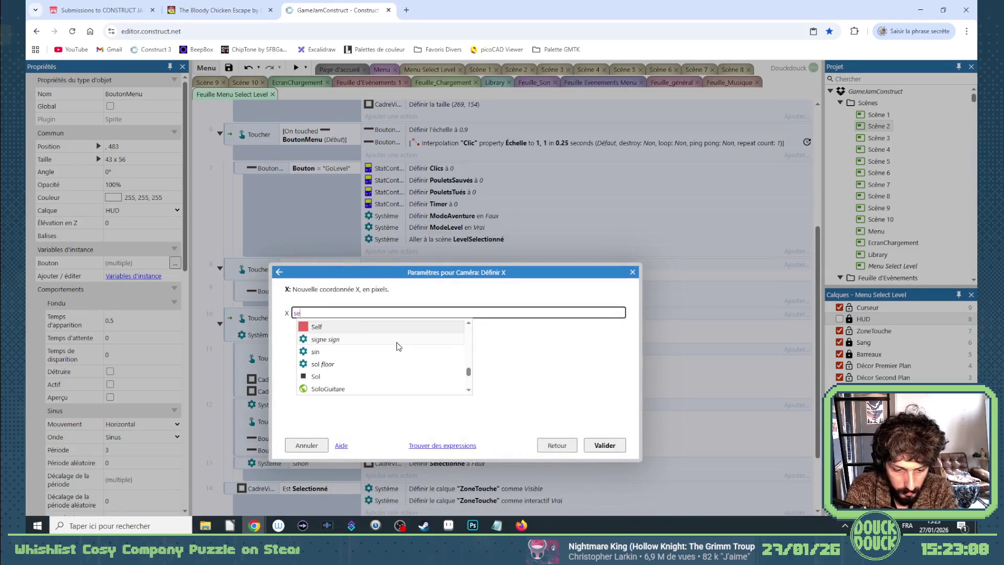
{"action": "type", "text": "lf.X +"}
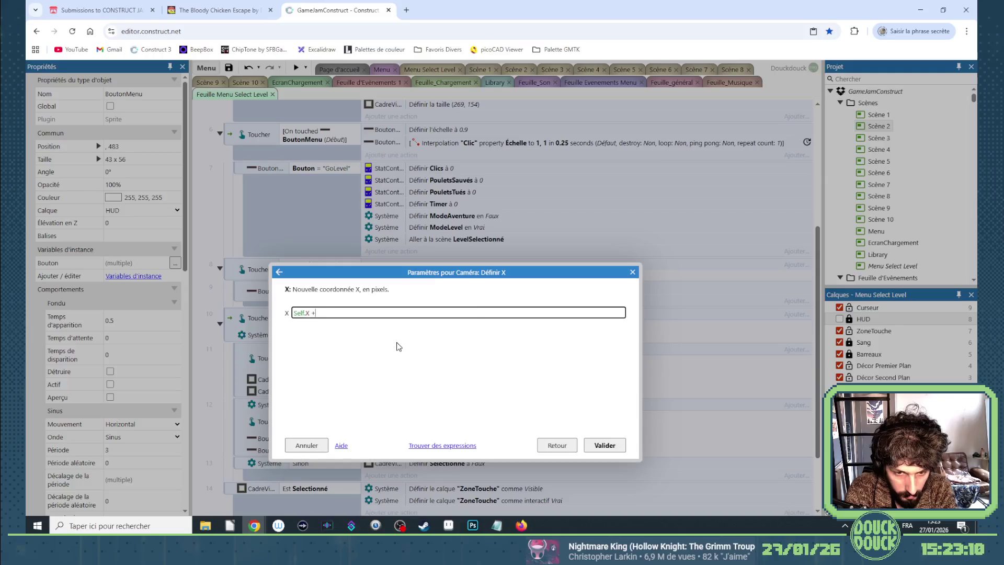
{"action": "type", "text": " 5 *"}
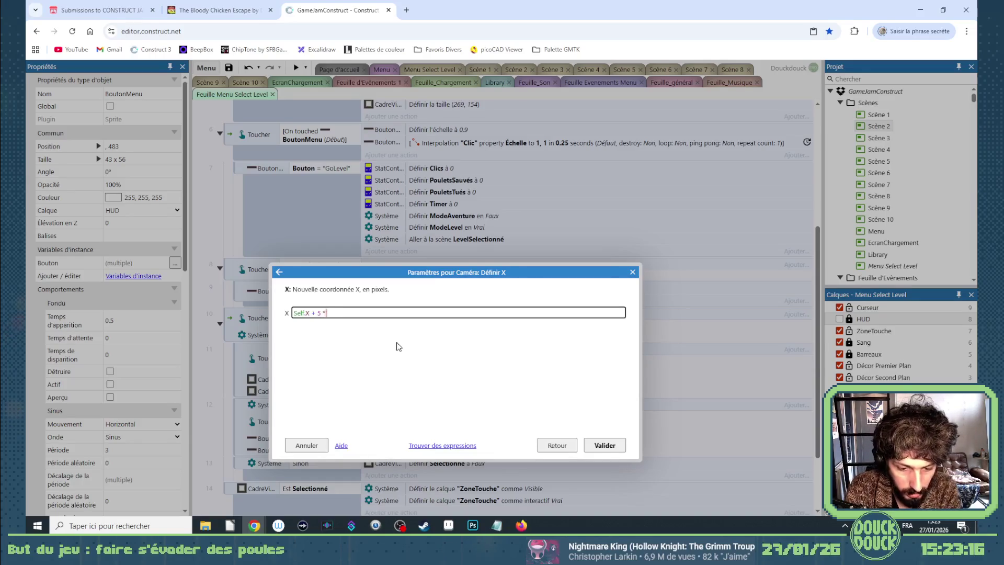
Complete the camera X expression with the 60*dt factor and fix its parentheses
{"action": "type", "text": " (60*dt)"}
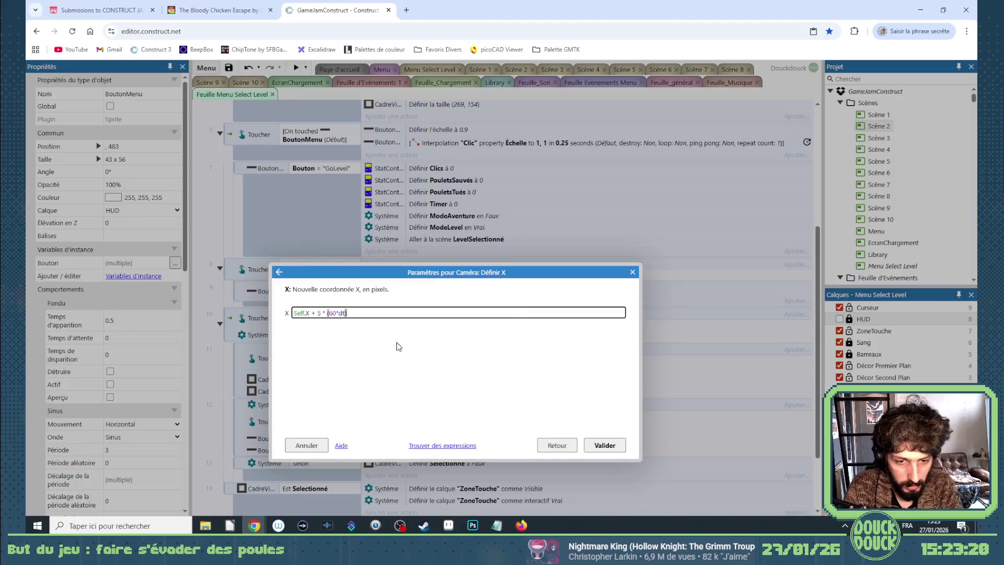
{"action": "key", "text": "Return"}
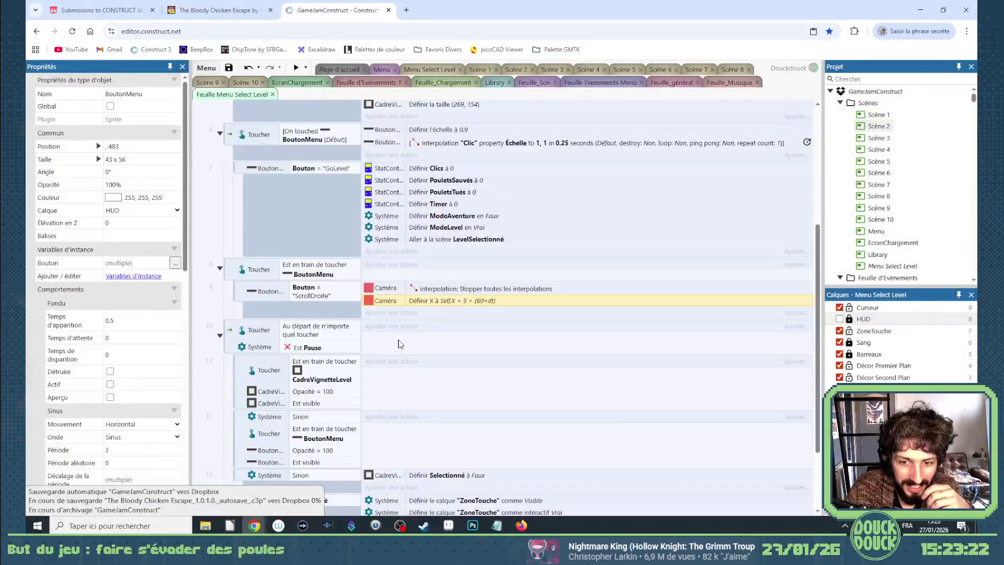
{"action": "double_click", "coordinate": [463, 304]}
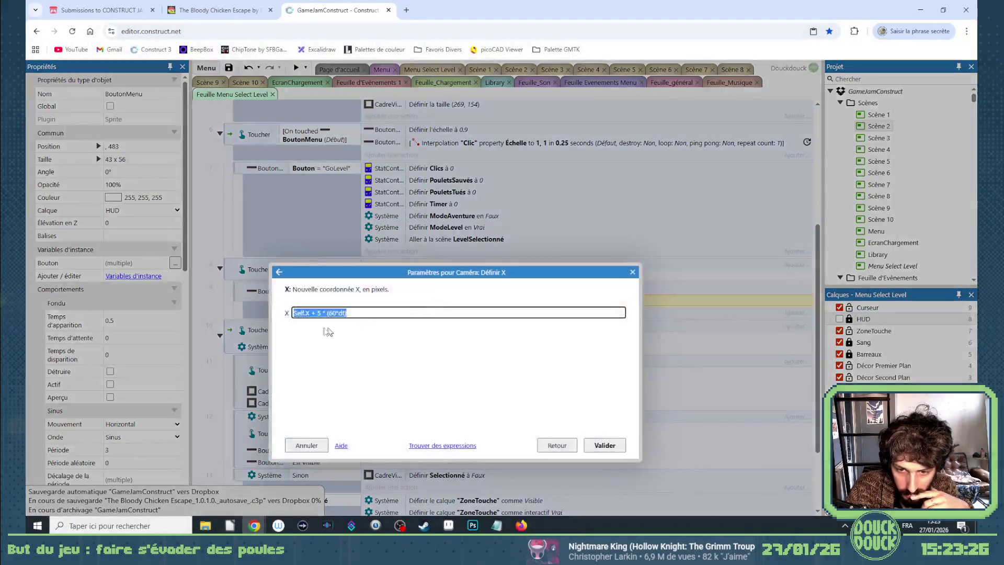
{"action": "left_click", "coordinate": [319, 313]}
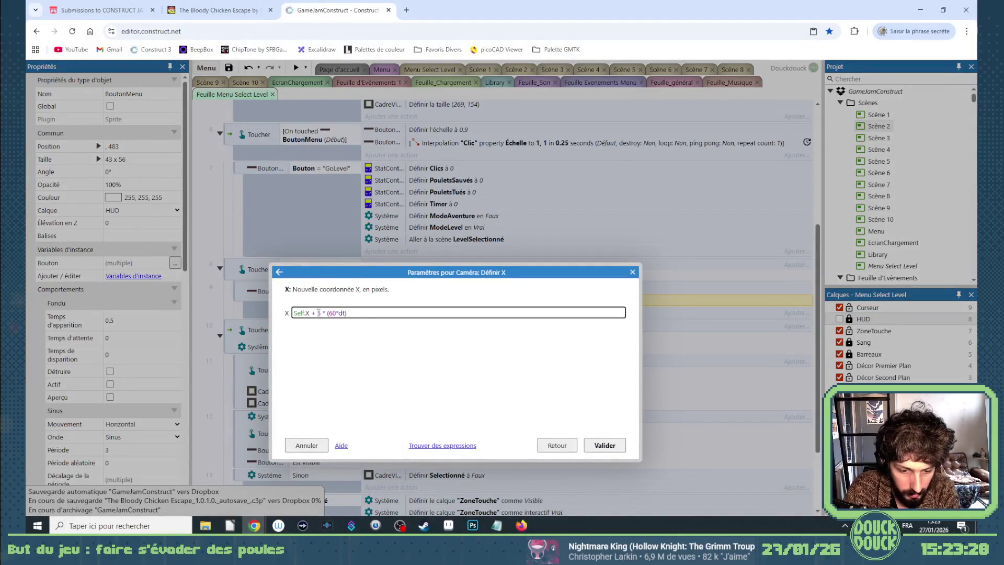
{"action": "type", "text": "()"}
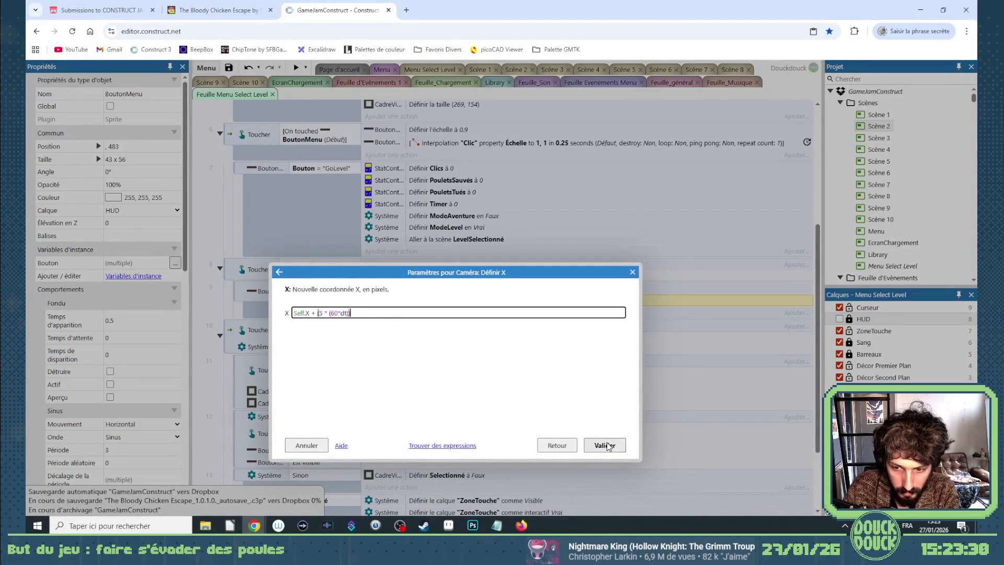
{"action": "left_click", "coordinate": [604, 445]}
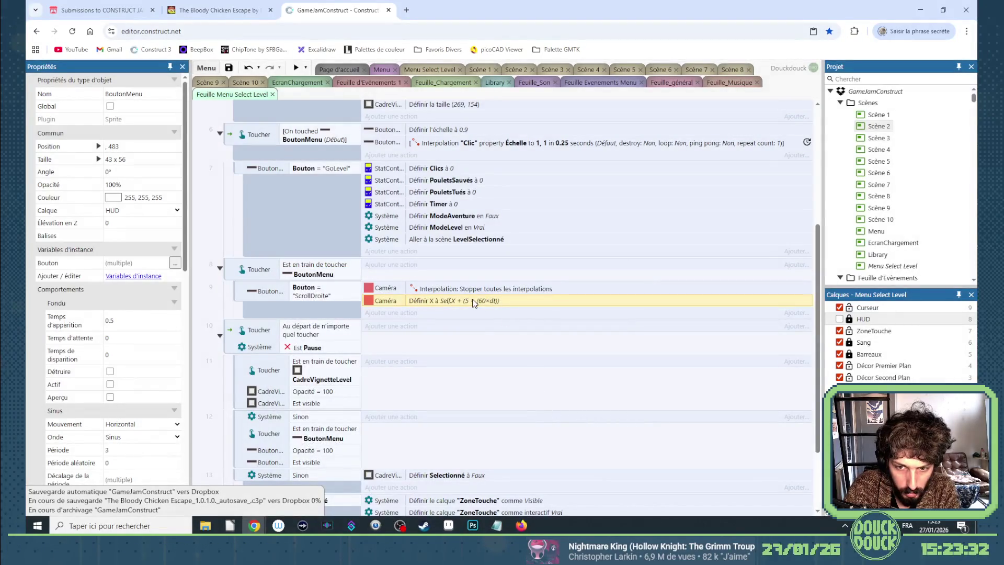
Strip the outer parentheses so X is Self.X + 5 * (60*dt), then duplicate the event below
{"action": "double_click", "coordinate": [473, 301]}
{"action": "left_click", "coordinate": [321, 314]}
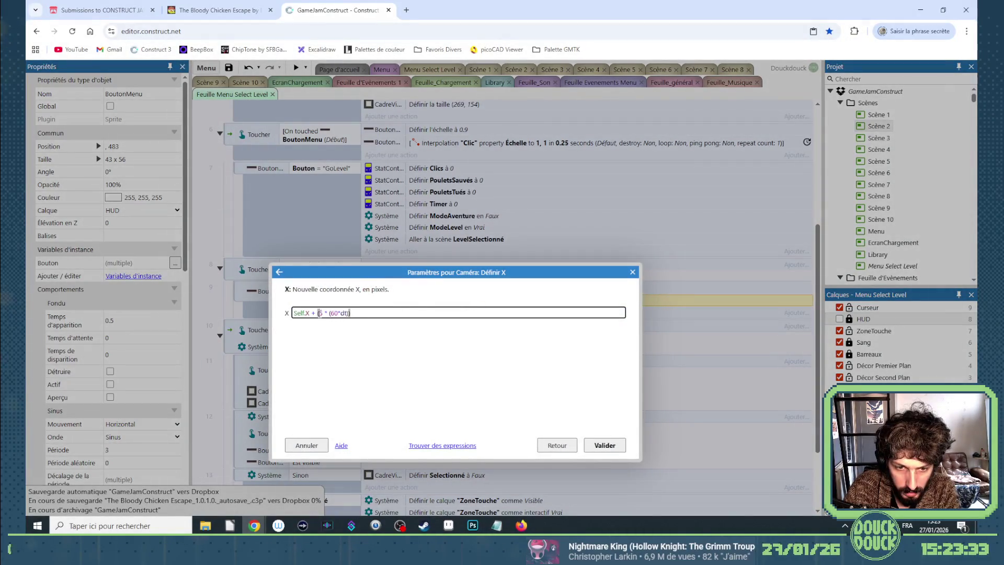
{"action": "key", "text": "BackSpace"}
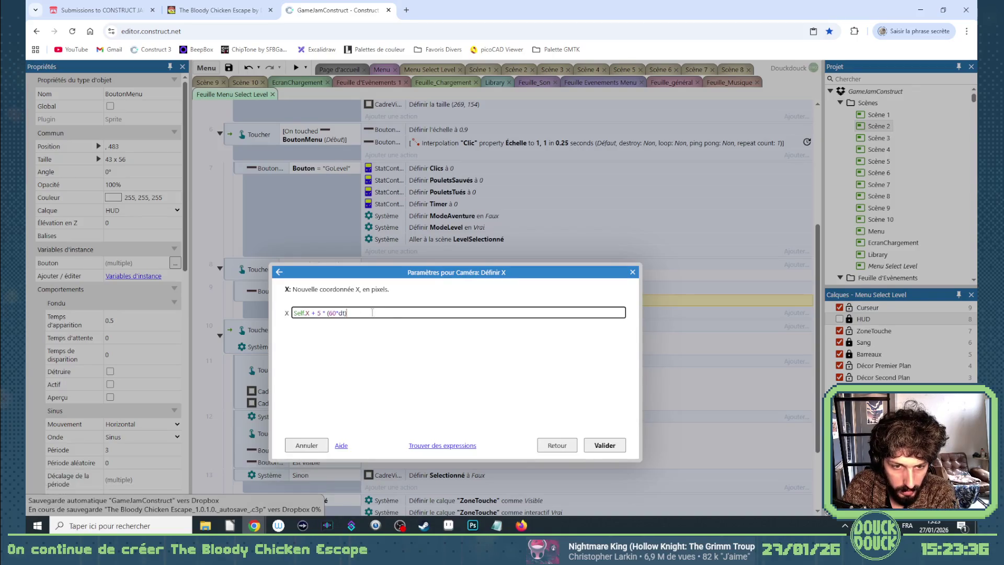
{"action": "key", "text": "End"}
{"action": "key", "text": "BackSpace"}
{"action": "key", "text": "Return"}
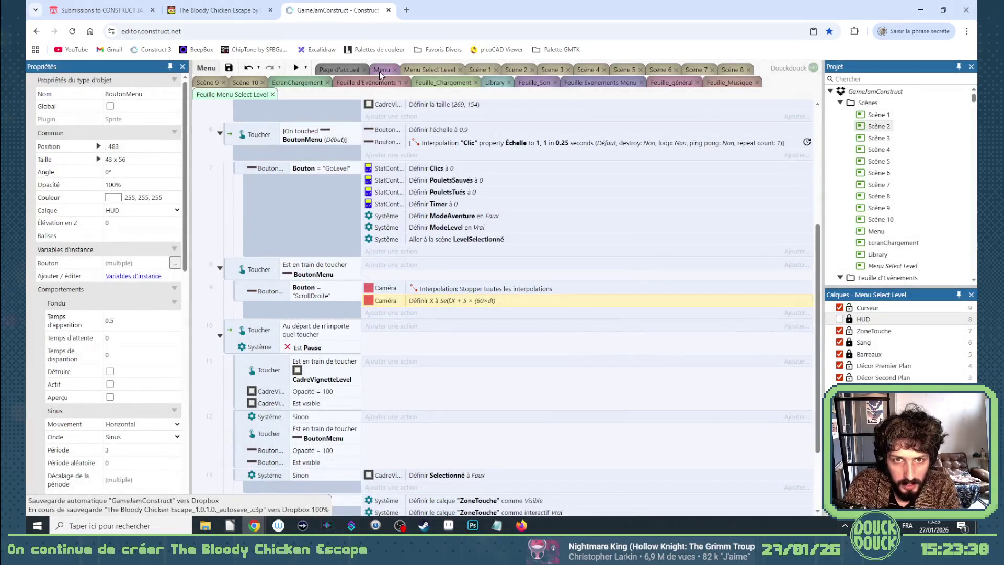
{"action": "left_click_drag", "start_coordinate": [238, 291], "coordinate": [246, 321]}
Change the copied condition to "ScrollGauche" and preview the Menu Select Level layout
{"action": "double_click", "coordinate": [329, 334]}
{"action": "left_click_drag", "start_coordinate": [363, 345], "coordinate": [373, 344]}
{"action": "type", "text": "G"}
{"action": "key", "text": "Return"}
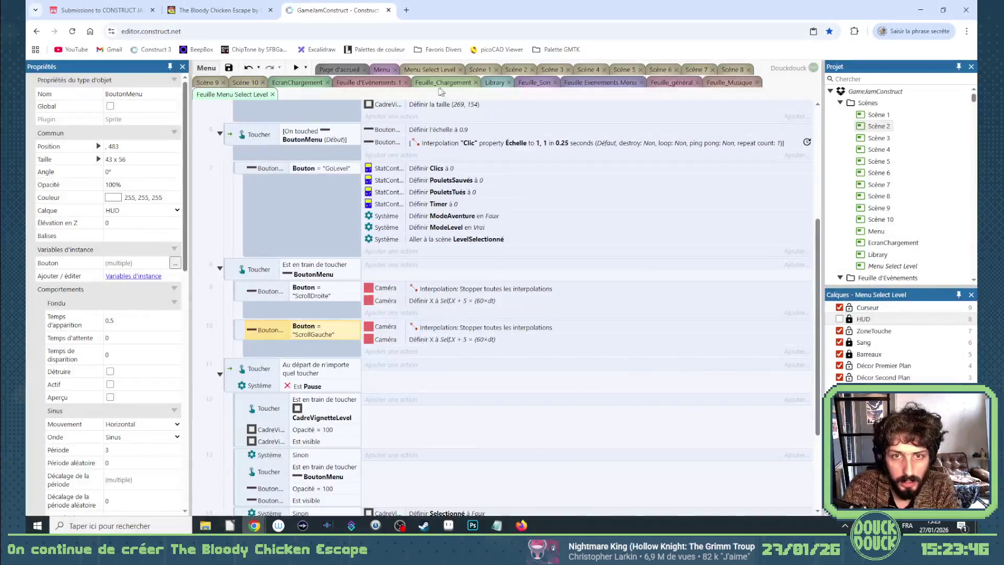
{"action": "left_click", "coordinate": [438, 70]}
{"action": "left_click", "coordinate": [296, 68]}
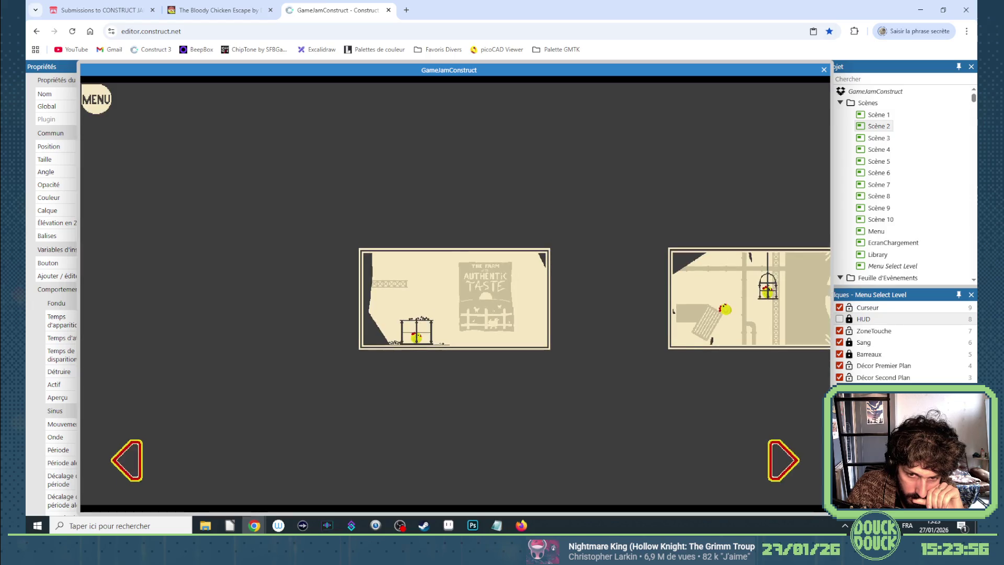
In fullscreen preview, scroll the levels twice with the left arrow, then exit and close it
{"action": "left_click", "coordinate": [772, 461]}
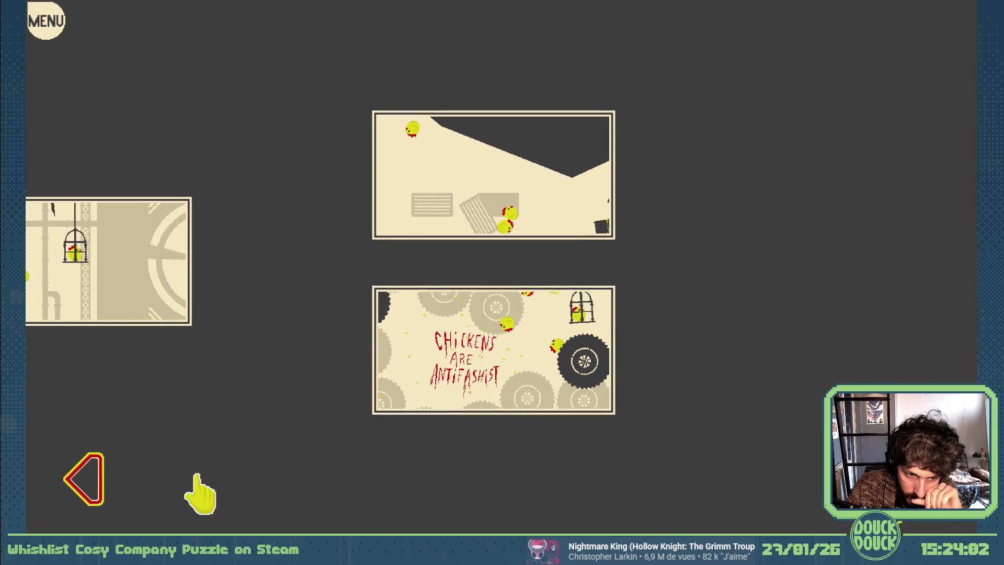
{"action": "left_click", "coordinate": [98, 484]}
{"action": "left_click", "coordinate": [94, 491]}
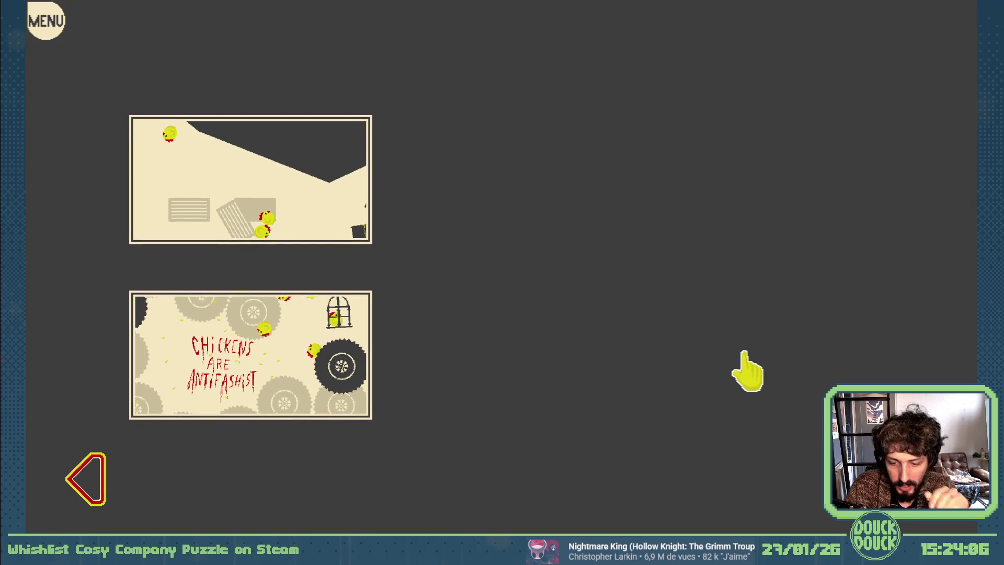
{"action": "key", "text": "Escape"}
{"action": "left_click", "coordinate": [824, 73]}
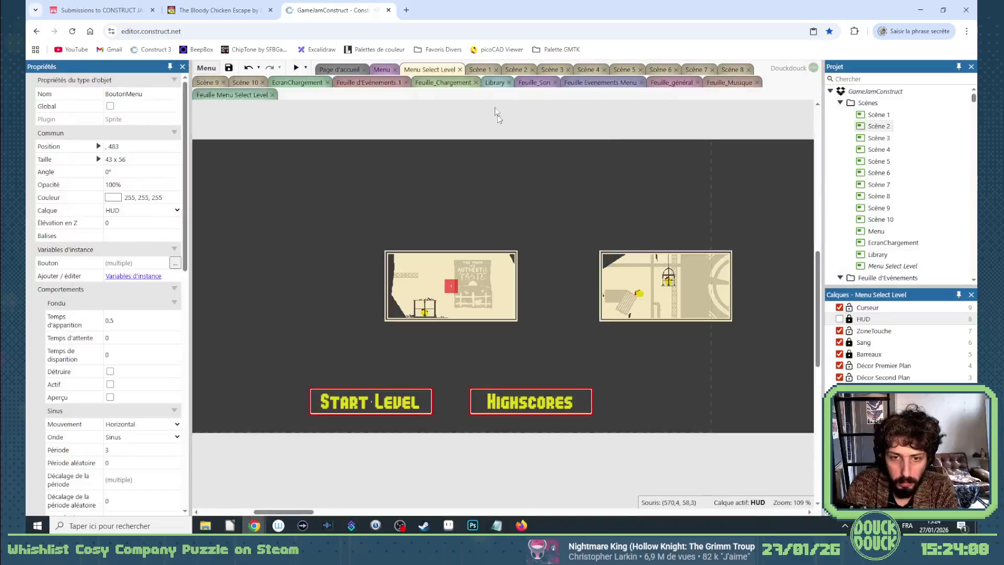
Change the ScrollGauche camera X expression from plus to minus: Self.X - 5 * (60*dt)
{"action": "left_click", "coordinate": [234, 95]}
{"action": "double_click", "coordinate": [427, 338]}
{"action": "left_click", "coordinate": [316, 312]}
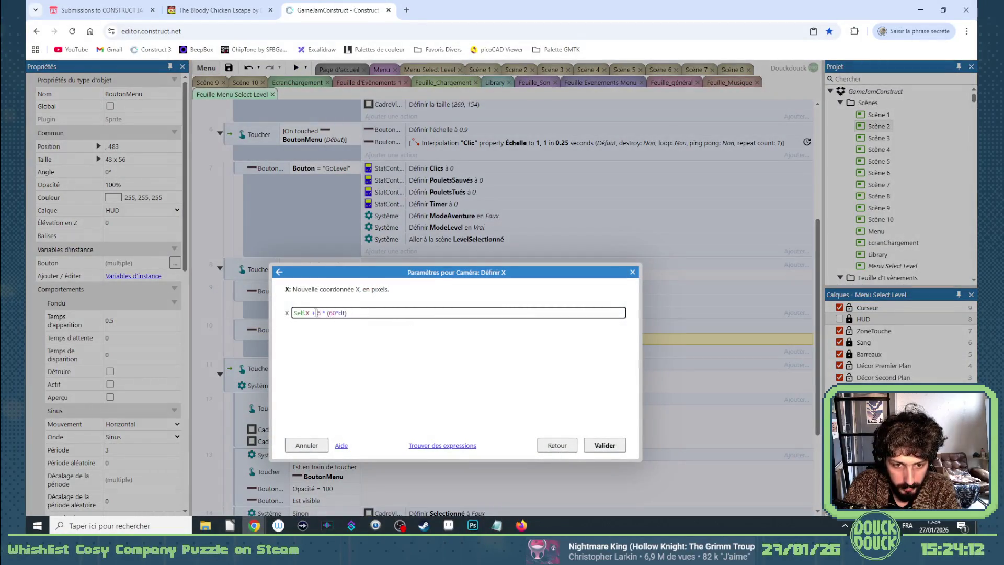
{"action": "key", "text": "BackSpace"}
{"action": "type", "text": "-"}
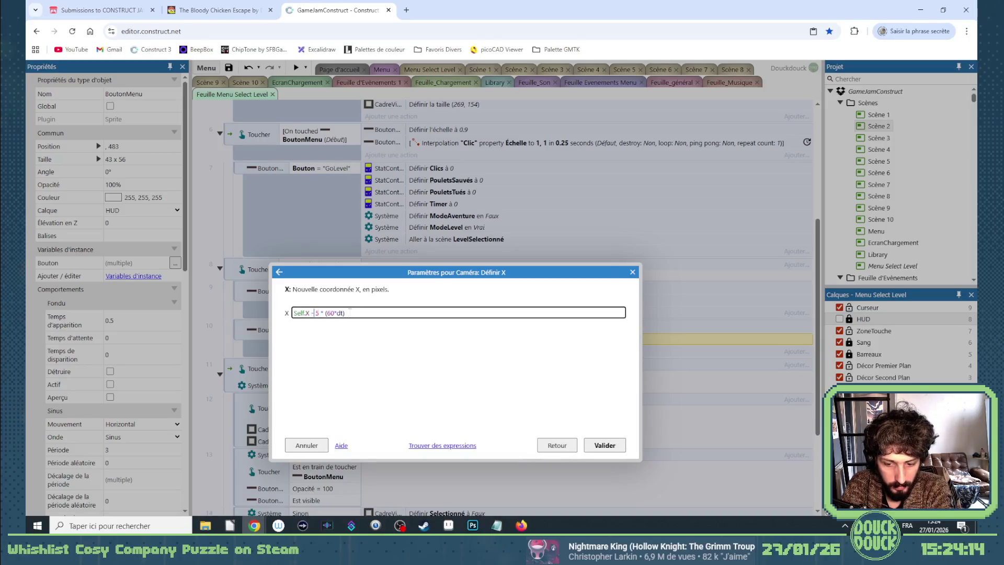
{"action": "key", "text": "Return"}
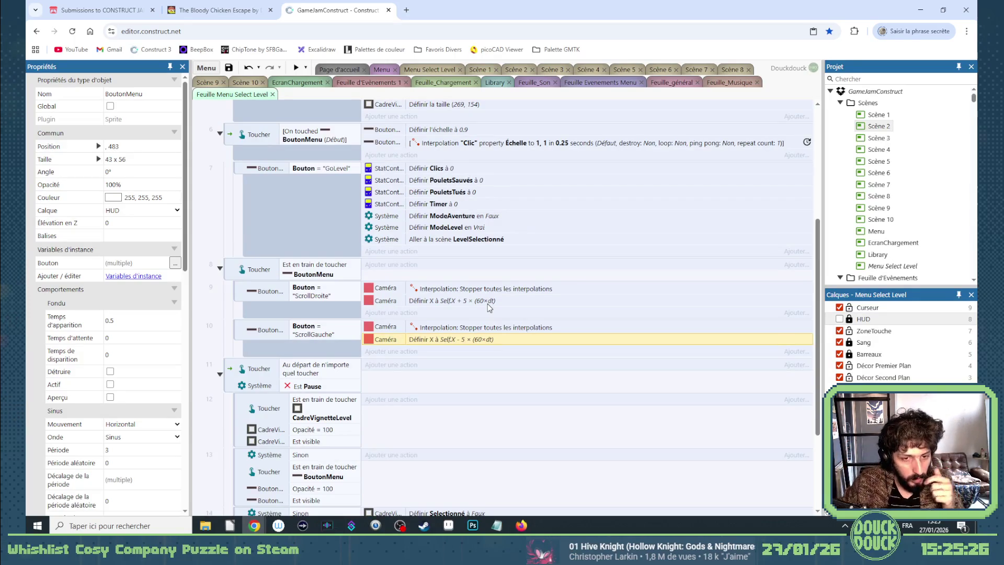
{"action": "scroll", "coordinate": [416, 313], "scroll_direction": "up", "scroll_amount": 5}
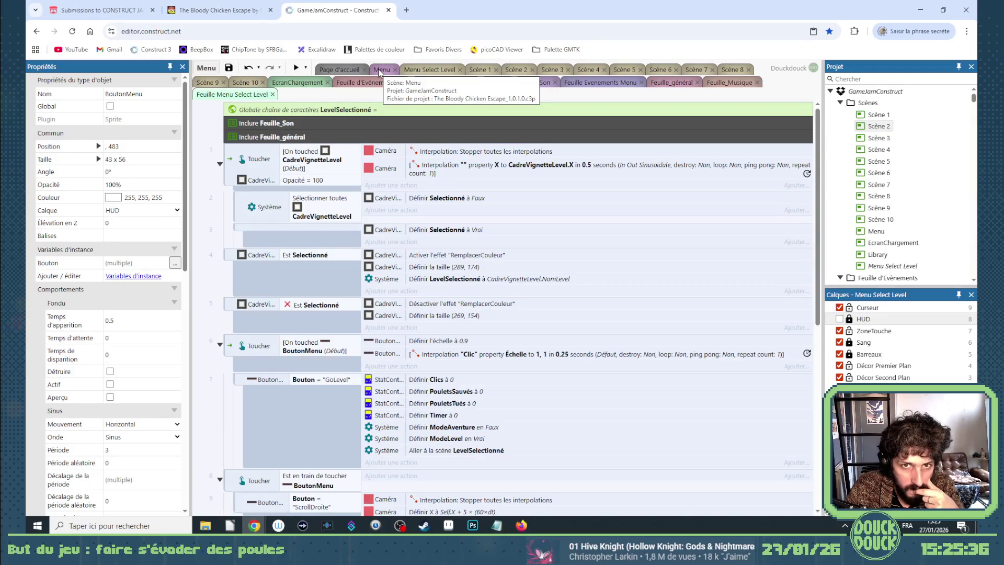
Give Caméra number instance variables SeuilMenuSelectGauche and SeuilMenuSelectDroite, both starting at 0
{"action": "left_click", "coordinate": [420, 70]}
{"action": "left_click", "coordinate": [451, 286]}
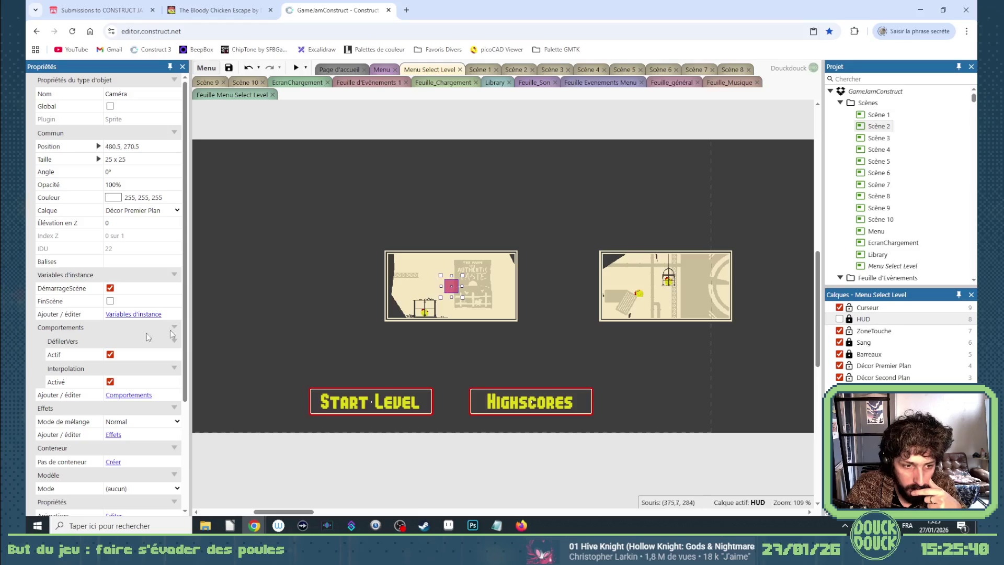
{"action": "left_click", "coordinate": [125, 315]}
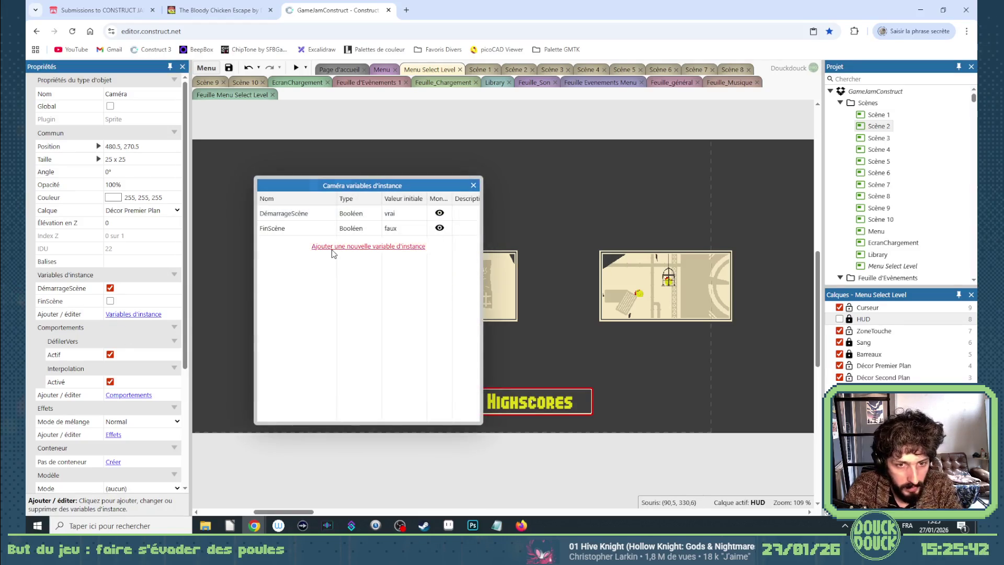
{"action": "left_click", "coordinate": [332, 249]}
{"action": "type", "text": "SeuilMenuSelect"}
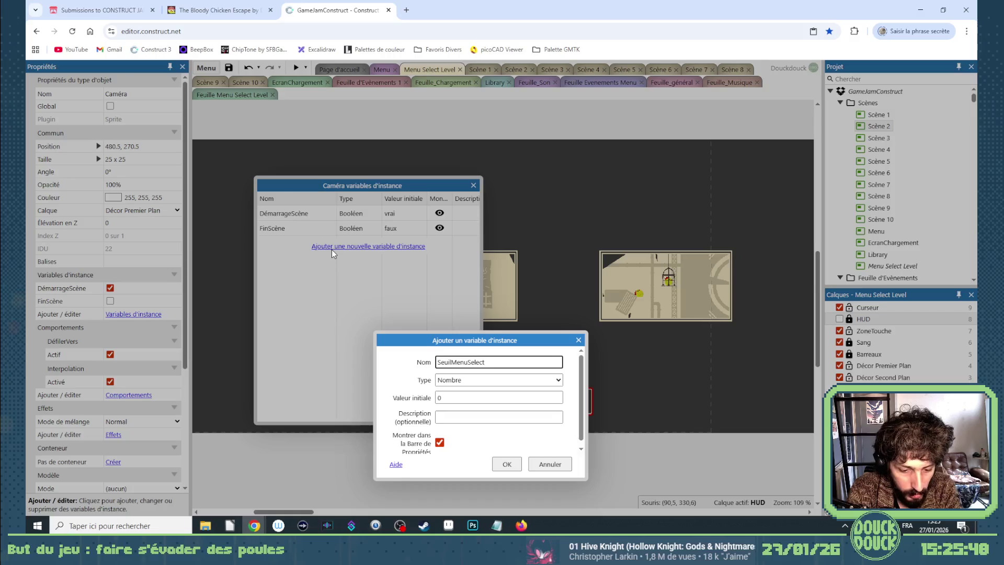
{"action": "type", "text": "Gauche"}
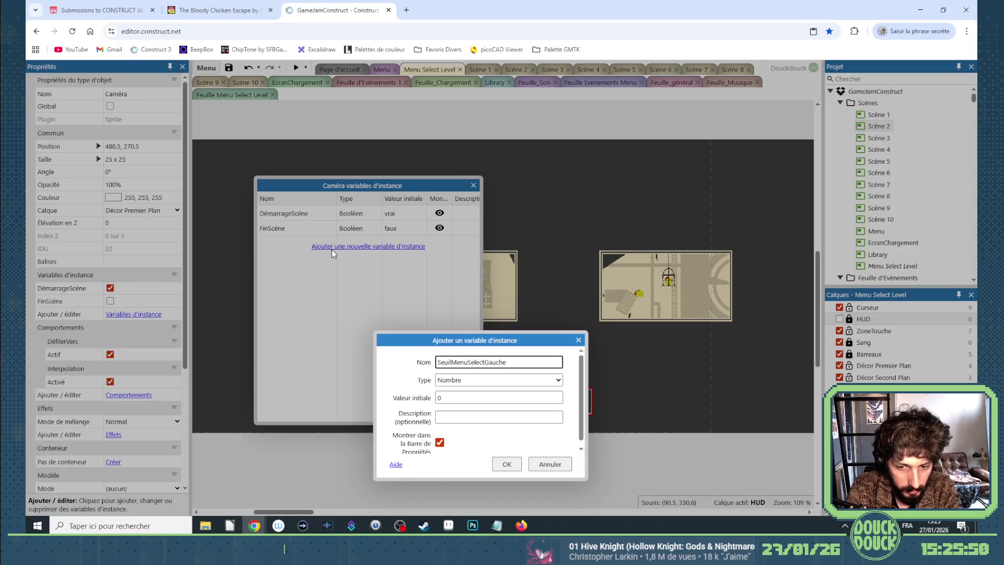
{"action": "key", "text": "Return"}
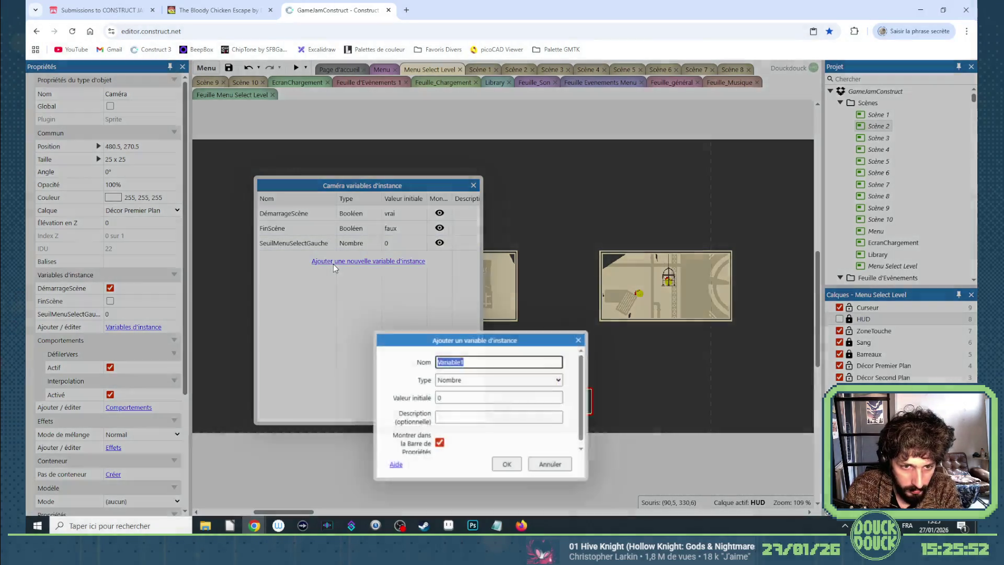
{"action": "left_click", "coordinate": [334, 264]}
{"action": "type", "text": "SeuilMenuSelectDro"}
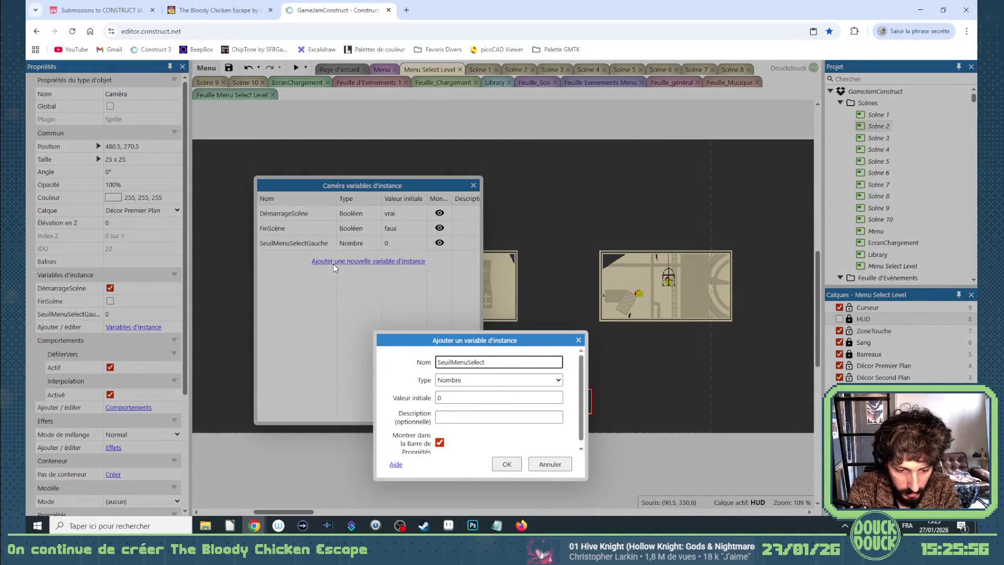
{"action": "type", "text": "ite"}
{"action": "key", "text": "Return"}
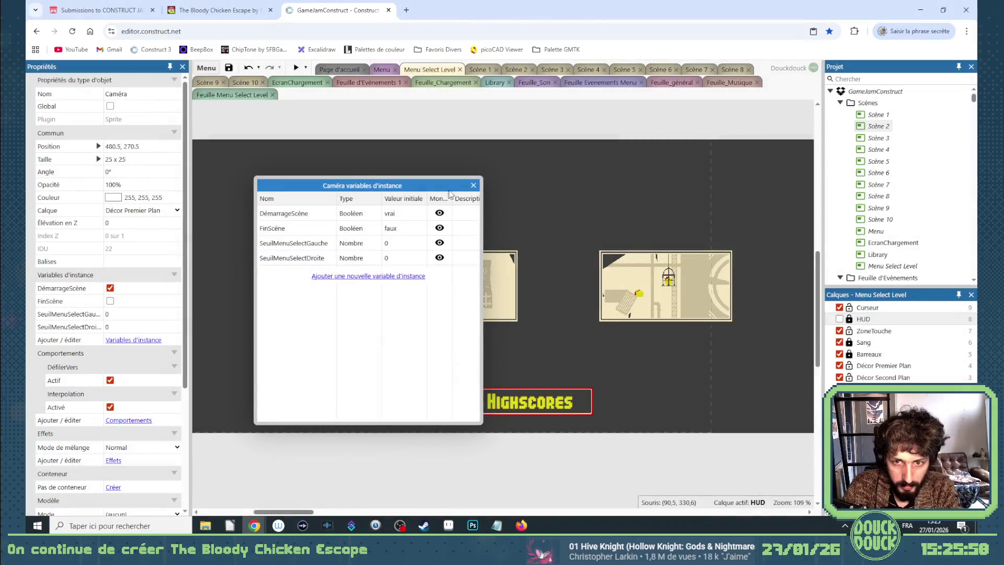
{"action": "left_click", "coordinate": [474, 186]}
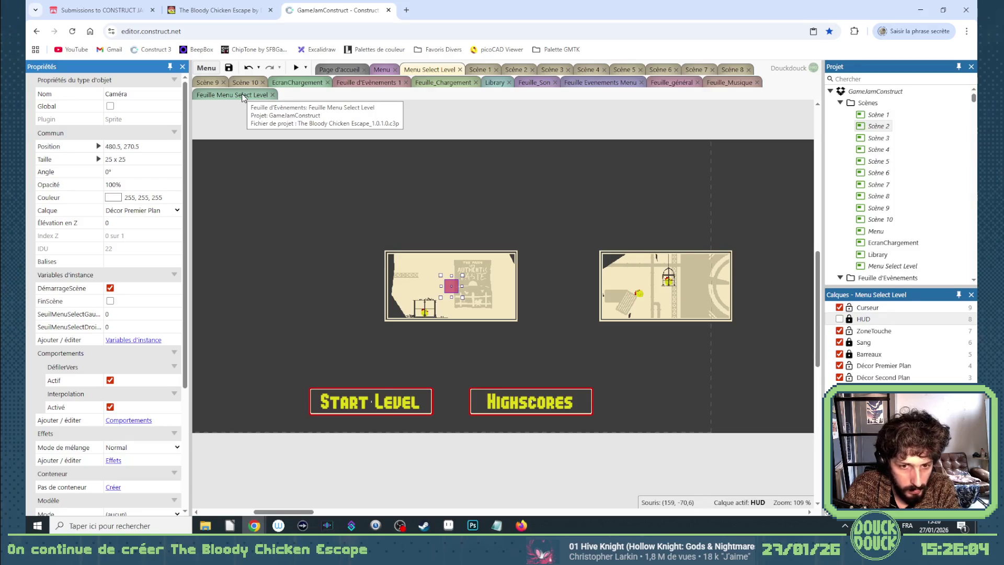
Paste a new frame onto the bottom-right thumbnail and tick Débloqué on the thumbnail frames
{"action": "left_click", "coordinate": [397, 252]}
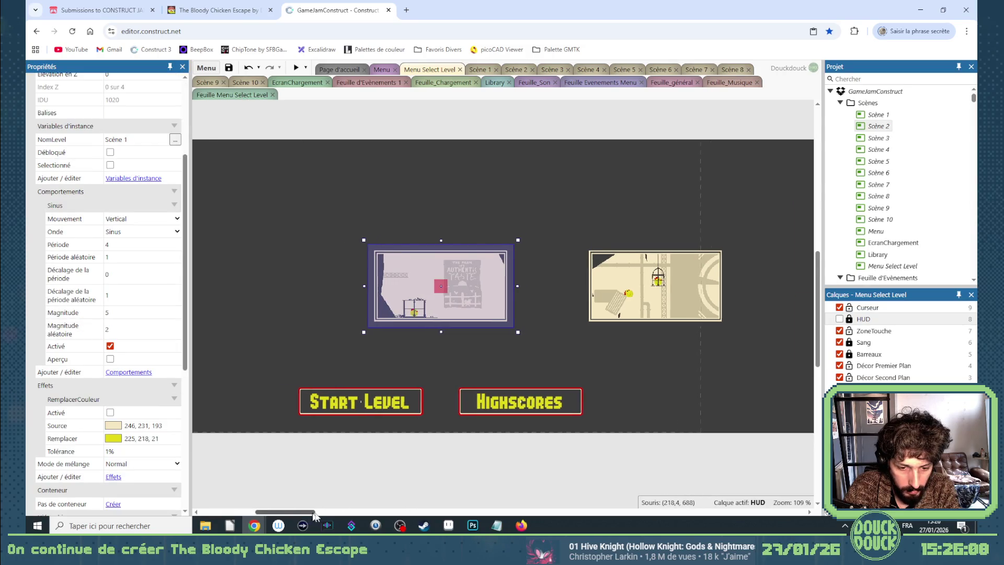
{"action": "scroll", "coordinate": [399, 253], "scroll_direction": "right", "scroll_amount": 5}
{"action": "left_click", "coordinate": [410, 252], "text": "shift"}
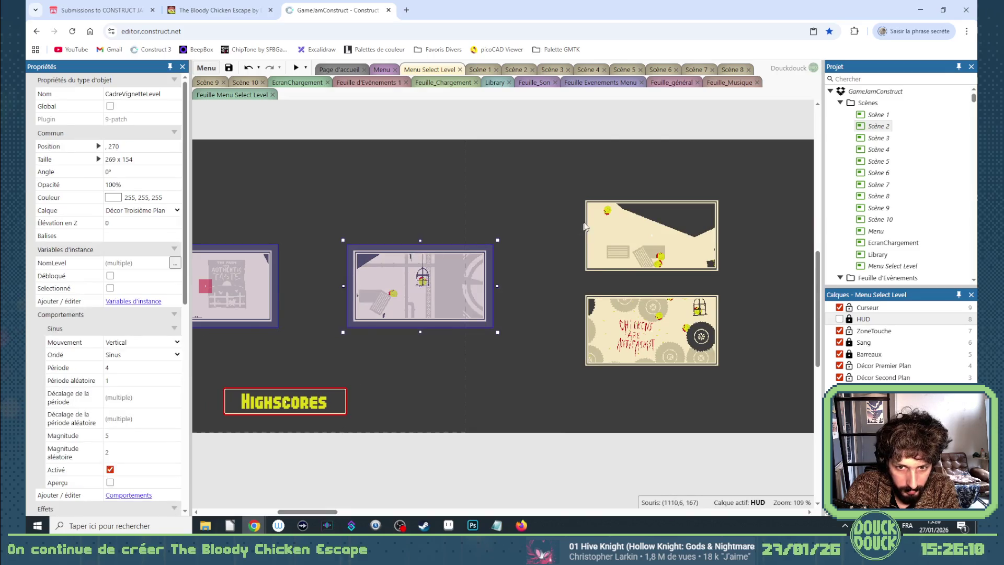
{"action": "left_click", "coordinate": [618, 204], "text": "shift"}
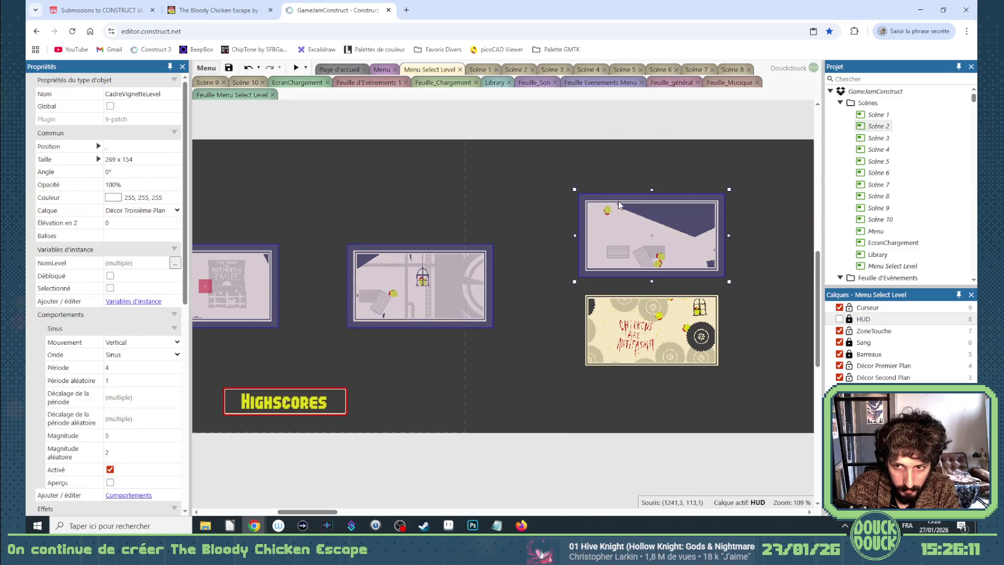
{"action": "key", "text": "ctrl+v"}
{"action": "left_click", "coordinate": [641, 300]}
{"action": "left_click", "coordinate": [109, 275]}
{"action": "left_click", "coordinate": [242, 96]}
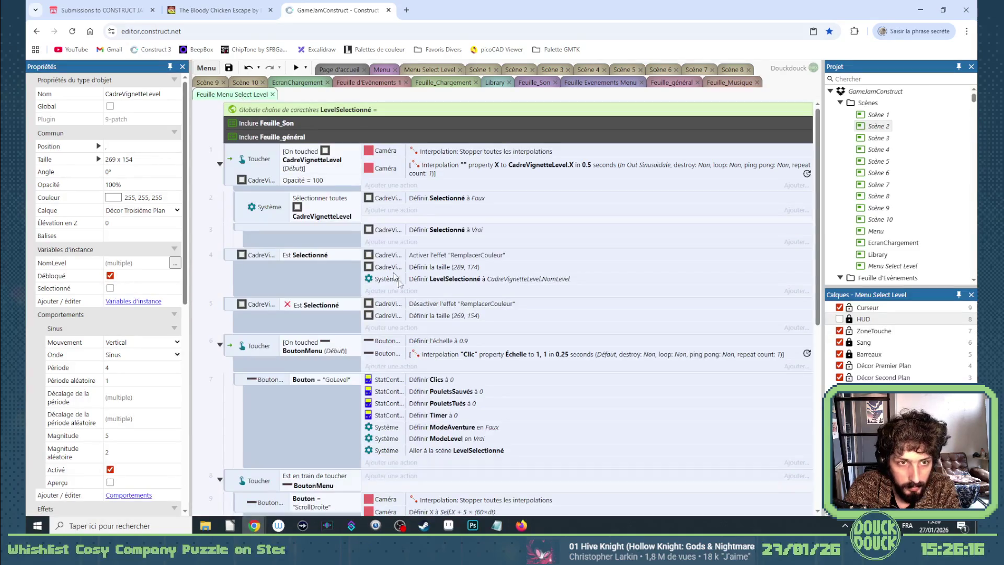
{"action": "scroll", "coordinate": [395, 279], "scroll_direction": "down", "scroll_amount": 6}
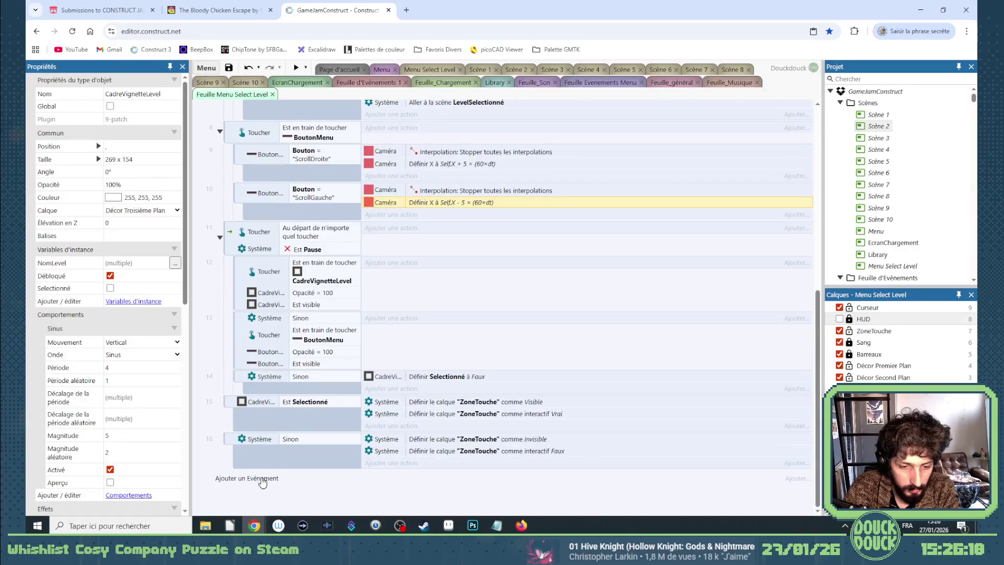
Begin a new event with a Caméra condition, then cancel it
{"action": "left_click", "coordinate": [262, 479]}
{"action": "type", "text": "camé"}
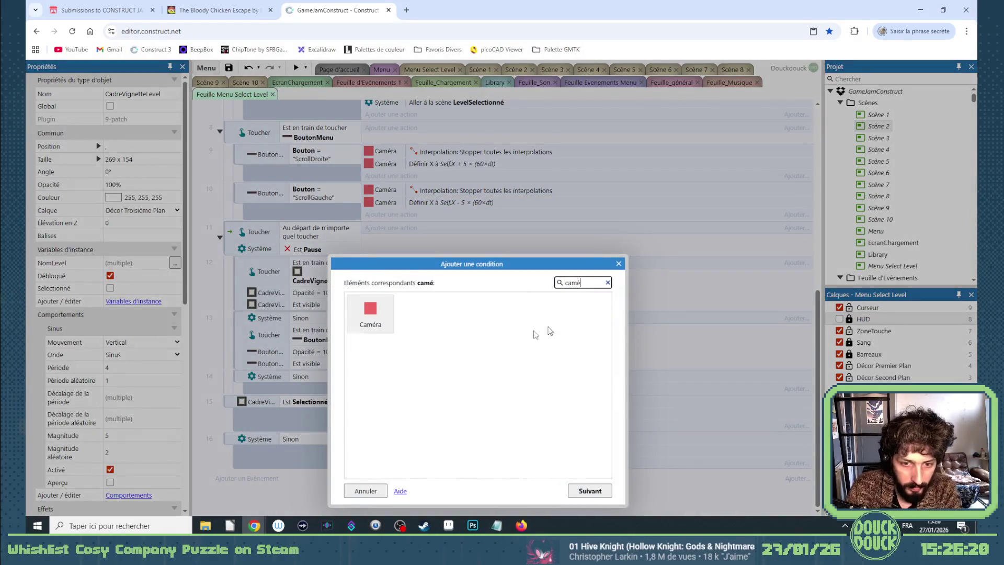
{"action": "double_click", "coordinate": [371, 313]}
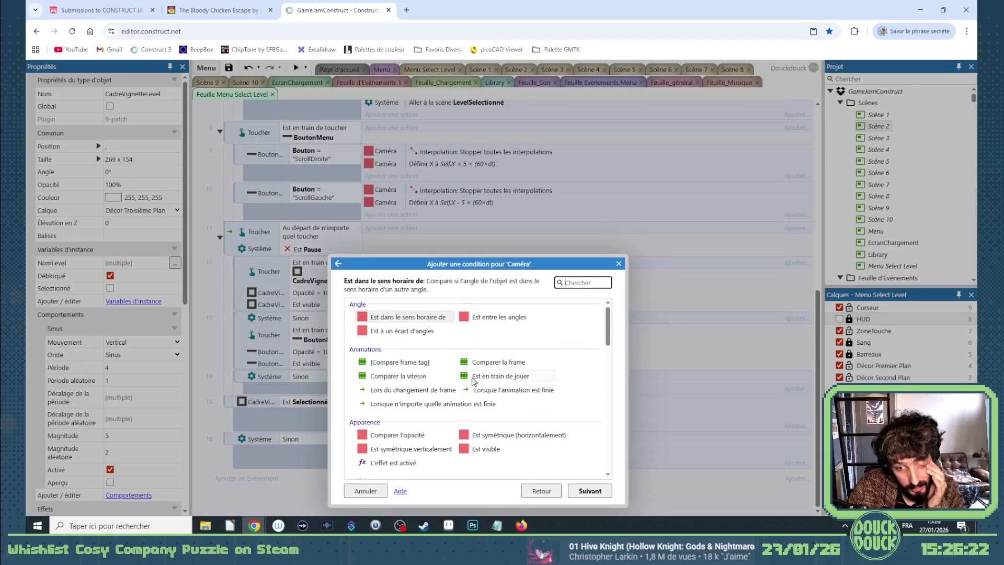
{"action": "scroll", "coordinate": [475, 382], "scroll_direction": "down", "scroll_amount": 5}
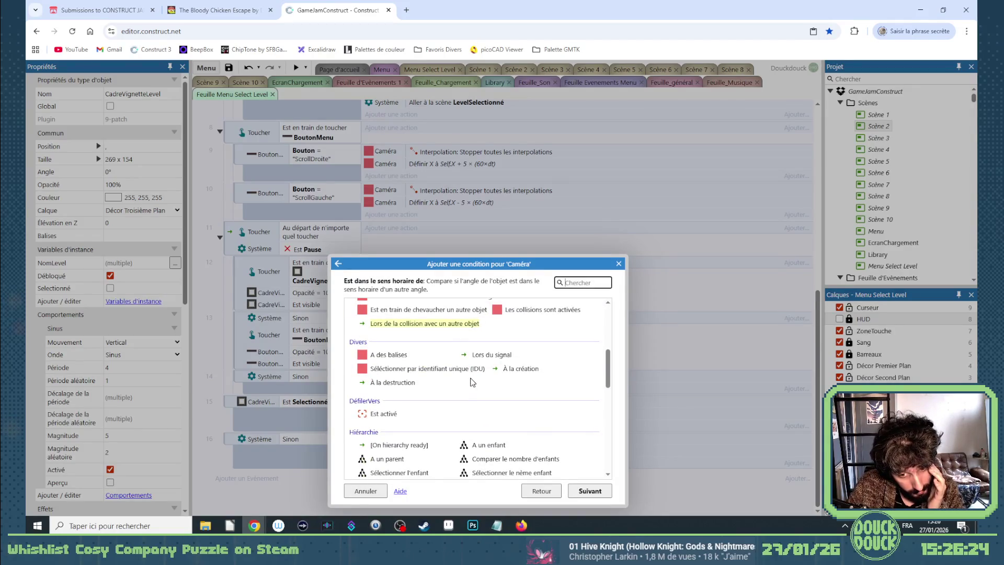
{"action": "scroll", "coordinate": [472, 382], "scroll_direction": "down", "scroll_amount": 2}
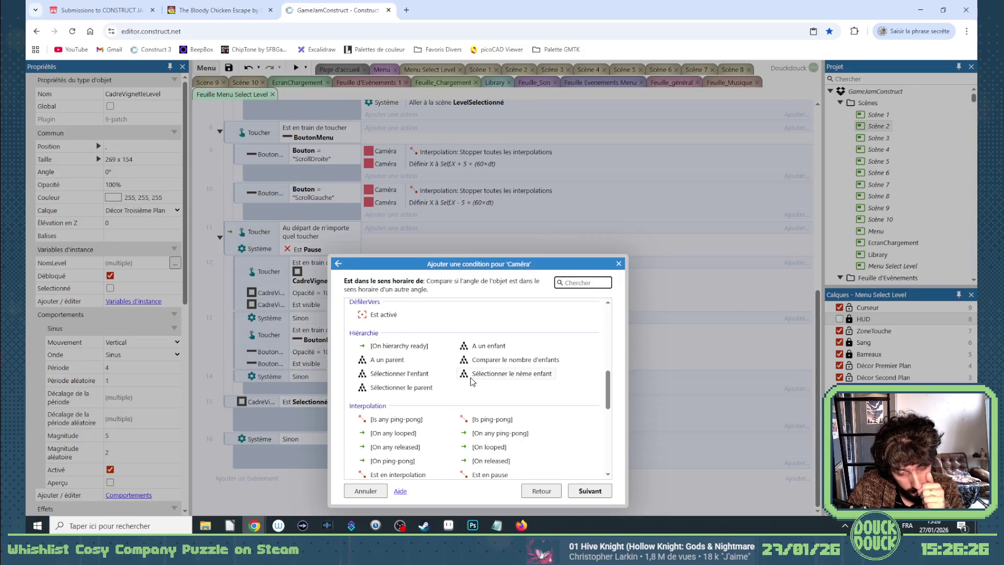
{"action": "left_click", "coordinate": [619, 264]}
Choose the System Sélectionner par comparaison condition for the new event
{"action": "left_click", "coordinate": [262, 479]}
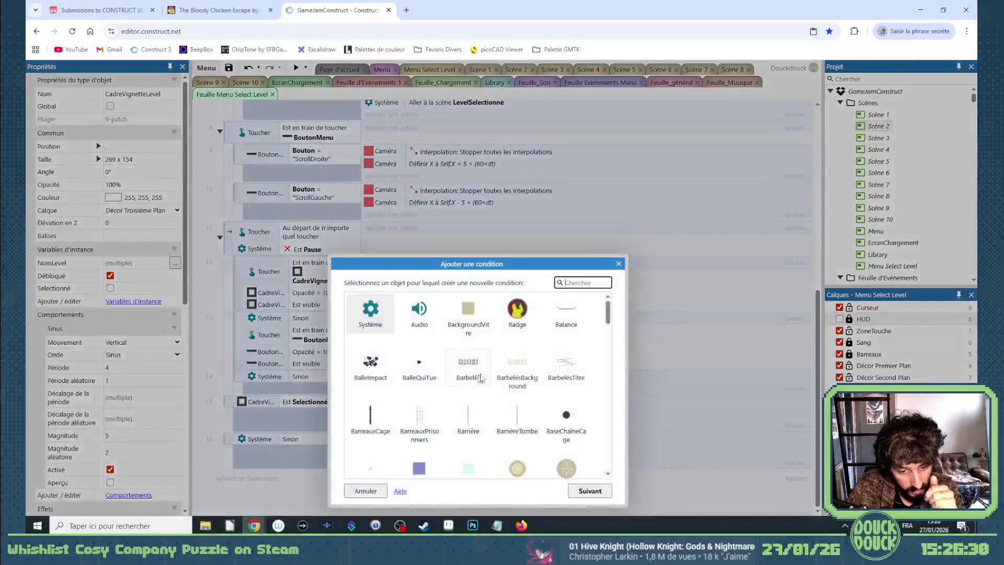
{"action": "double_click", "coordinate": [370, 311]}
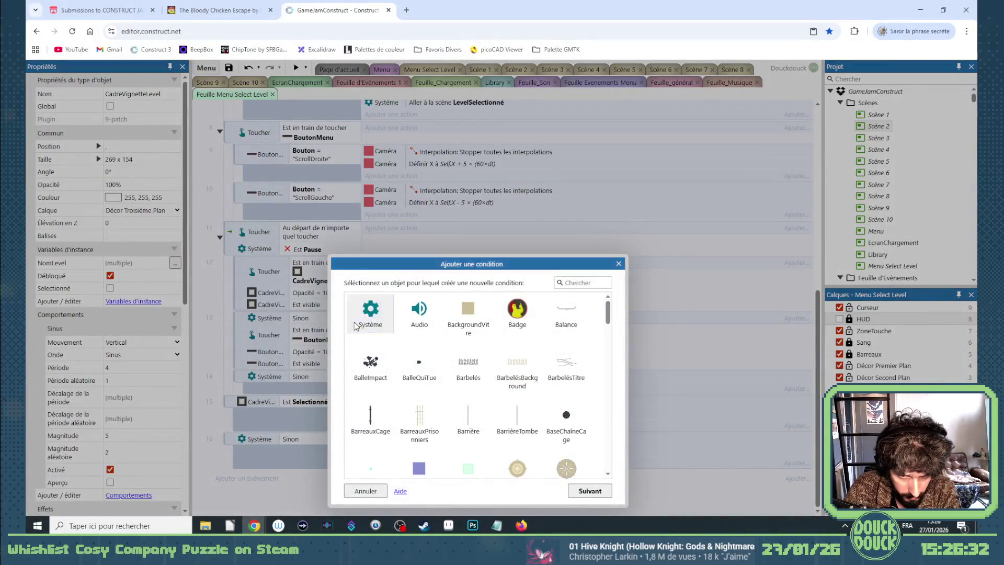
{"action": "scroll", "coordinate": [416, 375], "scroll_direction": "down", "scroll_amount": 5}
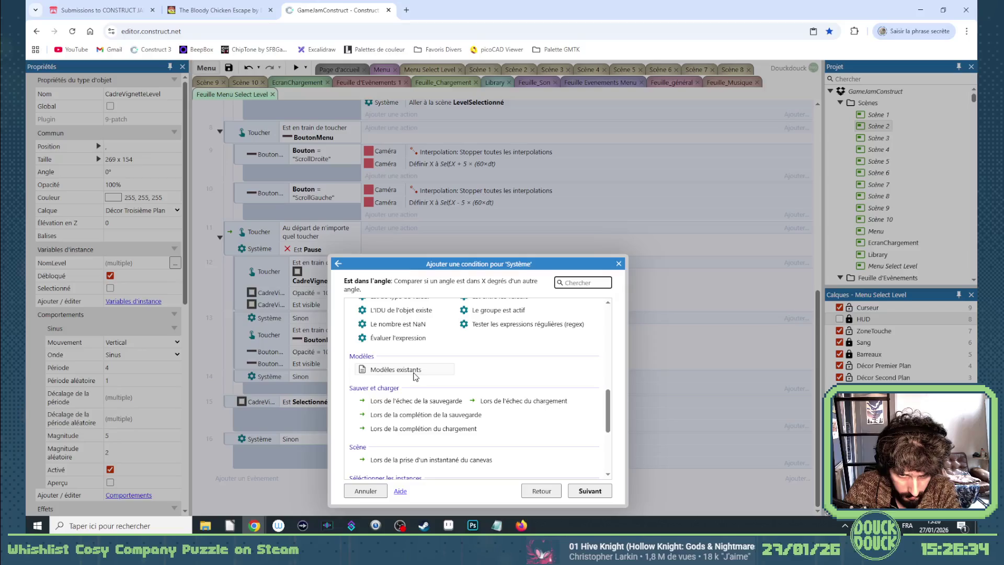
{"action": "scroll", "coordinate": [415, 376], "scroll_direction": "down", "scroll_amount": 3}
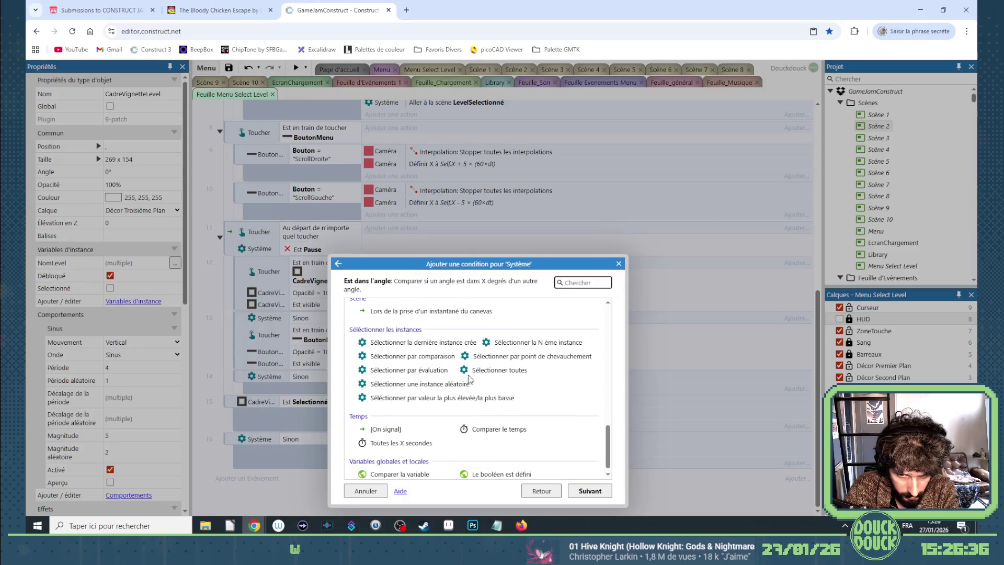
{"action": "double_click", "coordinate": [442, 357]}
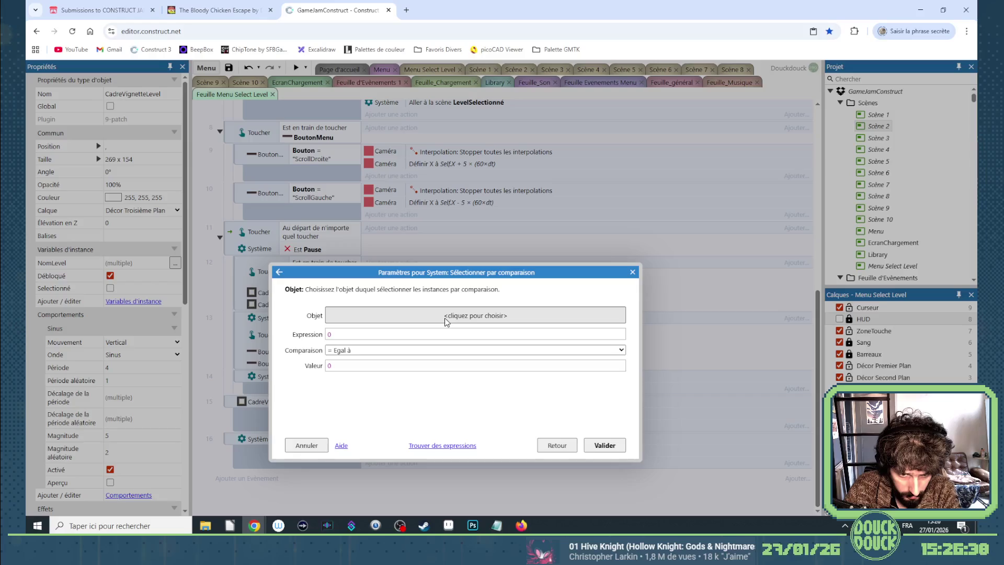
{"action": "left_click", "coordinate": [446, 316]}
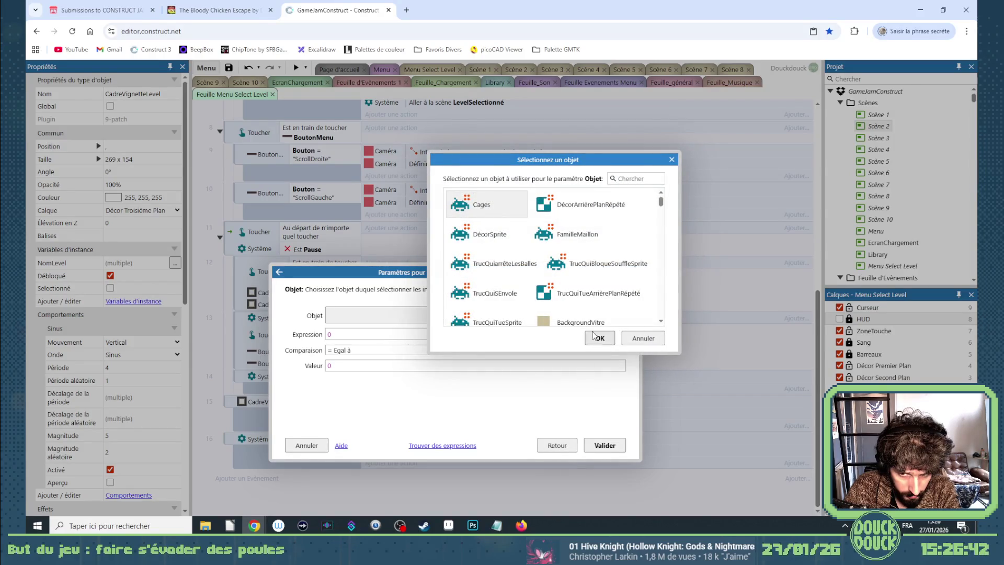
{"action": "left_click", "coordinate": [626, 341]}
{"action": "left_click", "coordinate": [556, 445]}
{"action": "scroll", "coordinate": [453, 431], "scroll_direction": "down", "scroll_amount": 1}
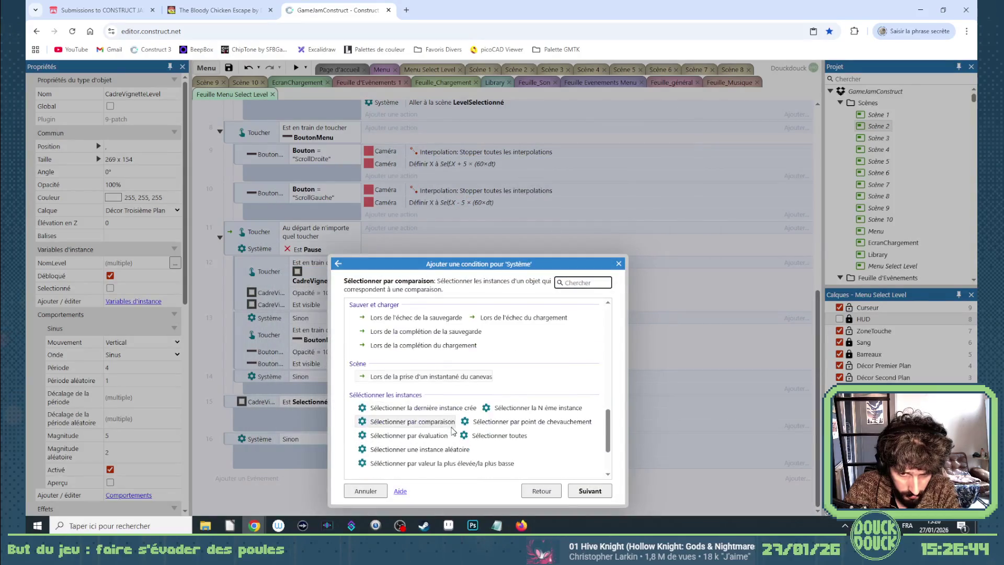
{"action": "double_click", "coordinate": [450, 422]}
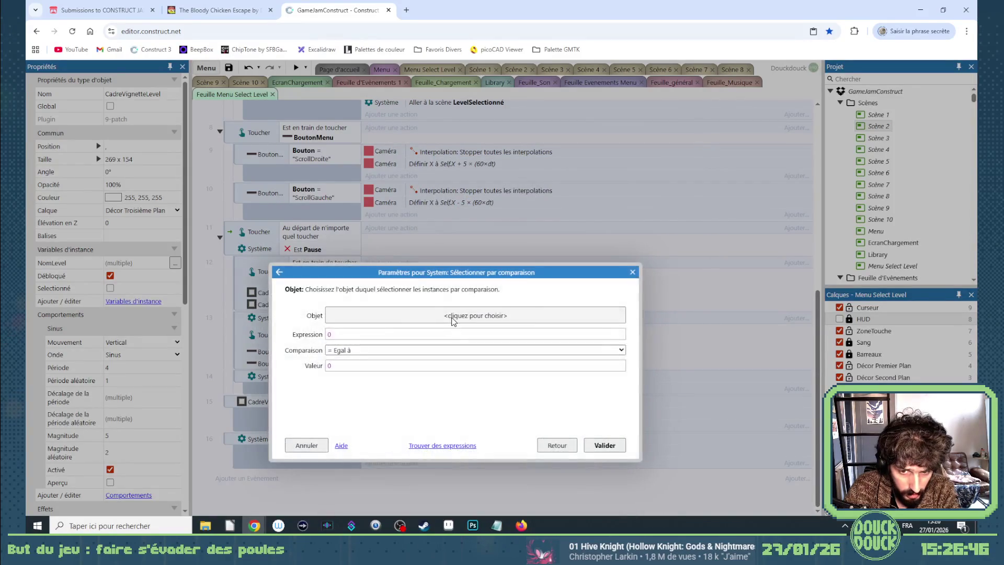
Pick CadreVignetteLevel where CadreVignetteLevel.Débloqué equals 1
{"action": "left_click", "coordinate": [454, 316]}
{"action": "type", "text": "cad"}
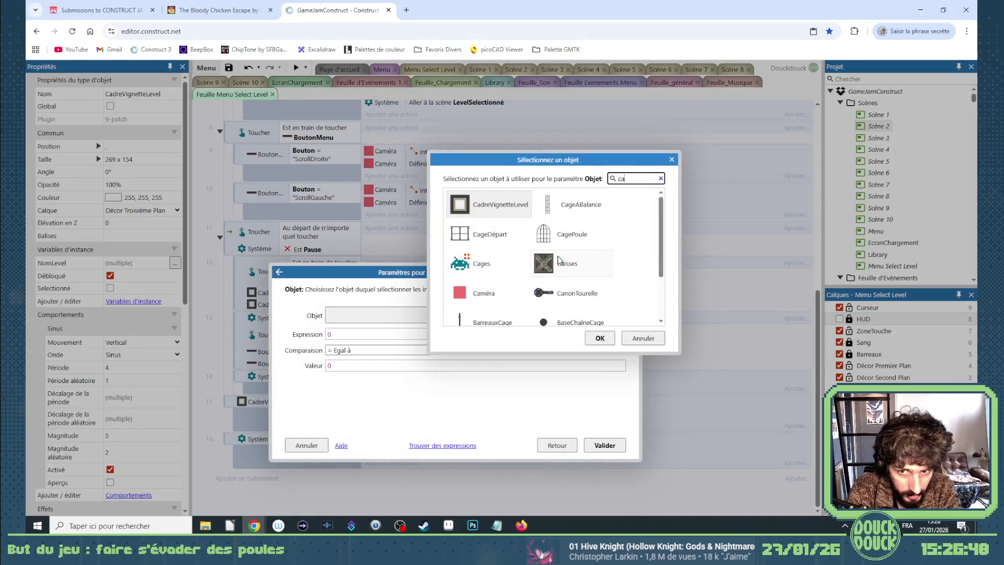
{"action": "double_click", "coordinate": [485, 207]}
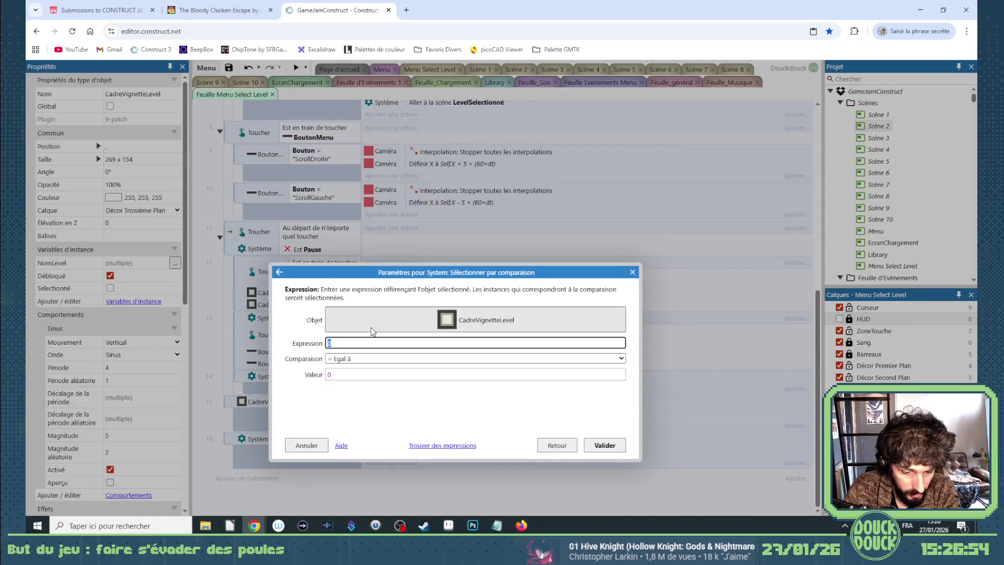
{"action": "type", "text": "cadr"}
{"action": "key", "text": "Tab"}
{"action": "type", "text": ".d"}
{"action": "key", "text": "Tab"}
{"action": "key", "text": "Tab"}
{"action": "key", "text": "Tab"}
{"action": "type", "text": "1"}
{"action": "key", "text": "Return"}
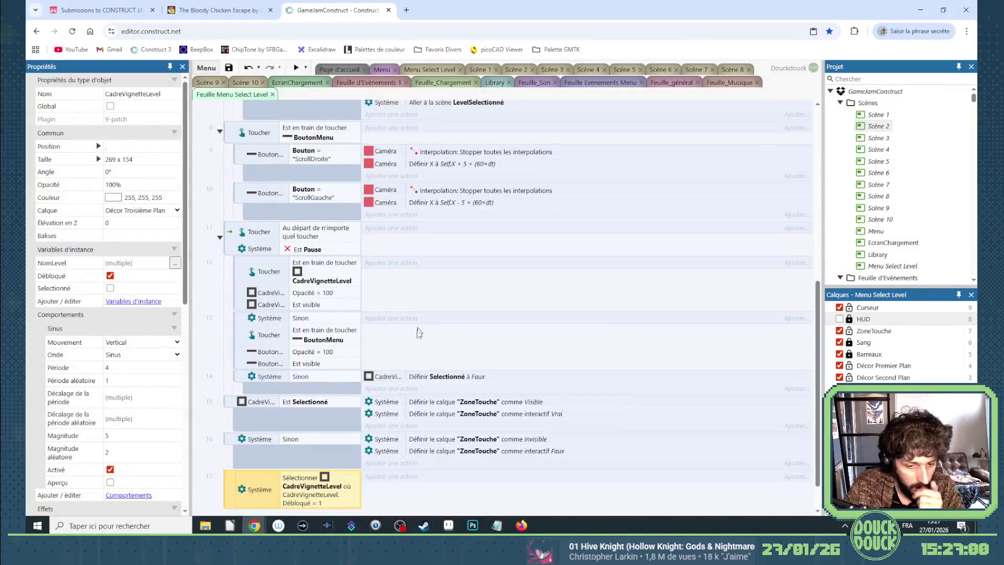
{"action": "scroll", "coordinate": [371, 407], "scroll_direction": "down", "scroll_amount": 1}
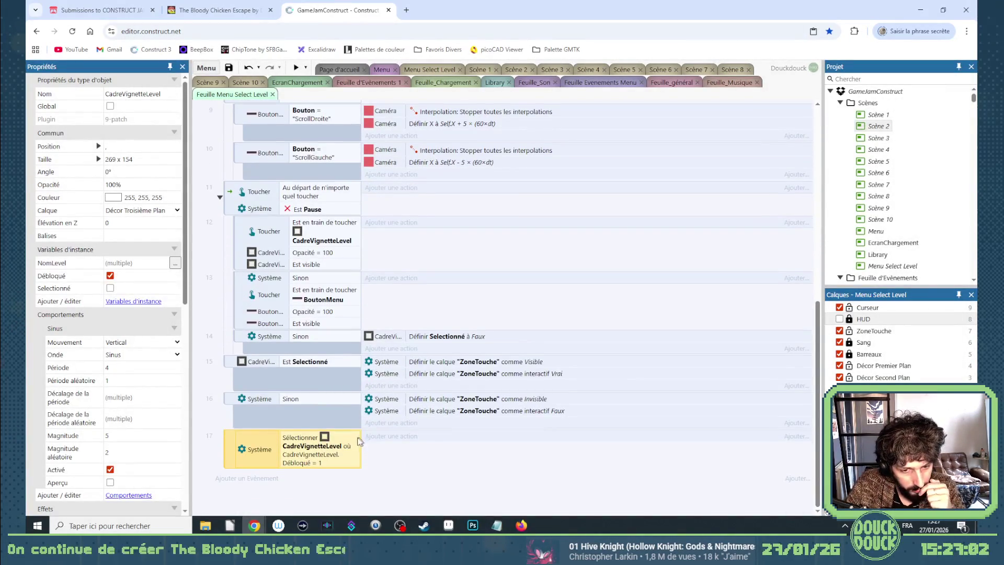
Start a CadreVignetteLevel.x comparison condition on event 17, then back out to the condition list
{"action": "double_click", "coordinate": [354, 445]}
{"action": "type", "text": "Cad"}
{"action": "key", "text": "Tab"}
{"action": "type", "text": ".x"}
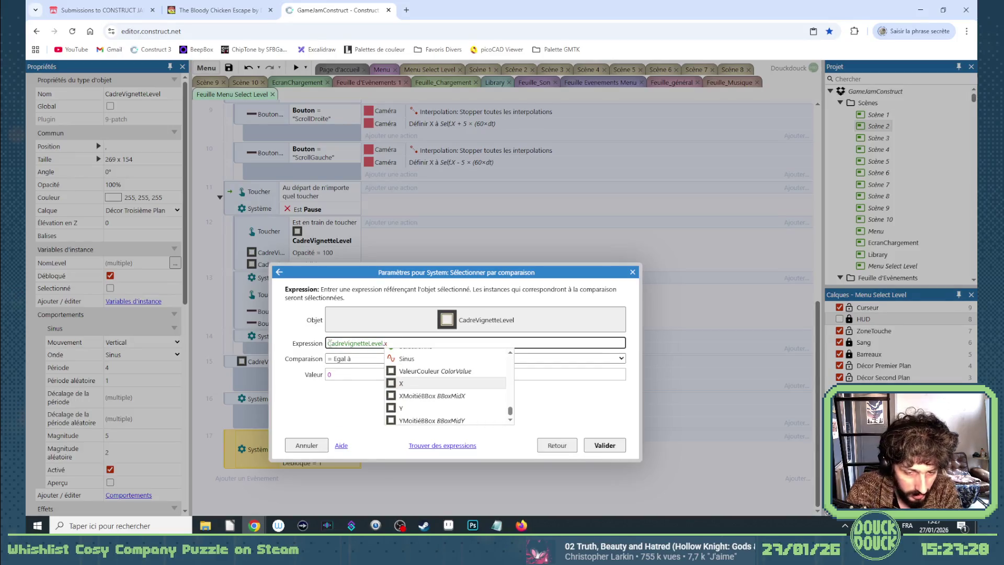
{"action": "key", "text": "Escape"}
{"action": "key", "text": "Escape"}
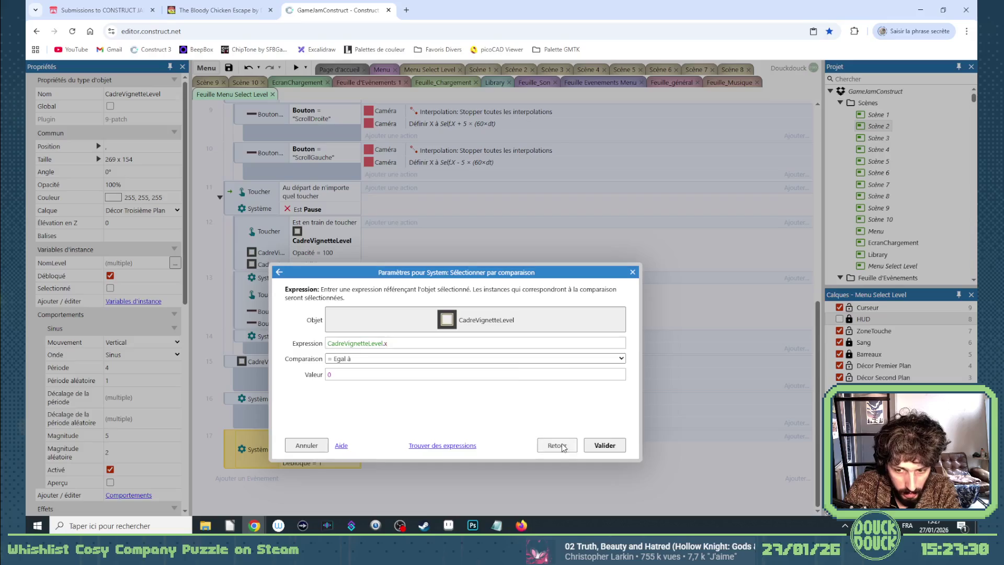
Add sub-event 18 picking the CadreVignetteLevel with the lowest CadreVignetteLevel.x value
{"action": "scroll", "coordinate": [472, 378], "scroll_direction": "down", "scroll_amount": 3}
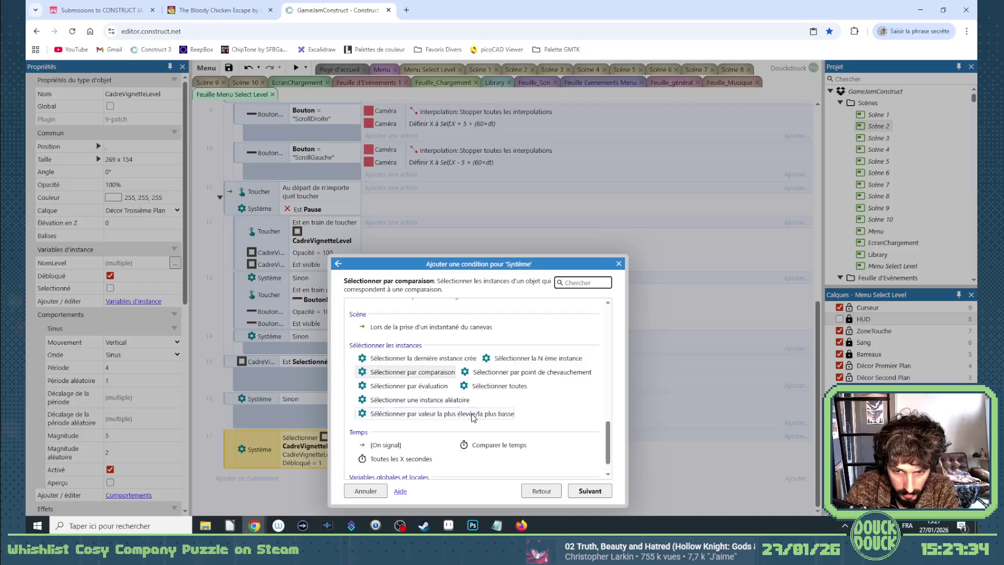
{"action": "double_click", "coordinate": [473, 414]}
{"action": "left_click", "coordinate": [408, 358]}
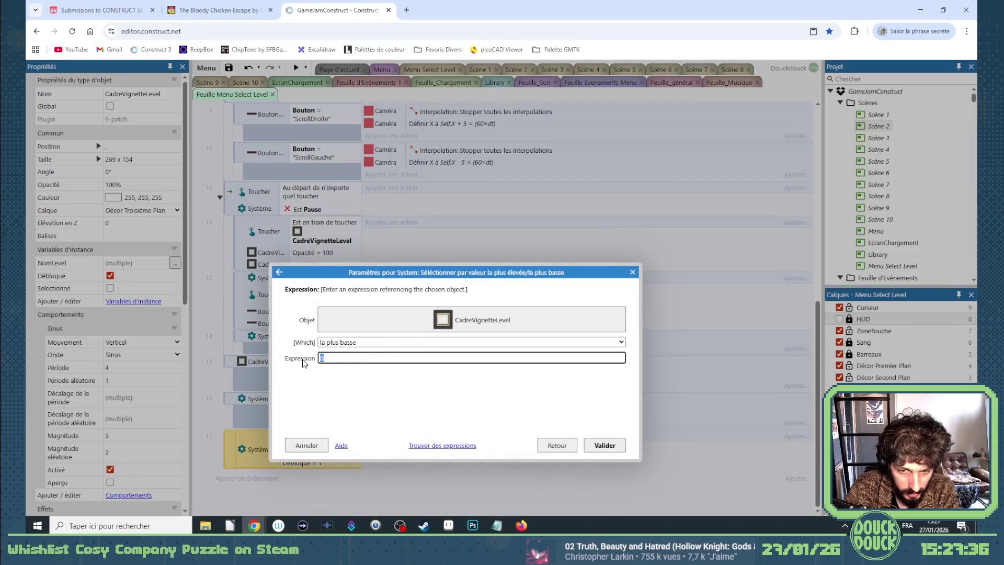
{"action": "type", "text": "cadr"}
{"action": "key", "text": "Tab"}
{"action": "type", "text": ".x"}
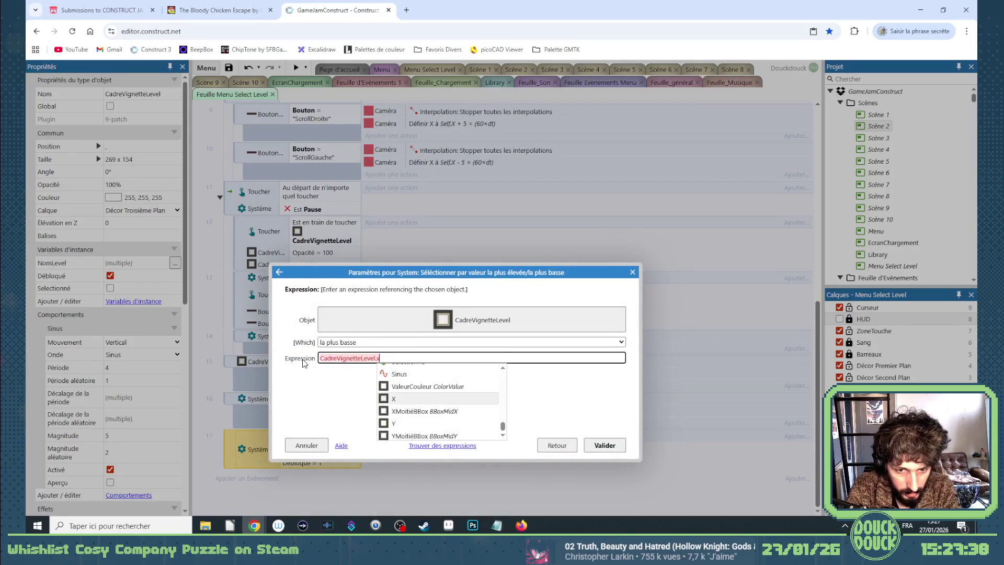
{"action": "left_click", "coordinate": [542, 396]}
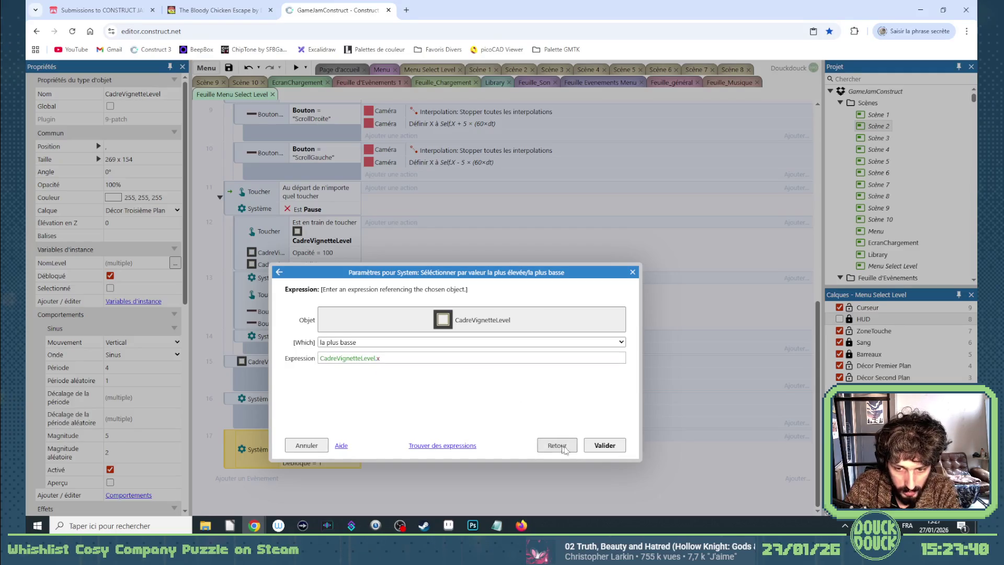
{"action": "left_click", "coordinate": [590, 445]}
{"action": "scroll", "coordinate": [392, 400], "scroll_direction": "down", "scroll_amount": 1}
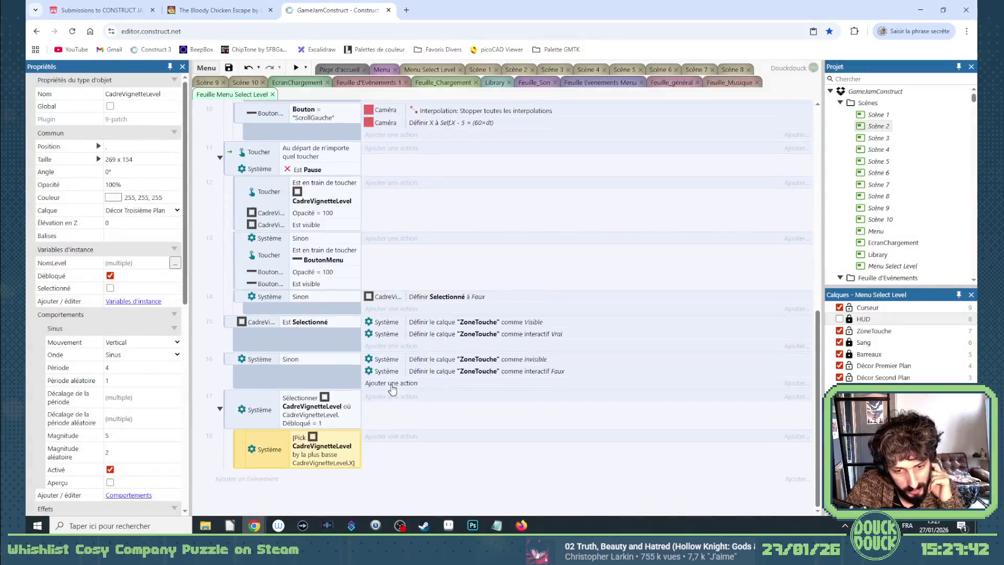
{"action": "left_click", "coordinate": [369, 443]}
Give event 18 a Caméra action setting SeuilMenuSelectGauche to CadreVignetteLevel.X
{"action": "type", "text": "ca"}
{"action": "double_click", "coordinate": [423, 363]}
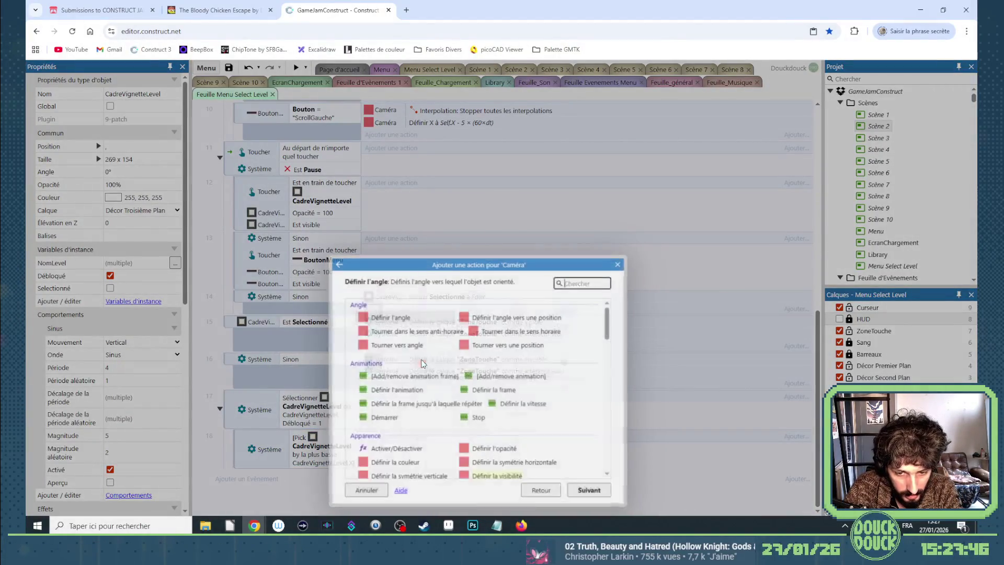
{"action": "scroll", "coordinate": [445, 387], "scroll_direction": "down", "scroll_amount": 10}
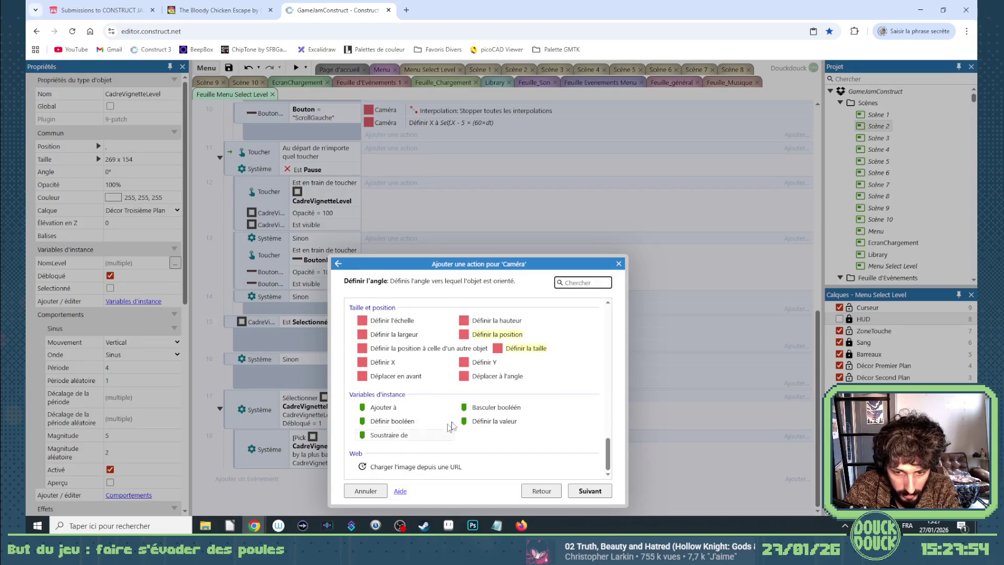
{"action": "double_click", "coordinate": [473, 421]}
{"action": "left_click", "coordinate": [373, 312]}
{"action": "left_click", "coordinate": [372, 331]}
{"action": "left_click", "coordinate": [330, 329]}
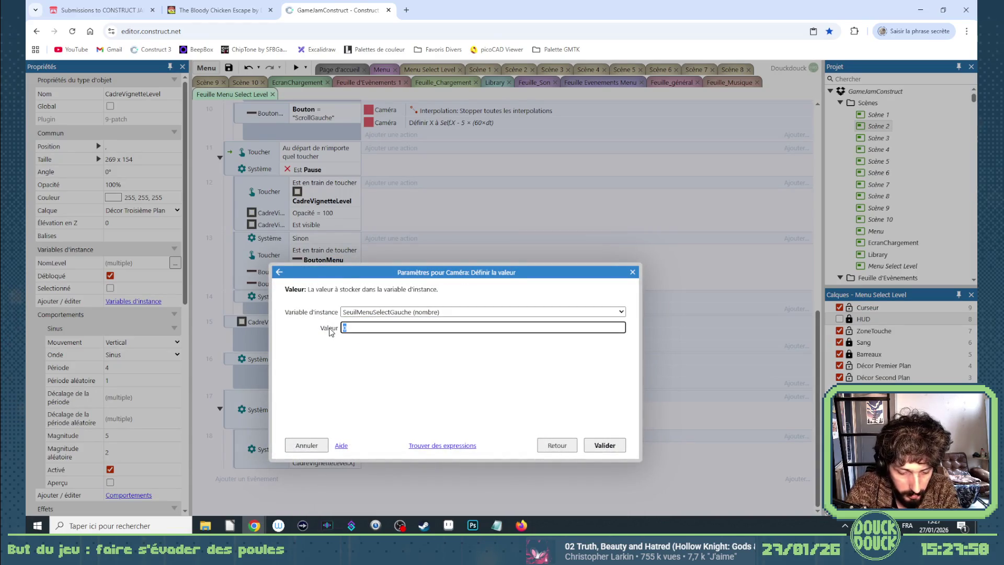
{"action": "type", "text": "Cad"}
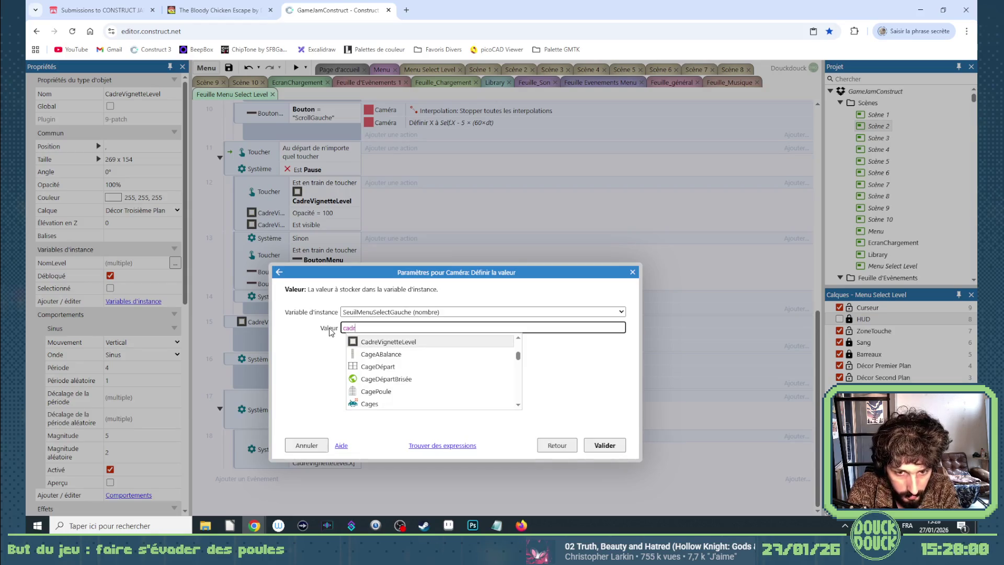
{"action": "key", "text": "Tab"}
{"action": "type", "text": ".x"}
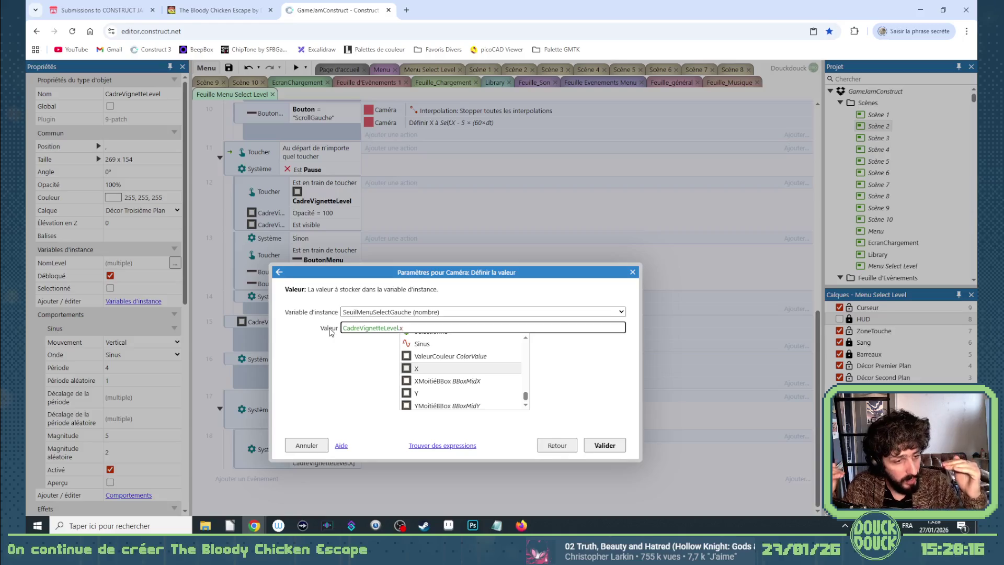
{"action": "left_click", "coordinate": [439, 368]}
{"action": "left_click", "coordinate": [596, 447]}
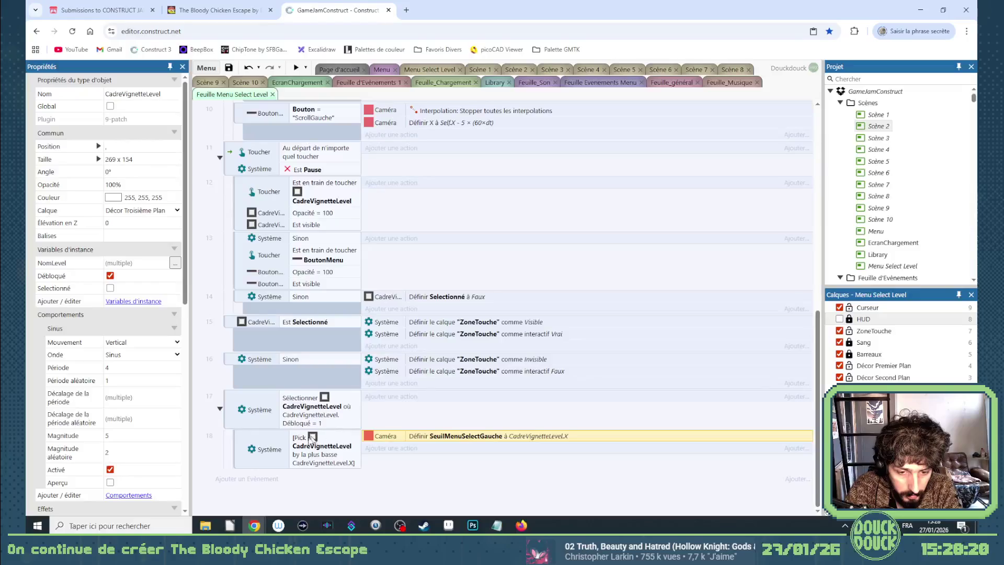
Duplicate event 18 as event 19 and switch its pick to the highest X
{"action": "mouse_move", "coordinate": [246, 448]}
{"action": "left_mouse_down"}
{"action": "mouse_move", "coordinate": [245, 461]}
{"action": "mouse_move", "coordinate": [328, 488]}
{"action": "left_mouse_up"}
{"action": "double_click", "coordinate": [328, 488]}
{"action": "left_click", "coordinate": [359, 348]}
{"action": "left_click", "coordinate": [345, 363]}
{"action": "left_click", "coordinate": [605, 445]}
Make event 19's Caméra action store the value into SeuilMenuSelectDroite instead
{"action": "double_click", "coordinate": [461, 476]}
{"action": "left_click", "coordinate": [430, 312]}
{"action": "left_click", "coordinate": [426, 324]}
{"action": "left_click", "coordinate": [605, 445]}
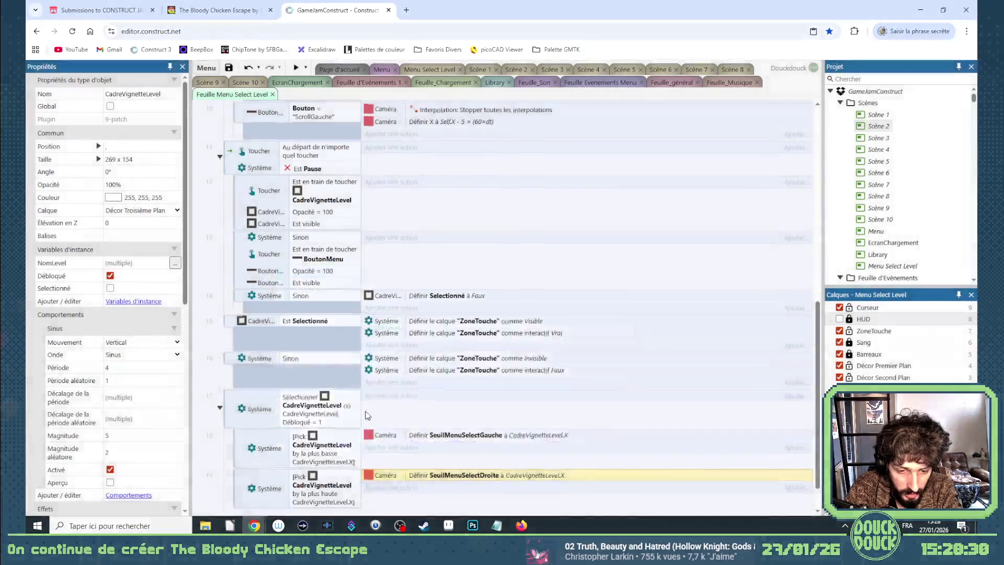
{"action": "scroll", "coordinate": [270, 485], "scroll_direction": "down", "scroll_amount": 1}
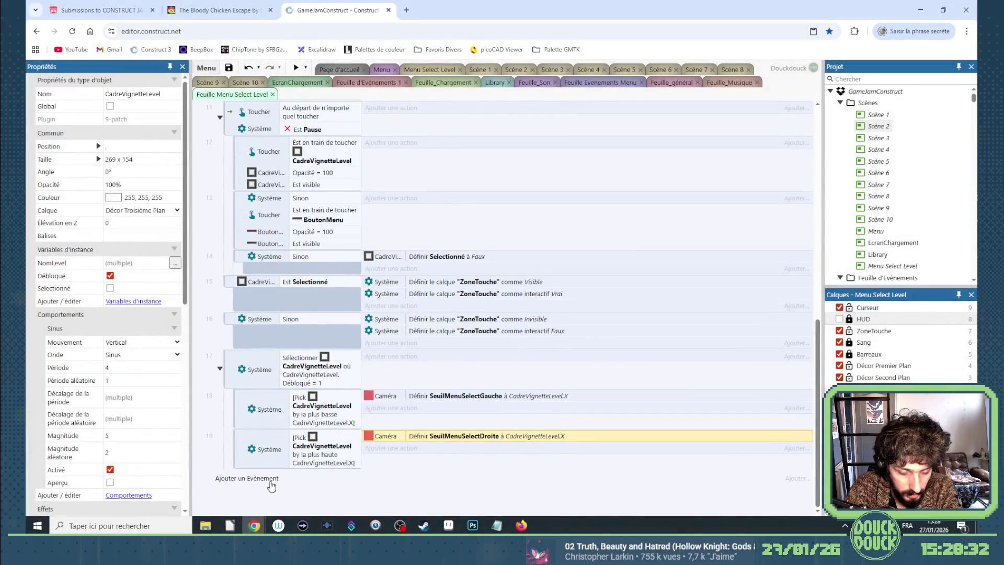
{"action": "scroll", "coordinate": [271, 486], "scroll_direction": "up", "scroll_amount": 4}
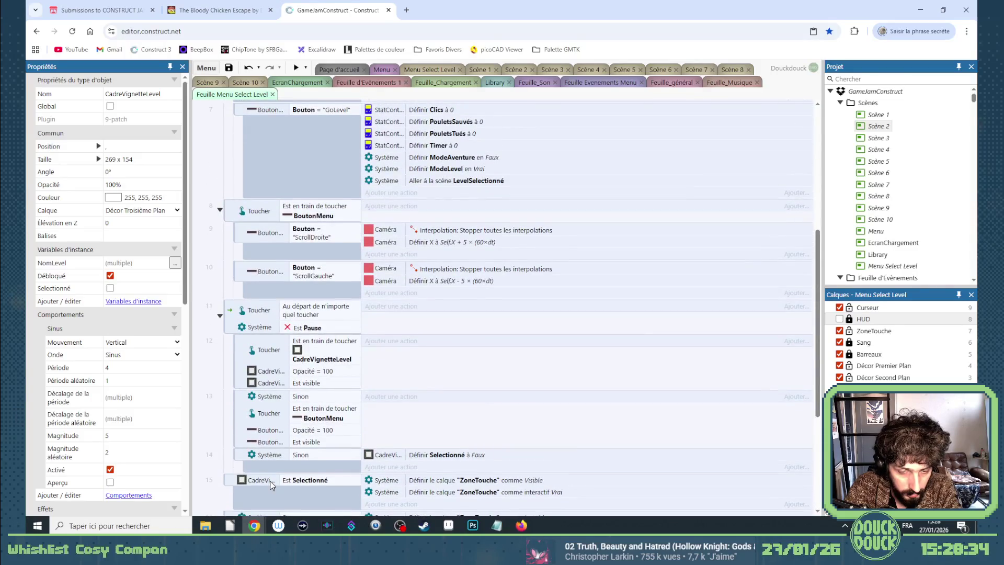
Move event 8's ScrollDroite button condition higher and reopen it for editing
{"action": "scroll", "coordinate": [277, 476], "scroll_direction": "up", "scroll_amount": 2}
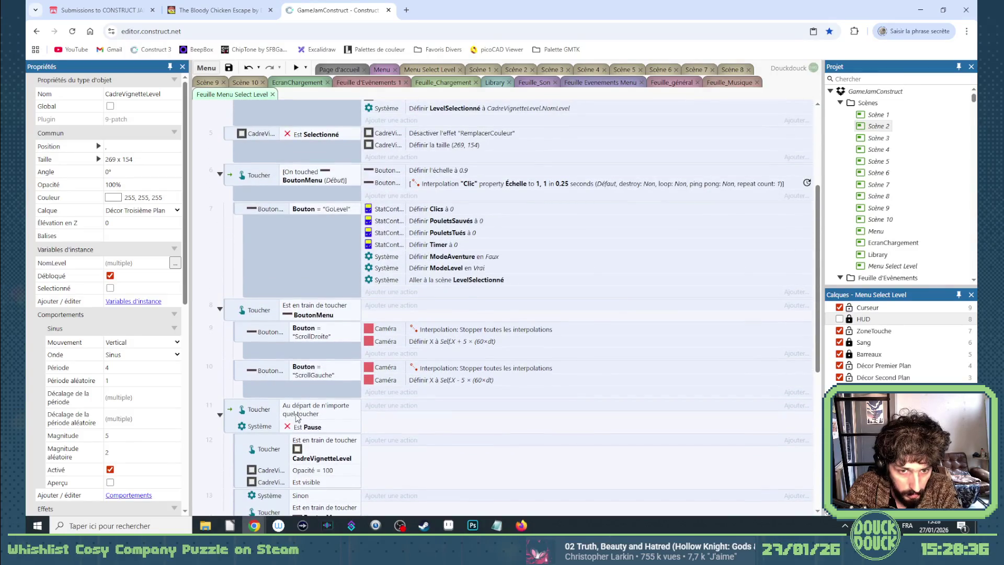
{"action": "left_click", "coordinate": [311, 318]}
{"action": "left_click", "coordinate": [314, 329]}
{"action": "left_click_drag", "start_coordinate": [310, 334], "coordinate": [313, 322]}
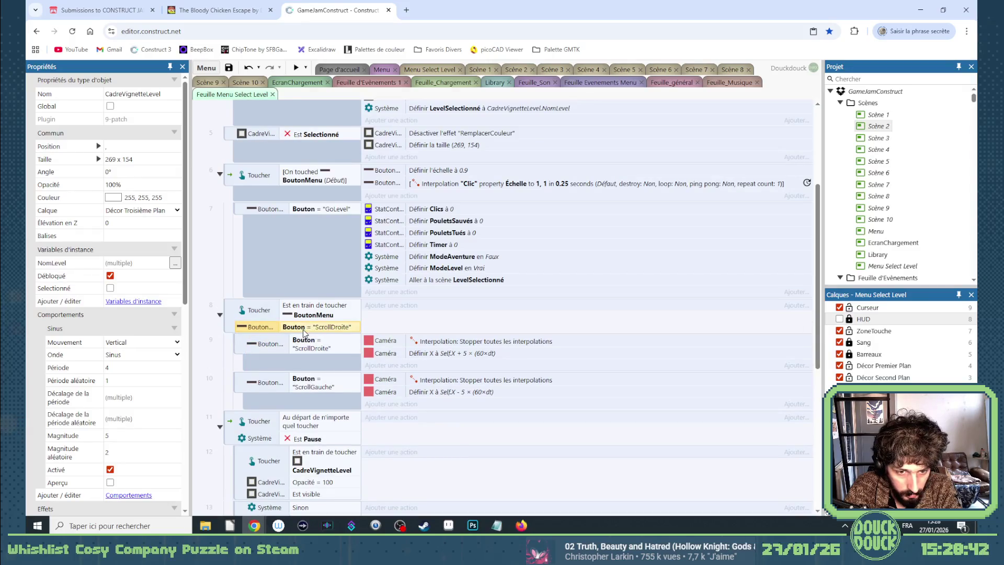
{"action": "double_click", "coordinate": [314, 327]}
{"action": "left_click", "coordinate": [556, 446]}
Replace event 8's button condition with a BoutonMenu opacity equal to 100 comparison
{"action": "scroll", "coordinate": [437, 408], "scroll_direction": "up", "scroll_amount": 5}
{"action": "scroll", "coordinate": [434, 406], "scroll_direction": "up", "scroll_amount": 3}
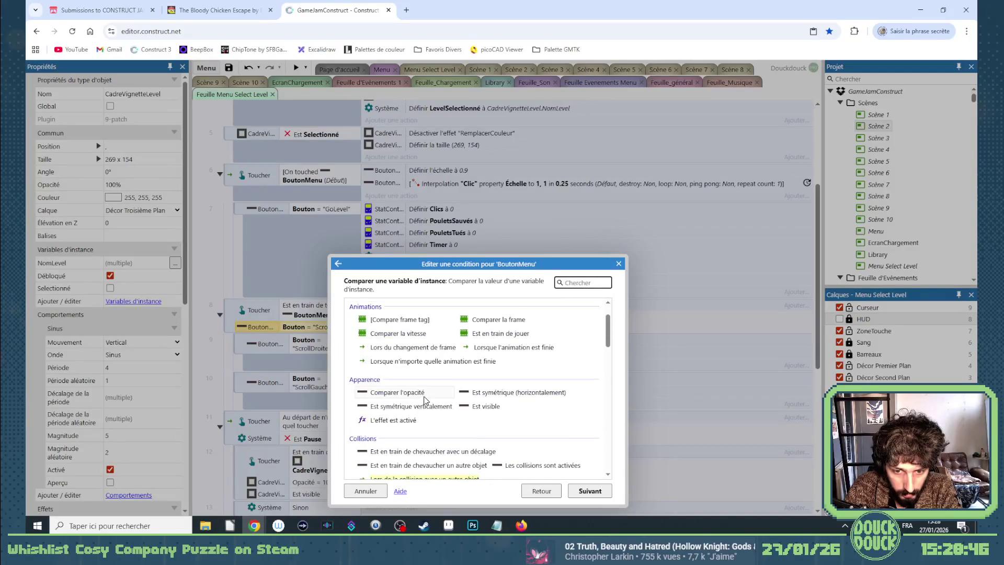
{"action": "scroll", "coordinate": [449, 406], "scroll_direction": "down", "scroll_amount": 3}
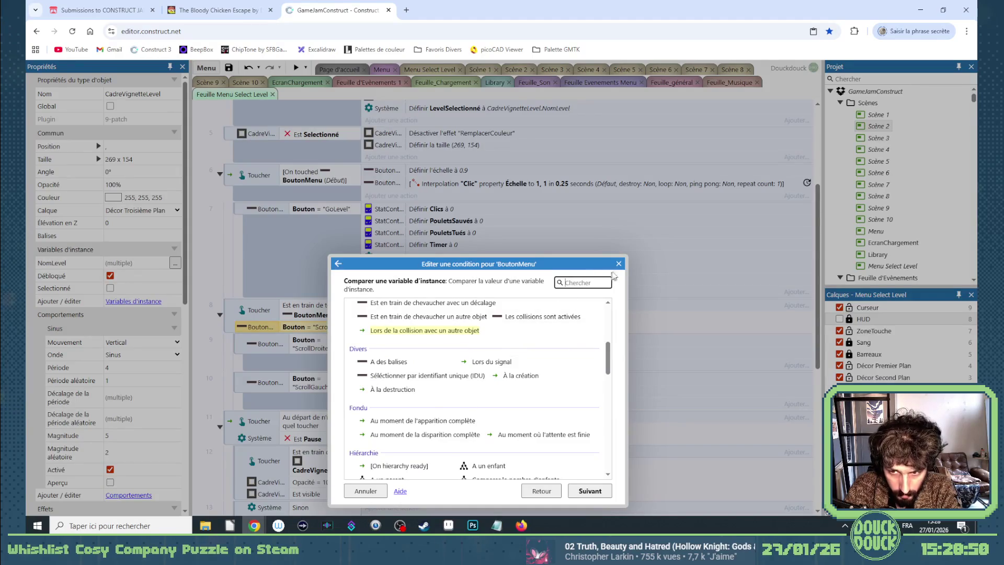
{"action": "scroll", "coordinate": [491, 381], "scroll_direction": "up", "scroll_amount": 4}
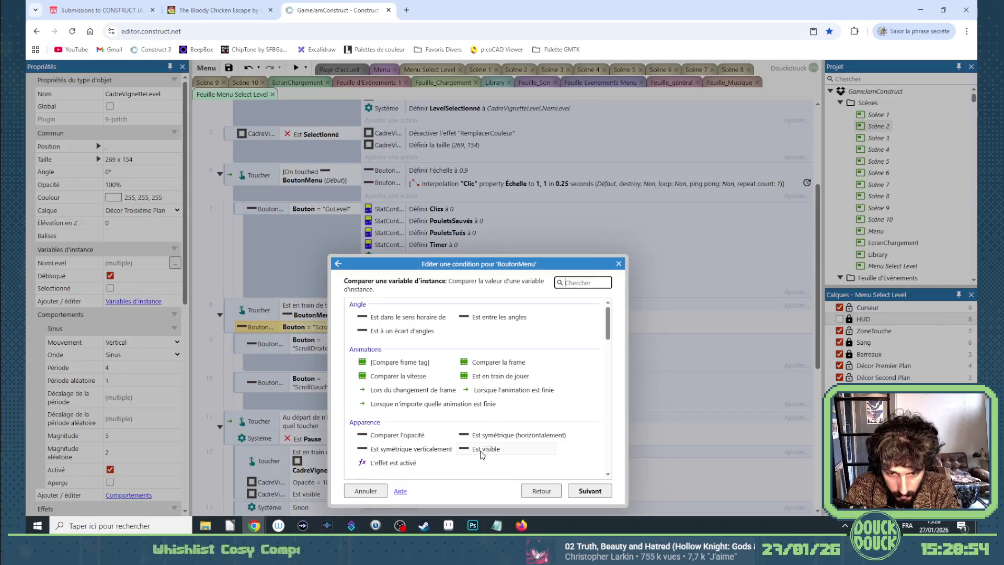
{"action": "double_click", "coordinate": [481, 451]}
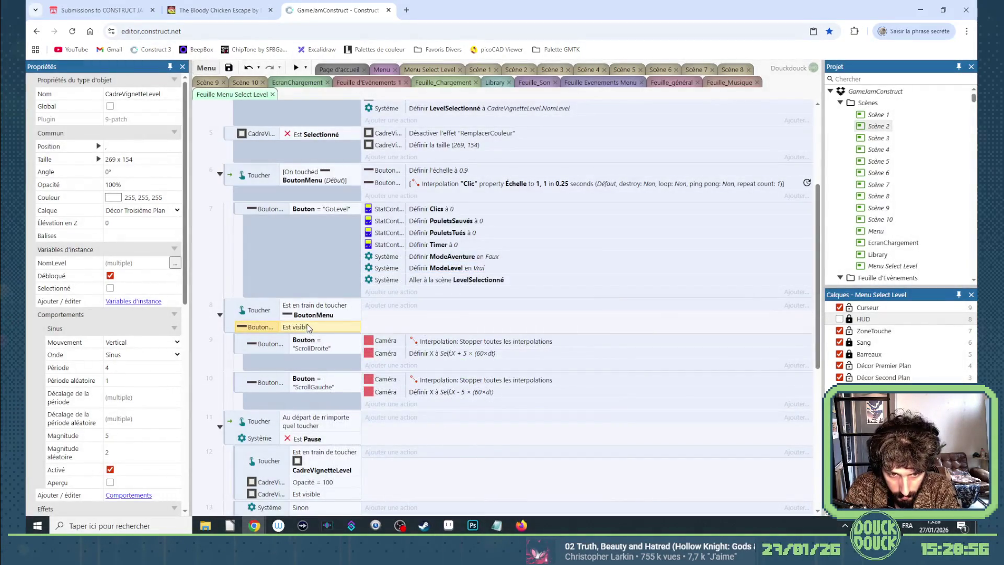
{"action": "double_click", "coordinate": [308, 328]}
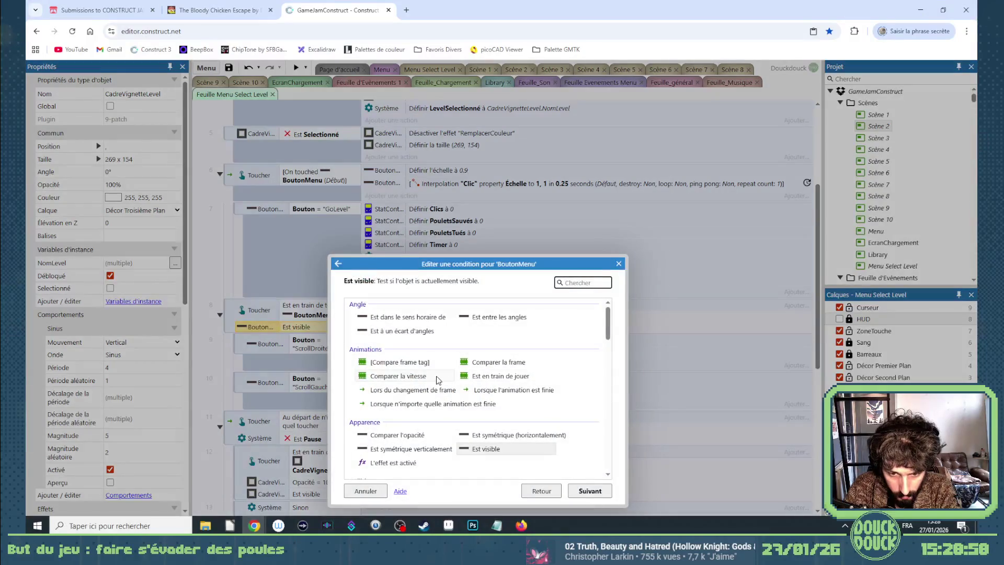
{"action": "scroll", "coordinate": [438, 380], "scroll_direction": "down", "scroll_amount": 1}
{"action": "double_click", "coordinate": [416, 388]}
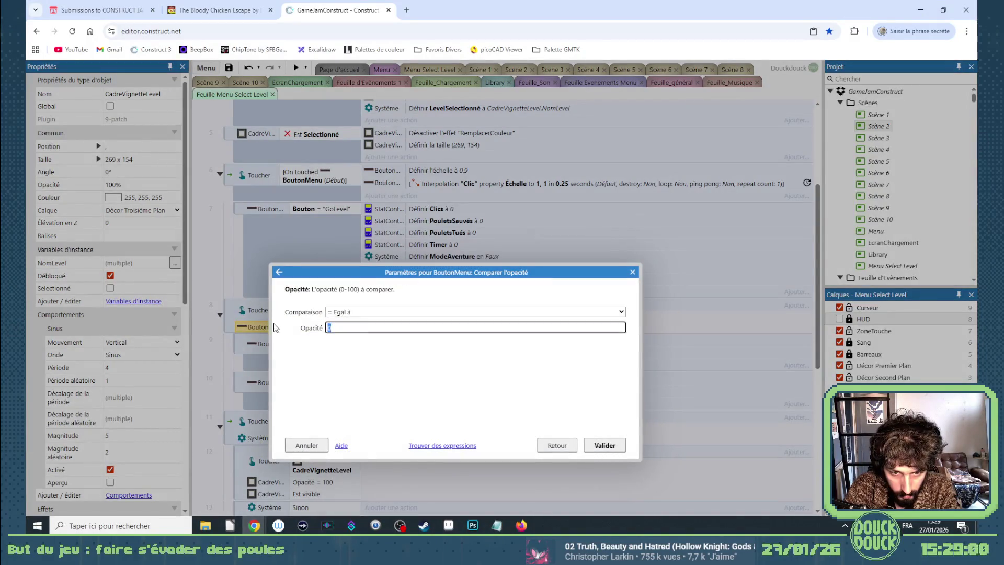
{"action": "type", "text": "100"}
{"action": "key", "text": "Return"}
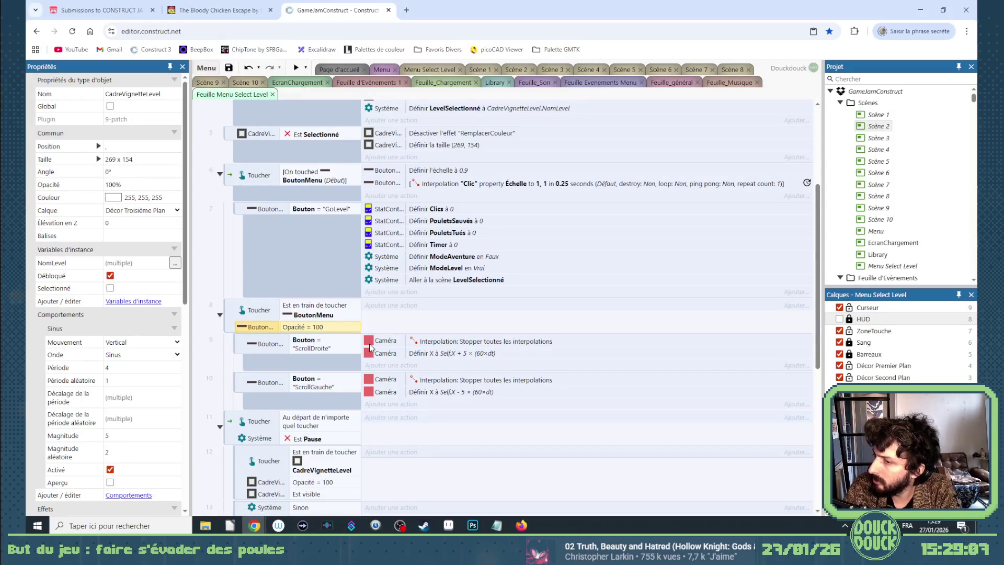
{"action": "scroll", "coordinate": [370, 347], "scroll_direction": "down", "scroll_amount": 5}
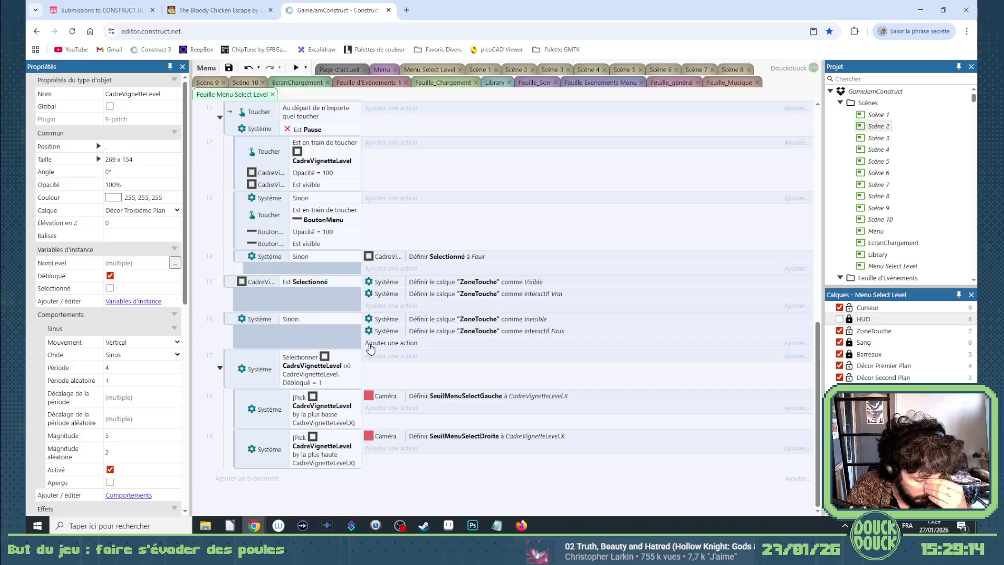
Add event 20 with a Caméra condition: X less or equal to Self.SeuilMenuSelectDroite
{"action": "left_click", "coordinate": [271, 479]}
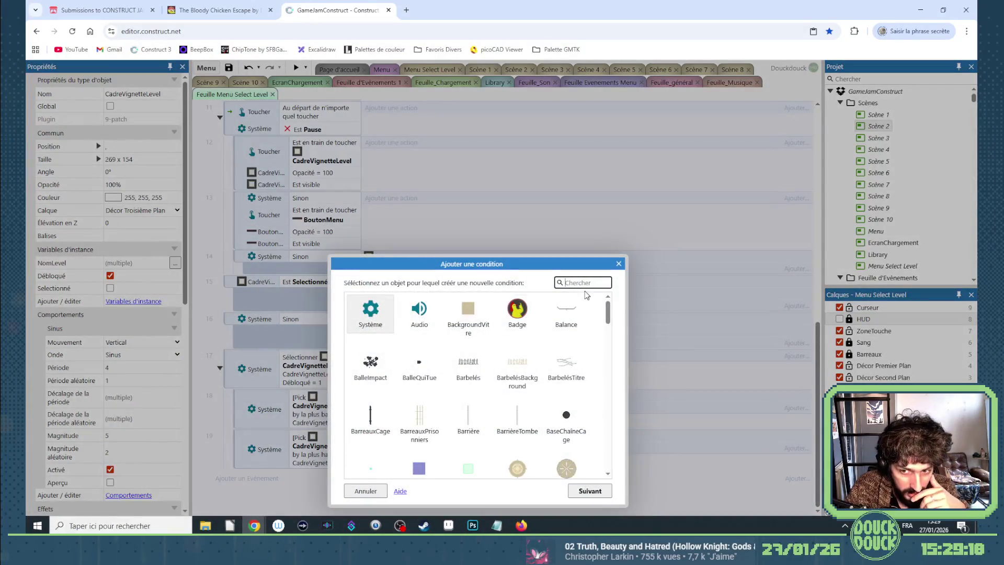
{"action": "type", "text": "ca"}
{"action": "double_click", "coordinate": [426, 369]}
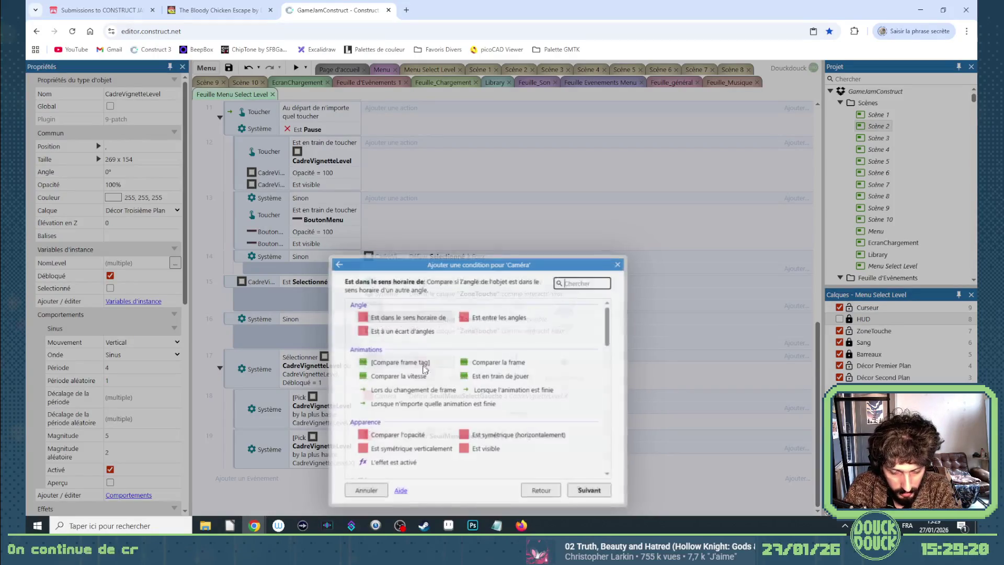
{"action": "scroll", "coordinate": [425, 376], "scroll_direction": "down", "scroll_amount": 6}
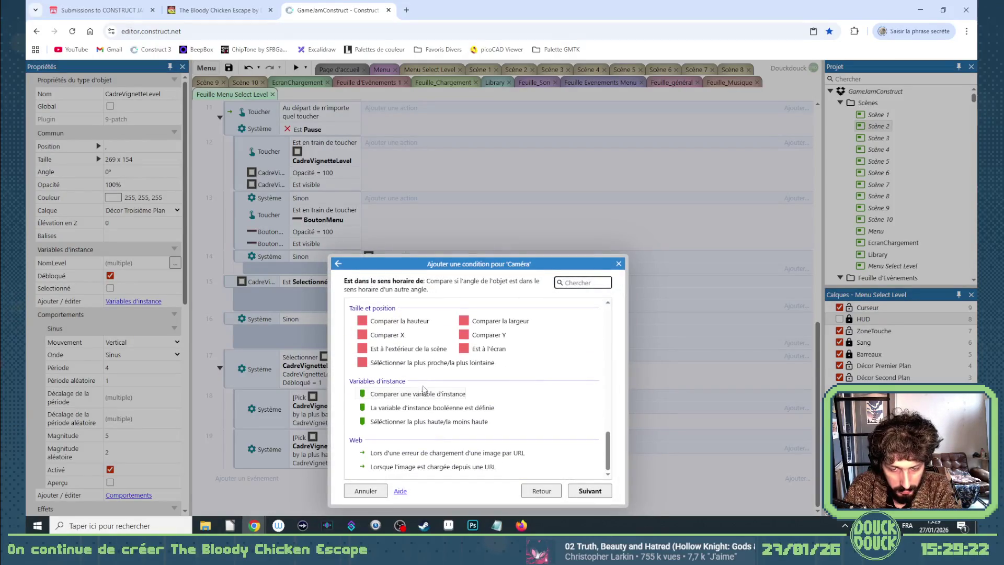
{"action": "scroll", "coordinate": [459, 397], "scroll_direction": "up", "scroll_amount": 2}
{"action": "double_click", "coordinate": [385, 385]}
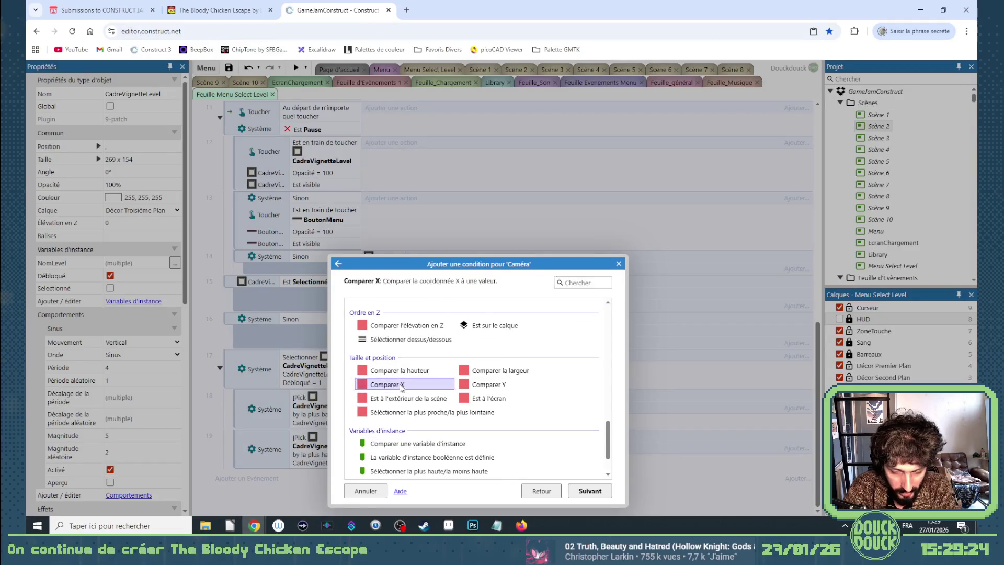
{"action": "left_click", "coordinate": [356, 312]}
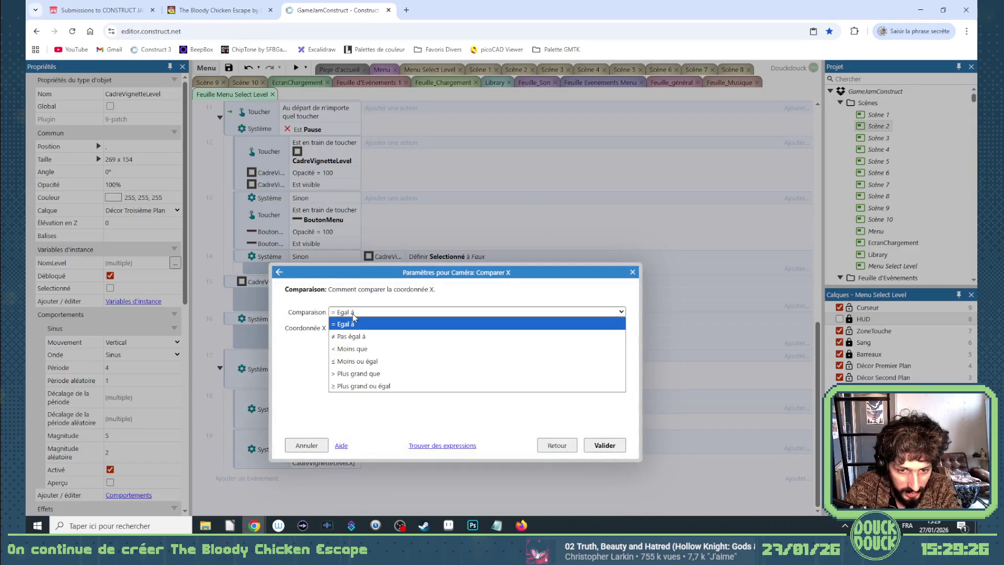
{"action": "left_click", "coordinate": [356, 361]}
{"action": "key", "text": "Tab"}
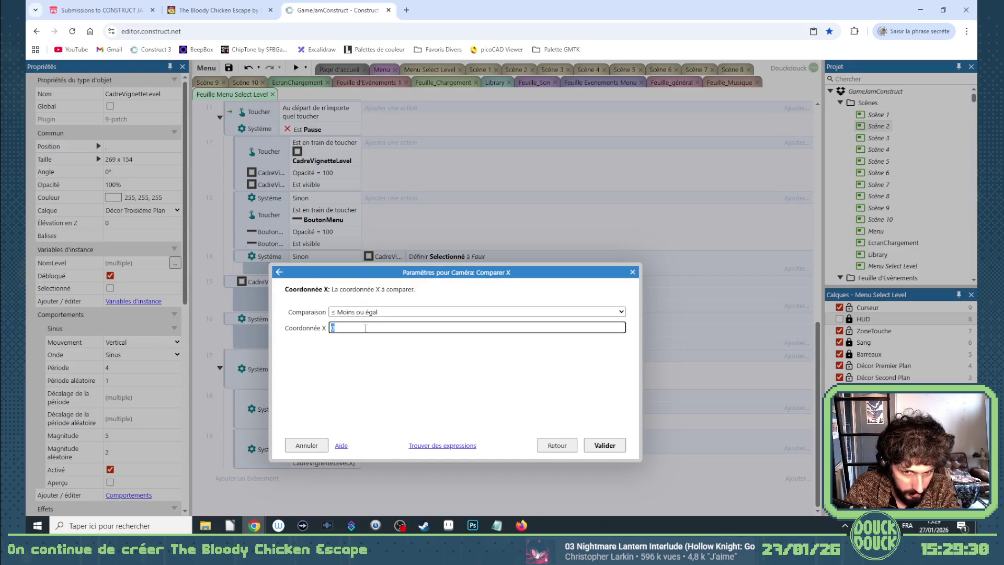
{"action": "type", "text": "Self."}
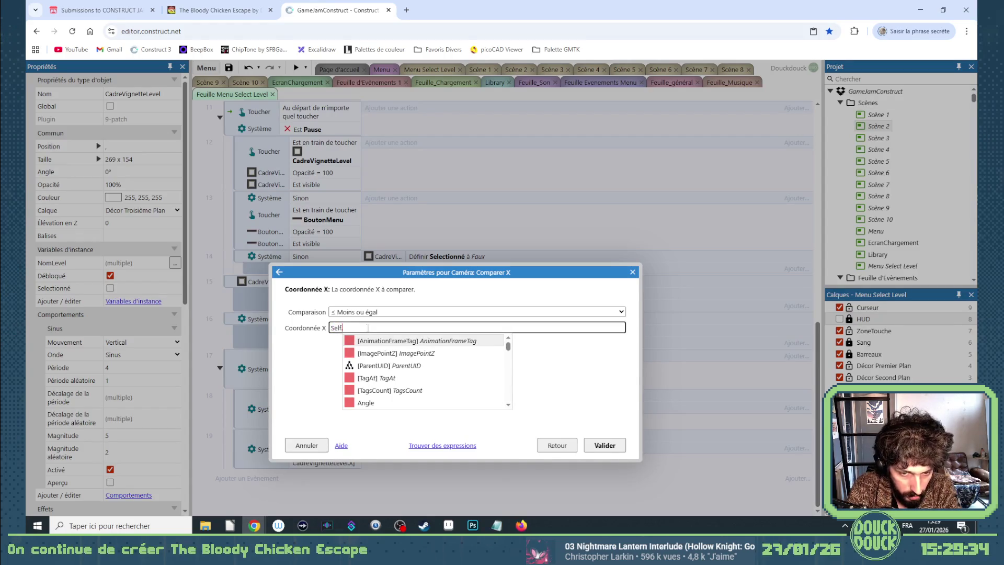
{"action": "type", "text": "s"}
{"action": "key", "text": "Return"}
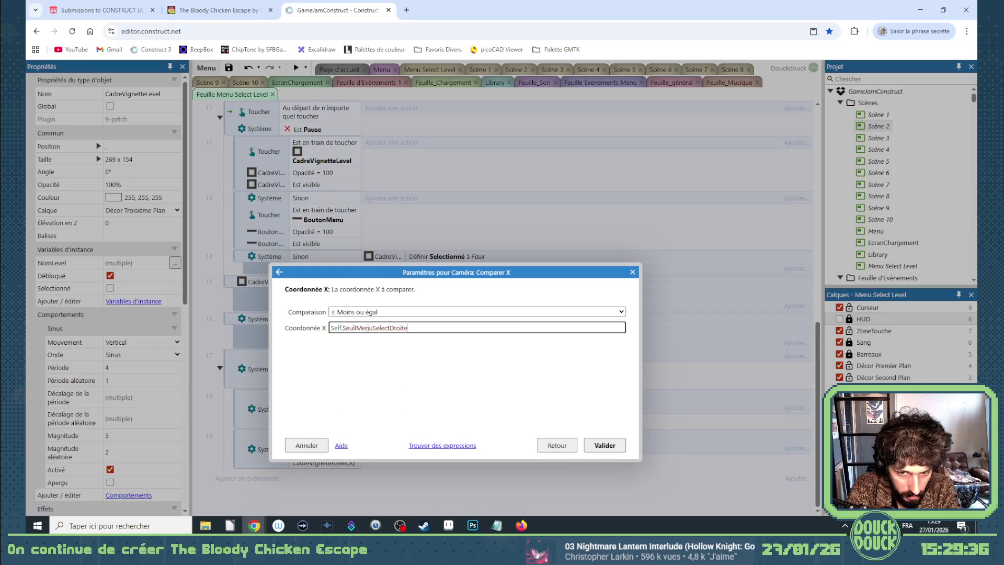
{"action": "key", "text": "Return"}
Start adding an action to event 20, then cancel it, leaving the event empty
{"action": "left_click", "coordinate": [389, 475]}
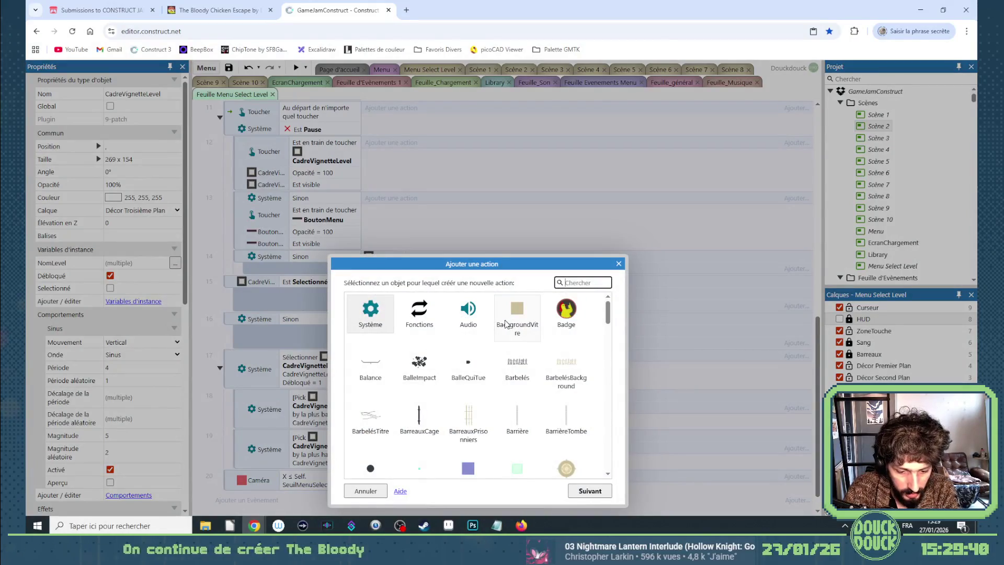
{"action": "left_click", "coordinate": [623, 263]}
{"action": "scroll", "coordinate": [267, 183], "scroll_direction": "up", "scroll_amount": 5}
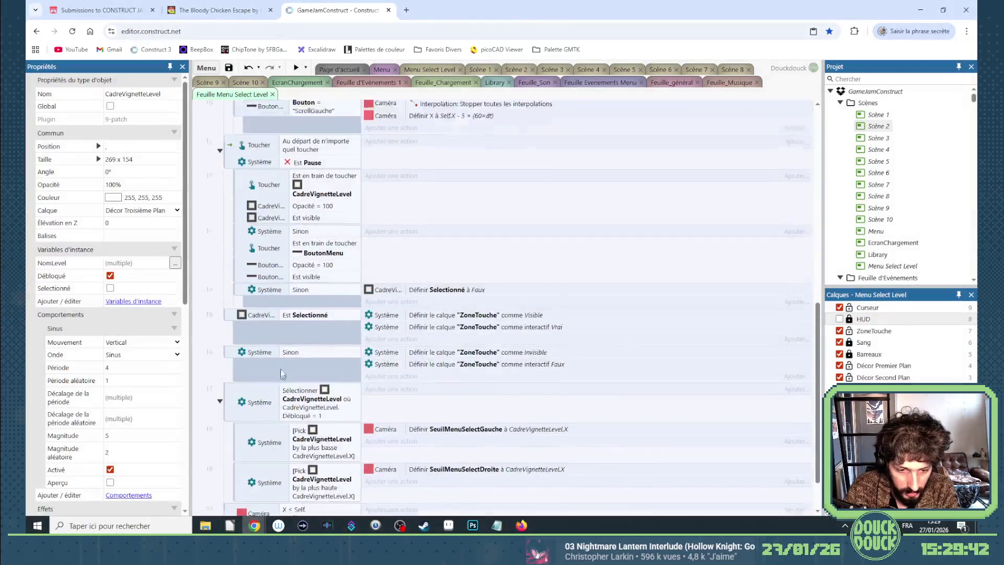
Nest the ScrollGauche event under event 20 as a sub-event
{"action": "scroll", "coordinate": [267, 183], "scroll_direction": "up", "scroll_amount": 1}
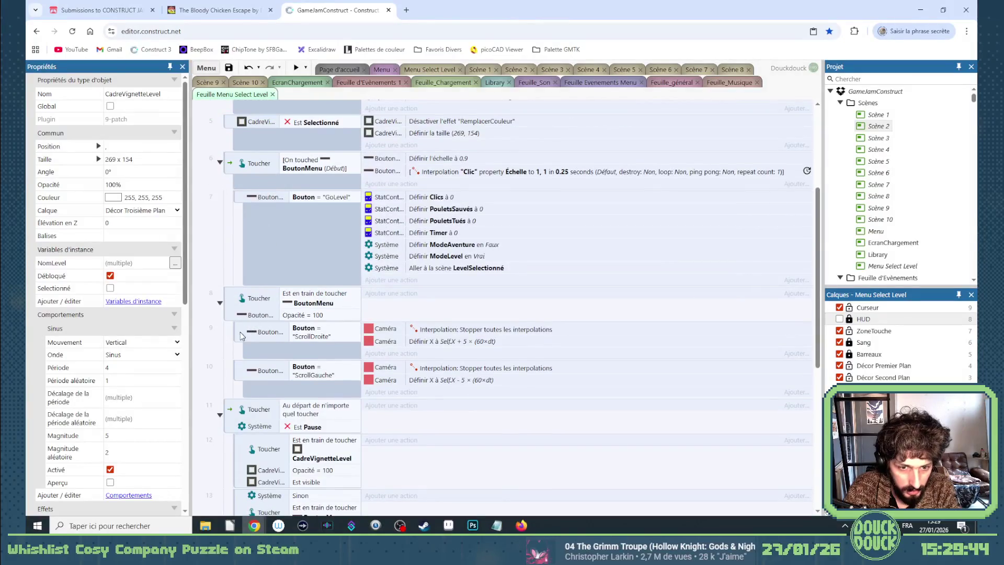
{"action": "left_click", "coordinate": [240, 366]}
{"action": "scroll", "coordinate": [250, 364], "scroll_direction": "down", "scroll_amount": 5}
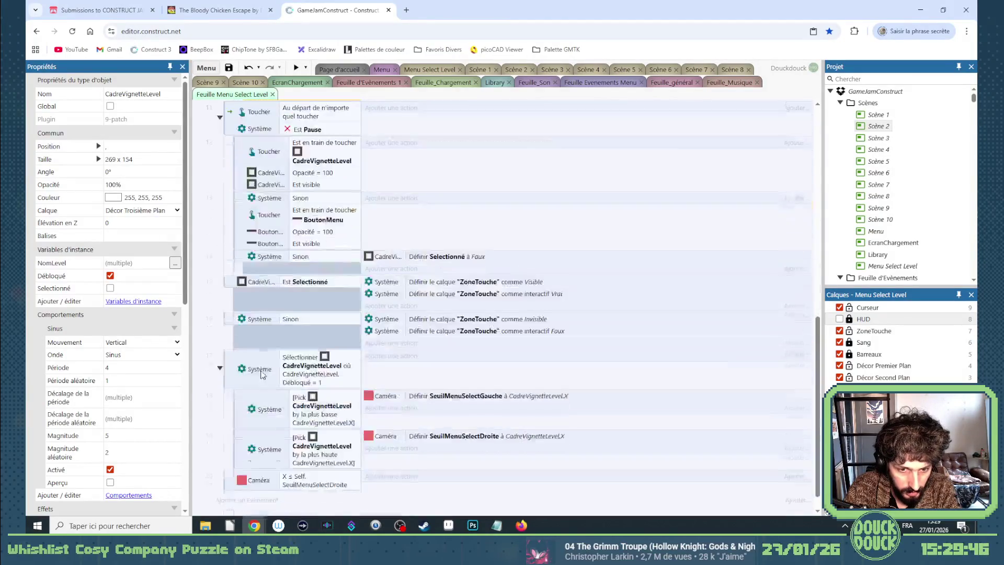
{"action": "left_click", "coordinate": [244, 478]}
{"action": "left_click_drag", "start_coordinate": [232, 479], "coordinate": [246, 469]}
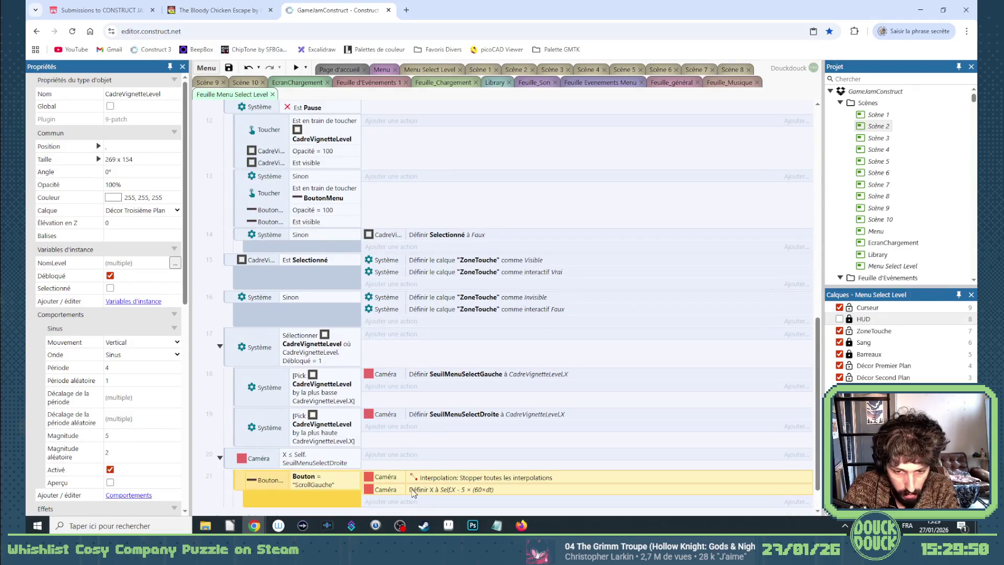
Turn the camera action into BoutonMenu Set opacity 30 and delete the interpolation-stopping action
{"action": "double_click", "coordinate": [418, 489]}
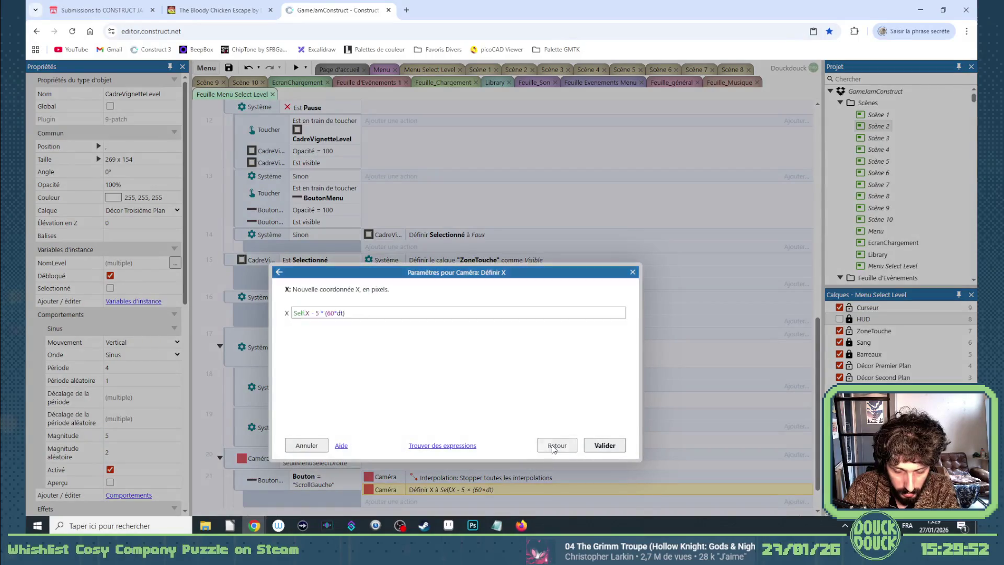
{"action": "left_click", "coordinate": [544, 490]}
{"action": "left_click", "coordinate": [544, 490]}
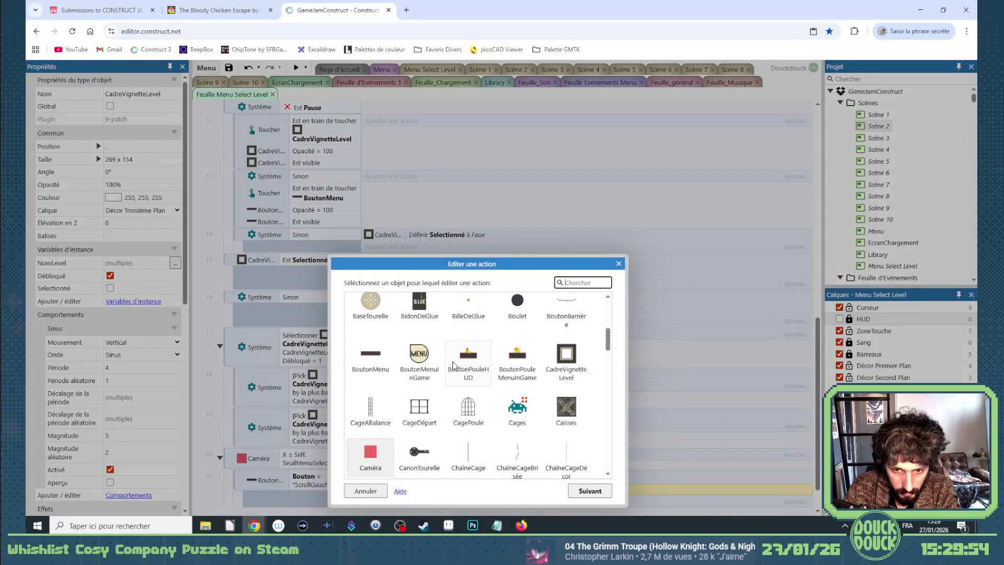
{"action": "double_click", "coordinate": [371, 357]}
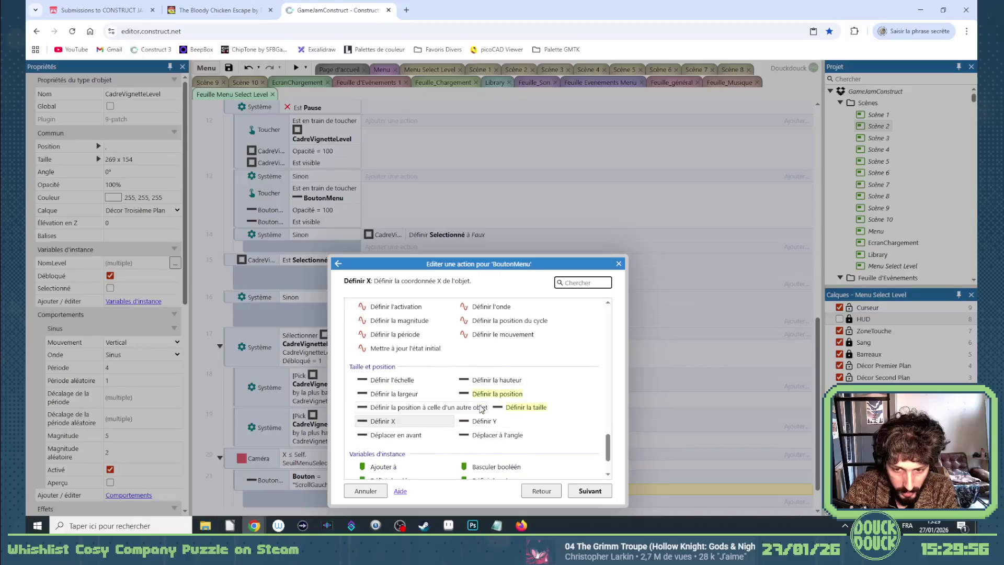
{"action": "scroll", "coordinate": [432, 416], "scroll_direction": "down", "scroll_amount": 1}
{"action": "scroll", "coordinate": [426, 390], "scroll_direction": "up", "scroll_amount": 5}
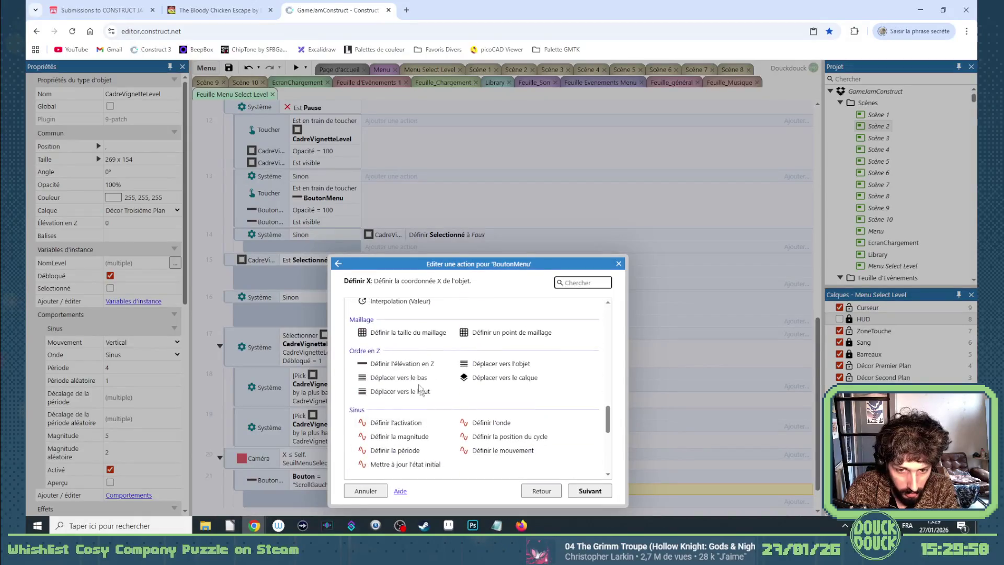
{"action": "scroll", "coordinate": [425, 391], "scroll_direction": "up", "scroll_amount": 6}
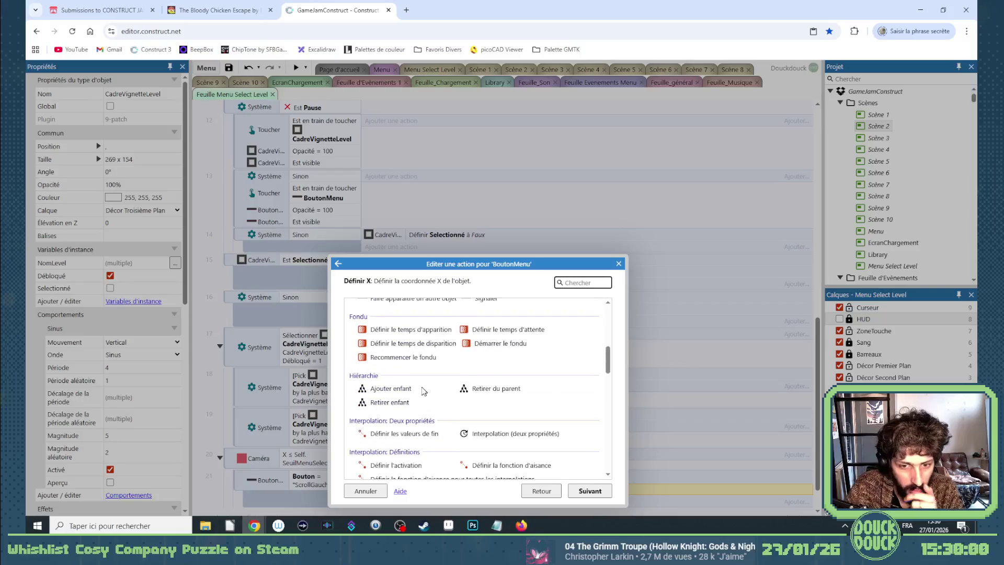
{"action": "scroll", "coordinate": [410, 382], "scroll_direction": "up", "scroll_amount": 4}
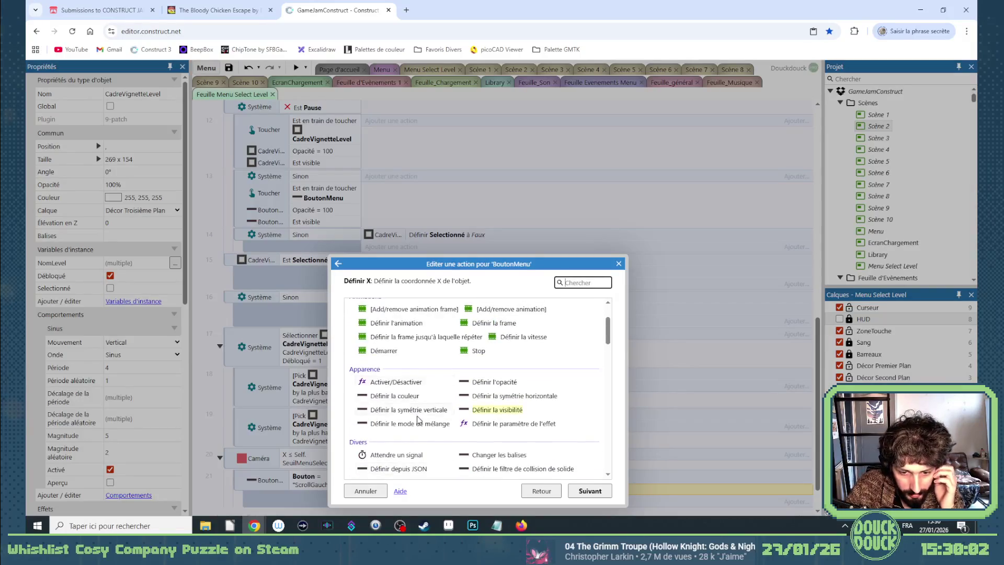
{"action": "scroll", "coordinate": [419, 420], "scroll_direction": "down", "scroll_amount": 4}
{"action": "scroll", "coordinate": [470, 411], "scroll_direction": "up", "scroll_amount": 3}
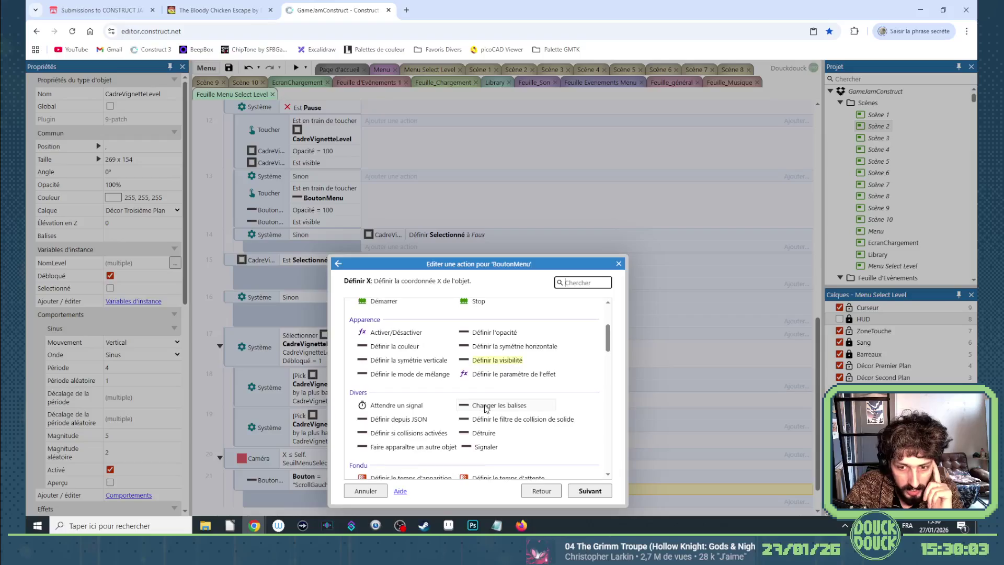
{"action": "double_click", "coordinate": [481, 333]}
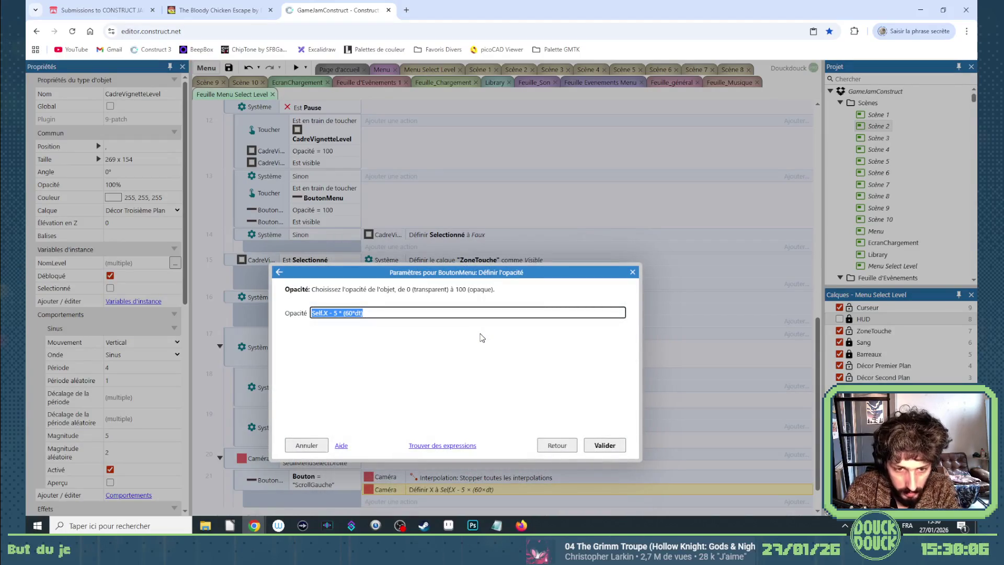
{"action": "type", "text": "30"}
{"action": "key", "text": "Return"}
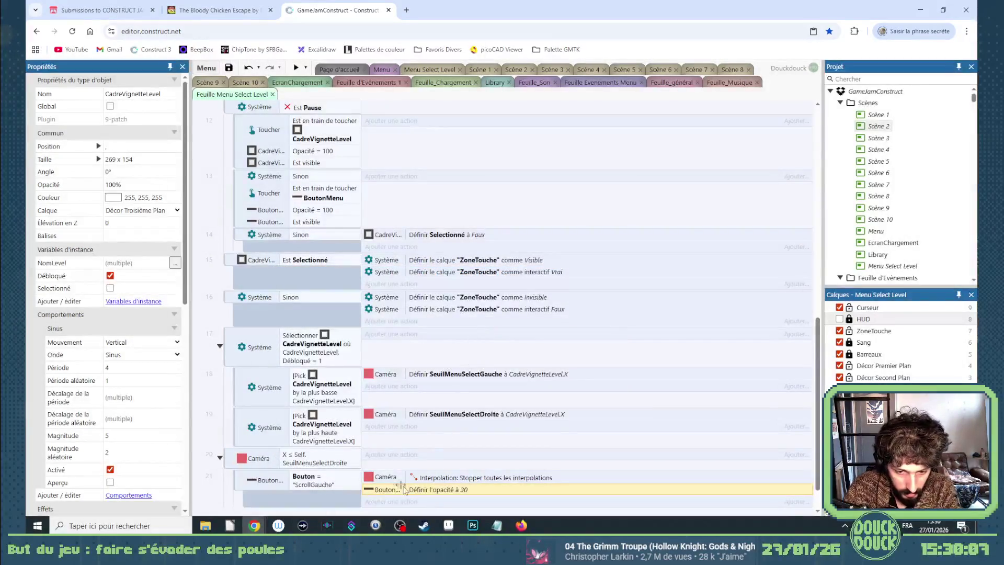
{"action": "key", "text": "Delete"}
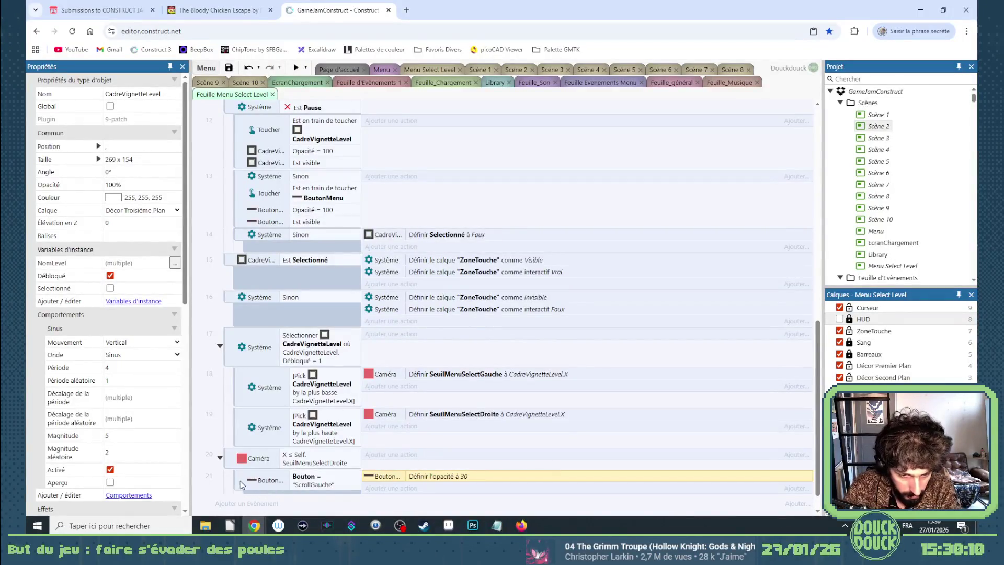
{"action": "mouse_move", "coordinate": [233, 464]}
{"action": "left_mouse_down"}
{"action": "mouse_move", "coordinate": [236, 483]}
{"action": "mouse_move", "coordinate": [238, 463]}
{"action": "left_mouse_up"}
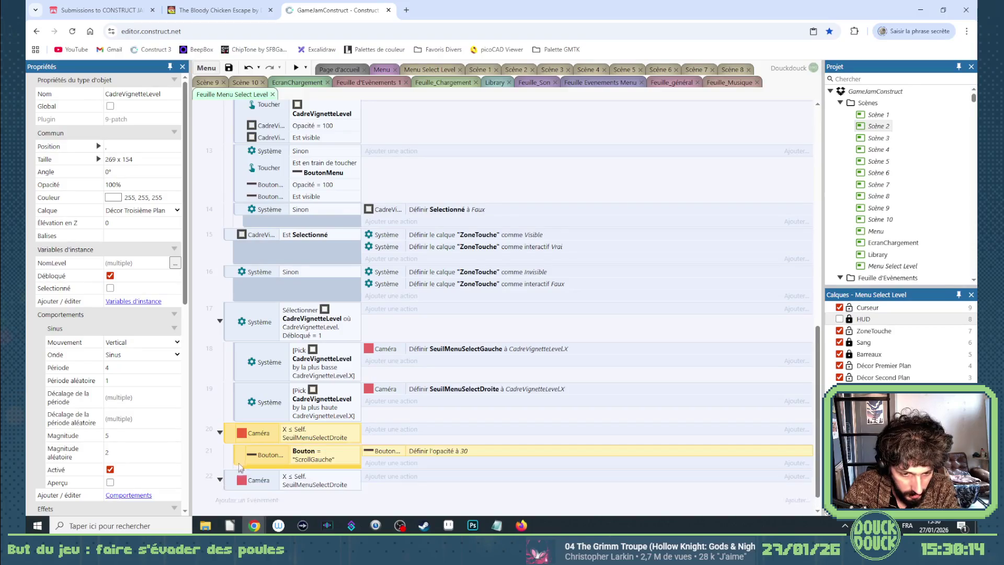
Add an Else event after event 20 that sets BoutonMenu opacity back to 100
{"action": "left_click", "coordinate": [229, 435]}
{"action": "key", "text": "x"}
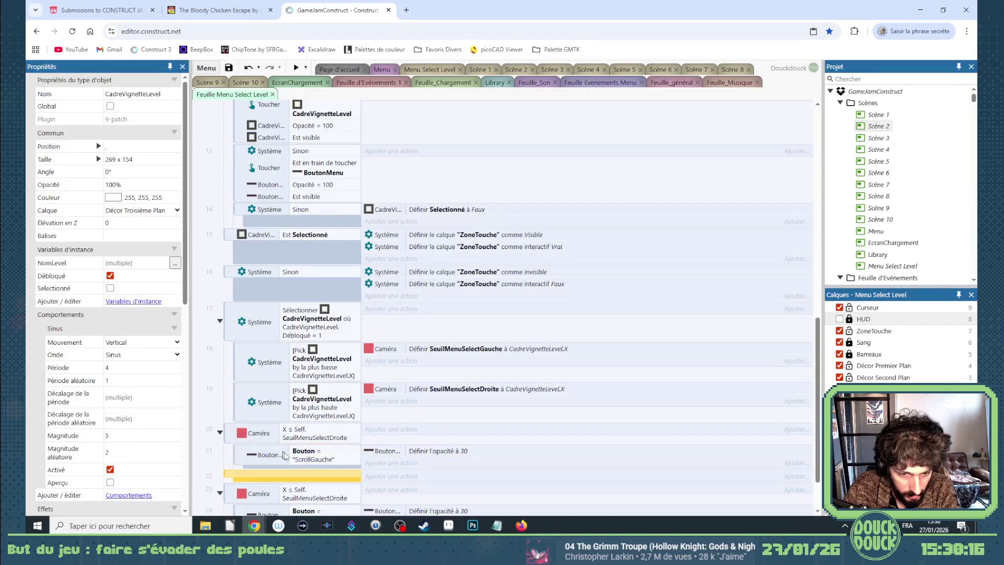
{"action": "left_click_drag", "start_coordinate": [386, 451], "coordinate": [386, 477]}
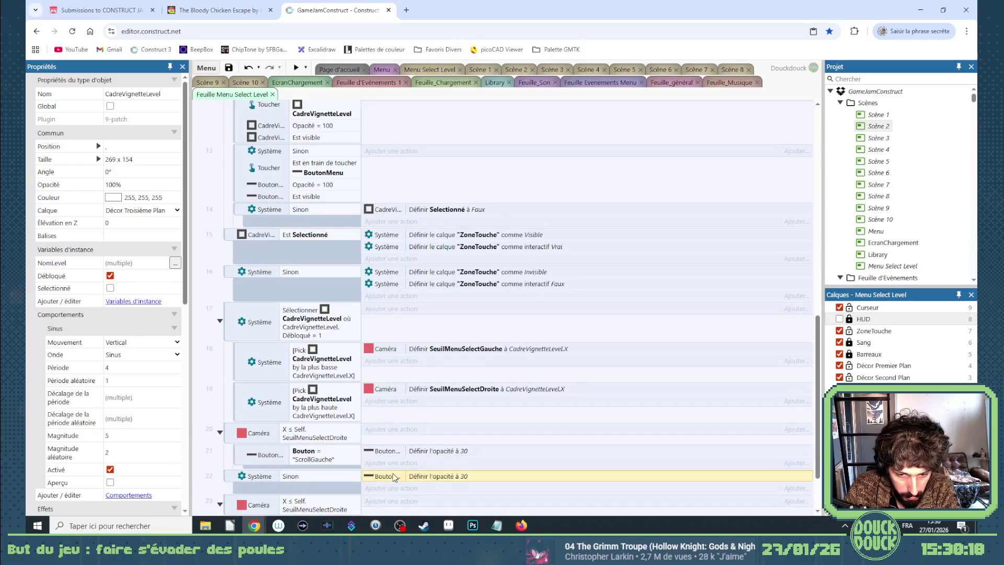
{"action": "double_click", "coordinate": [386, 477]}
{"action": "type", "text": "100"}
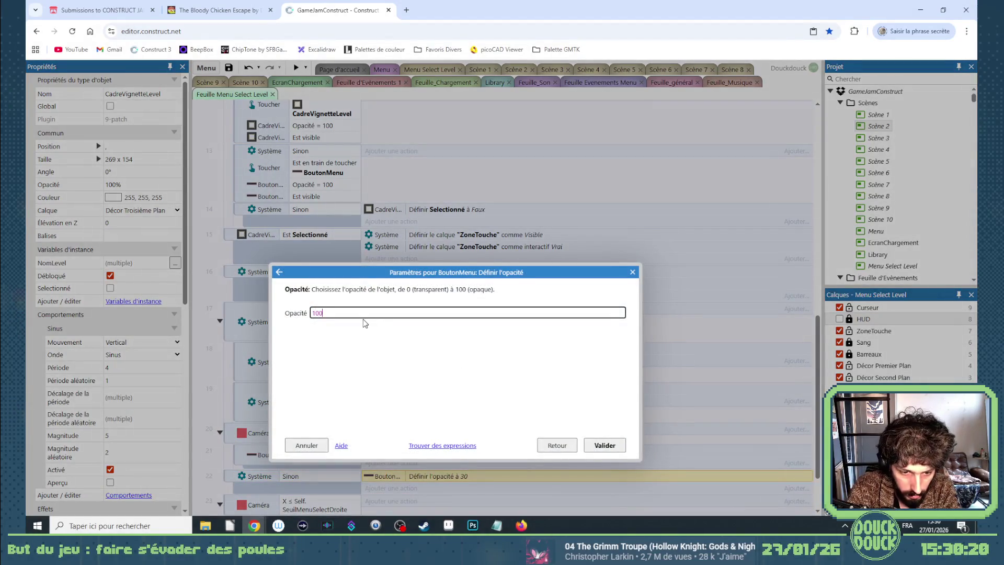
{"action": "key", "text": "Return"}
Copy the ScrollGauche events and make the copy's camera test X greater than or equal
{"action": "left_click", "coordinate": [287, 455]}
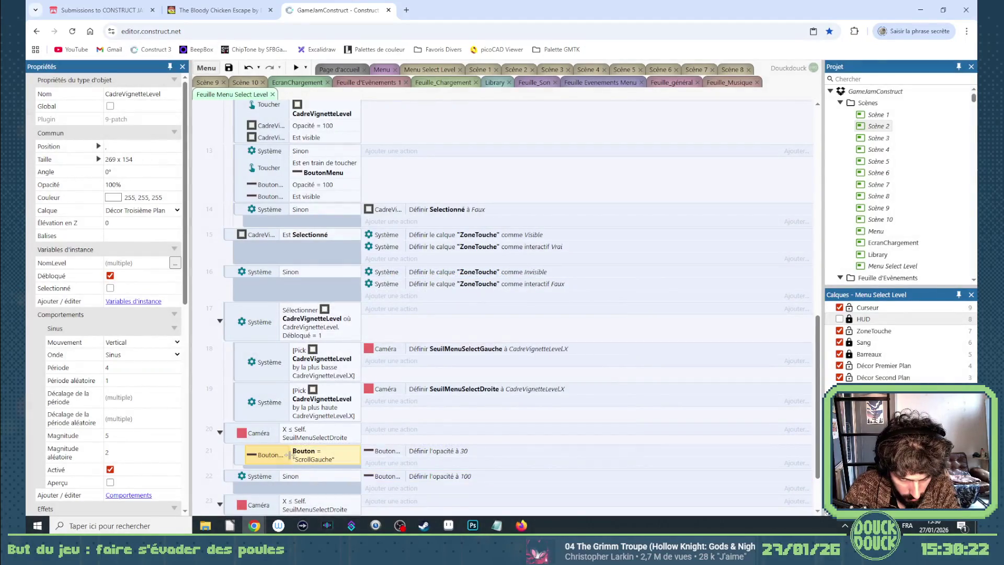
{"action": "left_click_drag", "start_coordinate": [285, 453], "coordinate": [290, 473]}
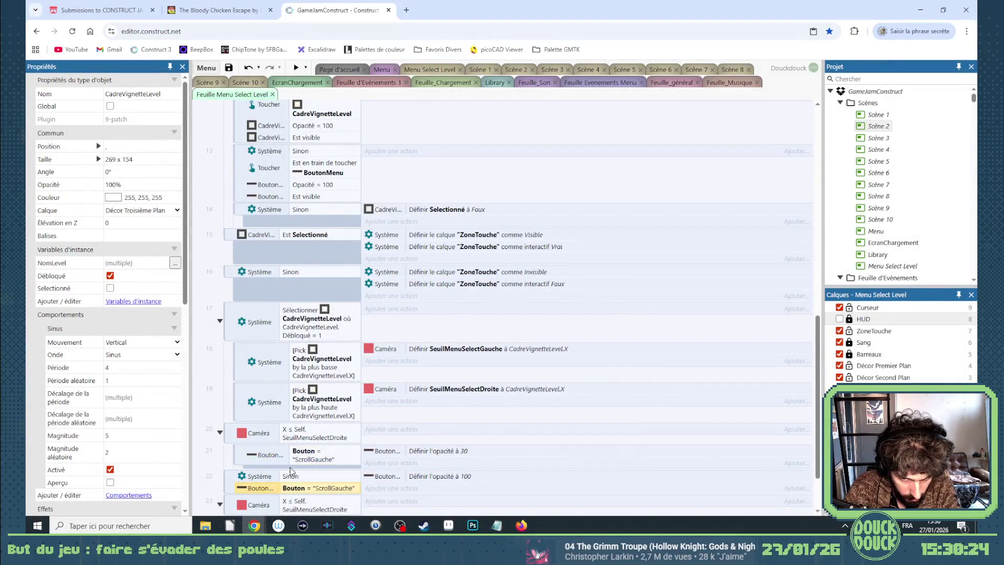
{"action": "scroll", "coordinate": [291, 465], "scroll_direction": "down", "scroll_amount": 1}
{"action": "double_click", "coordinate": [297, 460]}
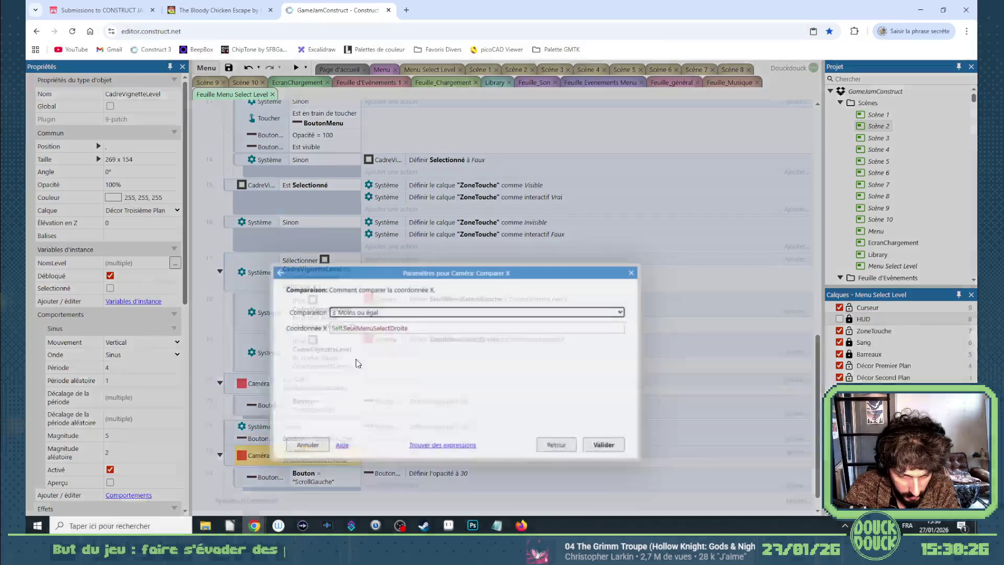
{"action": "left_click", "coordinate": [380, 312]}
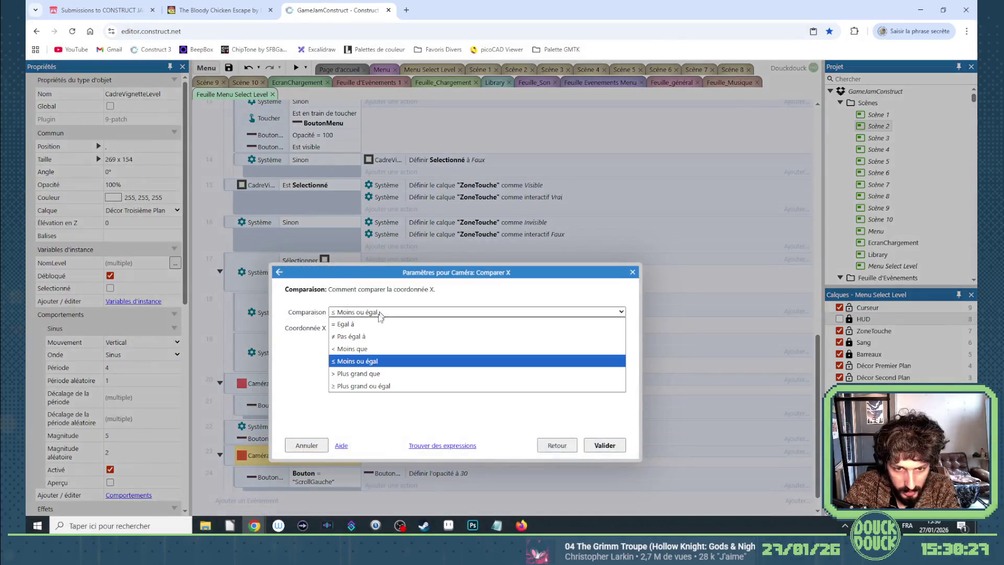
{"action": "left_click", "coordinate": [386, 387]}
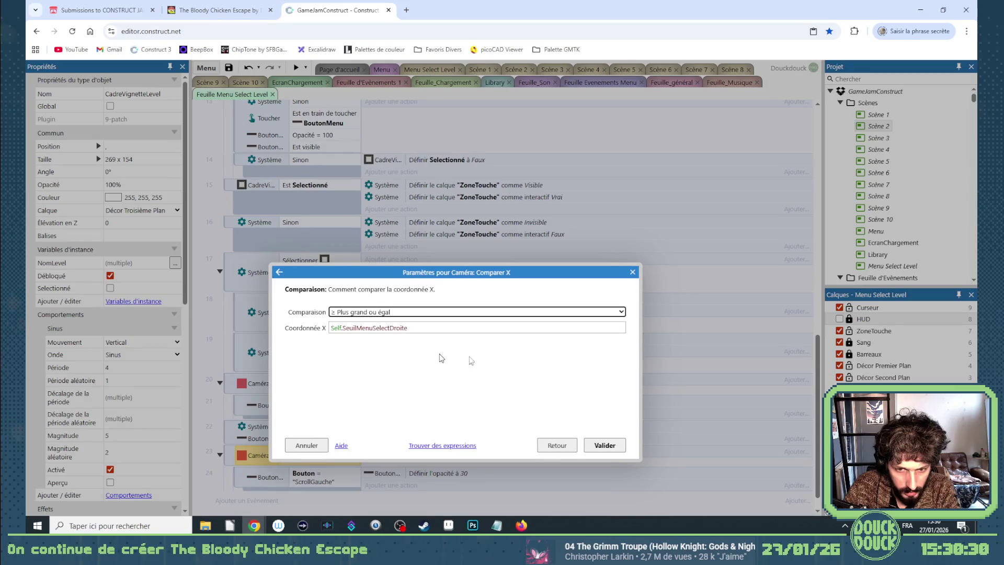
{"action": "left_click", "coordinate": [619, 446]}
Point event 20 at SeuilMenuSelectGauche and change event 24's button name to ScrollDroite
{"action": "double_click", "coordinate": [320, 393]}
{"action": "left_click_drag", "start_coordinate": [408, 328], "coordinate": [397, 329]}
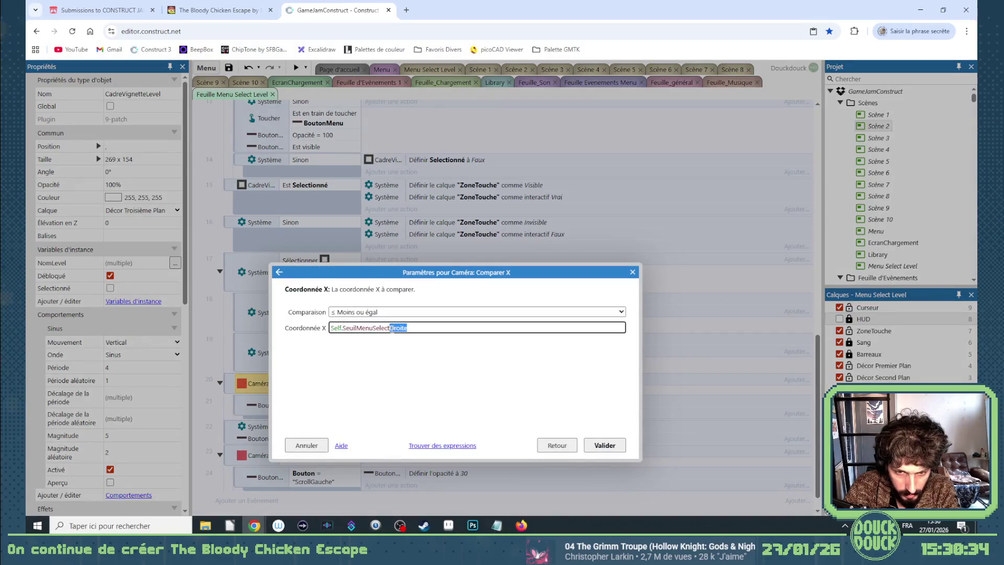
{"action": "type", "text": "Gauche"}
{"action": "key", "text": "Return"}
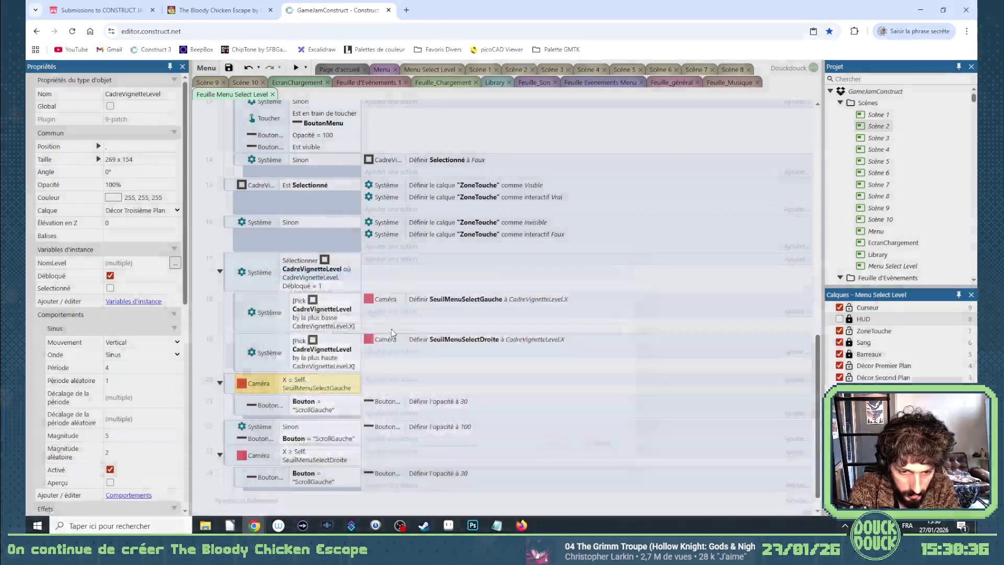
{"action": "double_click", "coordinate": [324, 477]}
{"action": "left_click", "coordinate": [369, 343]}
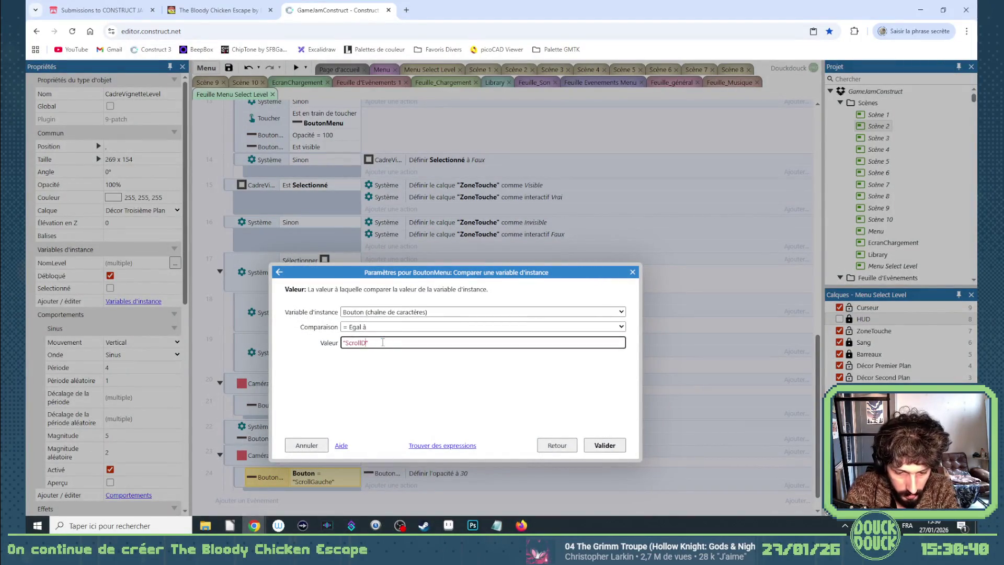
{"action": "type", "text": "e"}
{"action": "key", "text": "Return"}
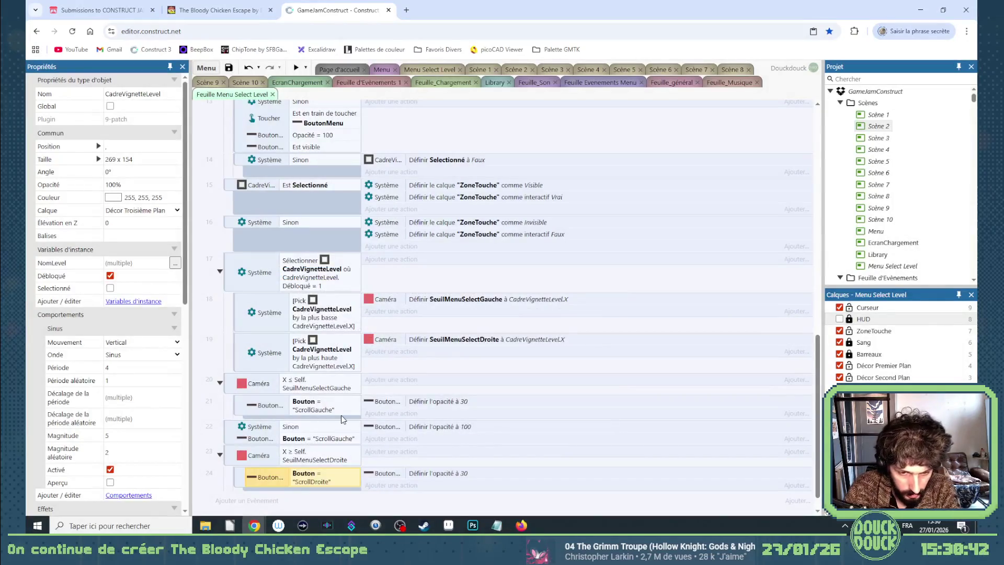
Copy the Else event below event 24 and set its button name to ScrollDroite
{"action": "left_click_drag", "start_coordinate": [228, 439], "coordinate": [236, 501]}
{"action": "double_click", "coordinate": [328, 506]}
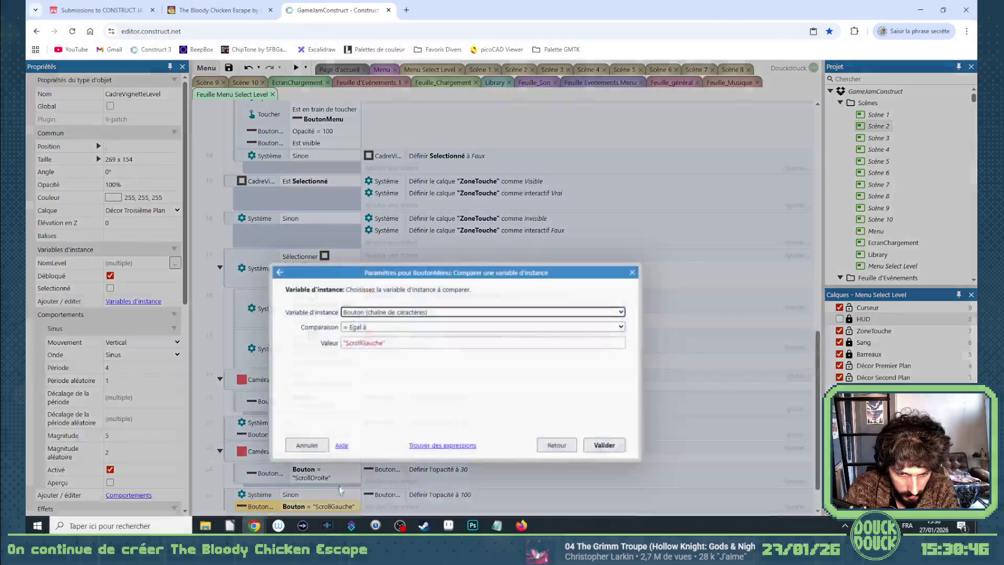
{"action": "left_click", "coordinate": [379, 344]}
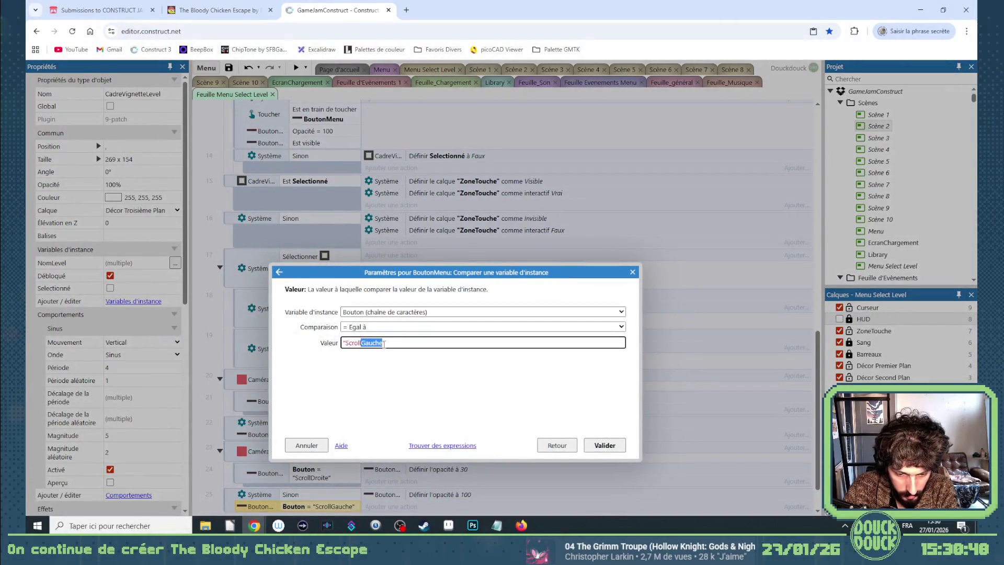
{"action": "type", "text": "Droite"}
{"action": "key", "text": "Return"}
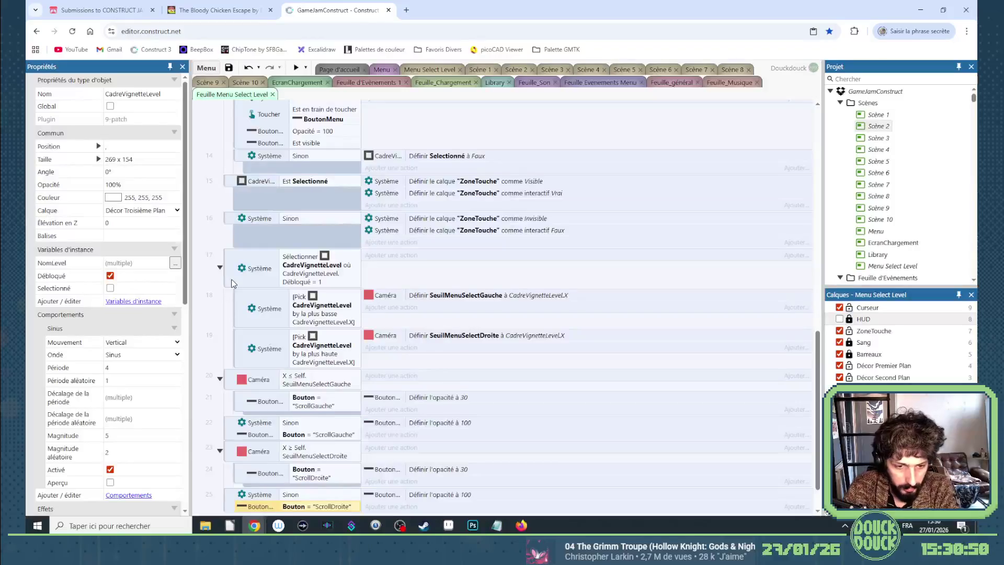
{"action": "scroll", "coordinate": [328, 203], "scroll_direction": "down", "scroll_amount": 1}
{"action": "left_click", "coordinate": [449, 69]}
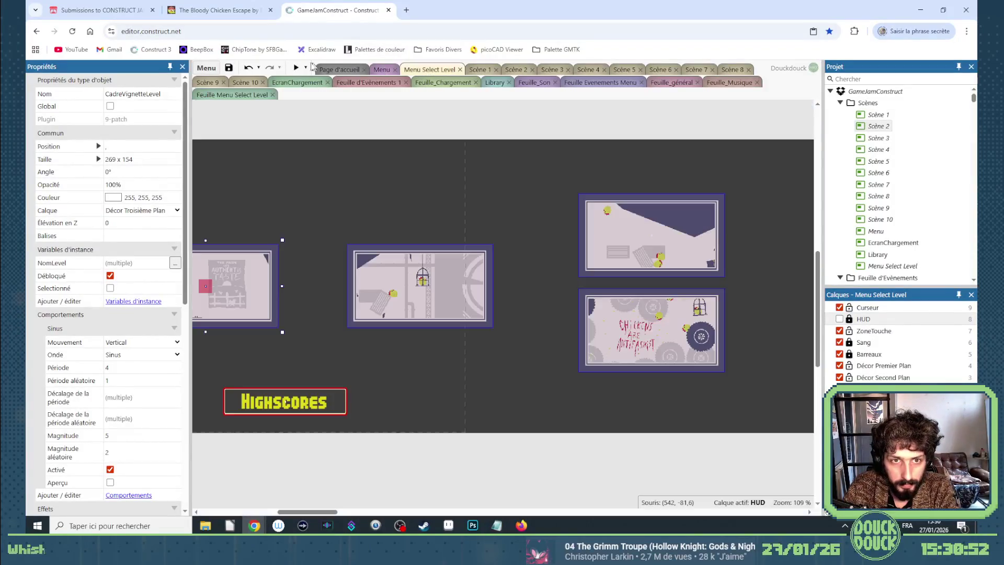
Preview the level select fullscreen and browse levels forward and back to the first
{"action": "left_click", "coordinate": [296, 67]}
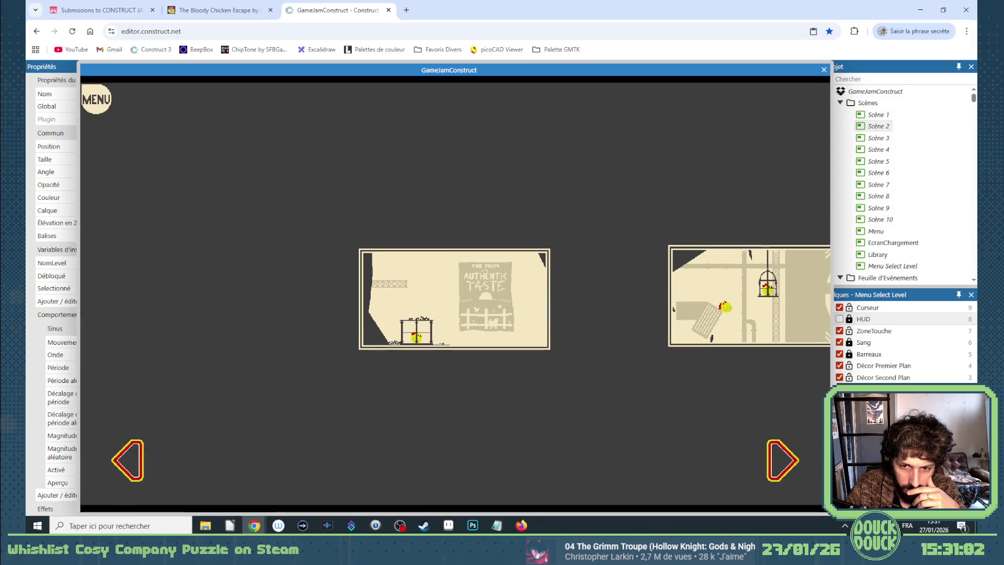
{"action": "left_click", "coordinate": [133, 467]}
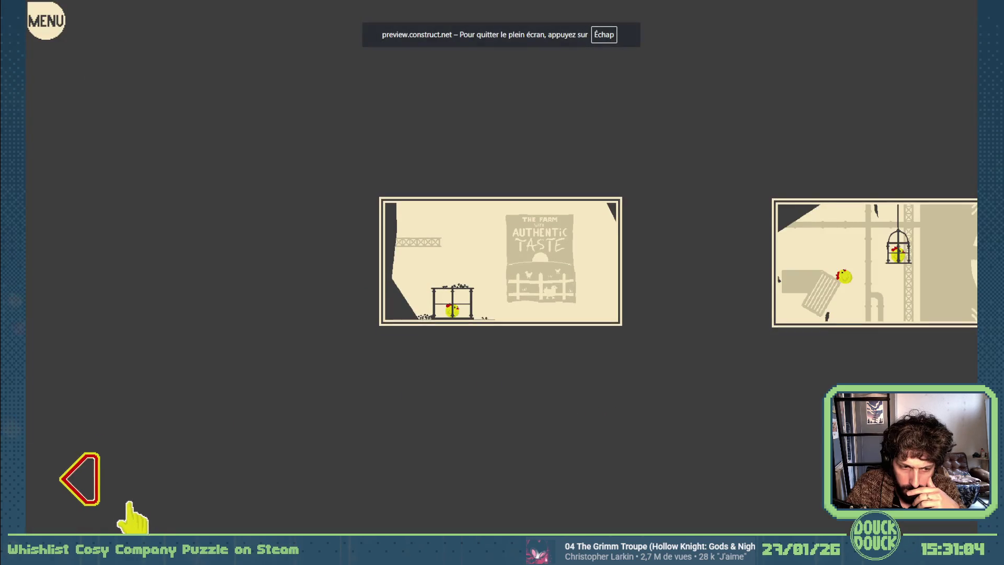
{"action": "key", "text": "Right"}
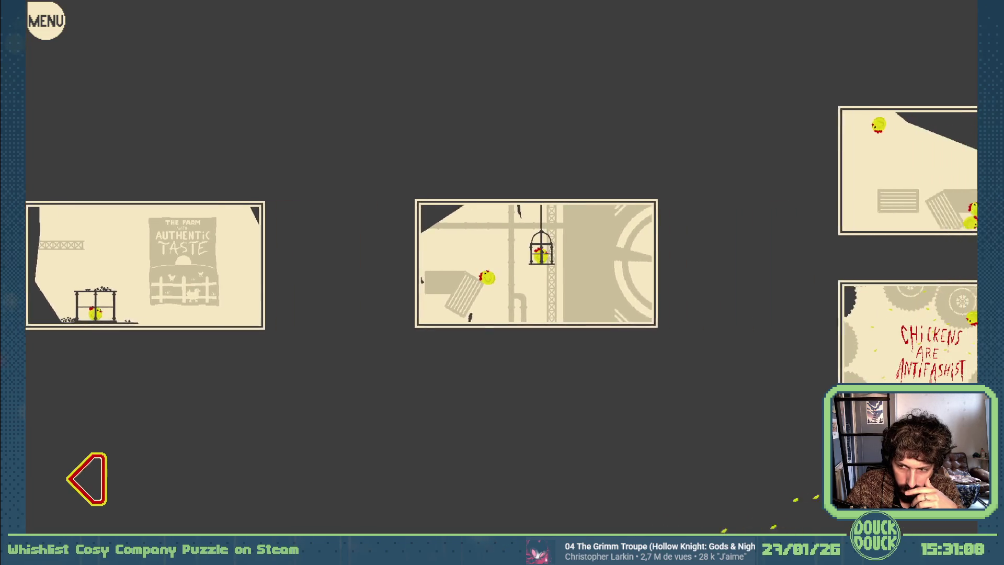
{"action": "key", "text": "Right"}
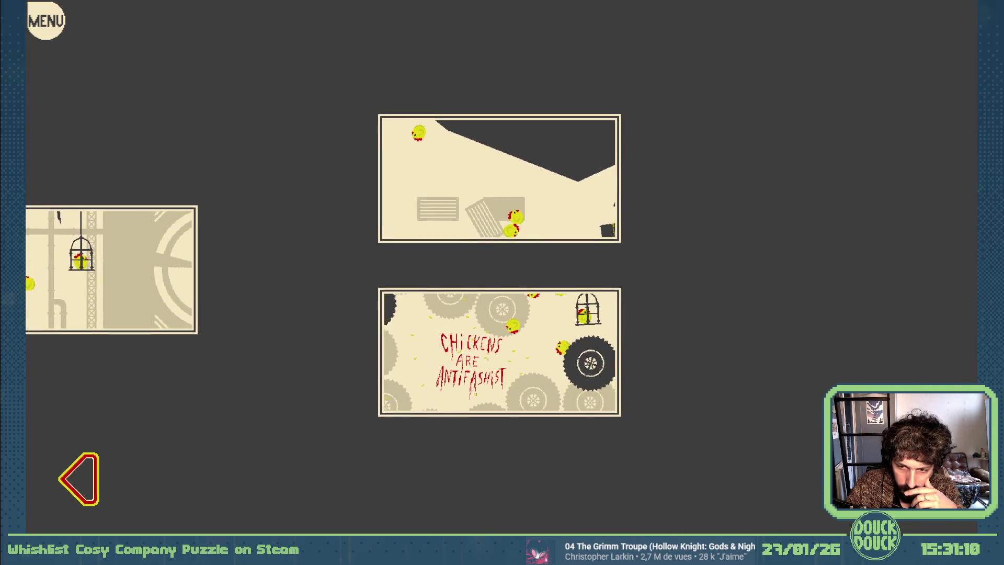
{"action": "left_click", "coordinate": [89, 491]}
{"action": "left_click", "coordinate": [94, 489]}
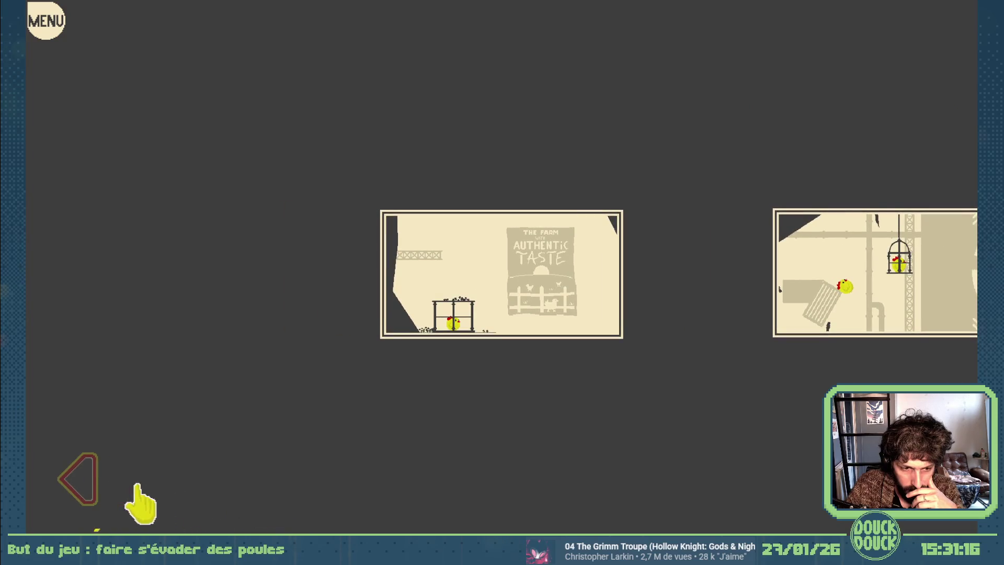
{"action": "left_click", "coordinate": [94, 489]}
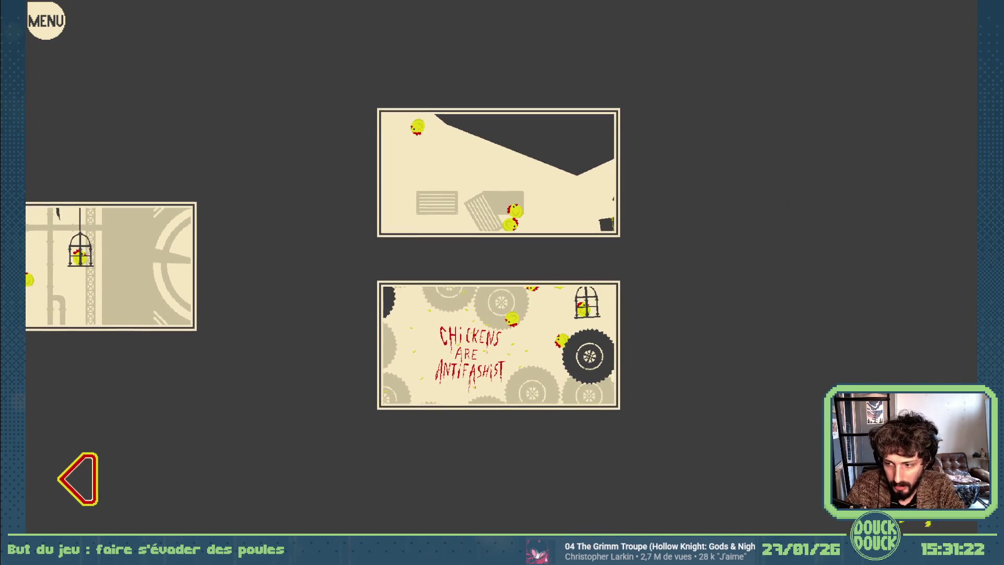
{"action": "left_click", "coordinate": [93, 482]}
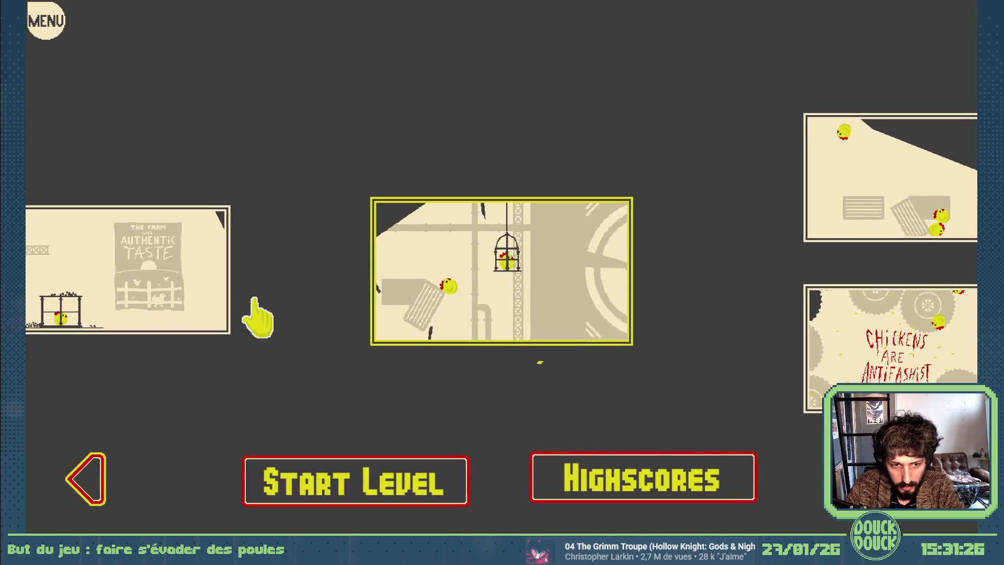
Test selecting the farm and pipe-and-cage cards, settle on the farm level, then leave fullscreen
{"action": "left_click", "coordinate": [159, 303]}
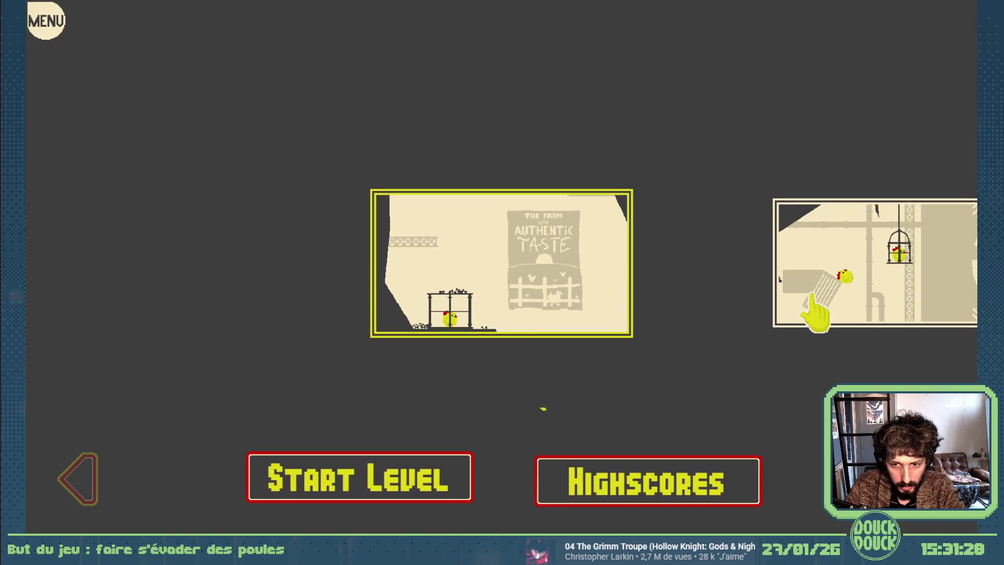
{"action": "left_click", "coordinate": [813, 306]}
{"action": "left_click", "coordinate": [234, 307]}
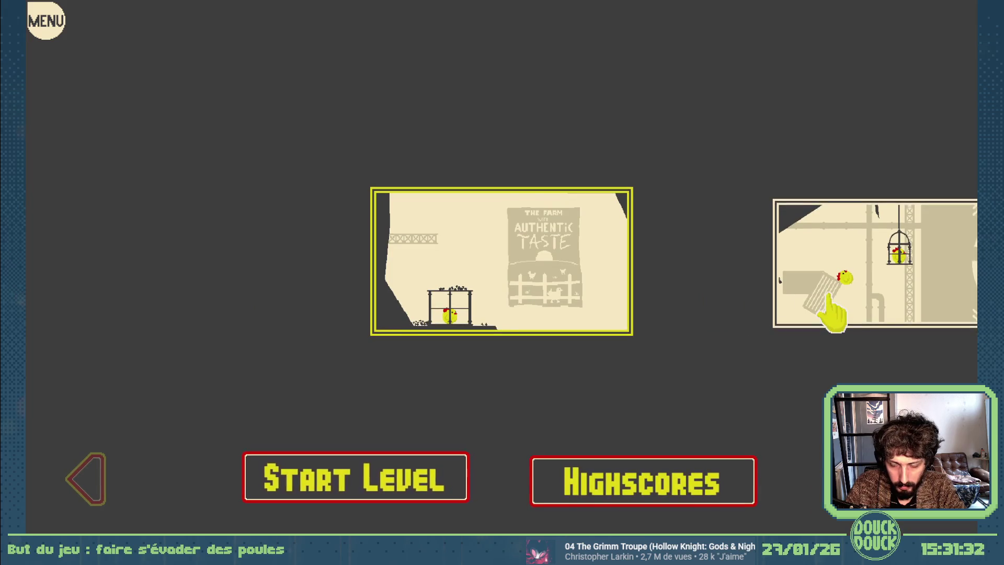
{"action": "left_click", "coordinate": [830, 298]}
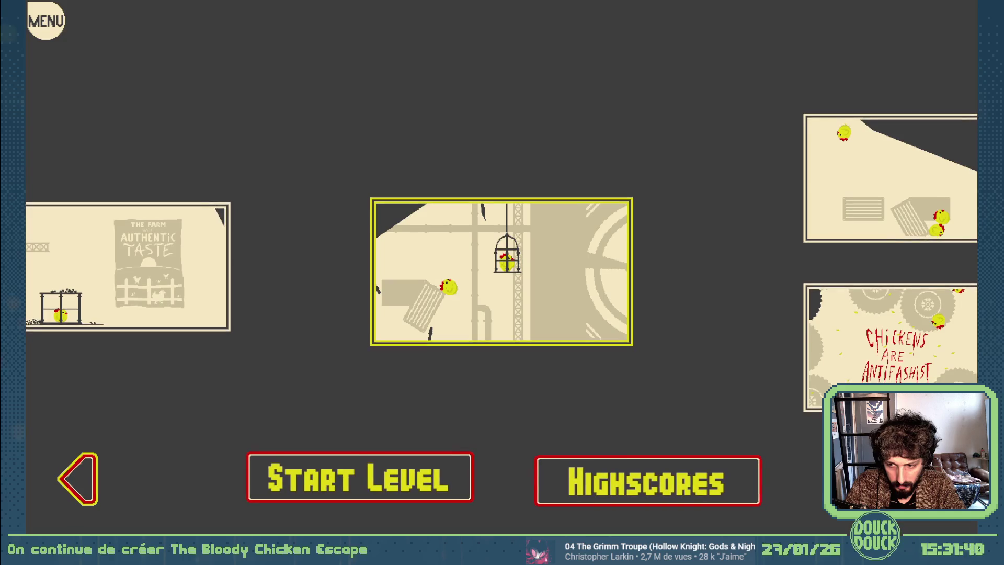
{"action": "scroll", "coordinate": [576, 261], "scroll_direction": "down", "scroll_amount": 3}
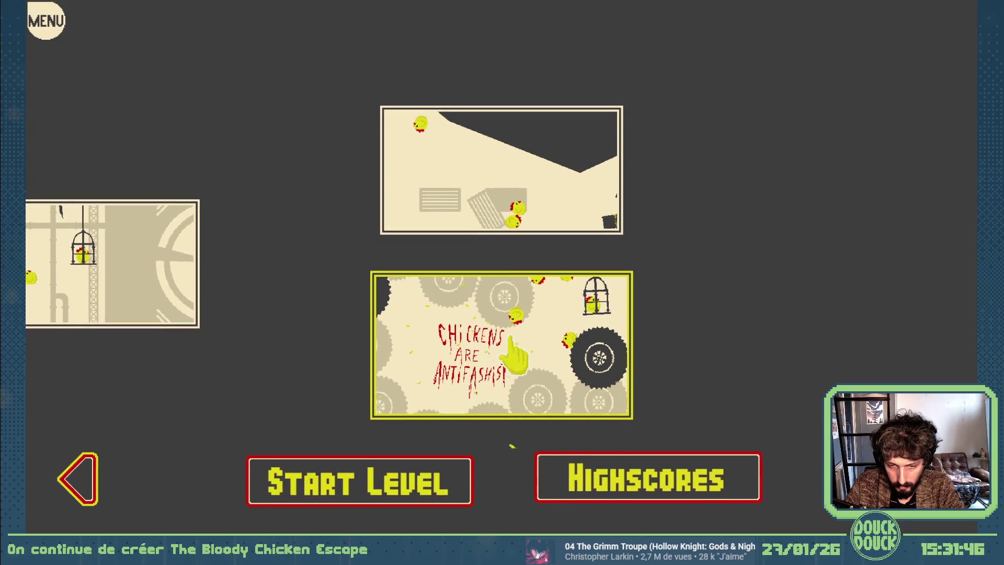
{"action": "left_click", "coordinate": [105, 476]}
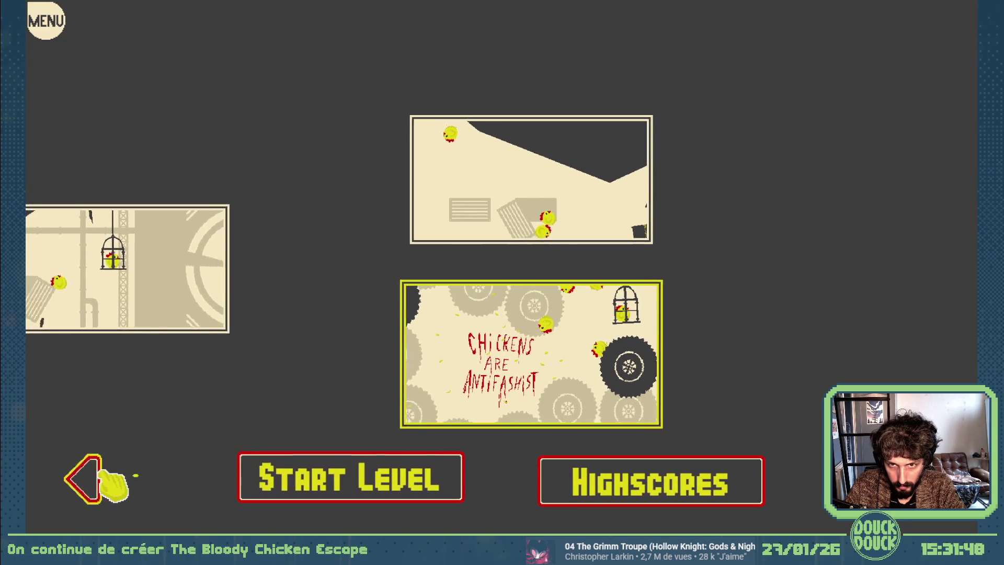
{"action": "left_click", "coordinate": [108, 478]}
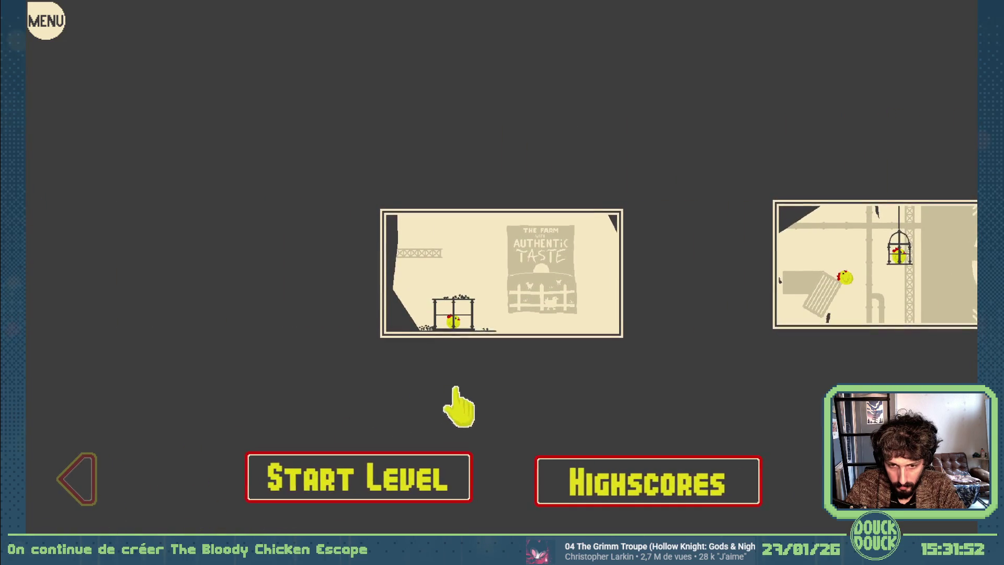
{"action": "left_click", "coordinate": [494, 322]}
{"action": "scroll", "coordinate": [488, 399], "scroll_direction": "down", "scroll_amount": 3}
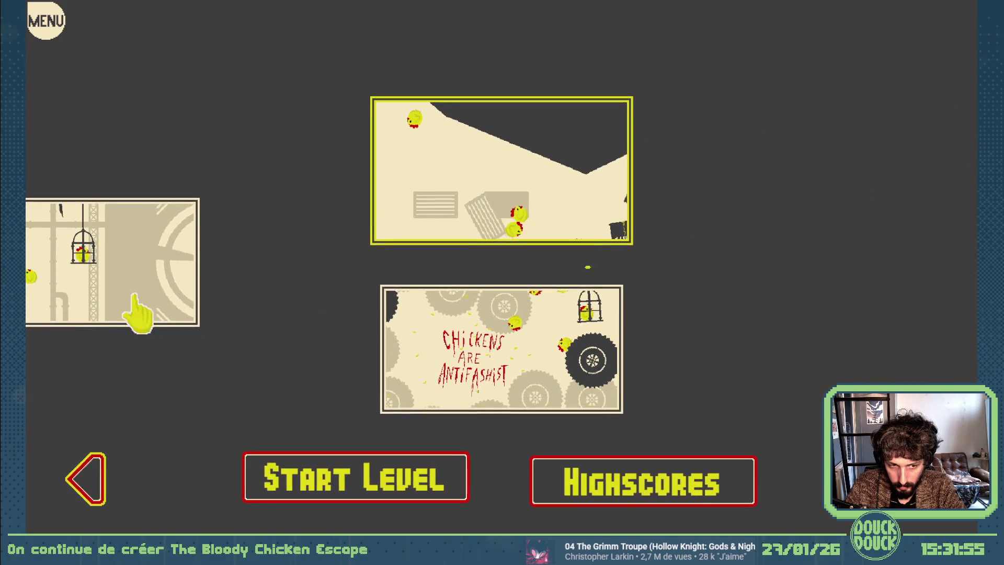
{"action": "scroll", "coordinate": [559, 324], "scroll_direction": "up", "scroll_amount": 1}
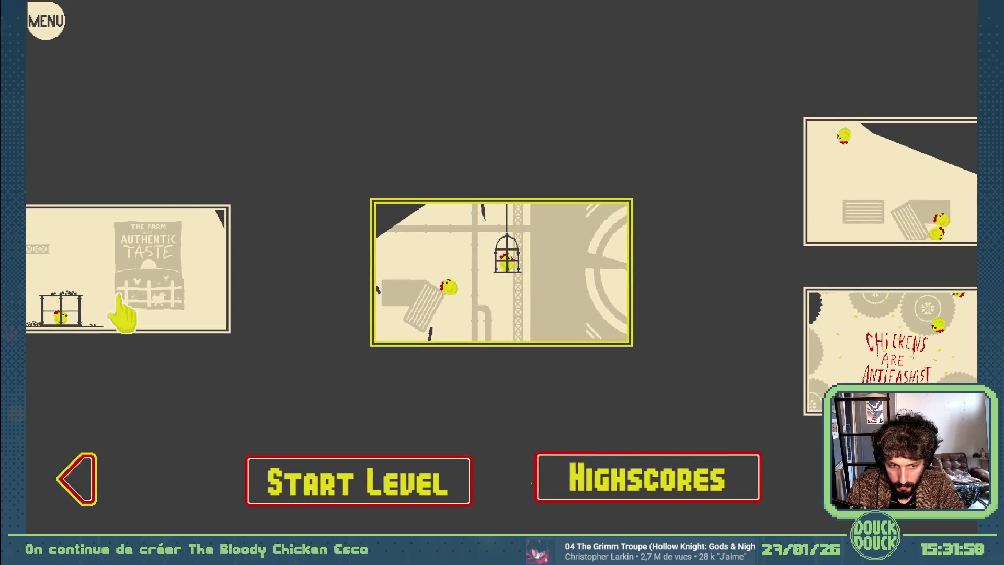
{"action": "left_click", "coordinate": [191, 308]}
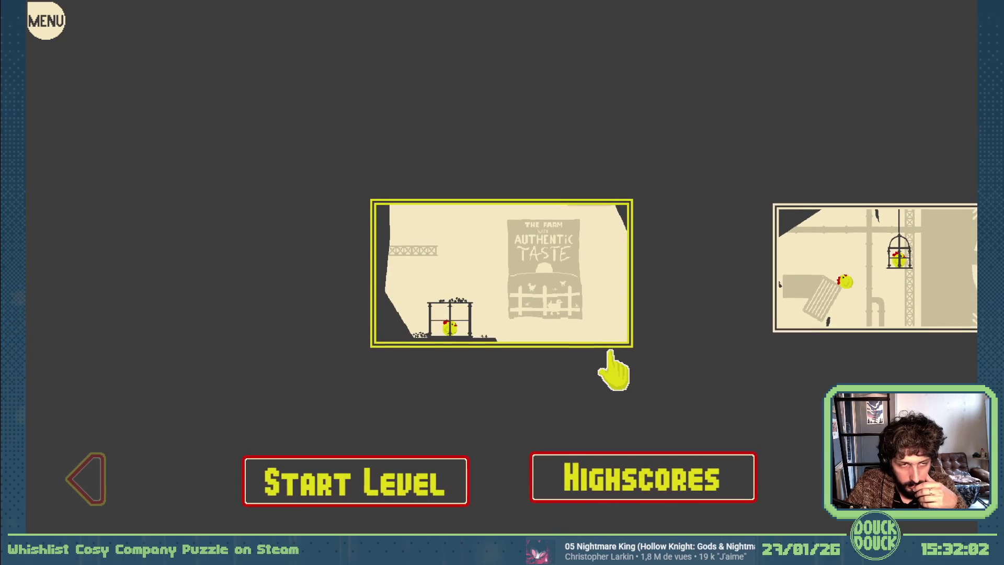
{"action": "key", "text": "Escape"}
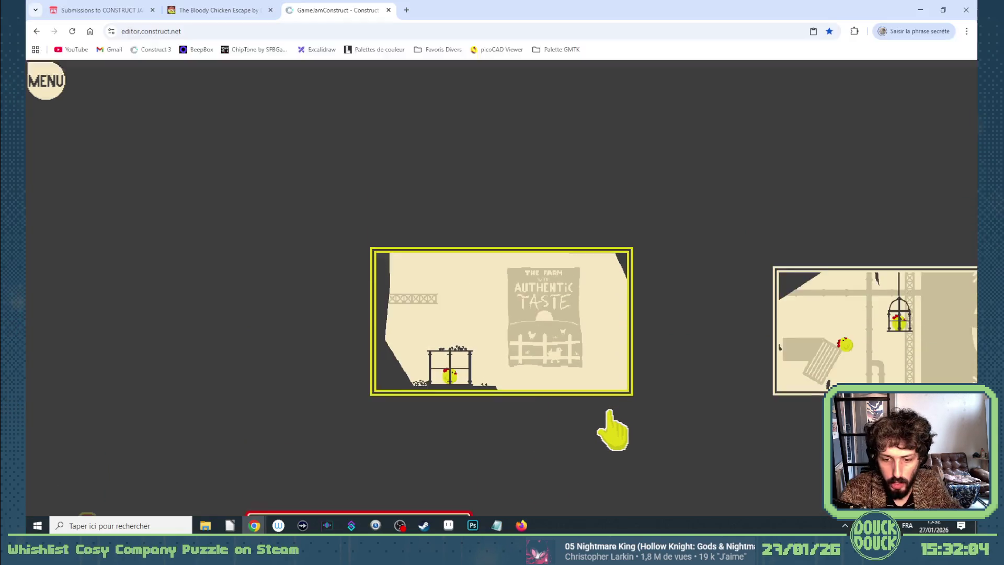
Move the Caméra to the first level card's position, 480, 270, and launch a new preview
{"action": "left_click", "coordinate": [823, 70]}
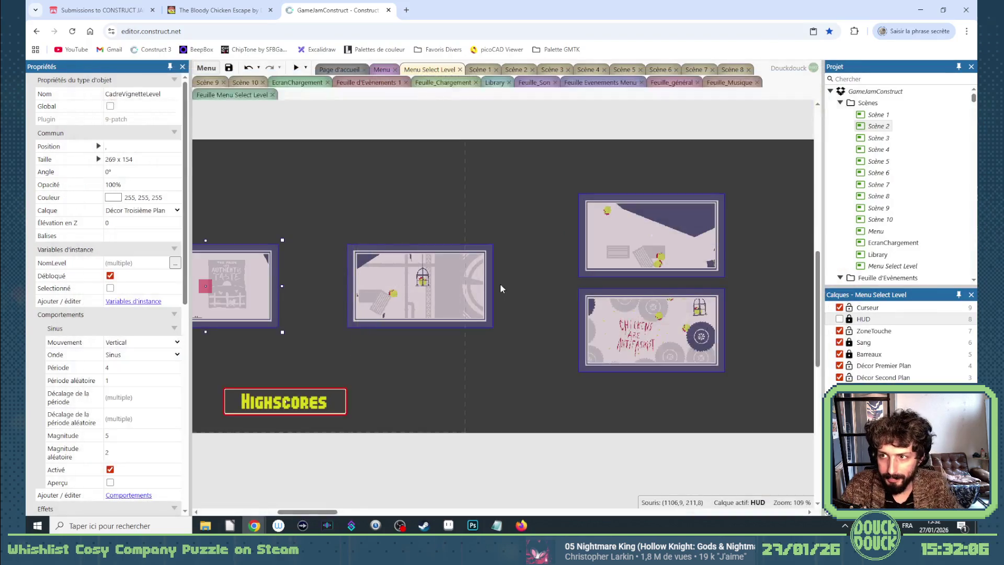
{"action": "mouse_move", "coordinate": [318, 516]}
{"action": "left_mouse_down"}
{"action": "mouse_move", "coordinate": [286, 516]}
{"action": "mouse_move", "coordinate": [299, 516]}
{"action": "left_mouse_up"}
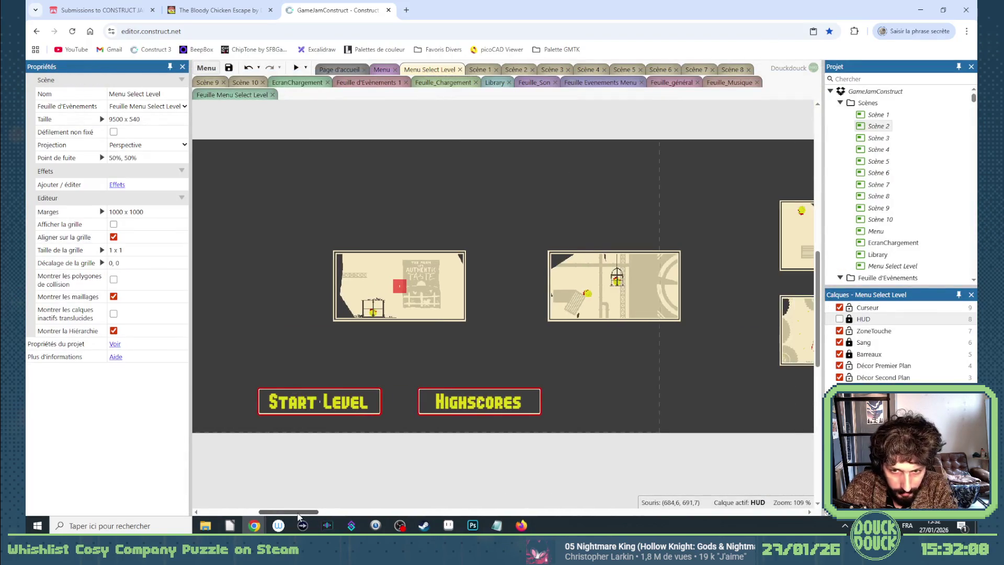
{"action": "left_click", "coordinate": [424, 297]}
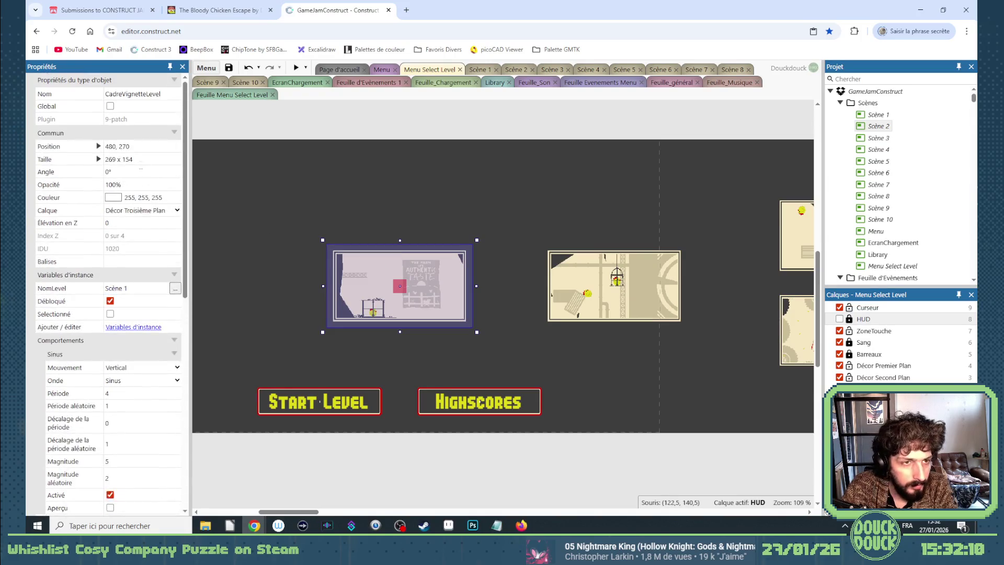
{"action": "left_click", "coordinate": [111, 147]}
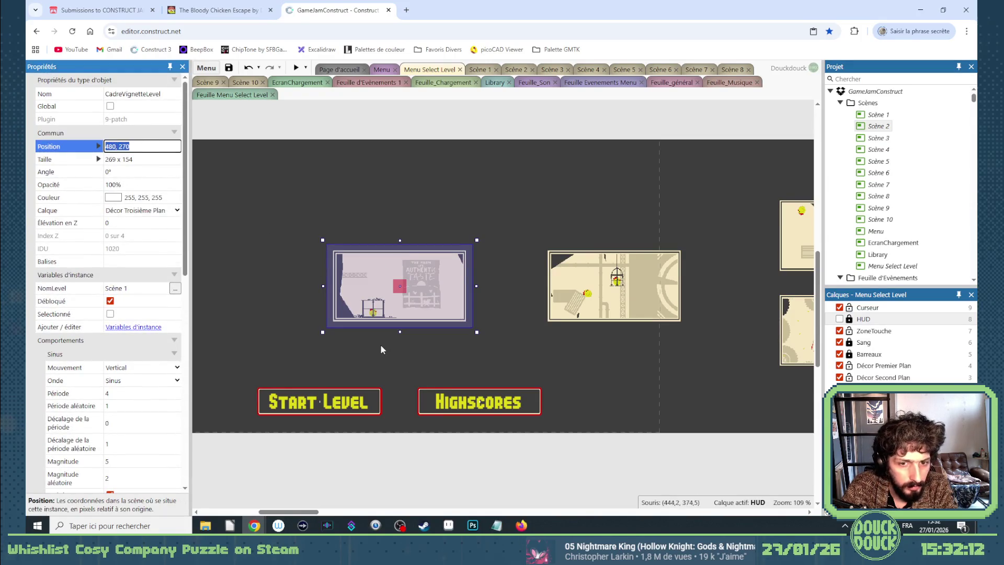
{"action": "left_click", "coordinate": [400, 293]}
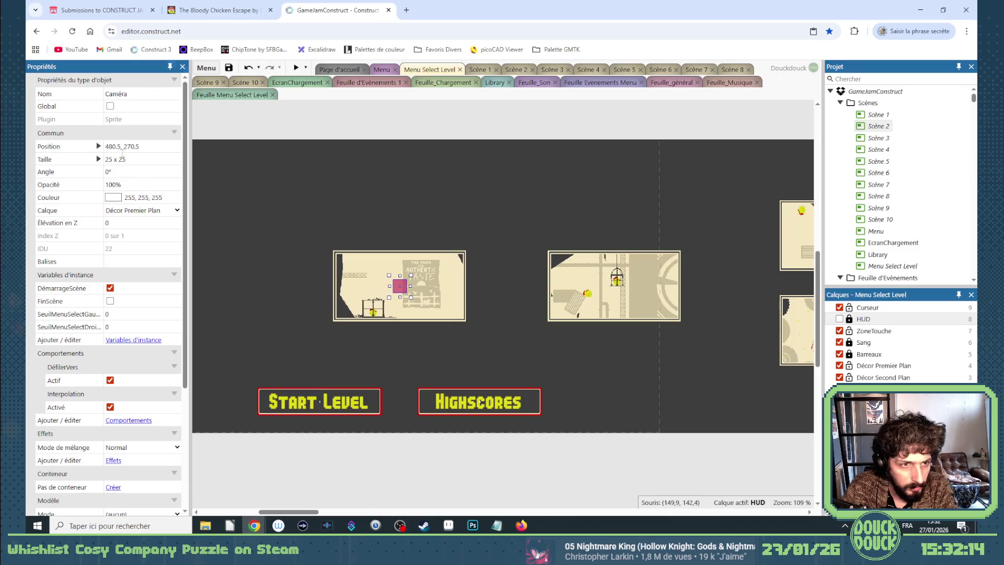
{"action": "left_click", "coordinate": [120, 146]}
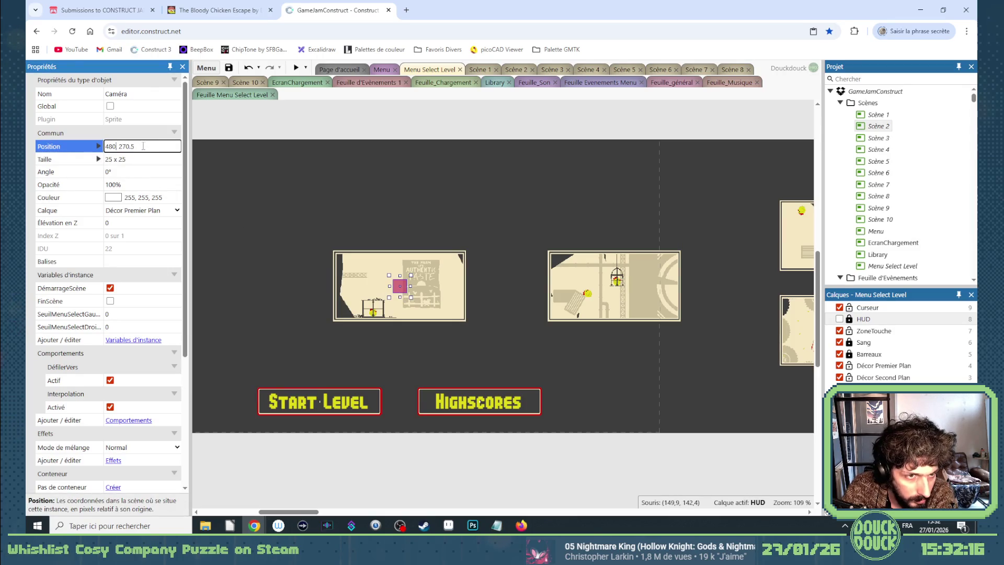
{"action": "left_click", "coordinate": [295, 68]}
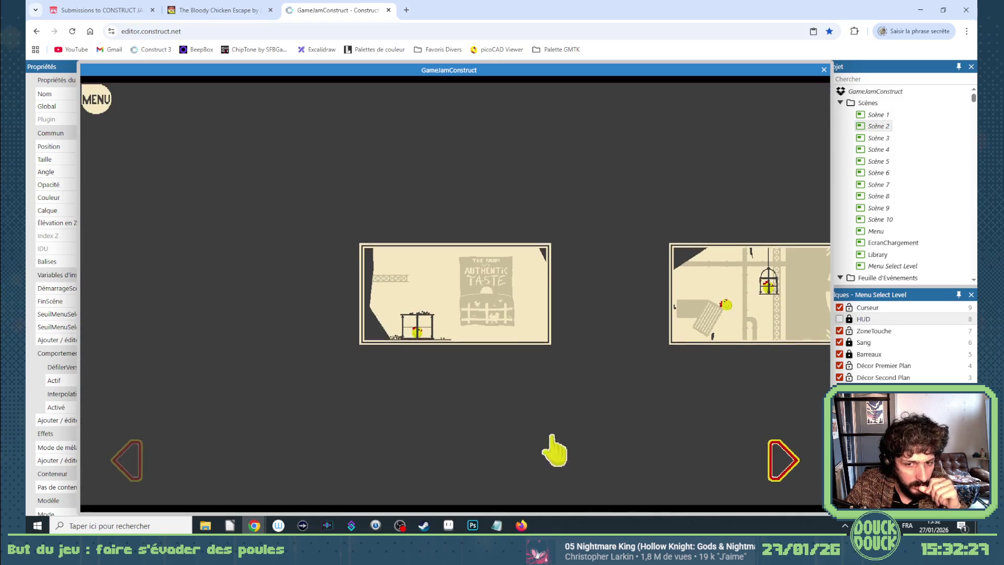
Make the preview fullscreen and scroll the level carousel forward to later levels, then back
{"action": "left_click", "coordinate": [554, 448]}
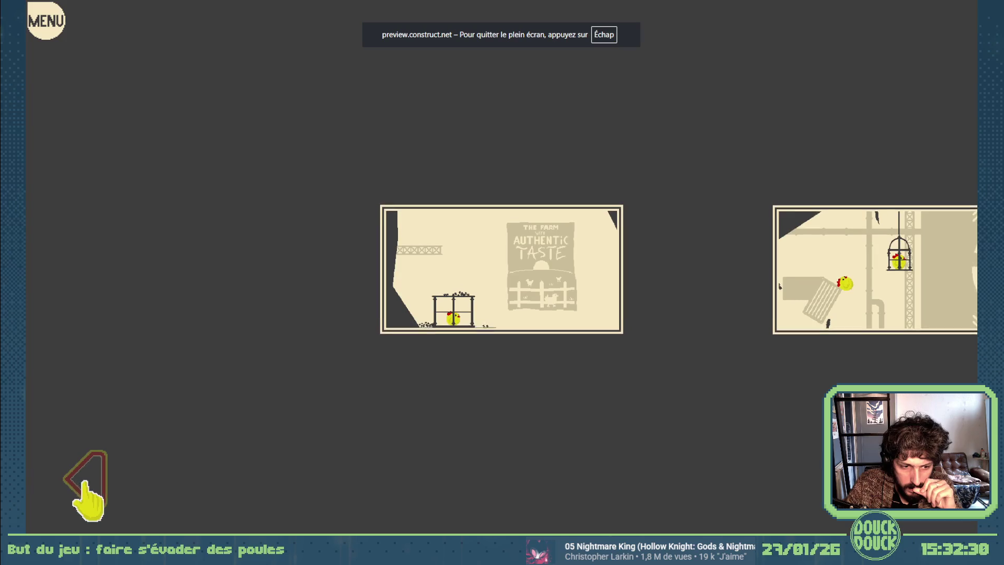
{"action": "left_click", "coordinate": [816, 468]}
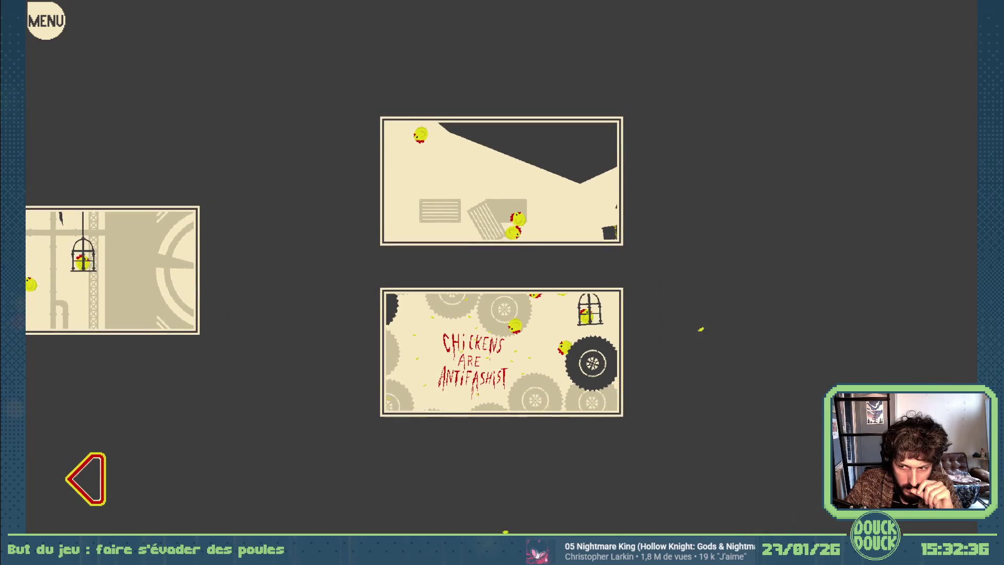
{"action": "left_click", "coordinate": [100, 483]}
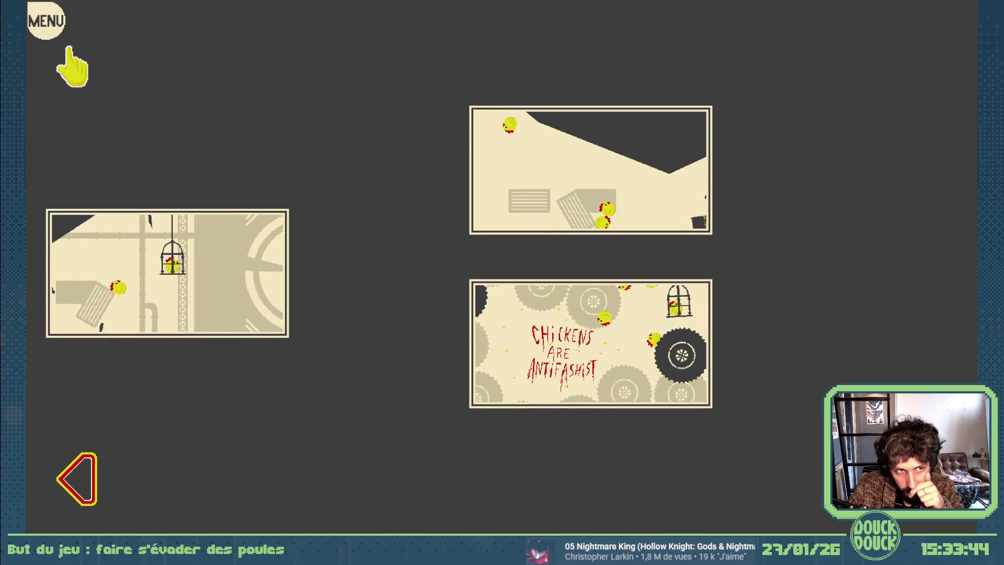
Select the left level card and toggle the in-game MENU pause panel open and closed
{"action": "left_click", "coordinate": [157, 259]}
{"action": "left_click", "coordinate": [46, 21]}
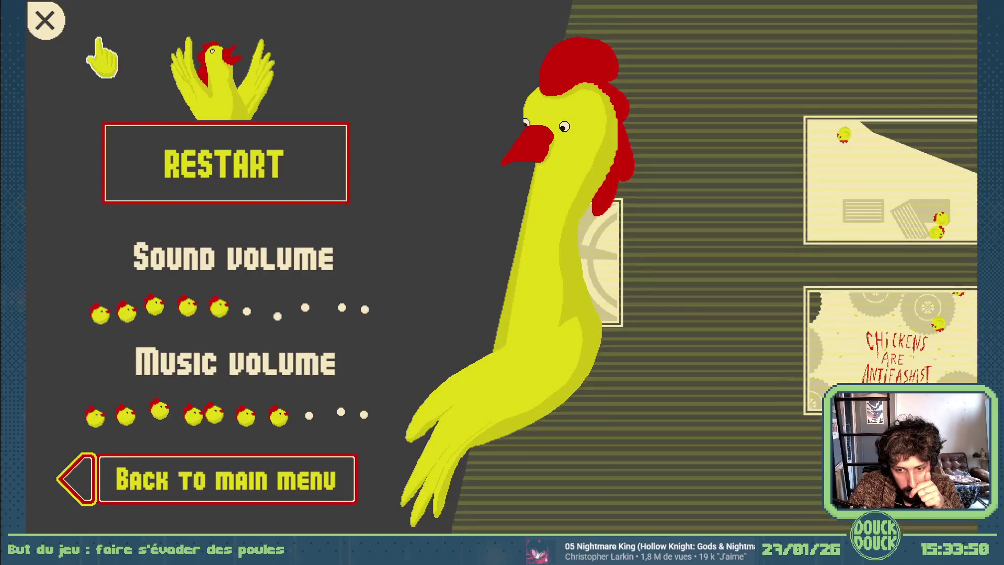
{"action": "left_click", "coordinate": [46, 22]}
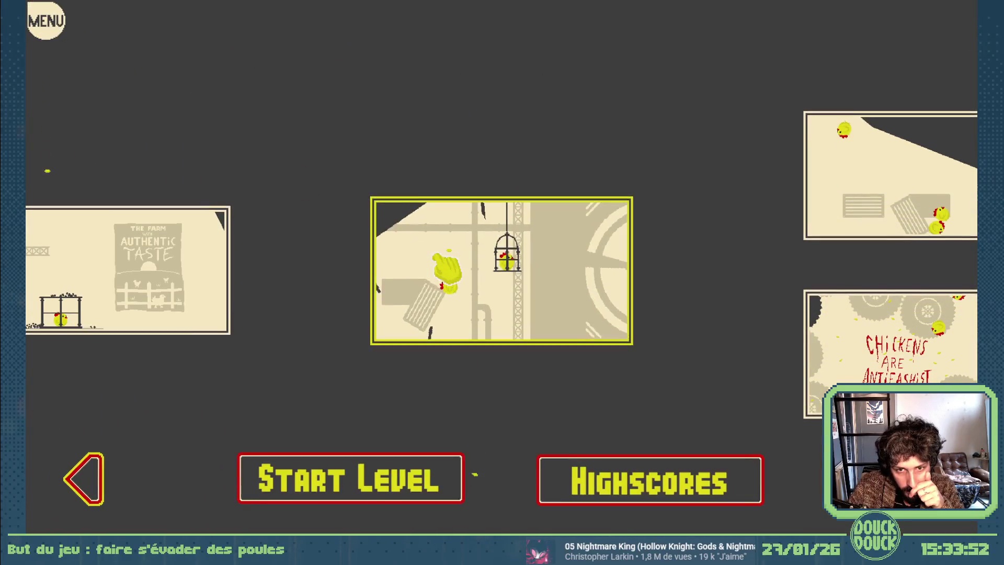
{"action": "left_click", "coordinate": [55, 26]}
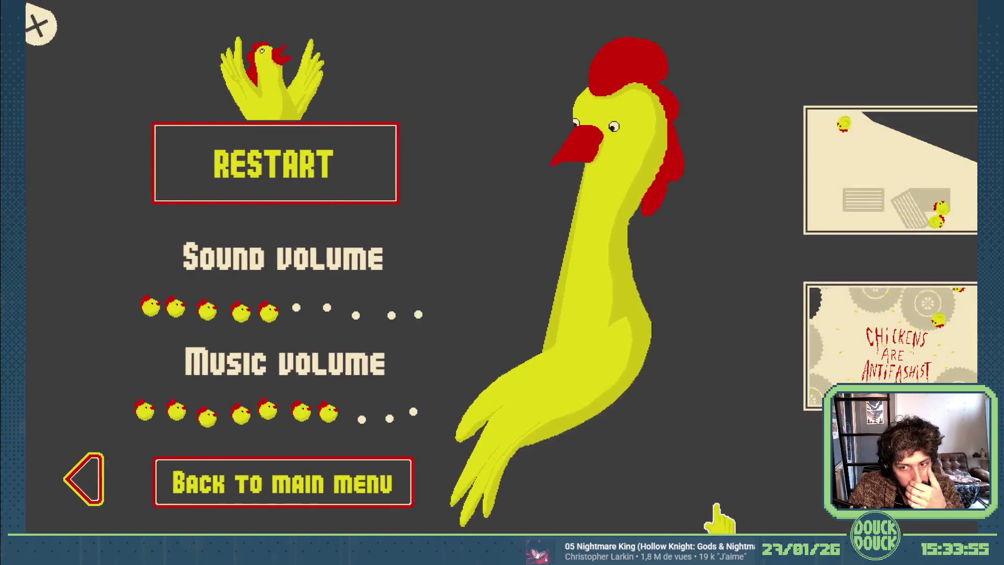
{"action": "left_click", "coordinate": [718, 518]}
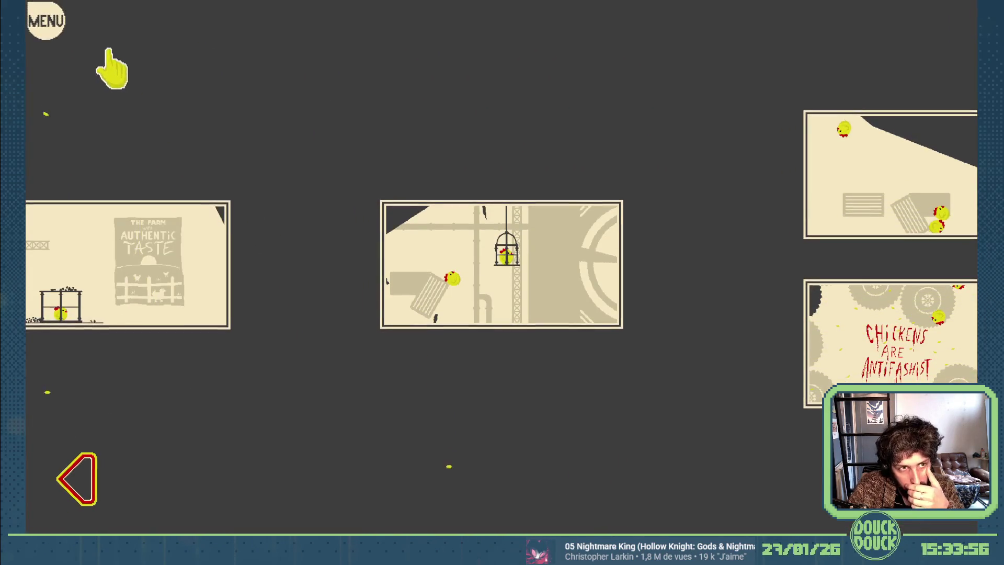
Toggle the pause menu again, step the carousel back one card, and reopen the pause menu
{"action": "left_click", "coordinate": [55, 27]}
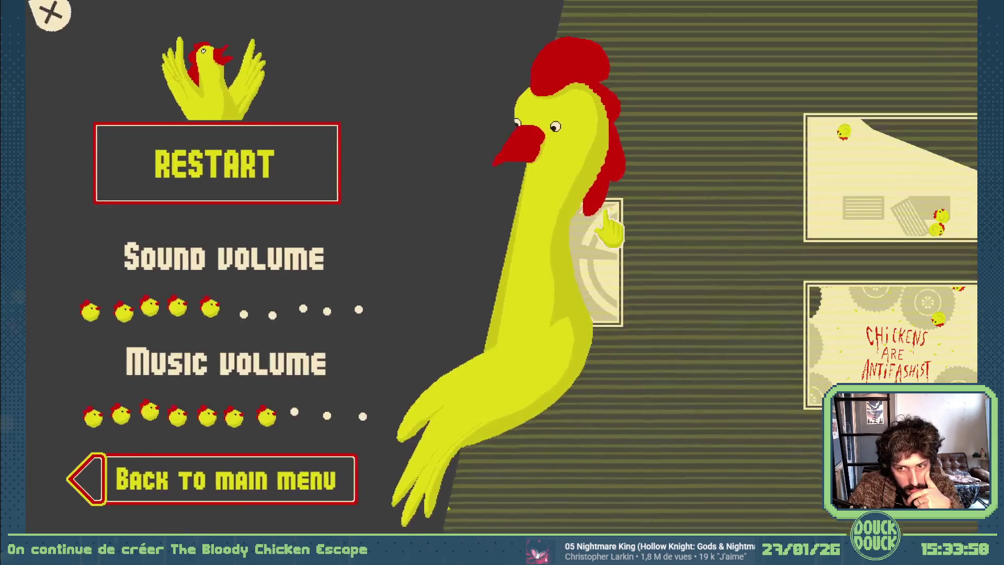
{"action": "left_click", "coordinate": [690, 282]}
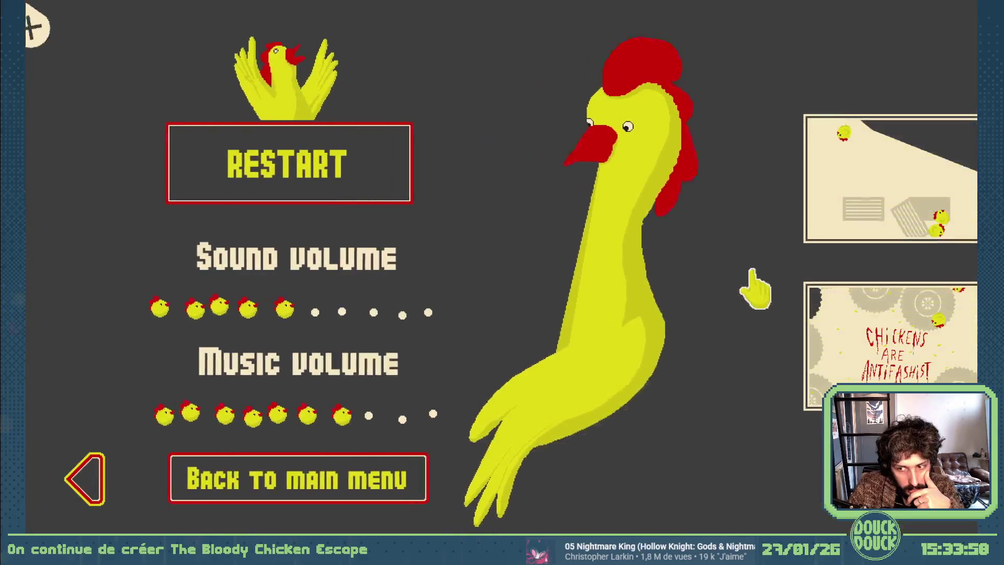
{"action": "left_click", "coordinate": [55, 26]}
{"action": "left_click", "coordinate": [46, 20]}
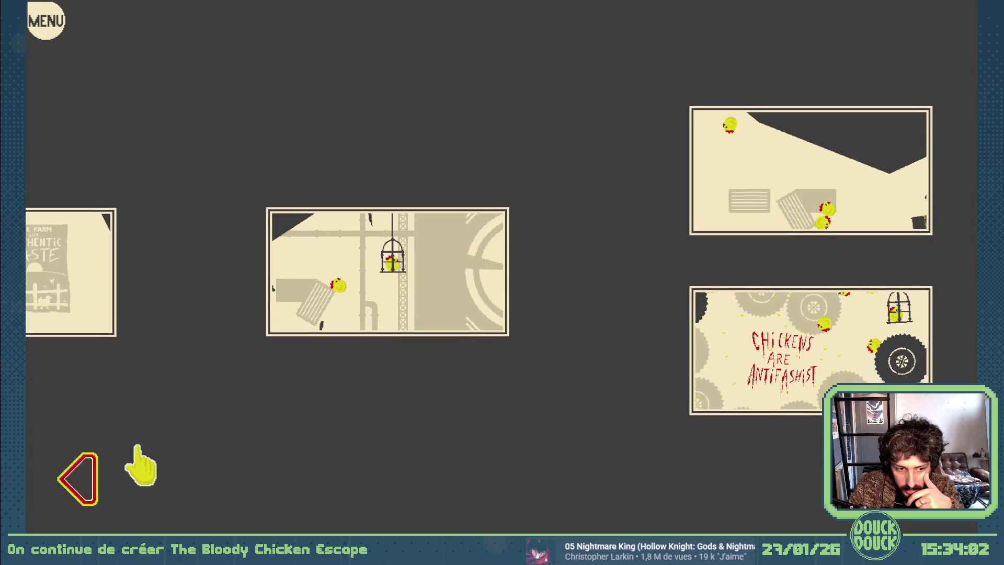
{"action": "left_click", "coordinate": [84, 478]}
{"action": "left_click", "coordinate": [53, 36]}
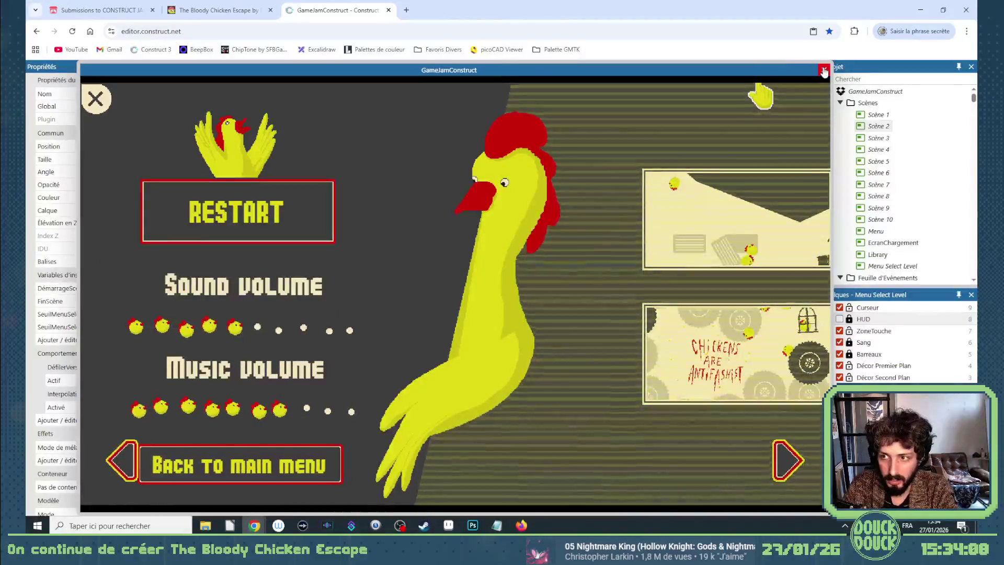
Close the preview, then show and unlock the HUD layer of Menu Select Level
{"action": "left_click", "coordinate": [823, 70]}
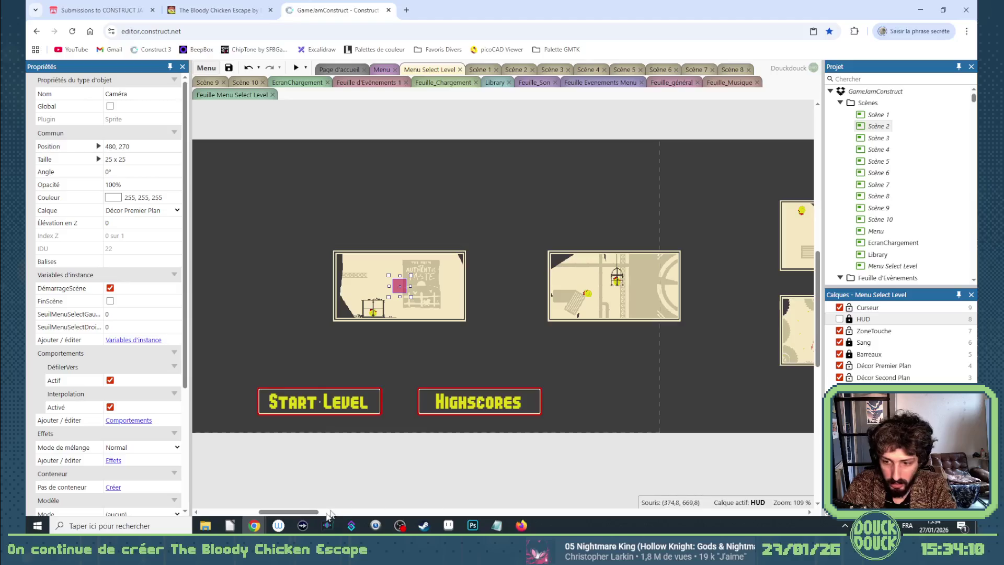
{"action": "left_click_drag", "start_coordinate": [306, 516], "coordinate": [297, 516]}
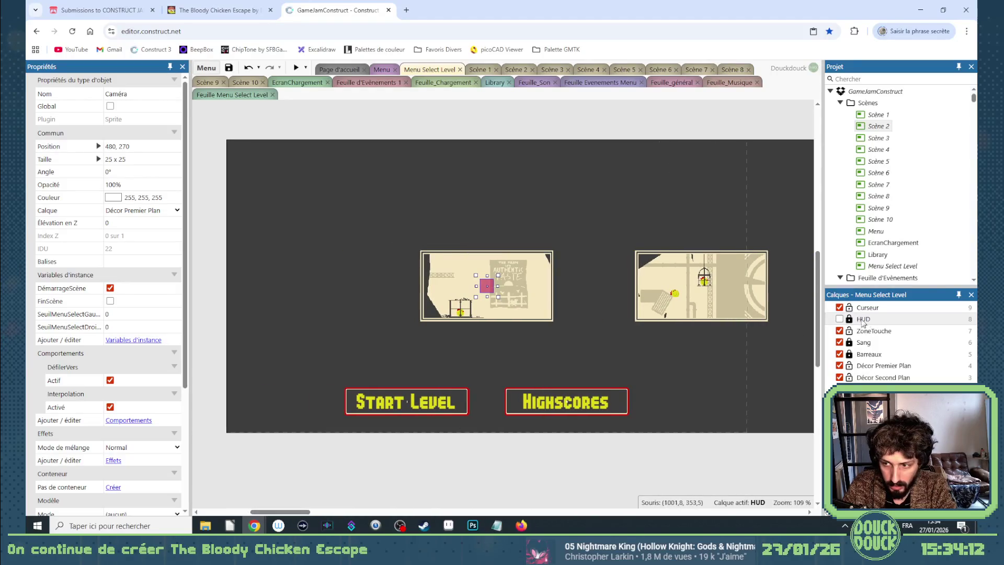
{"action": "left_click", "coordinate": [839, 319]}
{"action": "mouse_move", "coordinate": [691, 370]}
{"action": "left_mouse_down"}
{"action": "mouse_move", "coordinate": [741, 450]}
{"action": "mouse_move", "coordinate": [693, 372]}
{"action": "left_mouse_up"}
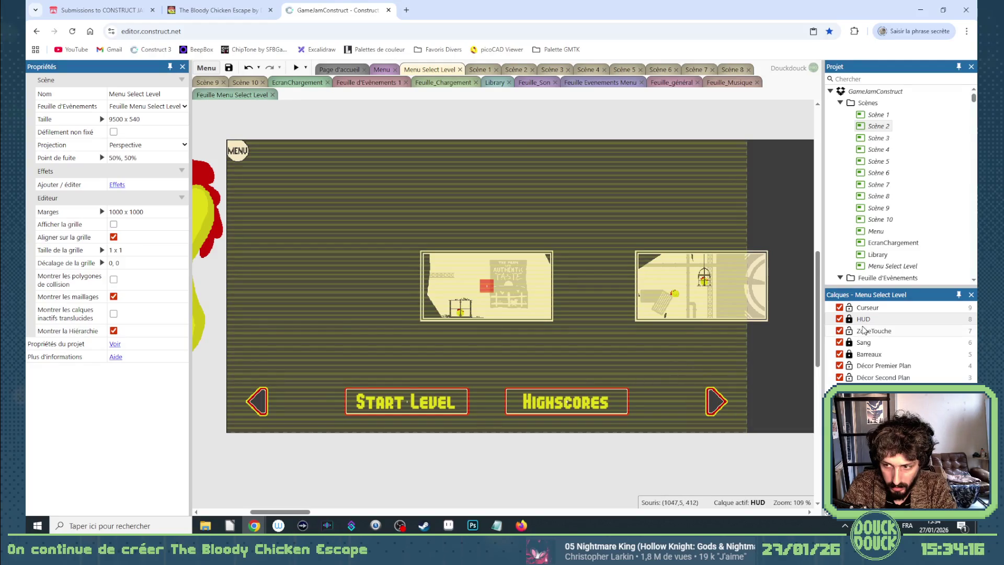
{"action": "left_click", "coordinate": [849, 319]}
Select both HUD arrows, browse the left arrow's context menu, deselect, and lock the HUD layer
{"action": "left_click", "coordinate": [716, 401]}
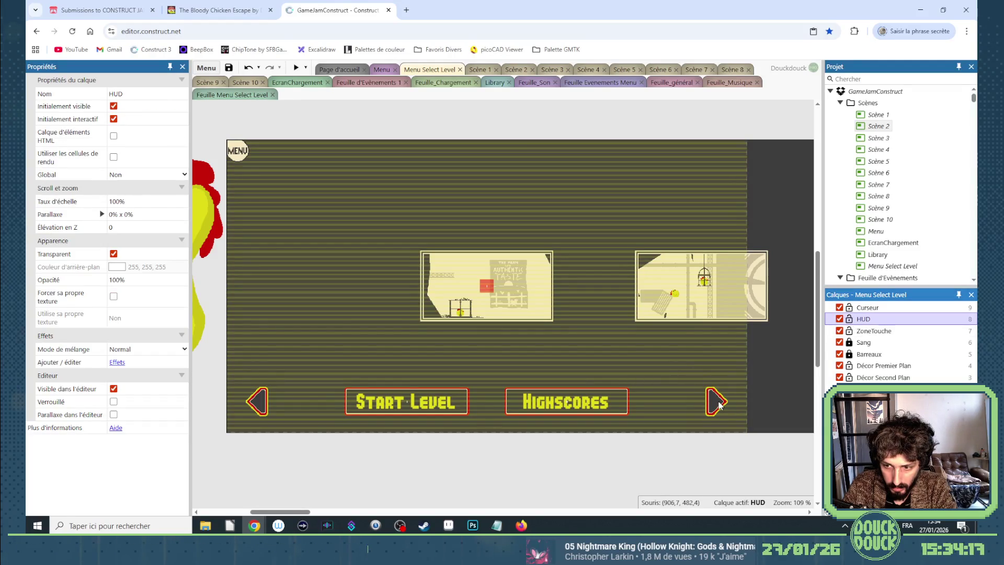
{"action": "left_click", "coordinate": [268, 402], "text": "shift"}
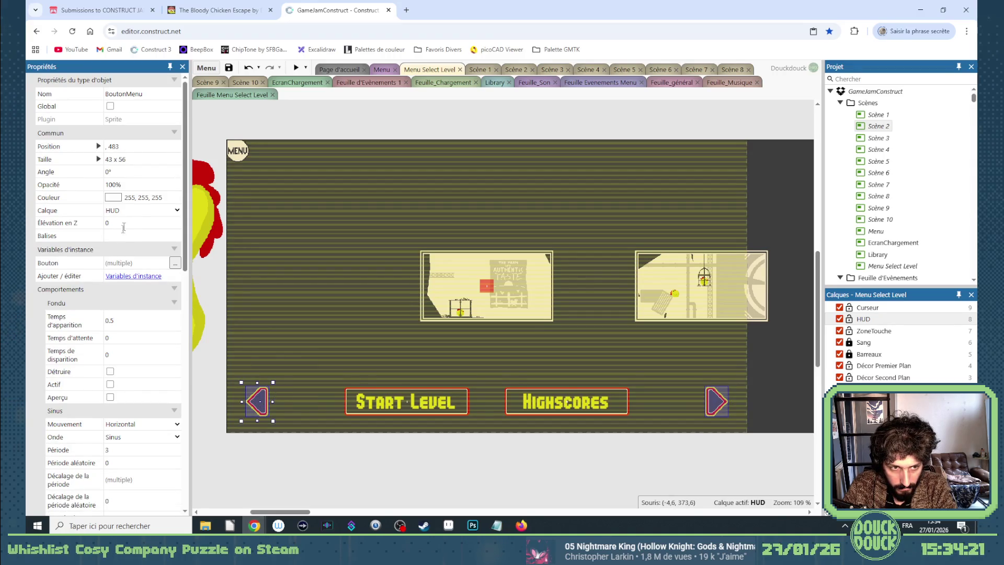
{"action": "right_click", "coordinate": [254, 411]}
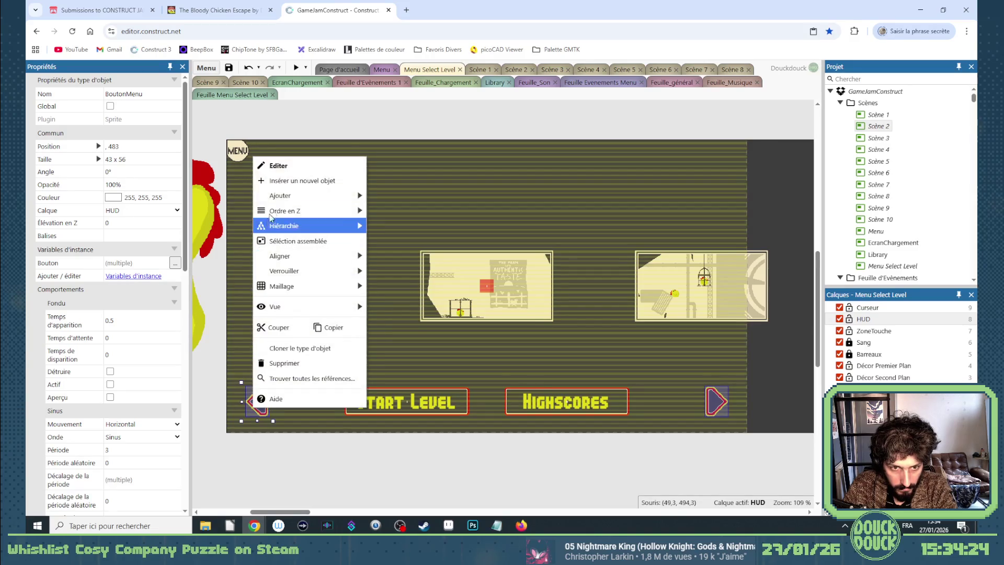
{"action": "mouse_move", "coordinate": [314, 209]}
{"action": "left_click", "coordinate": [414, 225]}
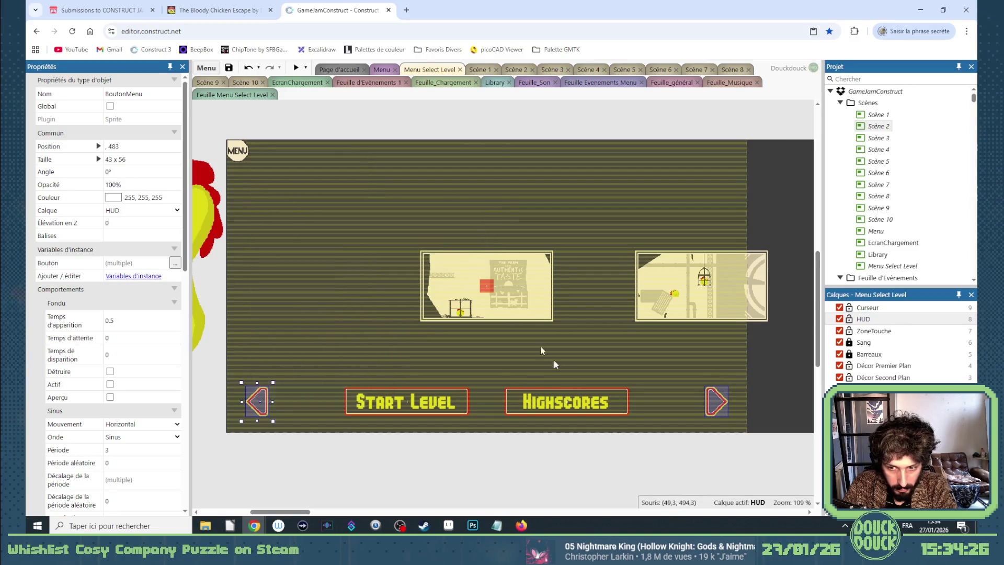
{"action": "left_click", "coordinate": [654, 482]}
{"action": "left_click", "coordinate": [849, 322]}
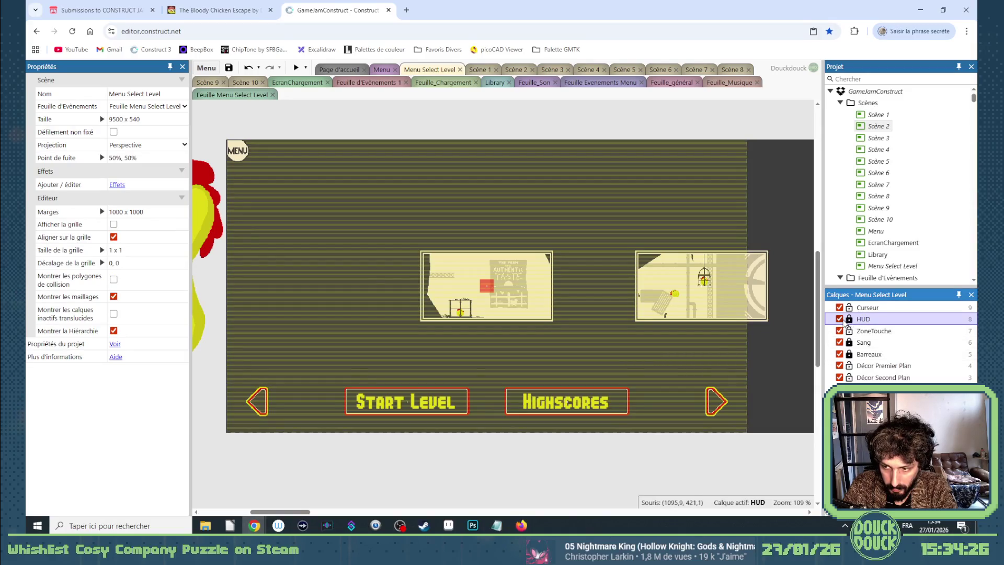
Run a preview, open and close the in-game pause menu, and close the preview
{"action": "left_click", "coordinate": [295, 68]}
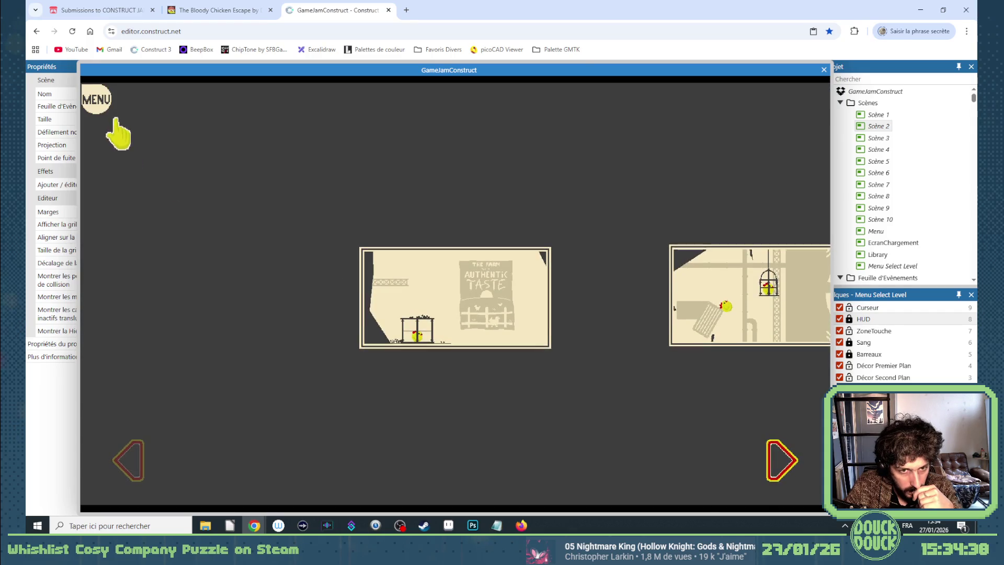
{"action": "left_click", "coordinate": [97, 100]}
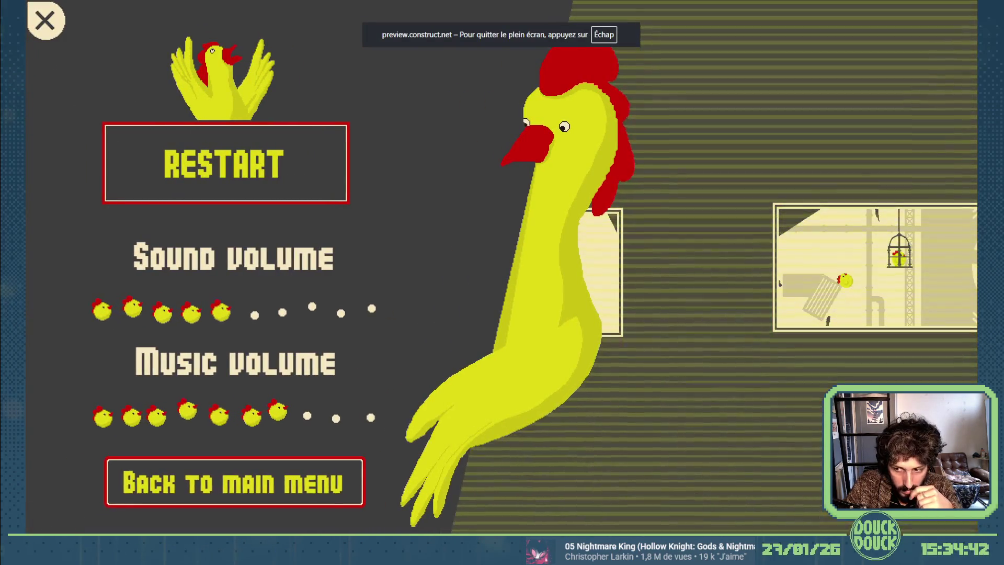
{"action": "left_click", "coordinate": [235, 481]}
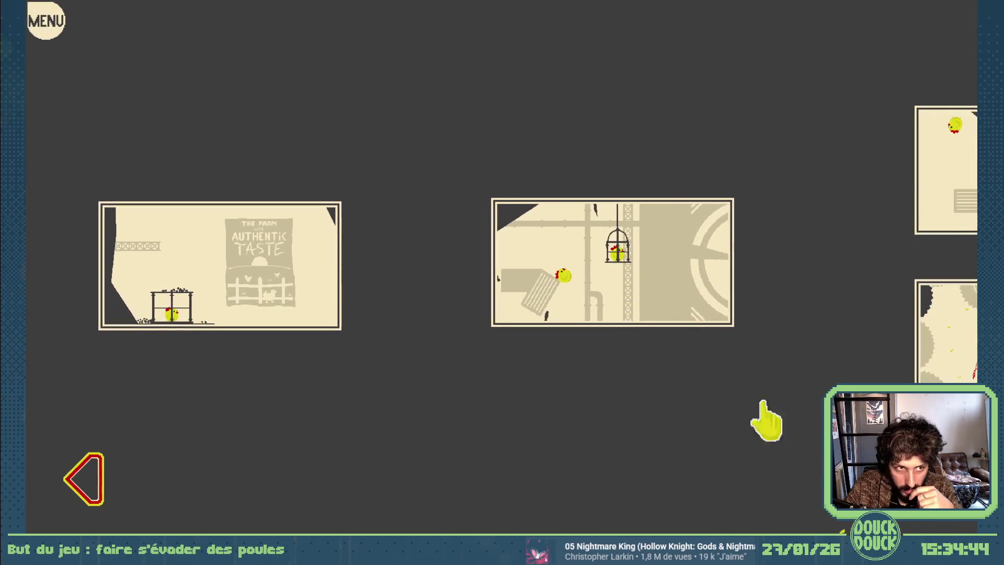
{"action": "left_click", "coordinate": [55, 35]}
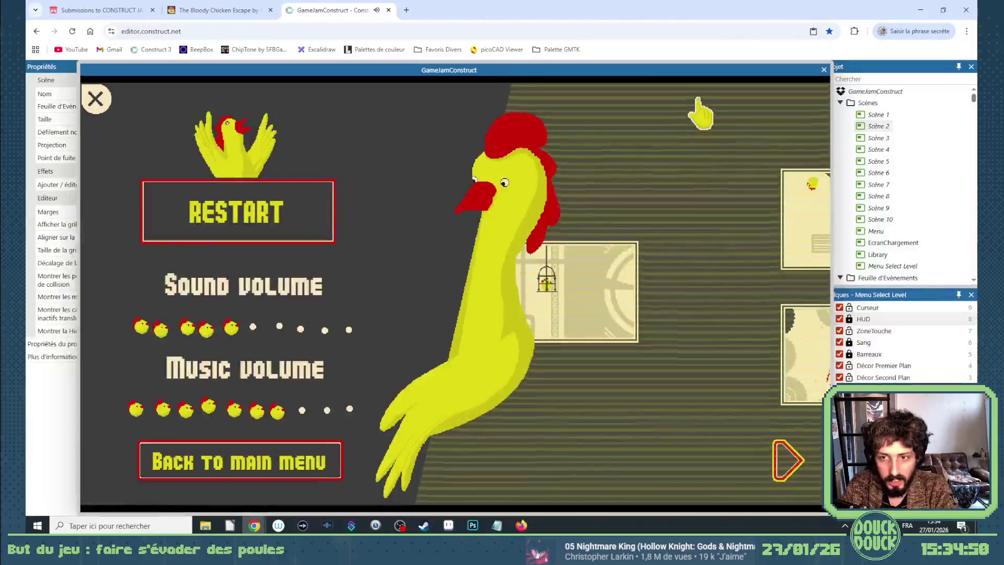
{"action": "left_click", "coordinate": [824, 69]}
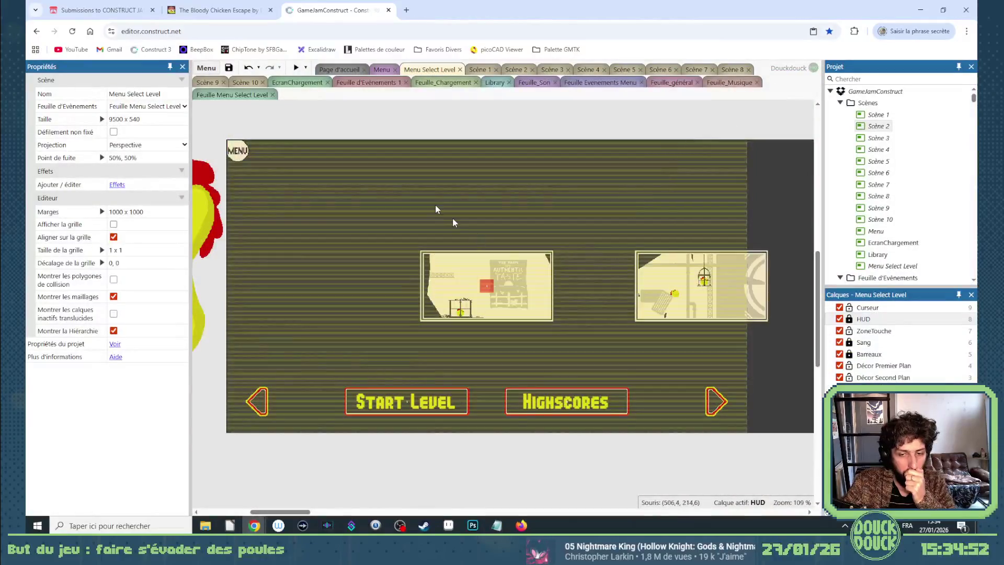
Bring up the Feuille Menu Select Level event sheet and scroll through its events
{"action": "left_click", "coordinate": [238, 95]}
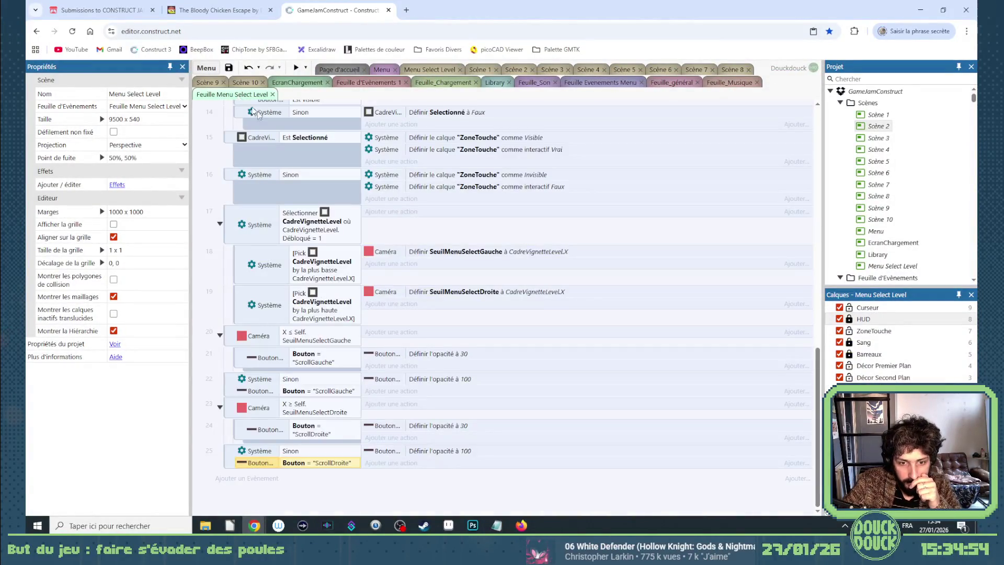
{"action": "scroll", "coordinate": [414, 306], "scroll_direction": "up", "scroll_amount": 3}
{"action": "scroll", "coordinate": [416, 310], "scroll_direction": "down", "scroll_amount": 3}
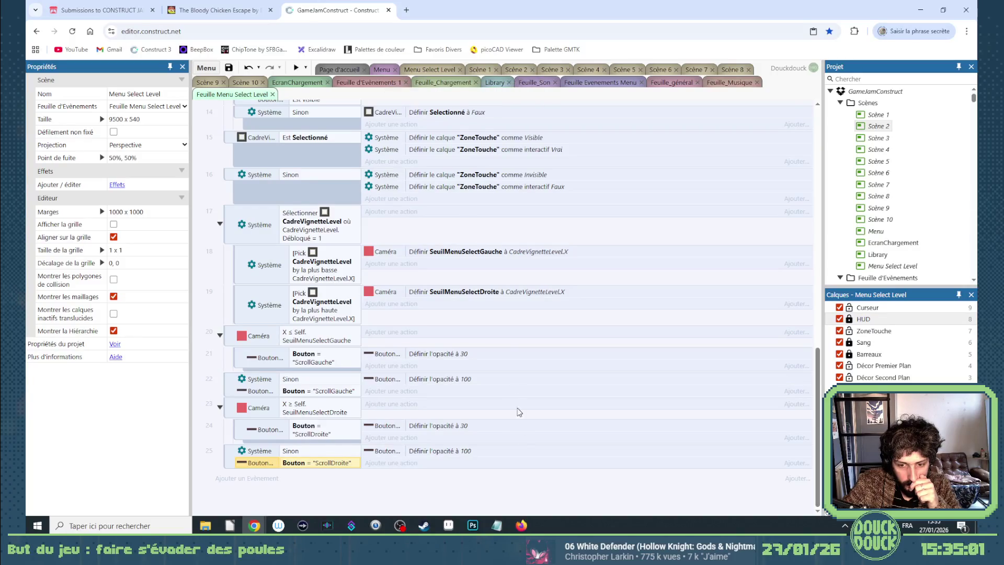
Return to the Menu Select Level layout and hide the HUD layer
{"action": "left_click", "coordinate": [378, 70]}
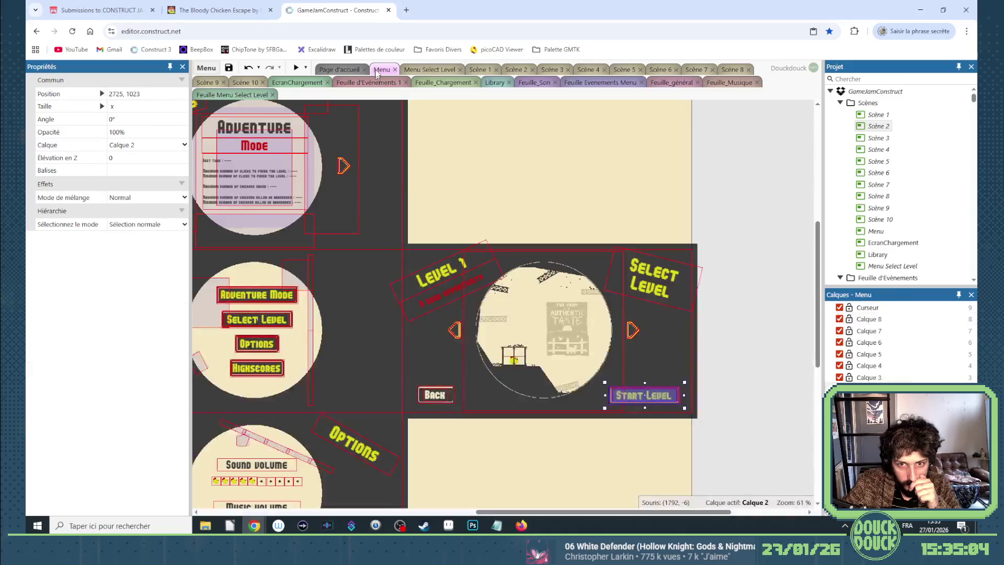
{"action": "left_click", "coordinate": [243, 98]}
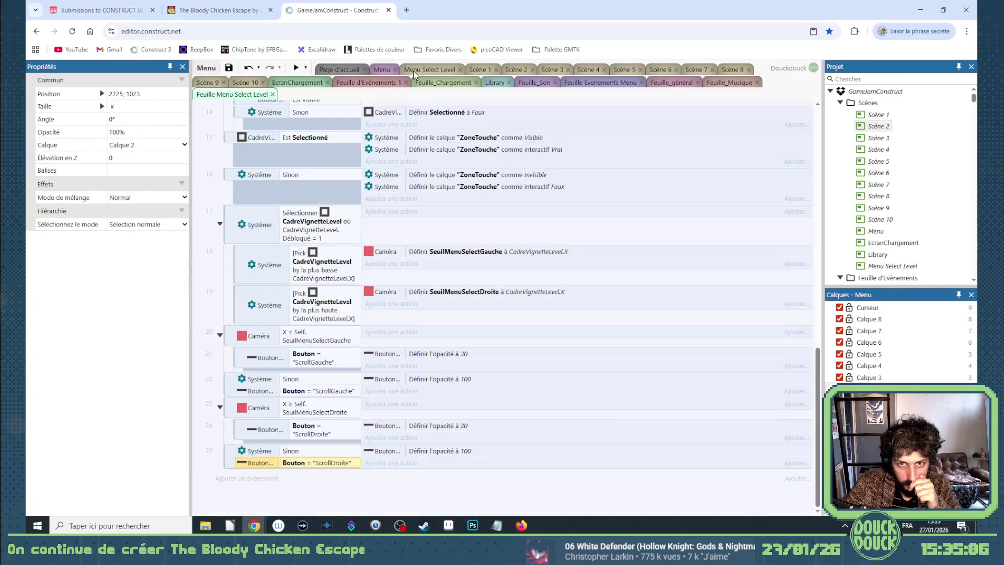
{"action": "left_click", "coordinate": [413, 71]}
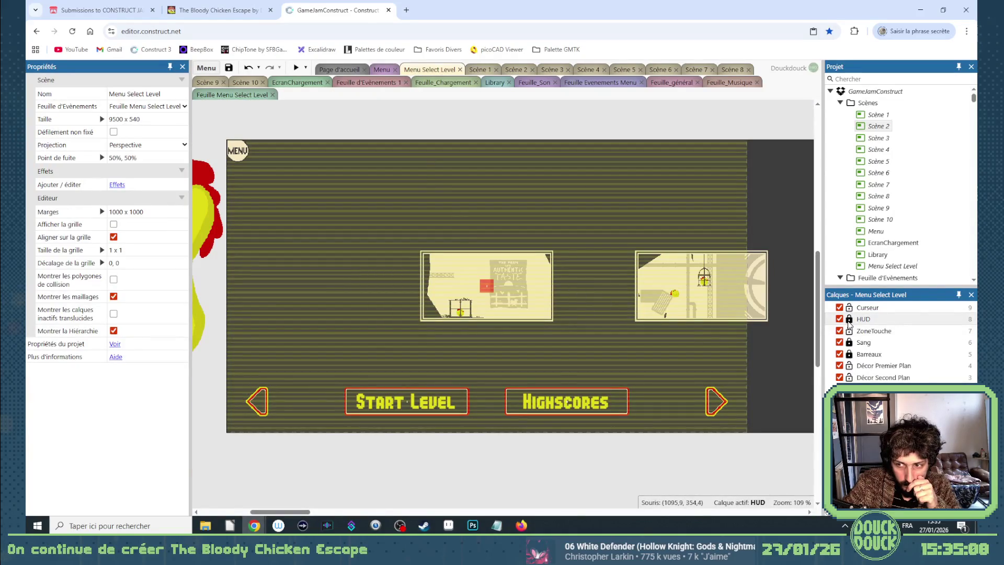
{"action": "left_click", "coordinate": [840, 319]}
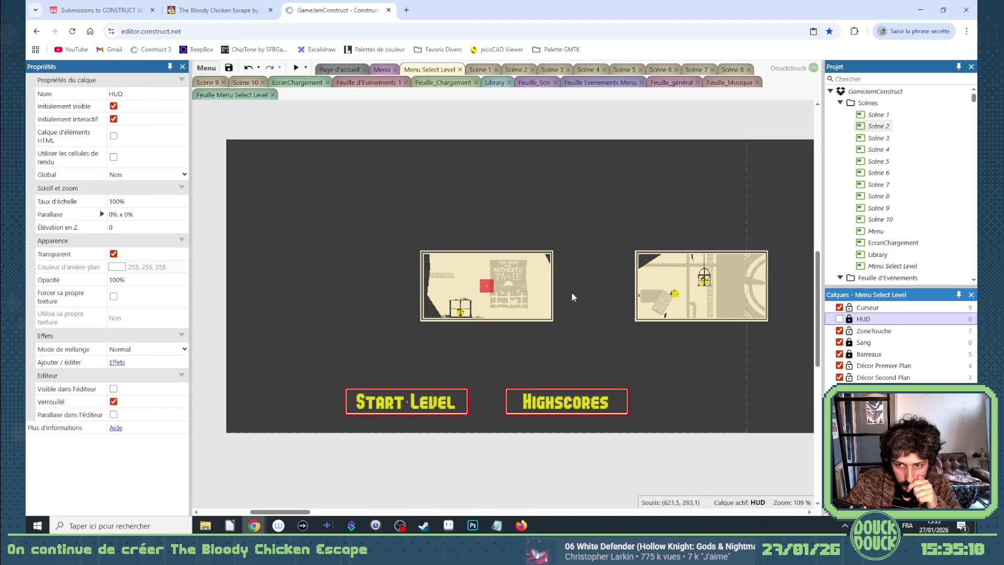
{"action": "left_click_drag", "start_coordinate": [291, 514], "coordinate": [308, 515]}
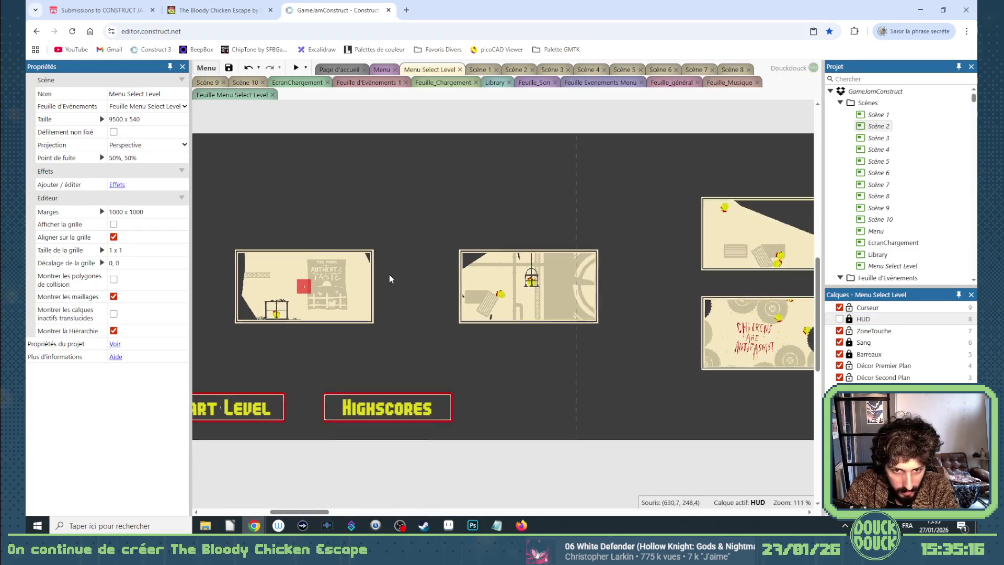
Zoom in and Ctrl-drag a copy of the CadreVignetteLevel frame to 678, 284
{"action": "scroll", "coordinate": [382, 280], "scroll_direction": "up", "scroll_amount": 5}
{"action": "left_click", "coordinate": [360, 286]}
{"action": "mouse_move", "coordinate": [361, 284]}
{"action": "left_mouse_down"}
{"action": "mouse_move", "coordinate": [635, 294]}
{"action": "mouse_move", "coordinate": [525, 312]}
{"action": "left_mouse_up"}
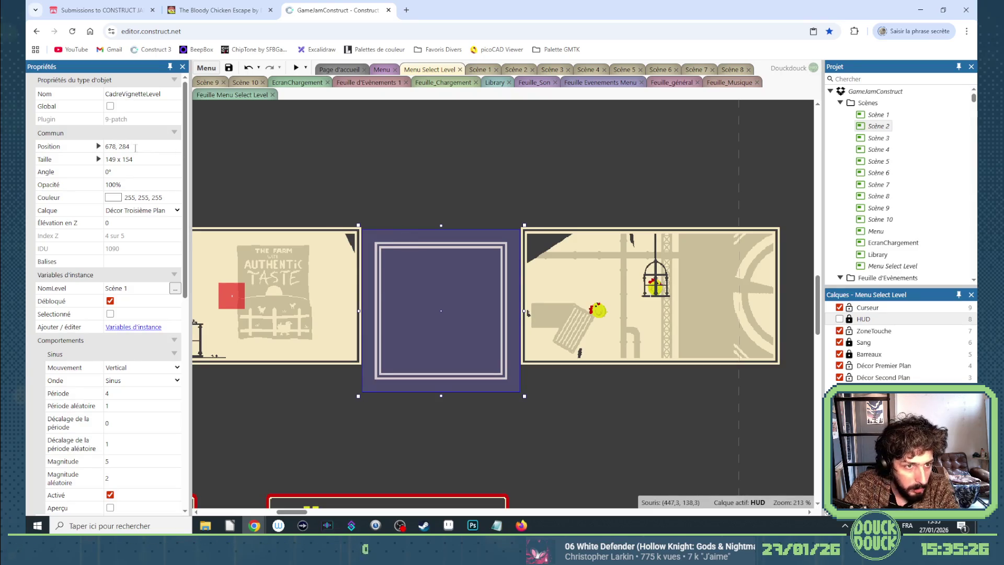
Squash the copied frame into a 149 × 28 bar at 678, 270, then switch to Aseprite
{"action": "left_click_drag", "start_coordinate": [439, 397], "coordinate": [436, 320]}
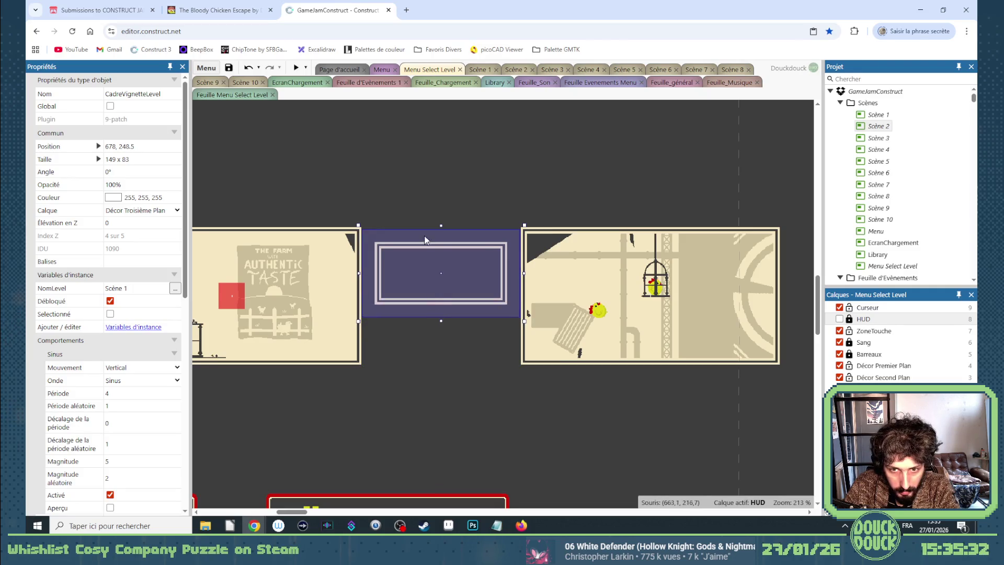
{"action": "left_click_drag", "start_coordinate": [442, 228], "coordinate": [443, 280]}
{"action": "left_click_drag", "start_coordinate": [442, 319], "coordinate": [443, 312]}
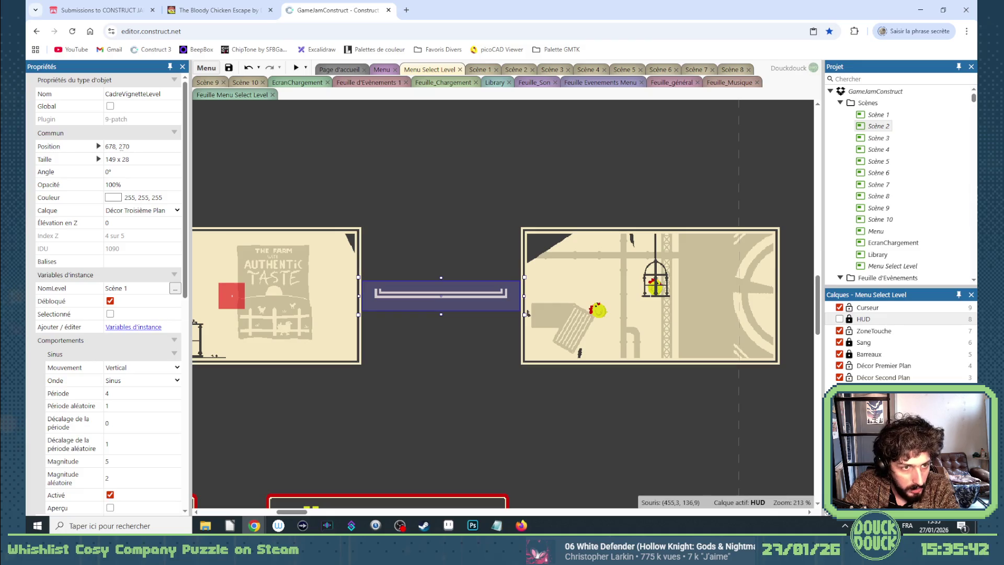
{"action": "left_click", "coordinate": [135, 158]}
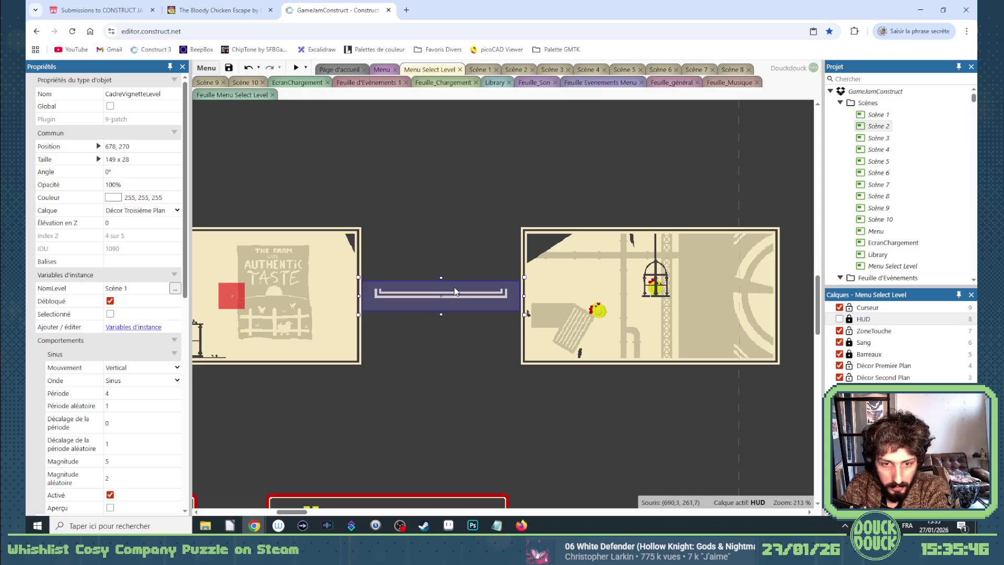
{"action": "key", "text": "Delete"}
{"action": "left_click", "coordinate": [448, 525]}
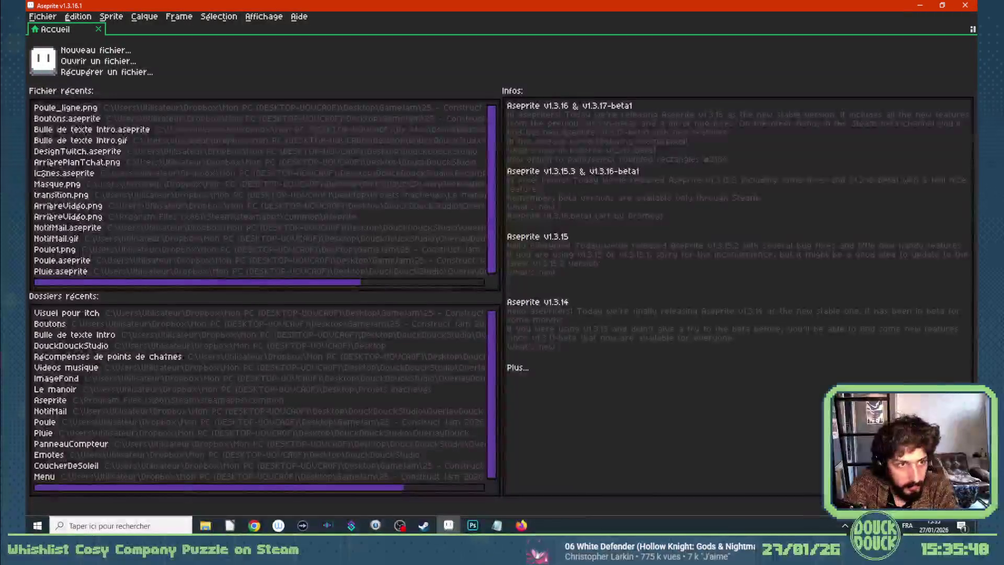
Create Sprite-0001, a new transparent sprite 150 wide and 30 high
{"action": "left_click", "coordinate": [41, 16]}
{"action": "left_click", "coordinate": [49, 32]}
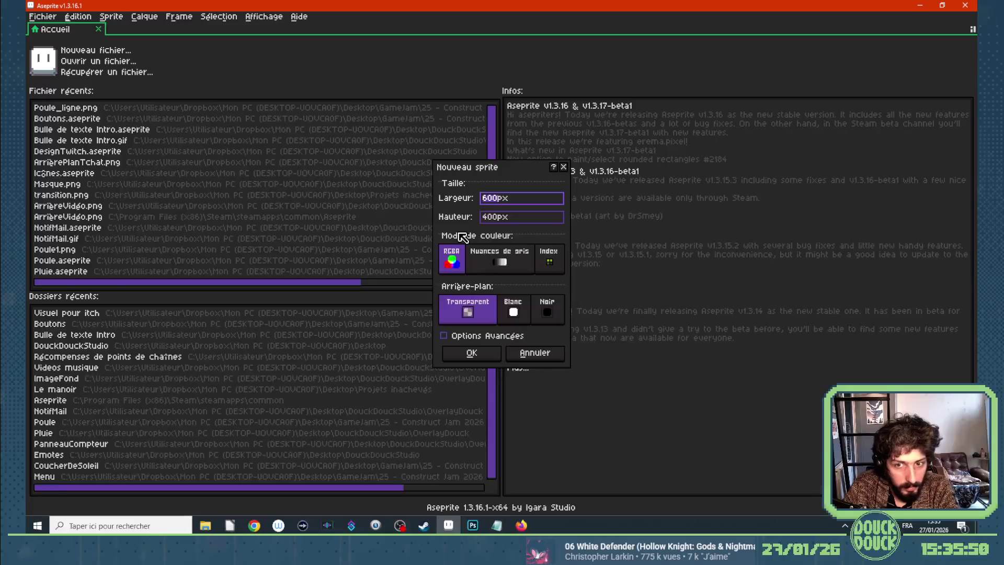
{"action": "key", "text": "Tab"}
{"action": "type", "text": "30"}
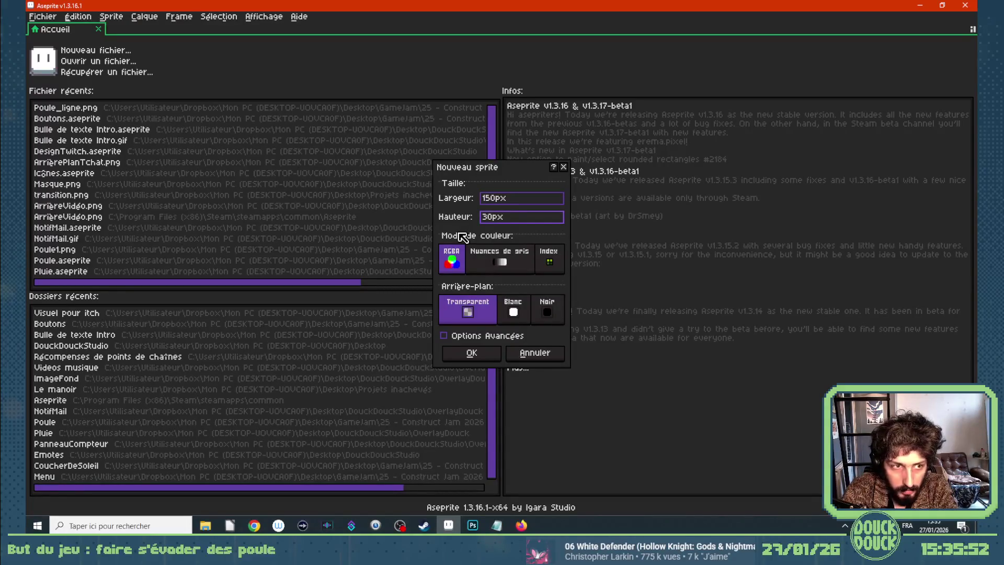
{"action": "key", "text": "Return"}
{"action": "scroll", "coordinate": [590, 217], "scroll_direction": "up", "scroll_amount": 2}
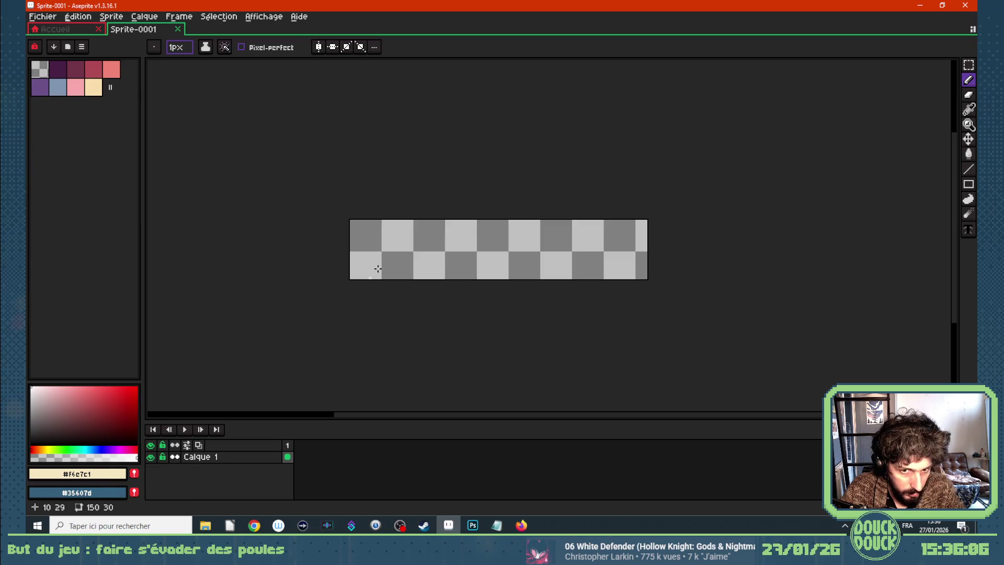
Sketch a small cream shape near the left, then add a new layer
{"action": "left_click_drag", "start_coordinate": [396, 245], "coordinate": [406, 246]}
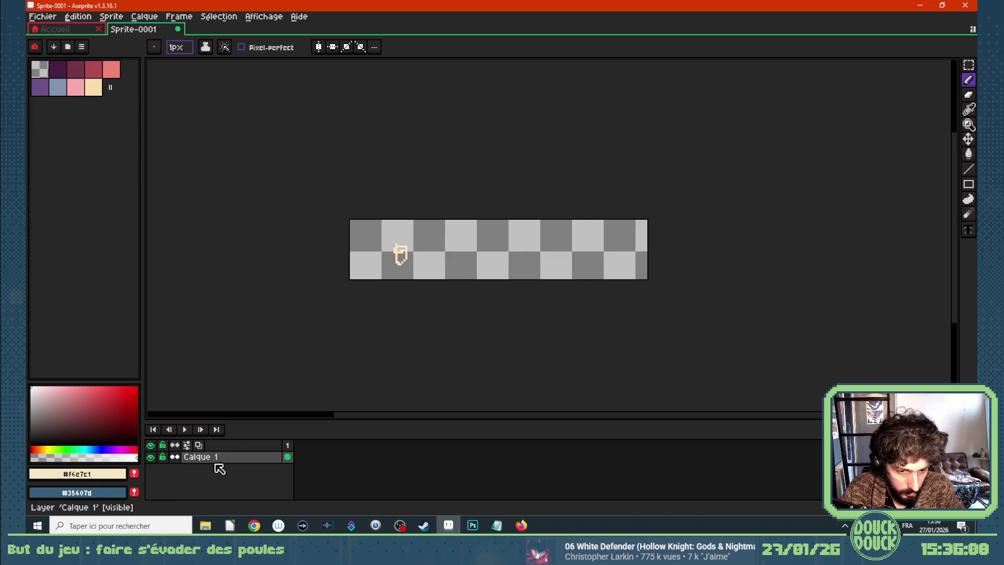
{"action": "key", "text": "shift+n"}
{"action": "double_click", "coordinate": [265, 469]}
Fill the new layer with dark grey 3e3e3e (RGB 62, 62, 62)
{"action": "left_click", "coordinate": [77, 473]}
{"action": "left_click", "coordinate": [301, 411]}
{"action": "type", "text": "62"}
{"action": "left_click", "coordinate": [300, 426]}
{"action": "type", "text": "62"}
{"action": "left_click", "coordinate": [302, 440]}
{"action": "type", "text": "62"}
{"action": "key", "text": "Return"}
{"action": "key", "text": "g"}
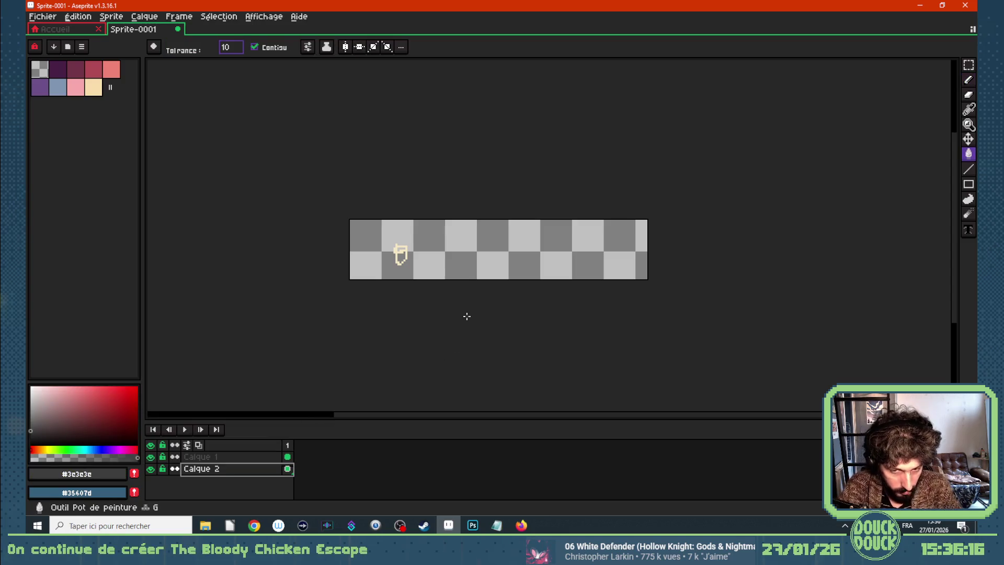
{"action": "left_click", "coordinate": [475, 270]}
On Calque 1, pick the sketch's cream colour, then cut the sketch away
{"action": "left_click", "coordinate": [264, 458]}
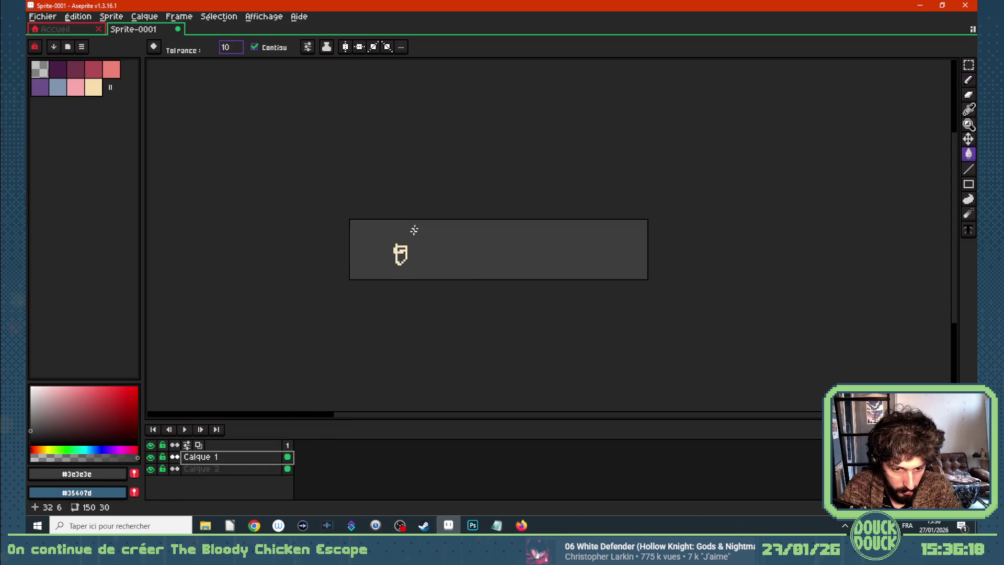
{"action": "scroll", "coordinate": [413, 229], "scroll_direction": "up", "scroll_amount": 1}
{"action": "key", "text": "i"}
{"action": "left_click", "coordinate": [381, 264]}
{"action": "key", "text": "m"}
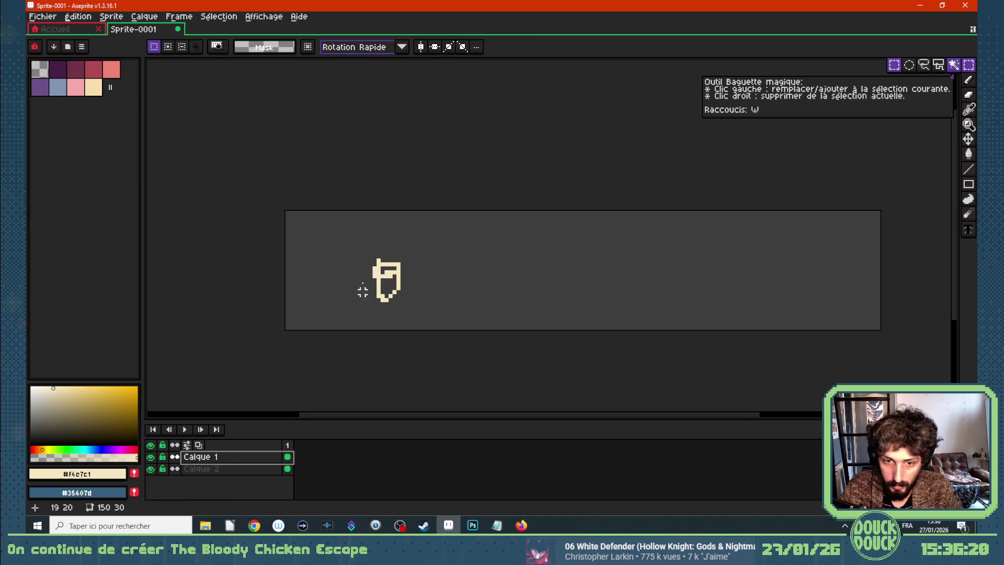
{"action": "left_click_drag", "start_coordinate": [362, 256], "coordinate": [426, 325]}
{"action": "key", "text": "ctrl+x"}
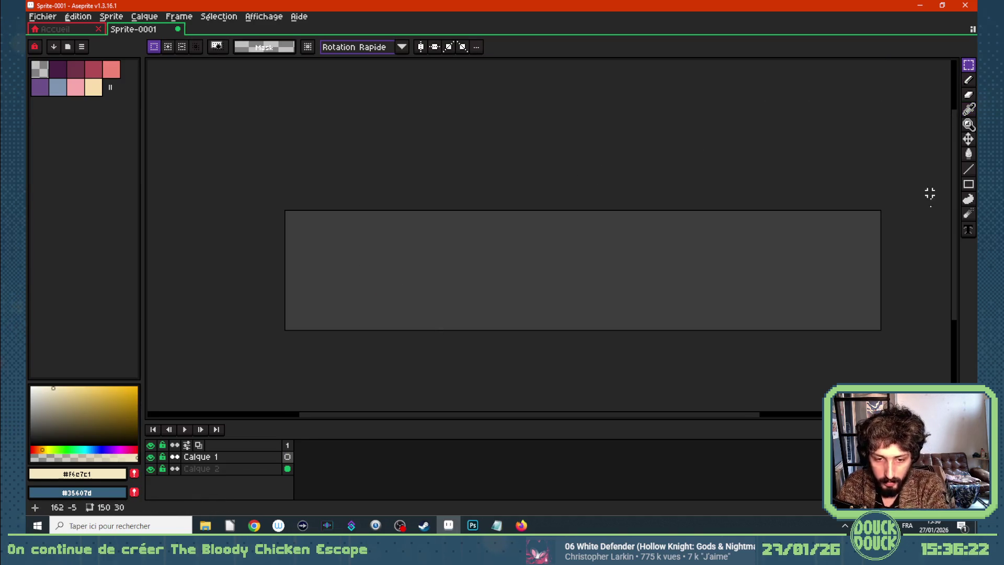
Draw a filled cream circle near the canvas's left end with the Filled Ellipse tool
{"action": "left_click", "coordinate": [968, 79]}
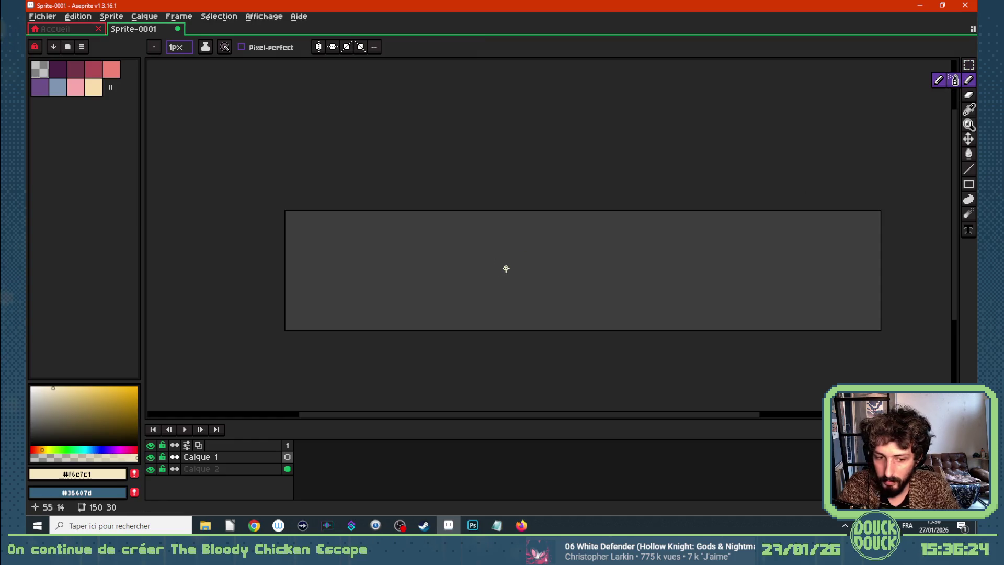
{"action": "left_click", "coordinate": [968, 184]}
{"action": "left_click", "coordinate": [940, 184]}
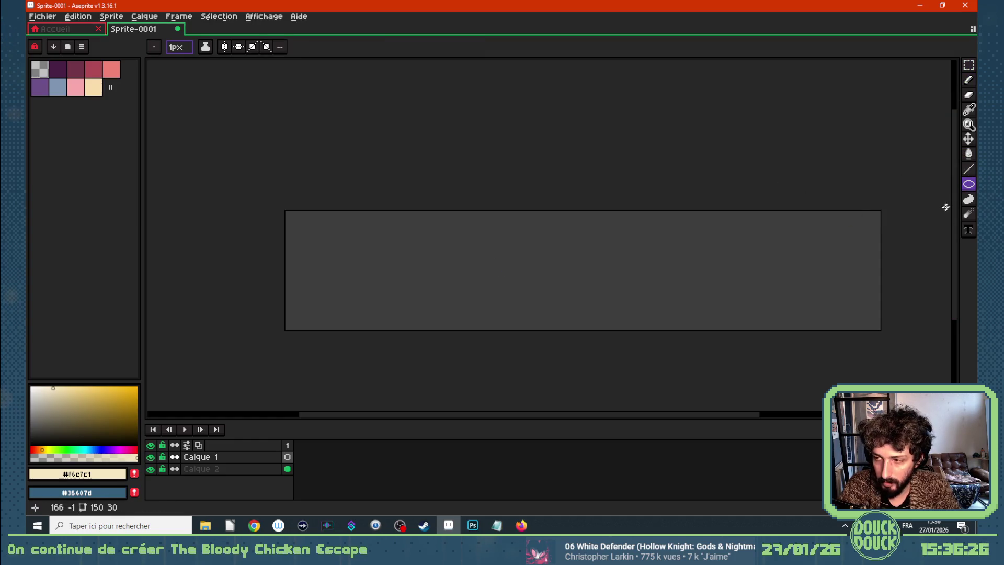
{"action": "left_click", "coordinate": [952, 184]}
{"action": "scroll", "coordinate": [420, 267], "scroll_direction": "up", "scroll_amount": 1}
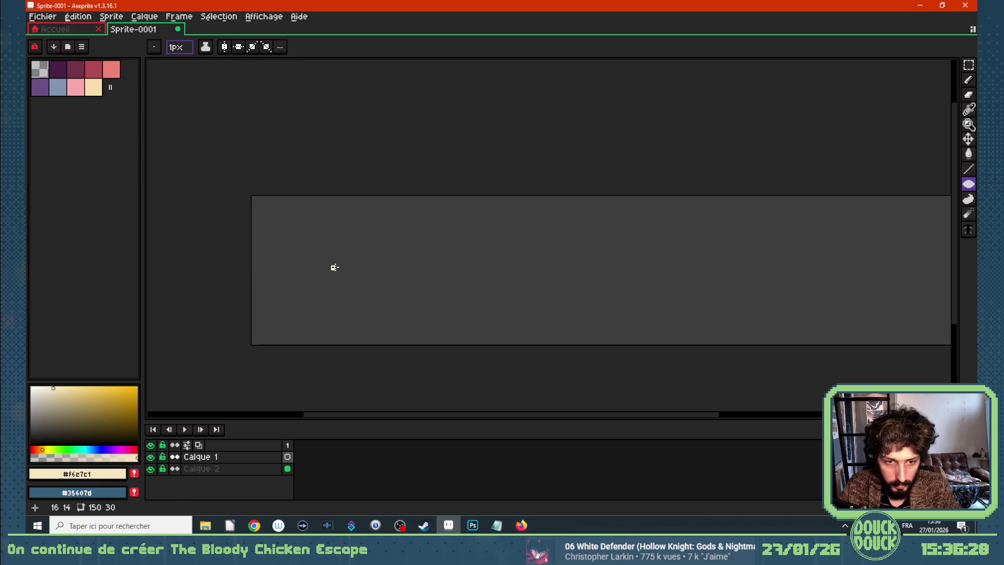
{"action": "left_click_drag", "start_coordinate": [273, 246], "coordinate": [323, 297]}
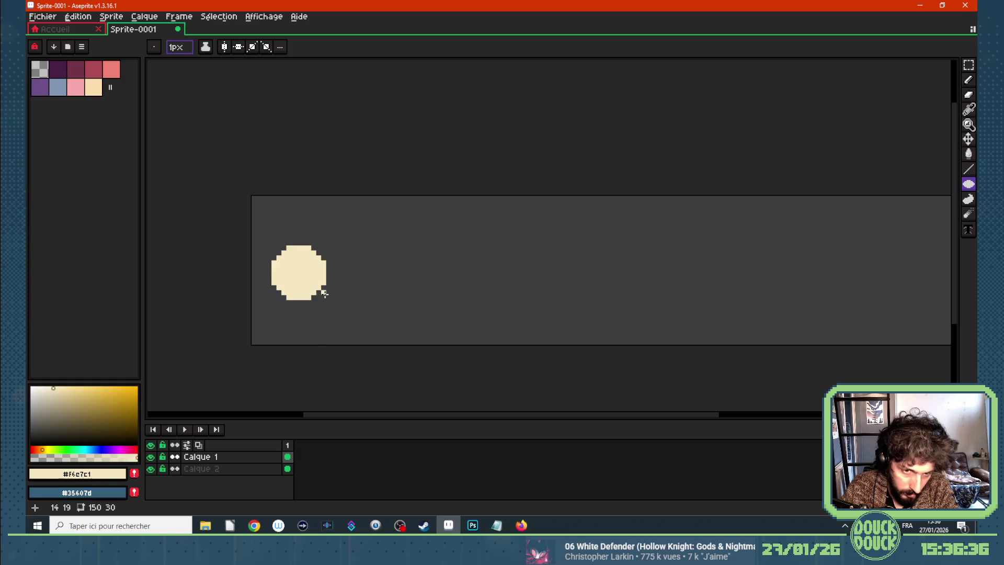
Select the circle with the Rectangular Marquee, nudge it slightly right, and deselect
{"action": "left_click_drag", "start_coordinate": [968, 66], "coordinate": [954, 65]}
{"action": "mouse_move", "coordinate": [273, 247]}
{"action": "left_mouse_down"}
{"action": "mouse_move", "coordinate": [336, 307]}
{"action": "mouse_move", "coordinate": [293, 285]}
{"action": "mouse_move", "coordinate": [325, 289]}
{"action": "left_mouse_up"}
{"action": "key", "text": "ctrl+d"}
{"action": "left_click_drag", "start_coordinate": [318, 244], "coordinate": [318, 195]}
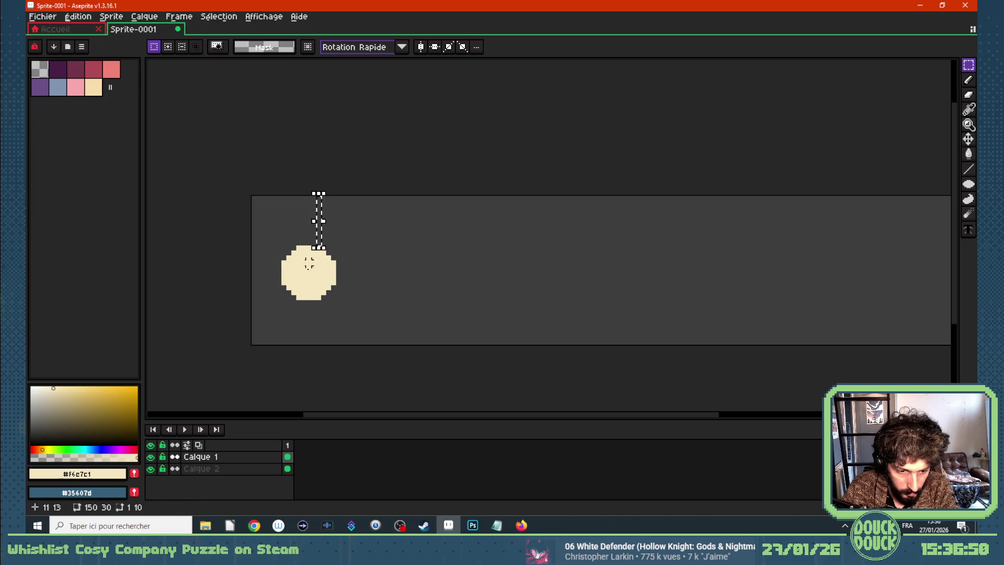
{"action": "left_click_drag", "start_coordinate": [313, 305], "coordinate": [318, 341]}
{"action": "key", "text": "ctrl+d"}
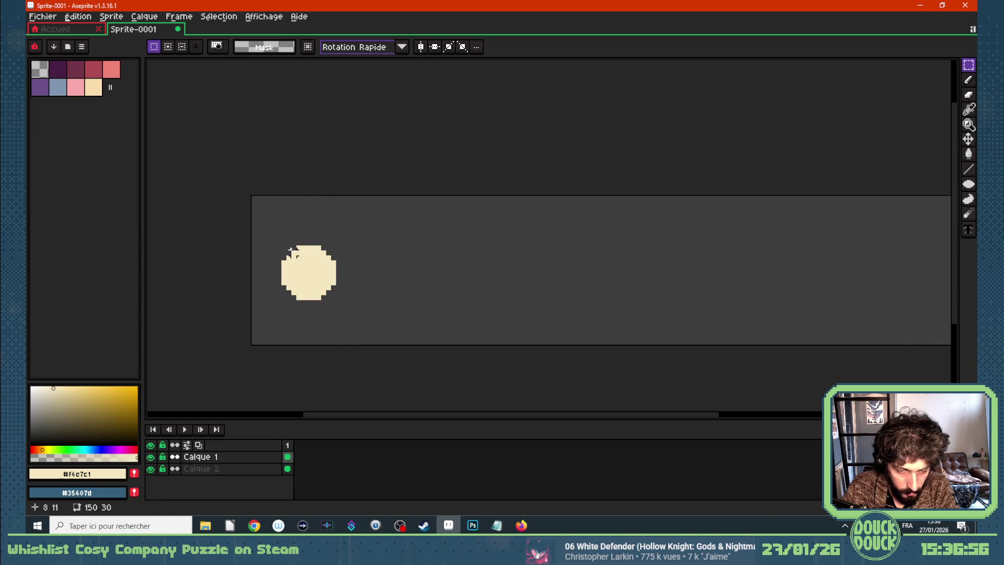
{"action": "left_click_drag", "start_coordinate": [284, 248], "coordinate": [336, 299]}
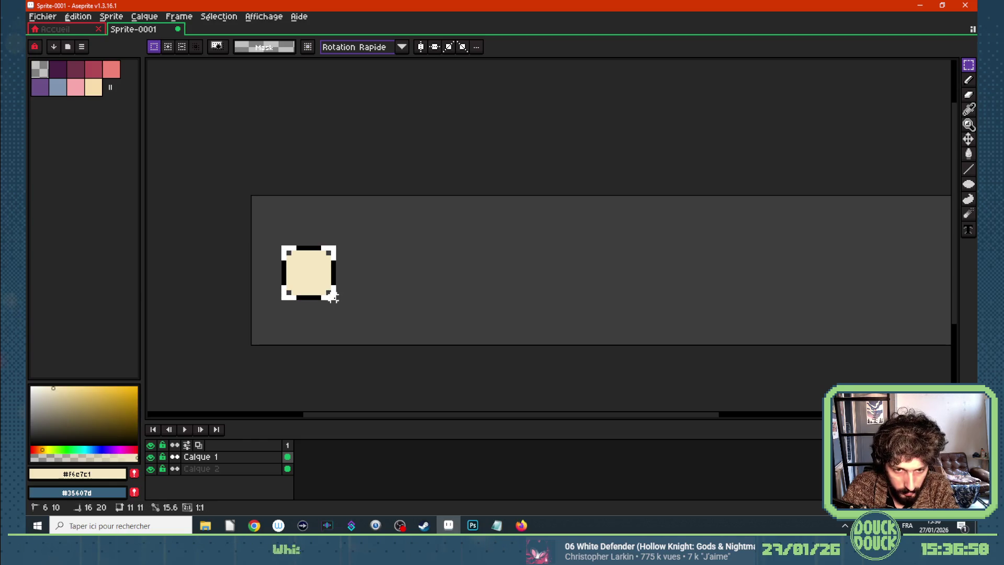
{"action": "key", "text": "ctrl+d"}
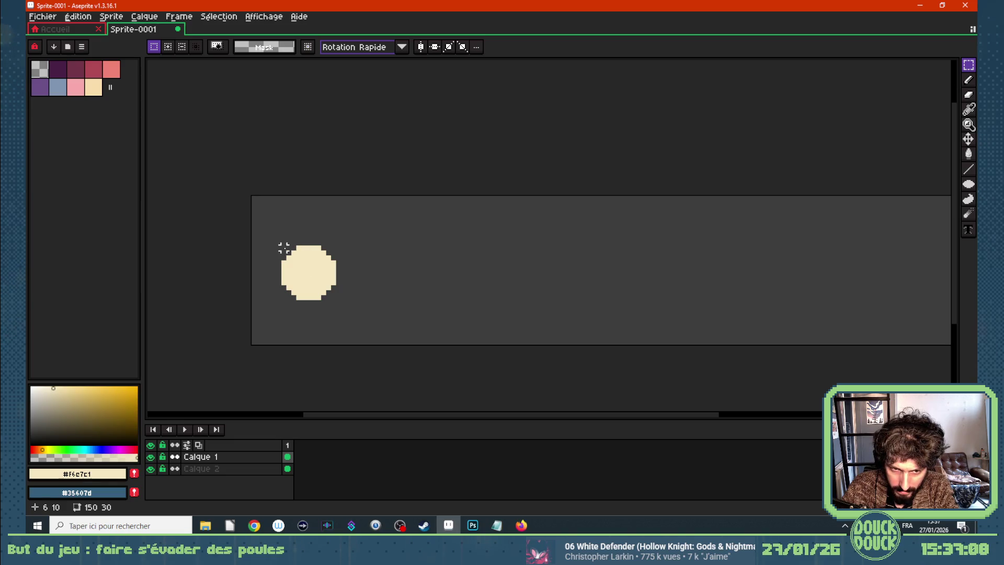
Add a second animation frame with Alt+N and turn on onion skinning
{"action": "scroll", "coordinate": [284, 246], "scroll_direction": "down", "scroll_amount": 2}
{"action": "scroll", "coordinate": [284, 244], "scroll_direction": "up", "scroll_amount": 1}
{"action": "left_click_drag", "start_coordinate": [285, 243], "coordinate": [327, 284]}
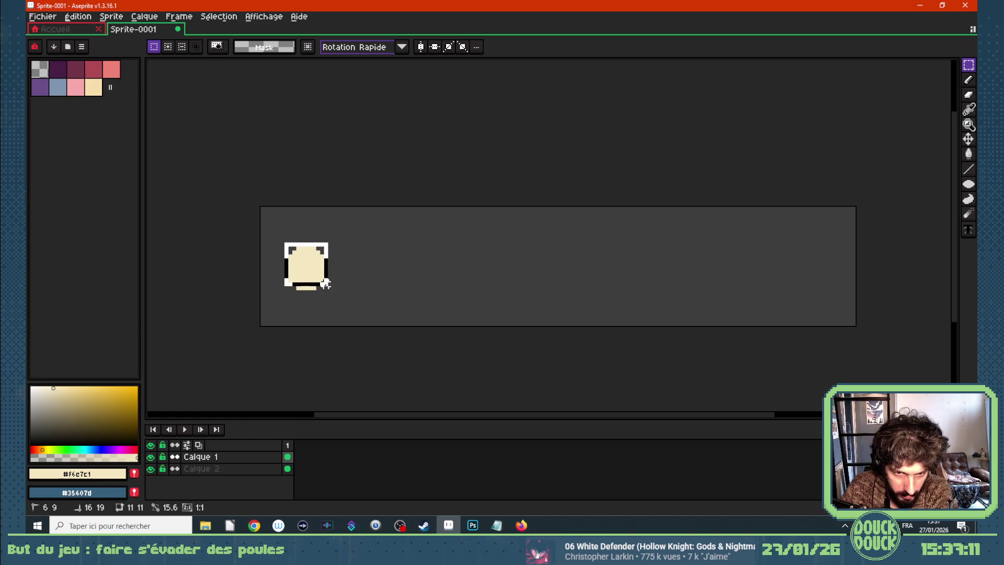
{"action": "left_click", "coordinate": [358, 276]}
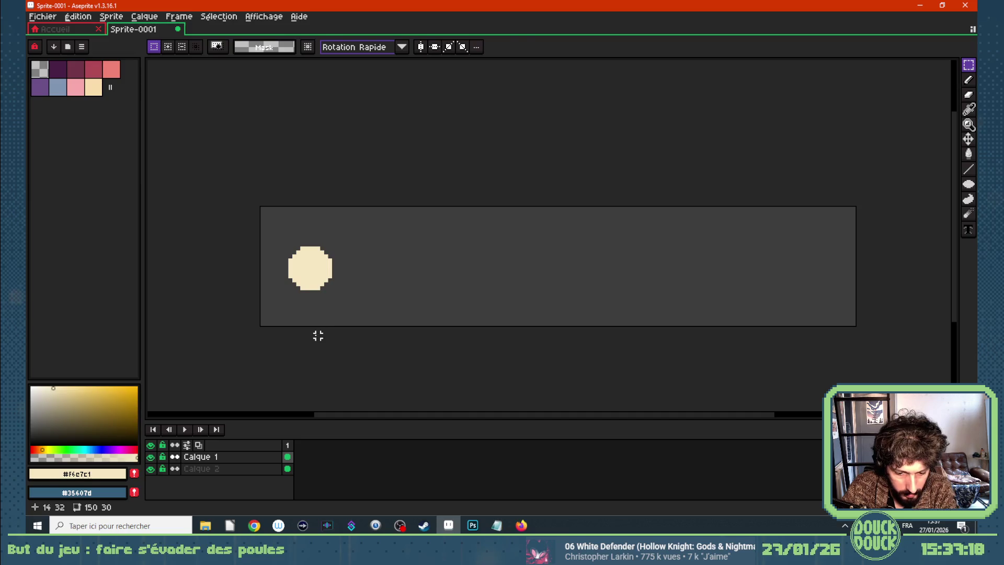
{"action": "key", "text": "alt+n"}
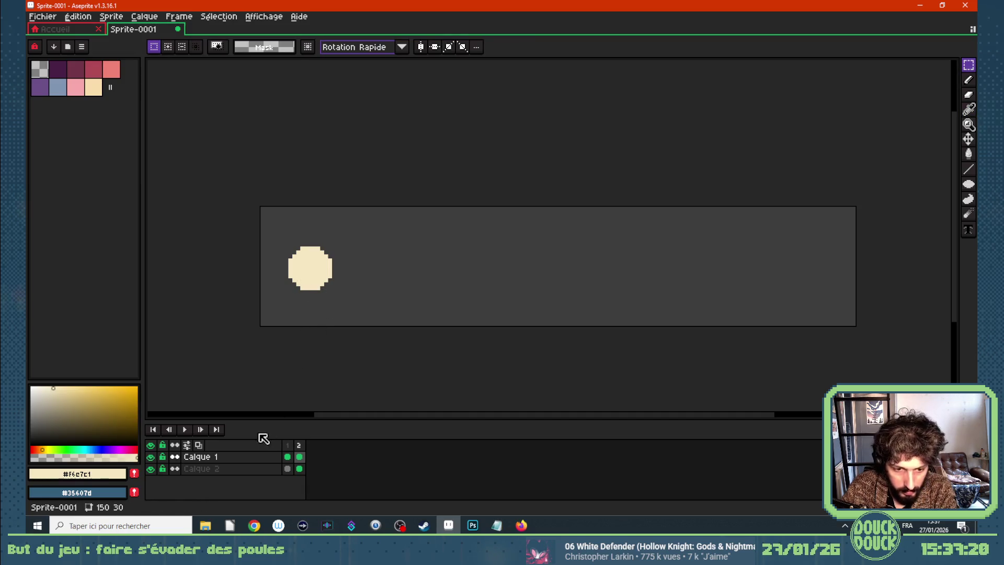
{"action": "left_click", "coordinate": [198, 445]}
Turn on onion skinning and draw a larger filled circle over the old one in frame 1
{"action": "right_click", "coordinate": [198, 445]}
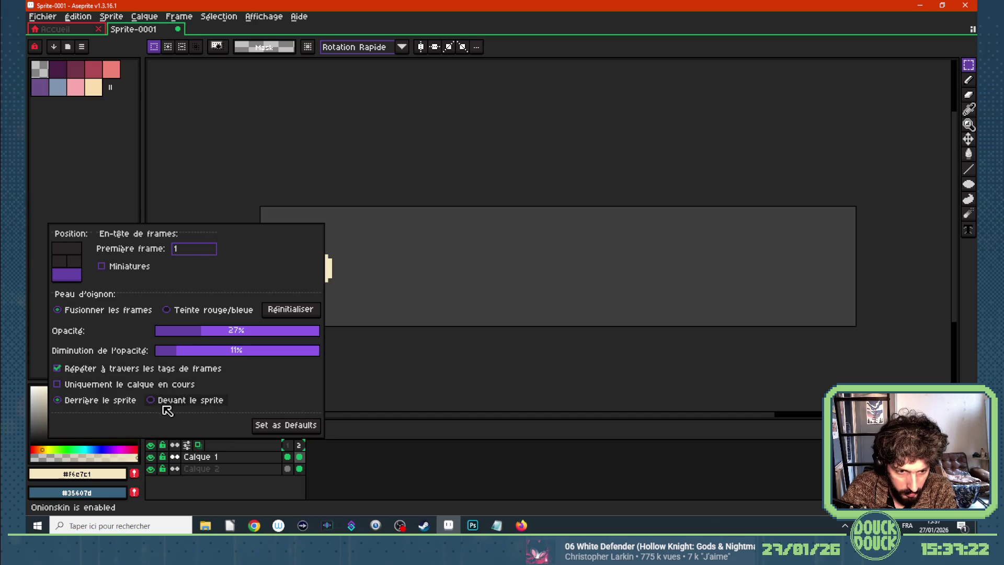
{"action": "left_click", "coordinate": [406, 463]}
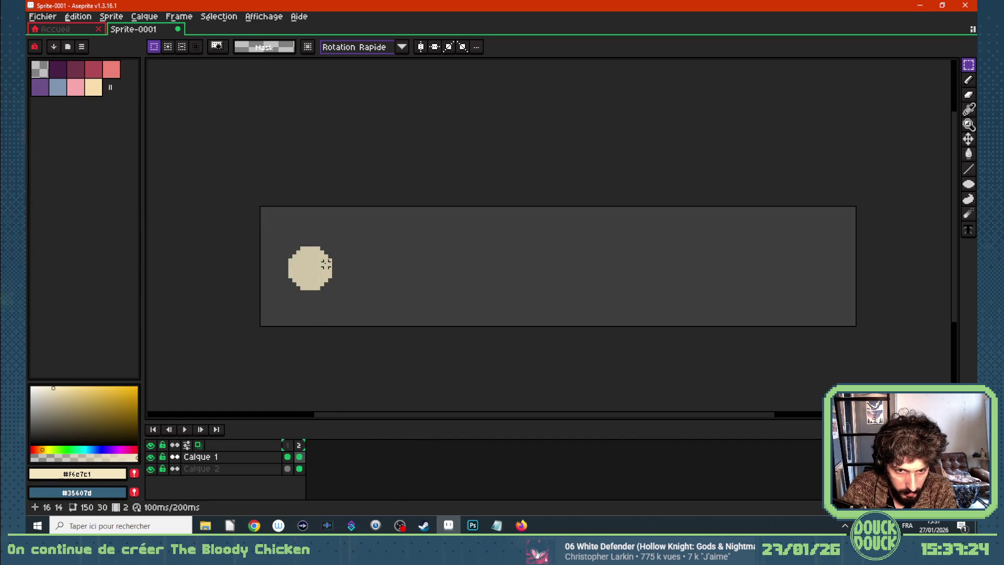
{"action": "scroll", "coordinate": [326, 264], "scroll_direction": "up", "scroll_amount": 1}
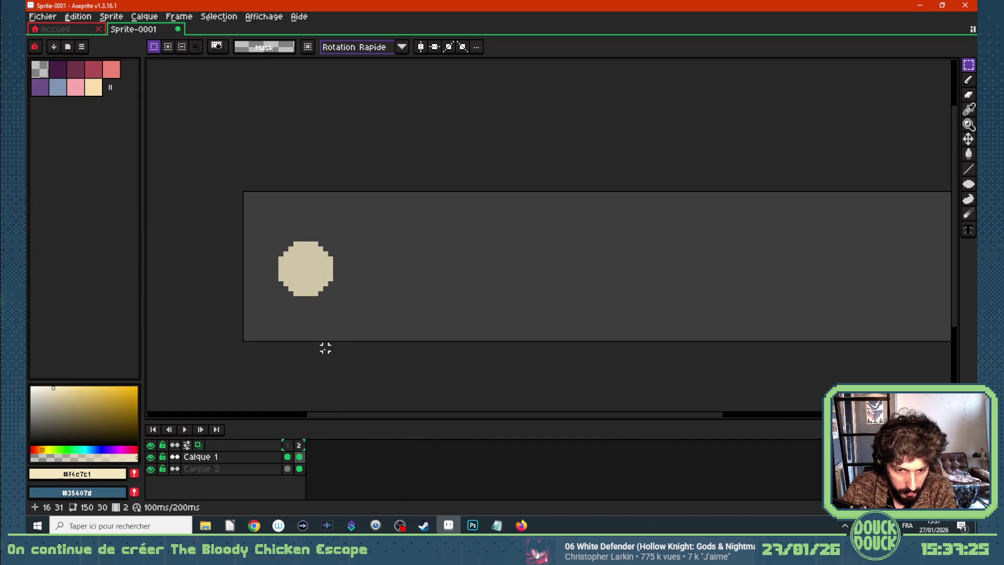
{"action": "left_click", "coordinate": [287, 457]}
{"action": "left_click", "coordinate": [969, 184]}
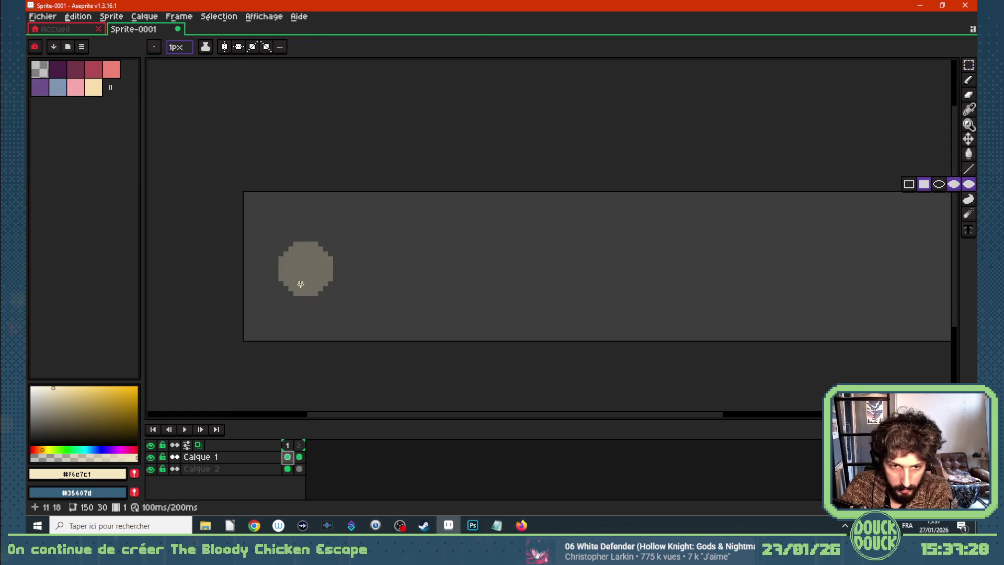
{"action": "mouse_move", "coordinate": [280, 244]}
{"action": "left_mouse_down"}
{"action": "mouse_move", "coordinate": [319, 281]}
{"action": "mouse_move", "coordinate": [304, 272]}
{"action": "left_mouse_up"}
Add a third animation frame with Alt+N and draw an enlarged filled ellipse in it
{"action": "left_click", "coordinate": [969, 140]}
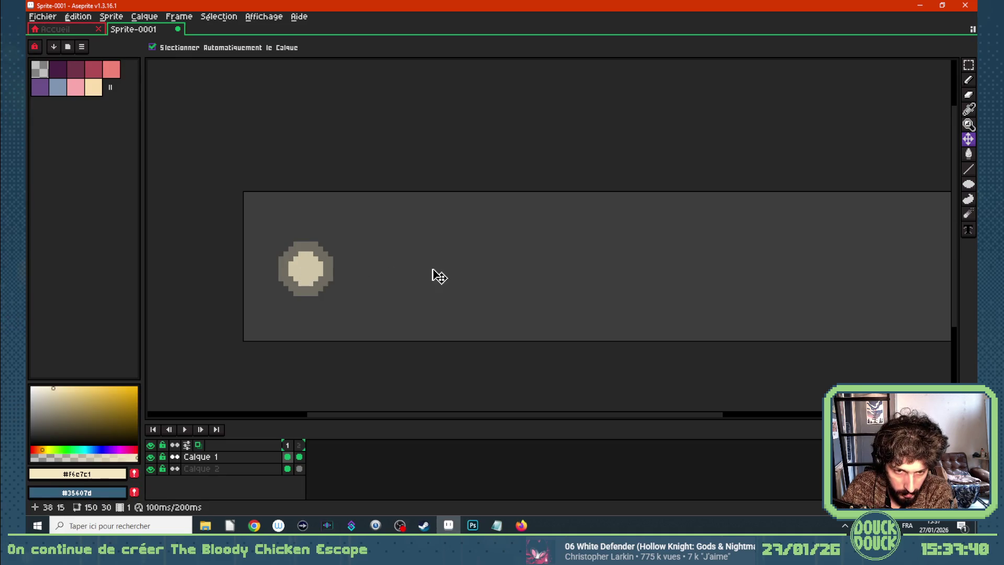
{"action": "left_click", "coordinate": [299, 469]}
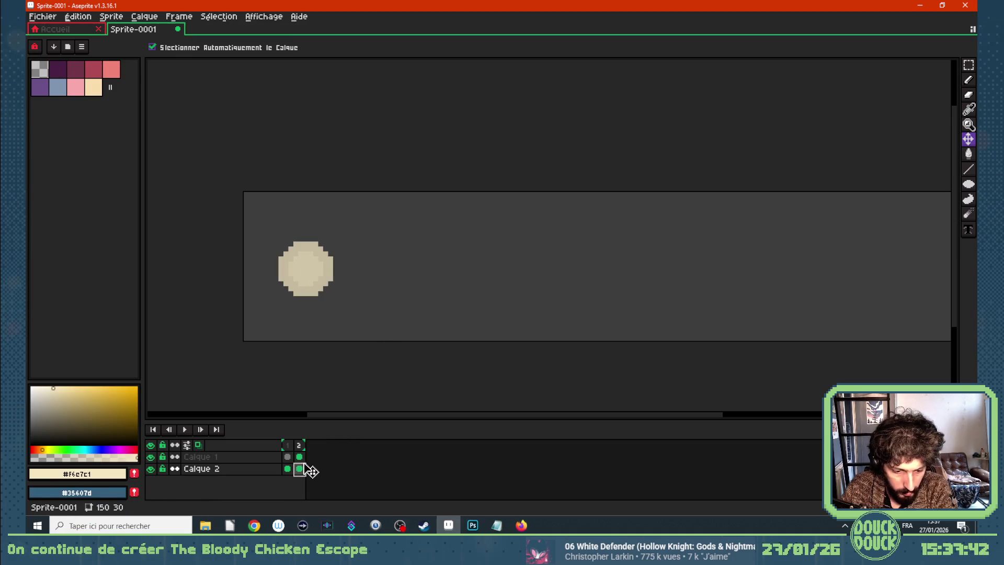
{"action": "left_click_drag", "start_coordinate": [299, 458], "coordinate": [289, 459]}
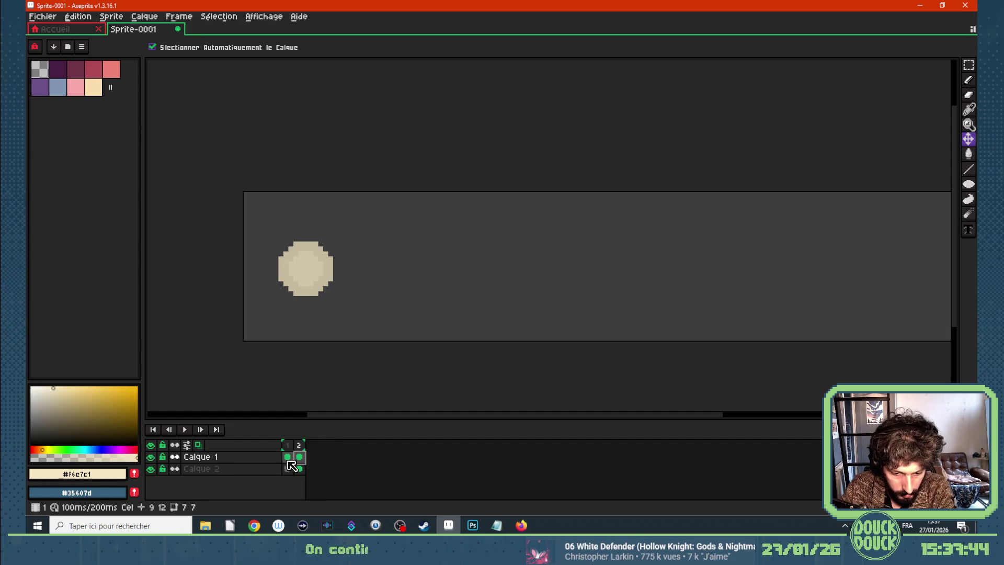
{"action": "key", "text": "alt+n"}
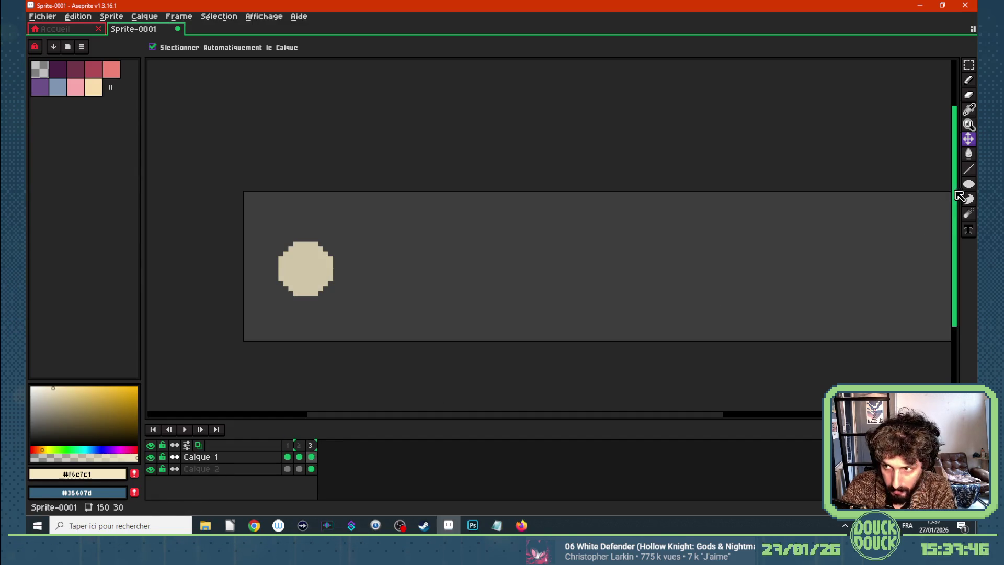
{"action": "left_click", "coordinate": [968, 184]}
{"action": "mouse_move", "coordinate": [278, 235]}
{"action": "left_mouse_down"}
{"action": "mouse_move", "coordinate": [339, 300]}
{"action": "mouse_move", "coordinate": [291, 285]}
{"action": "left_mouse_up"}
Shift the cream circle slightly to the left
{"action": "key", "text": "shift+c"}
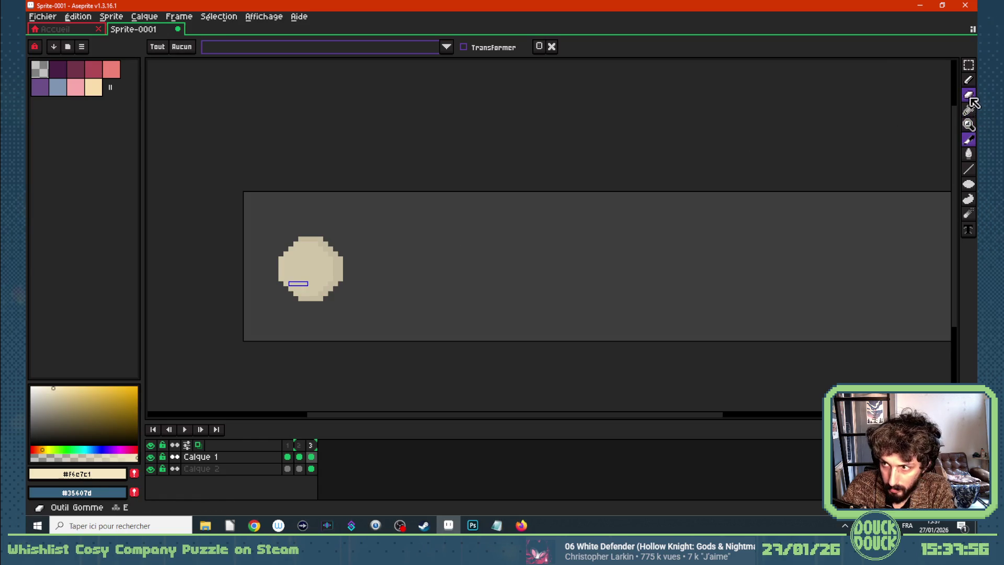
{"action": "left_click", "coordinate": [972, 141]}
{"action": "left_click", "coordinate": [938, 139]}
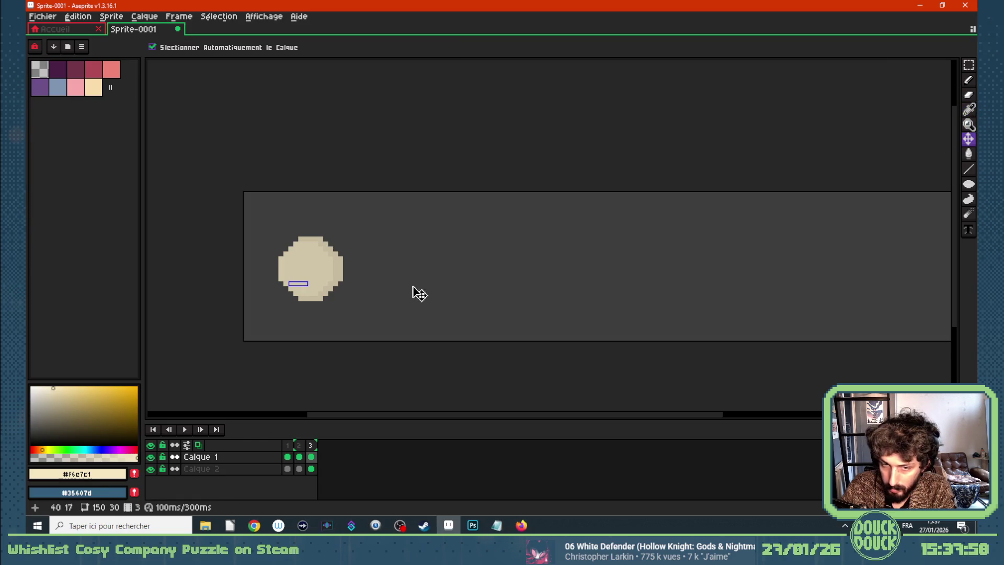
{"action": "left_click_drag", "start_coordinate": [334, 279], "coordinate": [320, 280]}
{"action": "key", "text": "Right"}
{"action": "key", "text": "Right"}
On Calque 2, mark a thin slice just right of the cream circle
{"action": "left_click", "coordinate": [298, 289]}
{"action": "left_click", "coordinate": [970, 141]}
{"action": "left_click", "coordinate": [953, 140]}
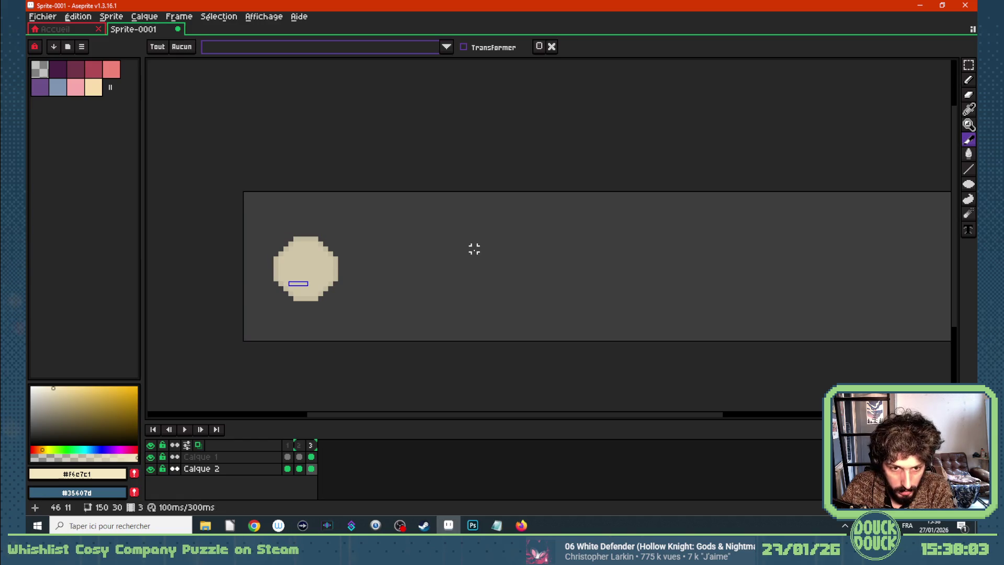
{"action": "left_click_drag", "start_coordinate": [345, 253], "coordinate": [335, 299]}
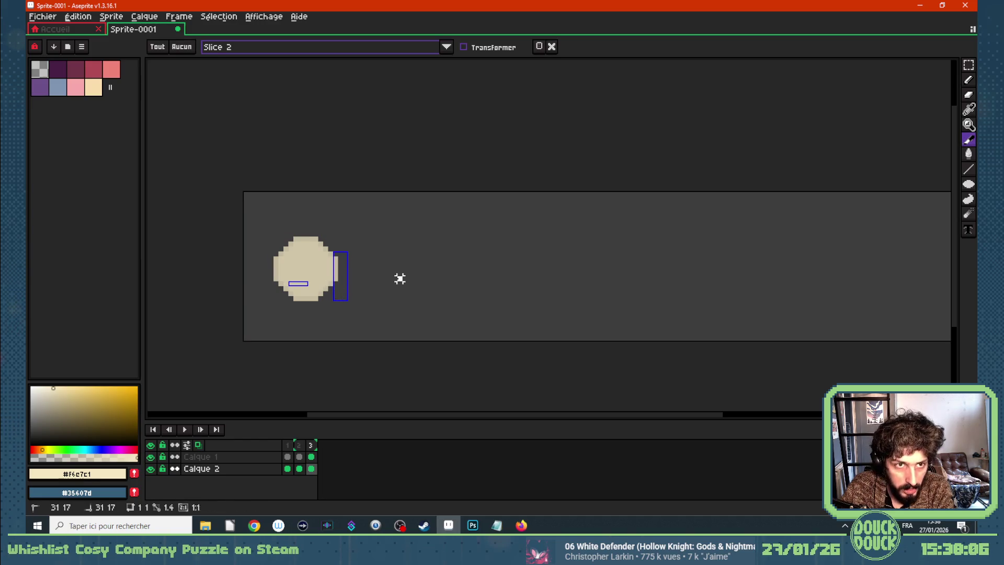
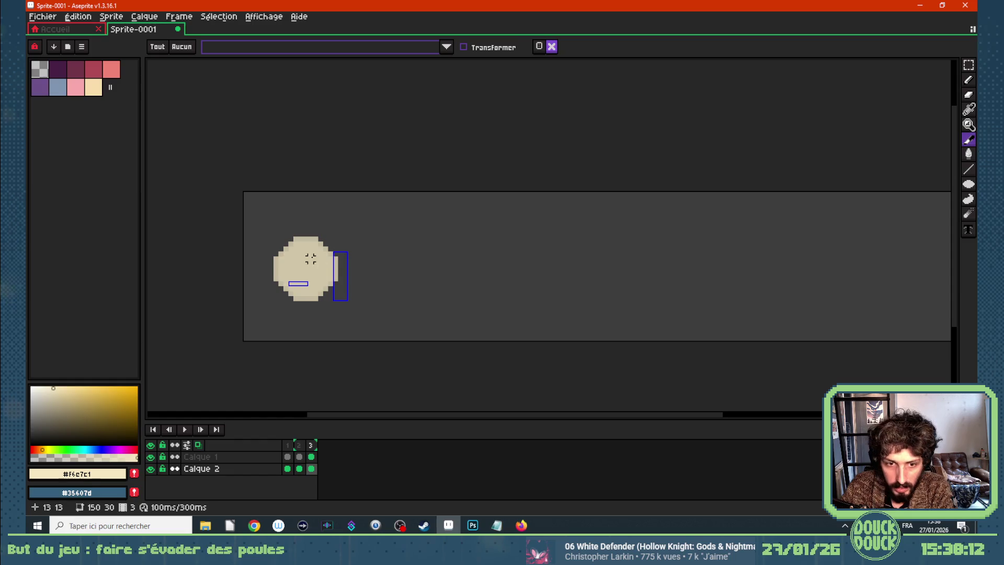
Delete Slice 2 and Slice 1, leaving only the cream dot, then switch to the Move tool
{"action": "left_click", "coordinate": [342, 270]}
{"action": "left_click_drag", "start_coordinate": [342, 285], "coordinate": [387, 283]}
{"action": "left_click", "coordinate": [551, 47]}
{"action": "left_click", "coordinate": [302, 285]}
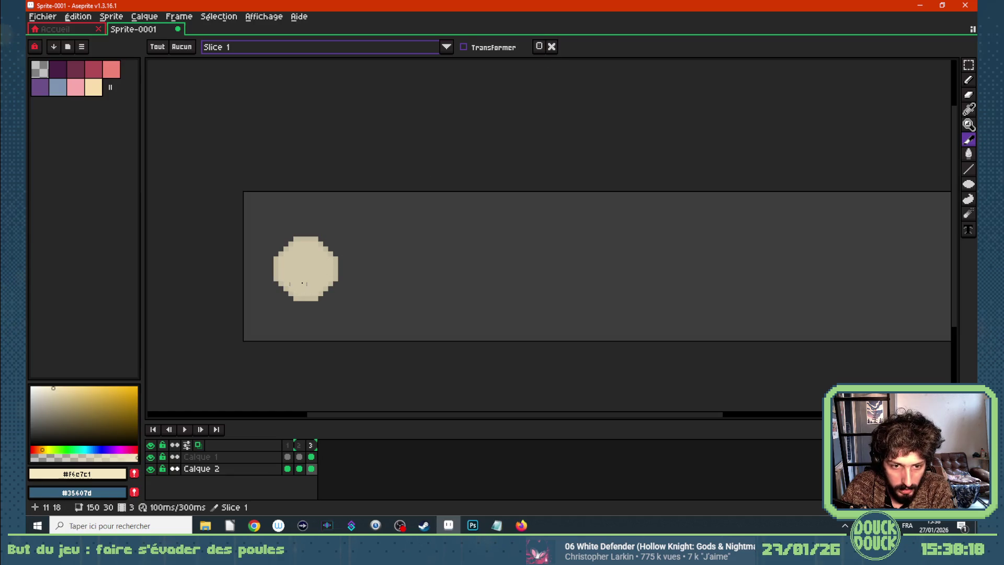
{"action": "left_click", "coordinate": [552, 46]}
{"action": "mouse_move", "coordinate": [969, 146]}
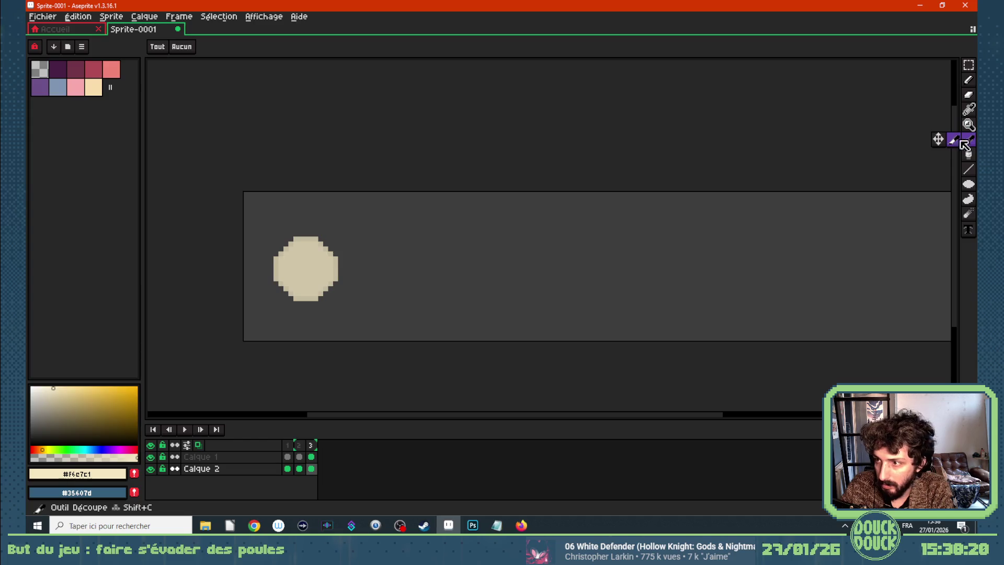
{"action": "left_click", "coordinate": [938, 139]}
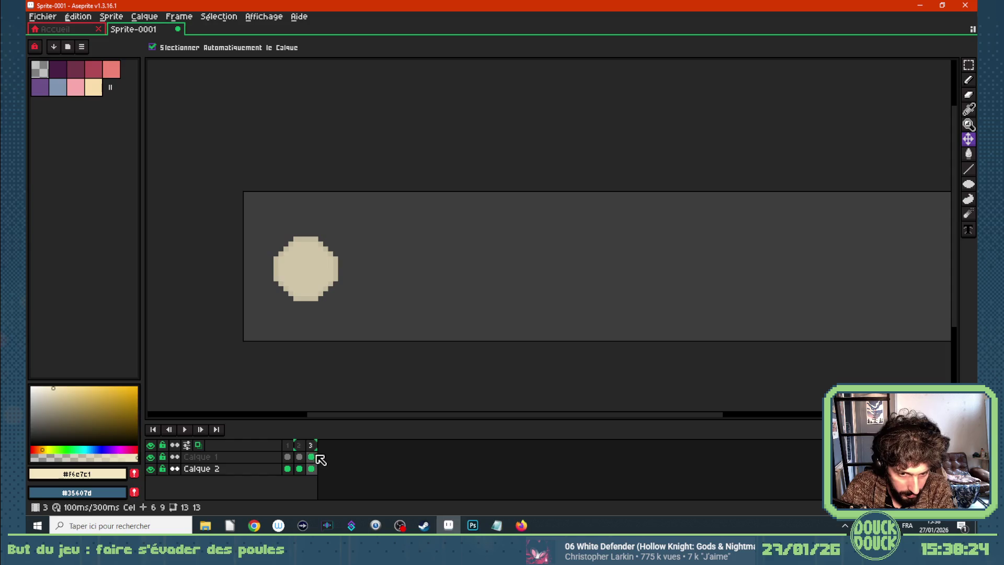
Add a fourth frame with Alt+N and preview the dot animation
{"action": "left_click", "coordinate": [300, 457]}
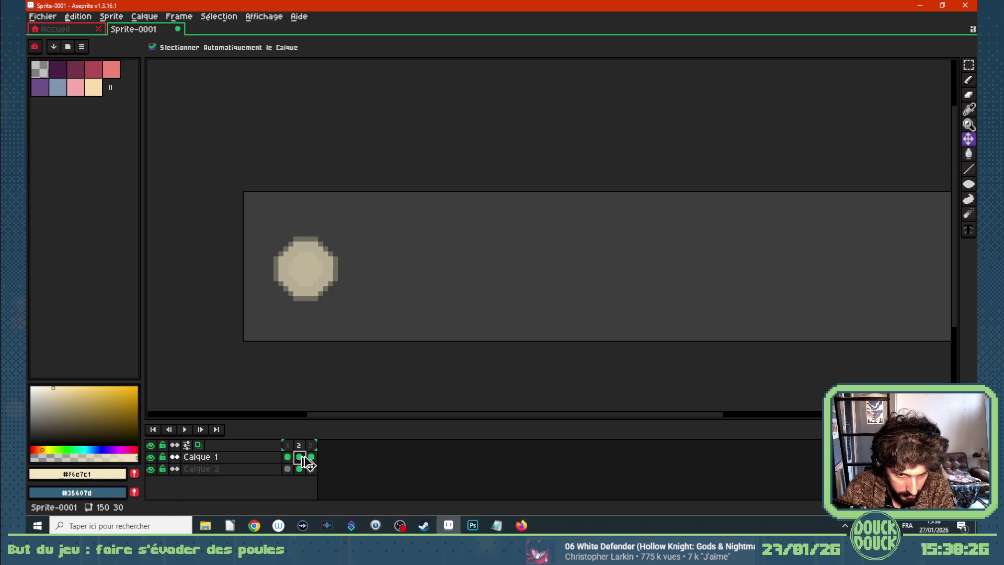
{"action": "key", "text": "alt+n"}
{"action": "left_click", "coordinate": [321, 471]}
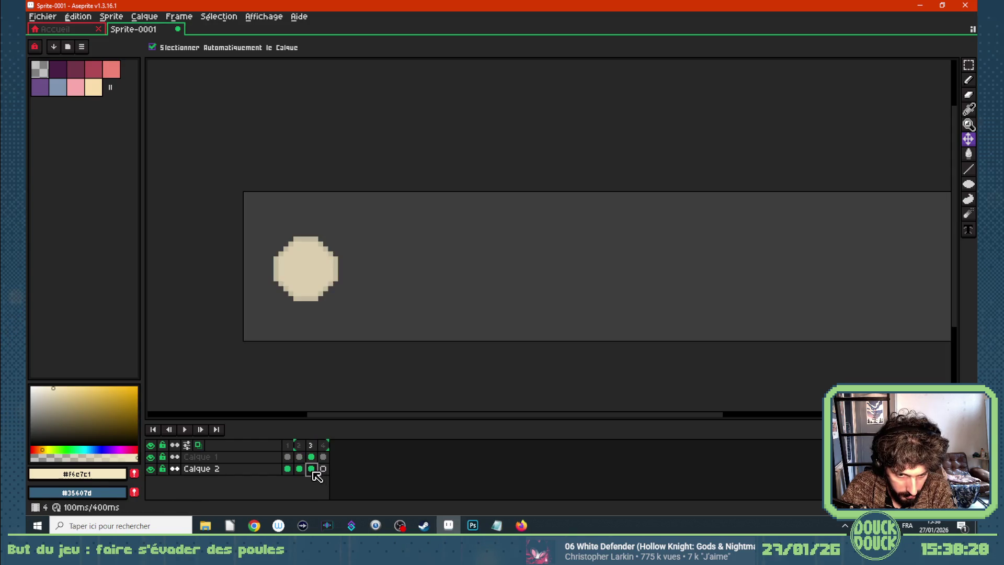
{"action": "left_click", "coordinate": [190, 470]}
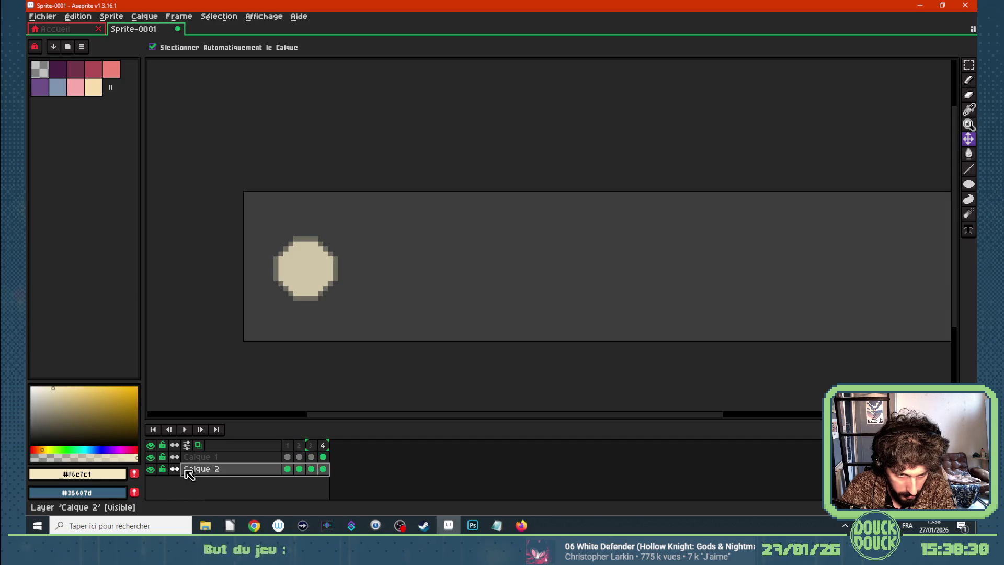
{"action": "left_click", "coordinate": [325, 470]}
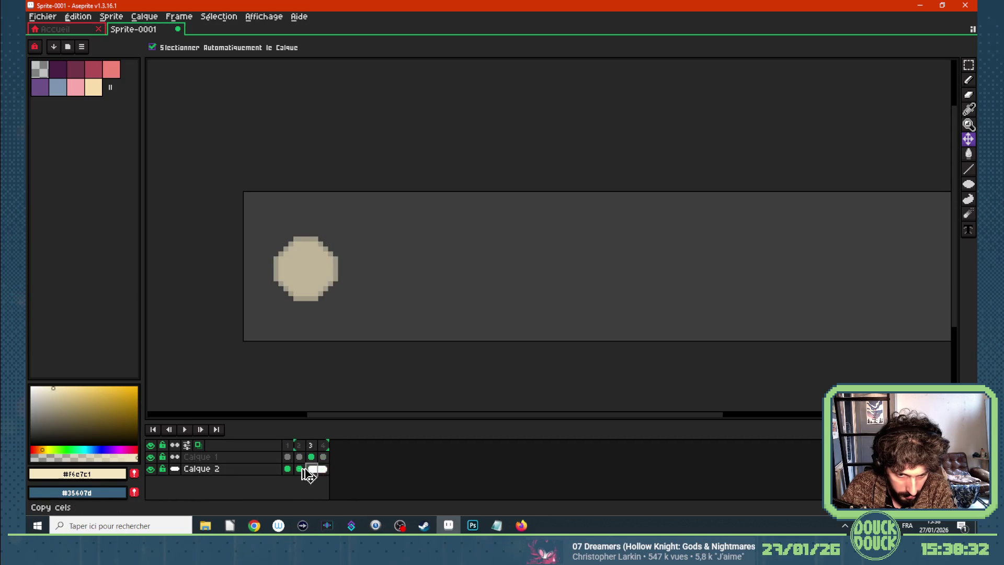
{"action": "left_click", "coordinate": [287, 457]}
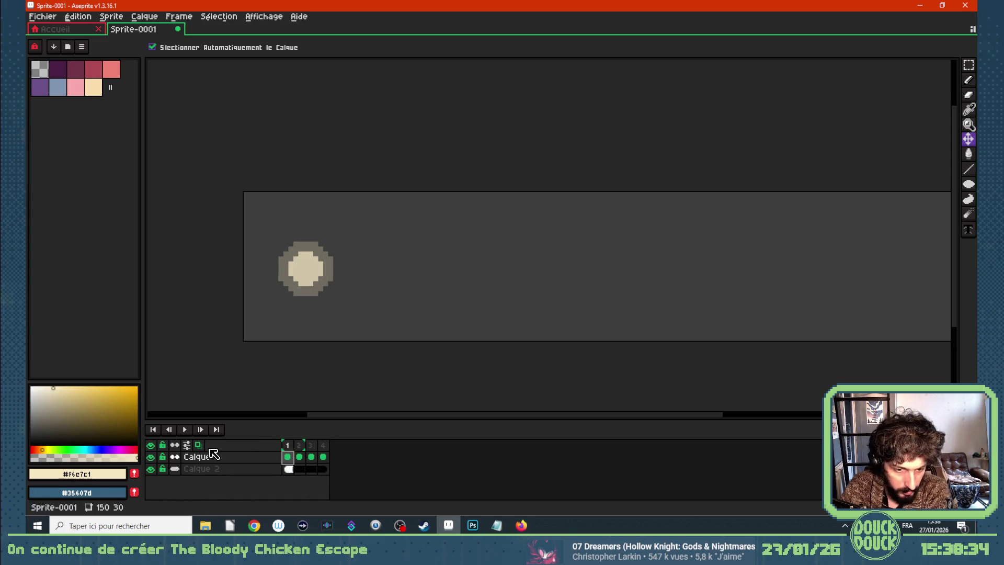
{"action": "key", "text": "Return"}
{"action": "key", "text": "Return"}
Turn off onion skin, add frame 5 and give it a 500 ms duration
{"action": "left_click", "coordinate": [287, 446]}
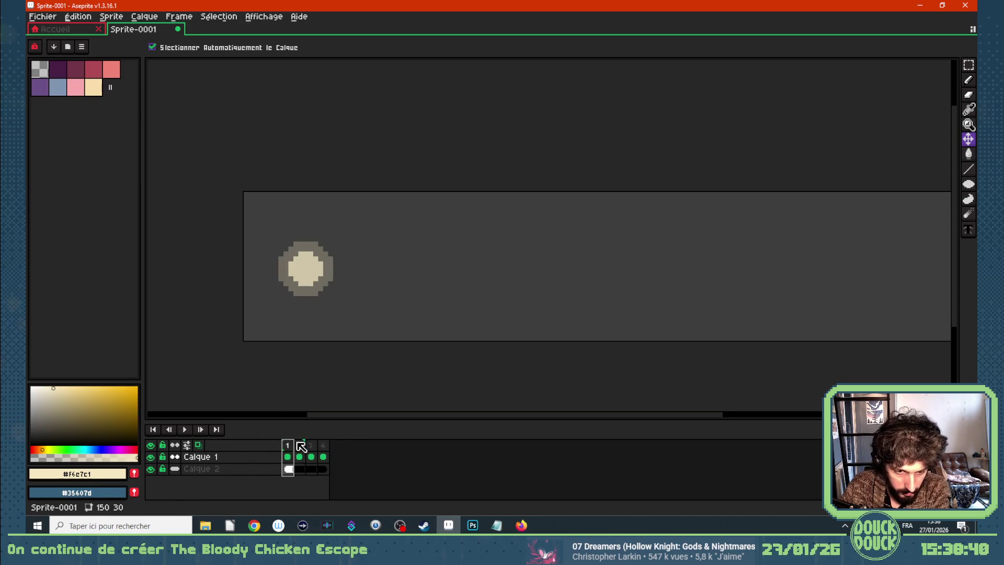
{"action": "left_click", "coordinate": [198, 444]}
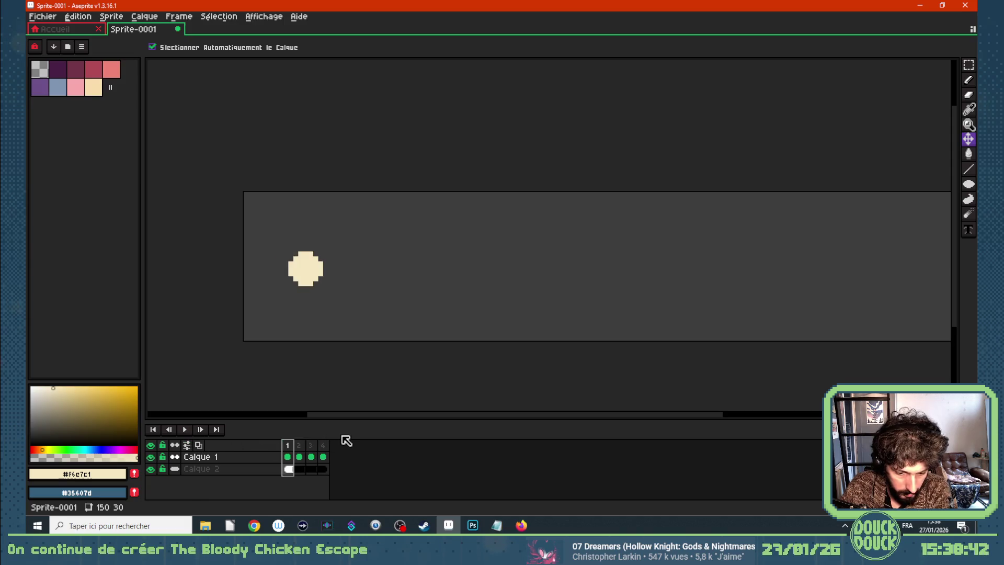
{"action": "key", "text": "alt+n"}
{"action": "left_click", "coordinate": [296, 461]}
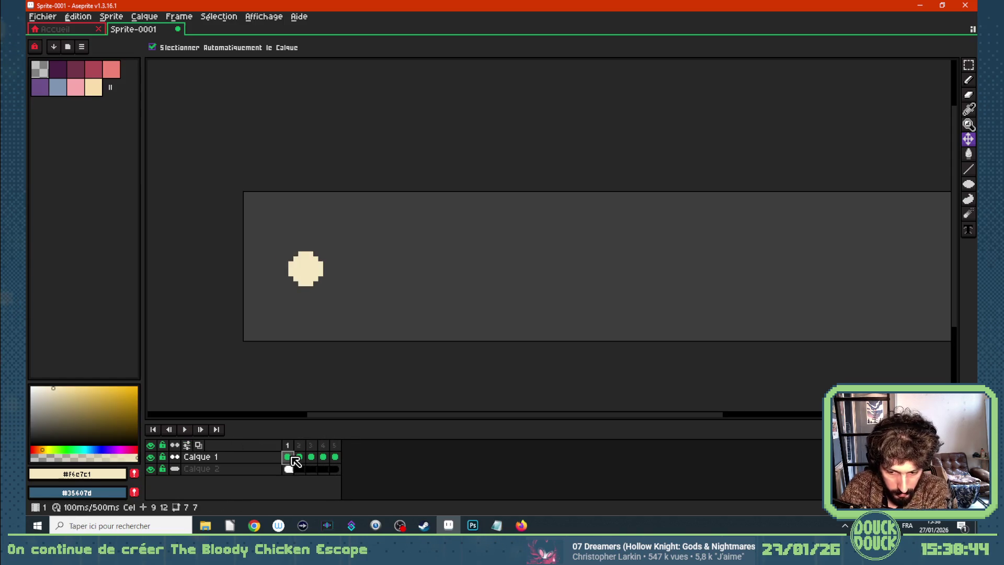
{"action": "double_click", "coordinate": [335, 446]}
{"action": "key", "text": "Return"}
{"action": "key", "text": "Return"}
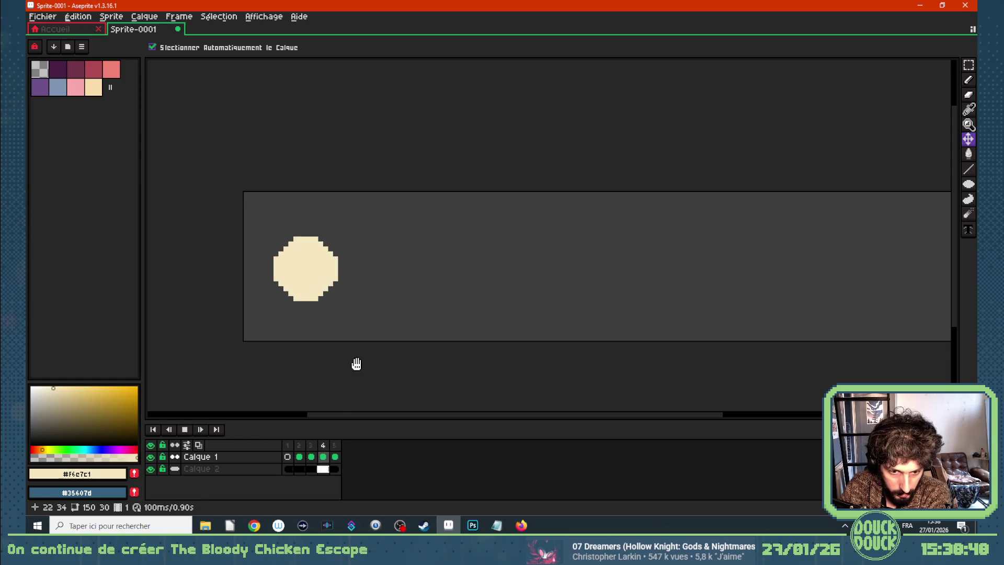
{"action": "key", "text": "Return"}
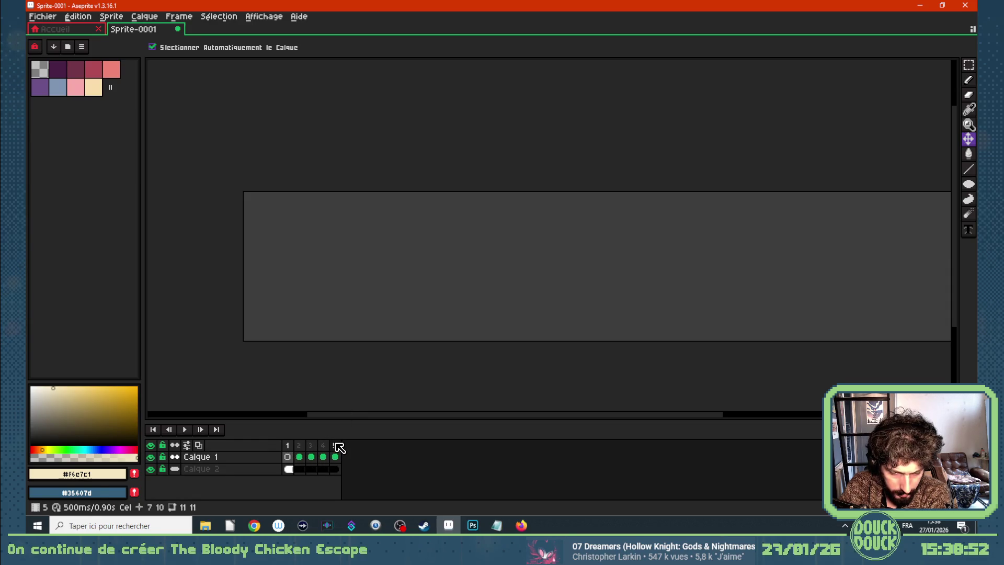
Change frame 5's duration to 100 ms so the loop totals 500 ms
{"action": "double_click", "coordinate": [335, 445]}
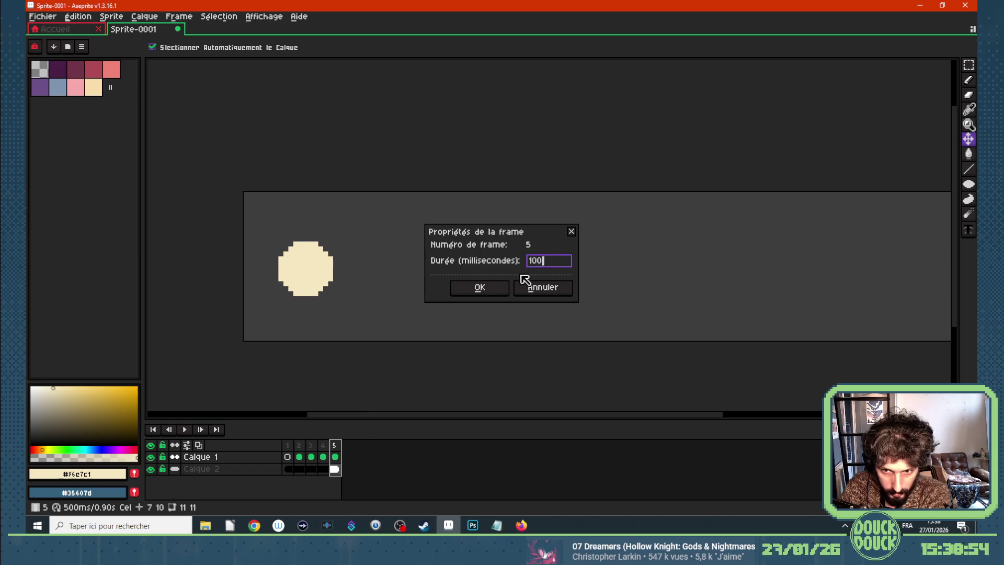
{"action": "key", "text": "Return"}
{"action": "left_click", "coordinate": [302, 458]}
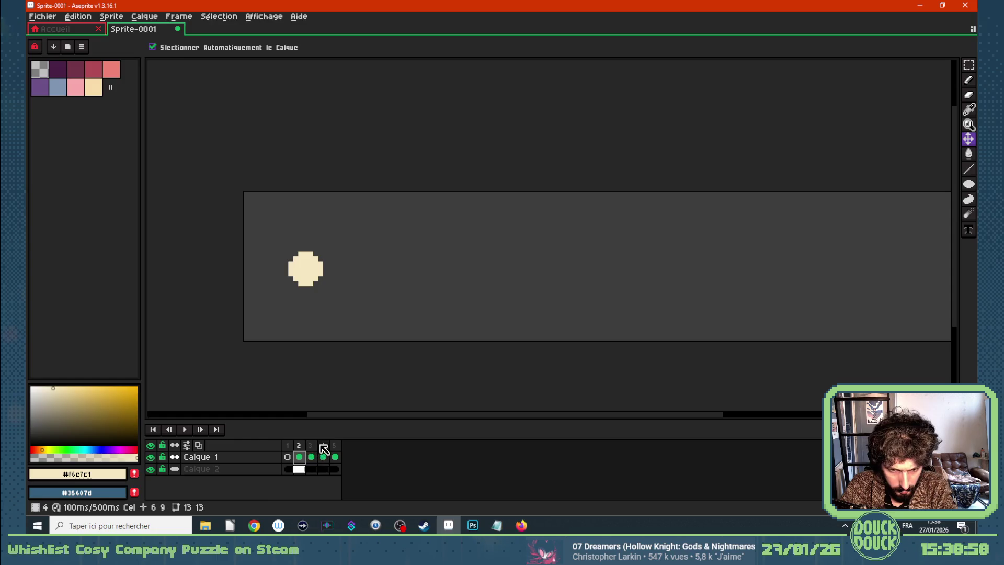
{"action": "scroll", "coordinate": [339, 370], "scroll_direction": "down", "scroll_amount": 1}
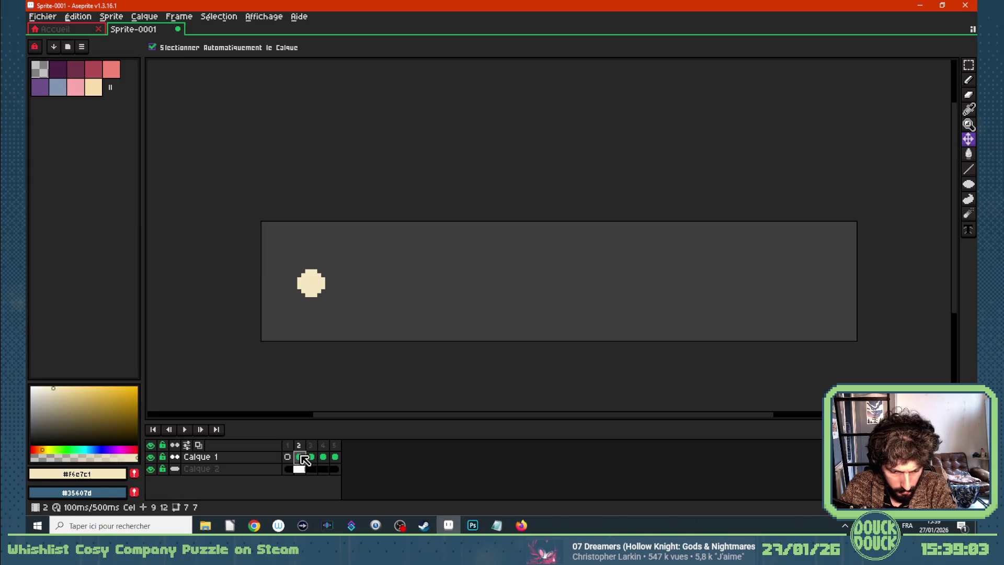
Add layer Calque 3 and shift Calque 2's cels later to frames 6–10
{"action": "key", "text": "shift+n"}
{"action": "mouse_move", "coordinate": [299, 469]}
{"action": "left_mouse_down"}
{"action": "mouse_move", "coordinate": [335, 474]}
{"action": "mouse_move", "coordinate": [317, 472]}
{"action": "mouse_move", "coordinate": [326, 463]}
{"action": "left_mouse_up"}
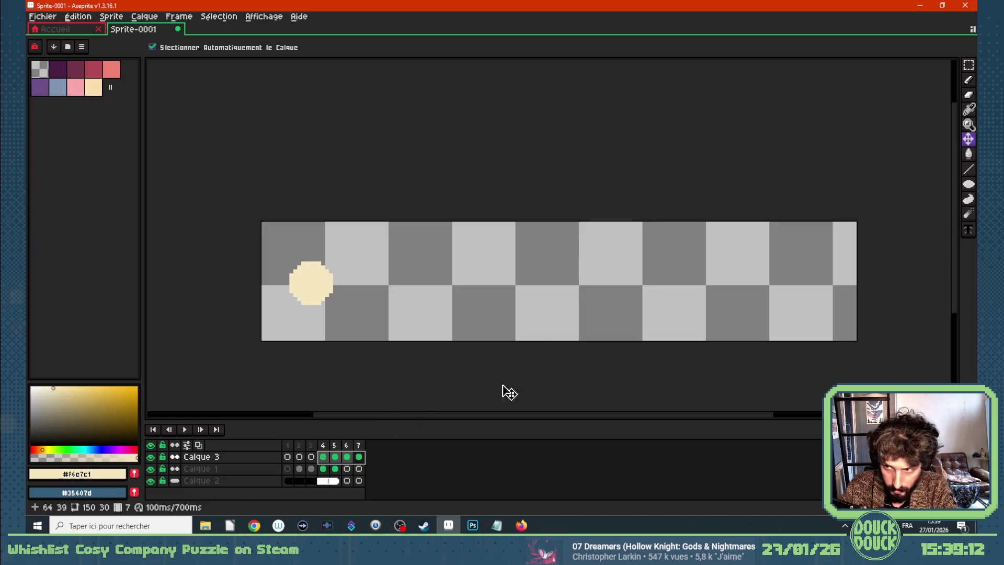
{"action": "left_click", "coordinate": [296, 482]}
{"action": "left_click_drag", "start_coordinate": [332, 479], "coordinate": [502, 480]}
Move the dot on Calque 3 frames 4–7 about 30 px right
{"action": "left_click", "coordinate": [324, 457]}
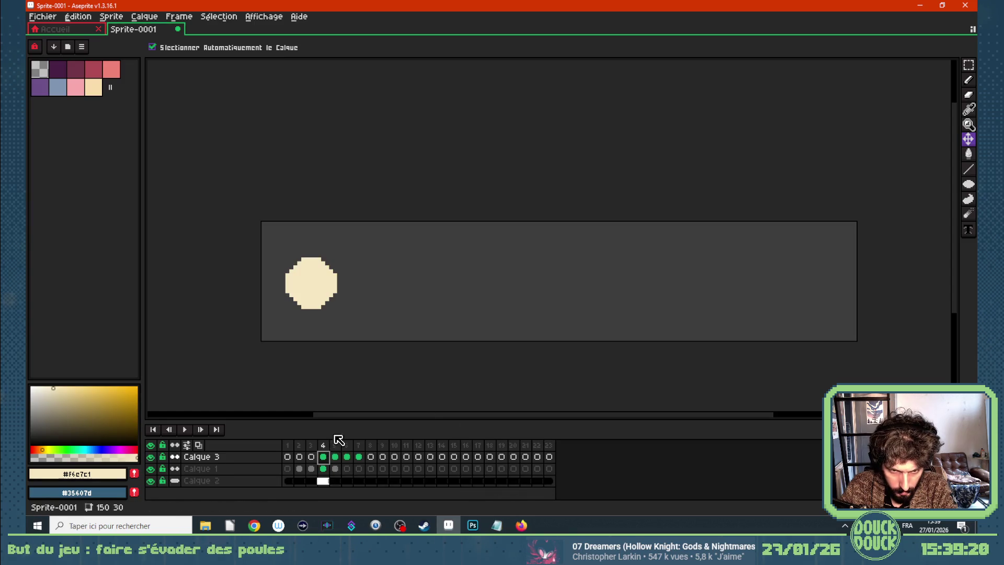
{"action": "left_click_drag", "start_coordinate": [324, 456], "coordinate": [360, 458]}
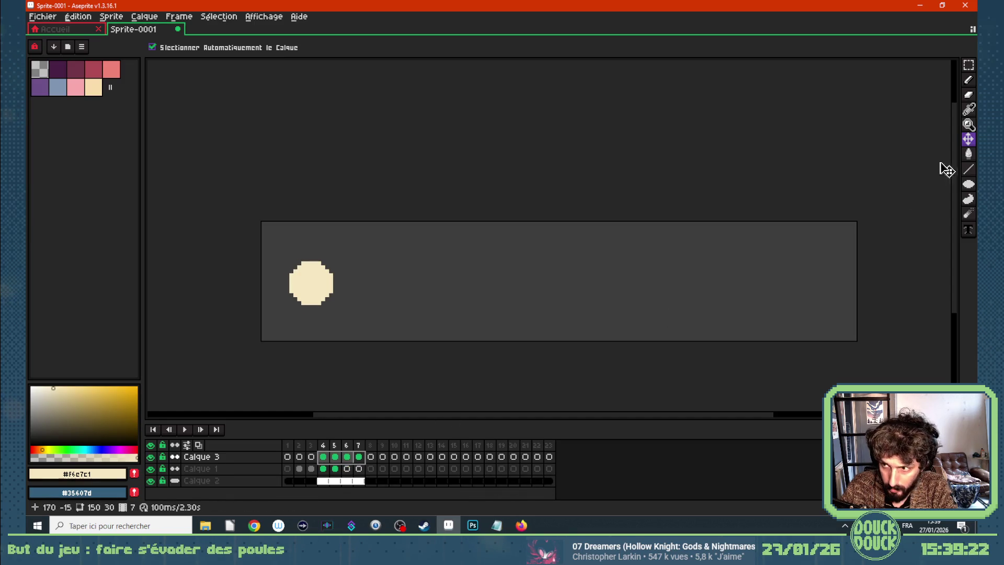
{"action": "left_click_drag", "start_coordinate": [314, 287], "coordinate": [372, 299]}
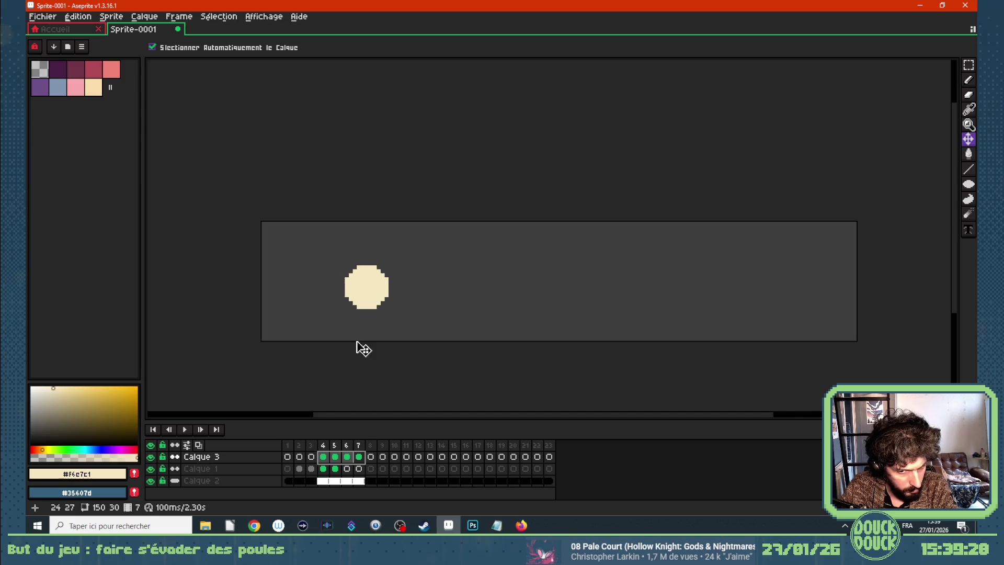
Nudge the dot on frames 4–7 up a few pixels
{"action": "left_click", "coordinate": [336, 458]}
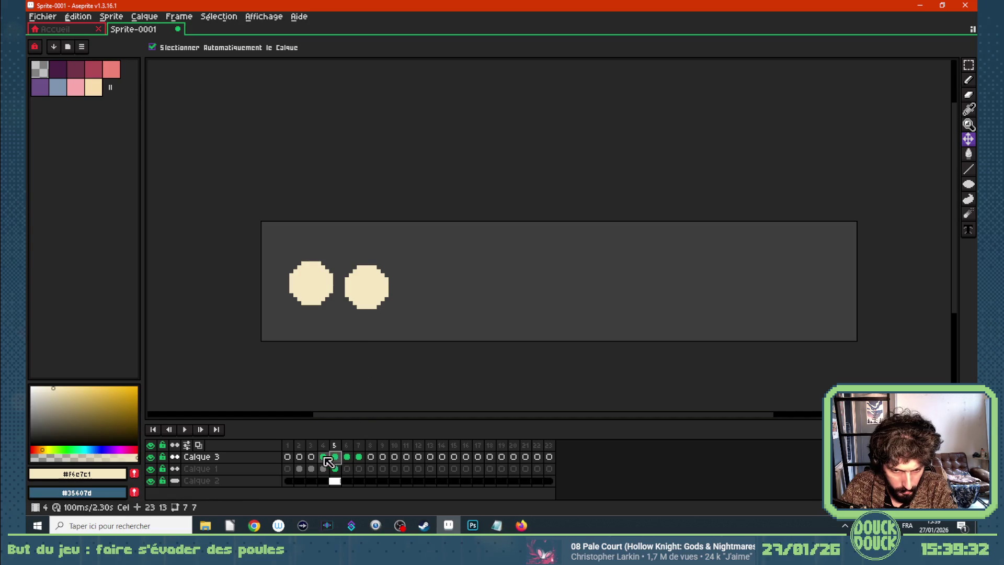
{"action": "left_click_drag", "start_coordinate": [324, 468], "coordinate": [359, 458]}
{"action": "left_click_drag", "start_coordinate": [372, 301], "coordinate": [372, 296]}
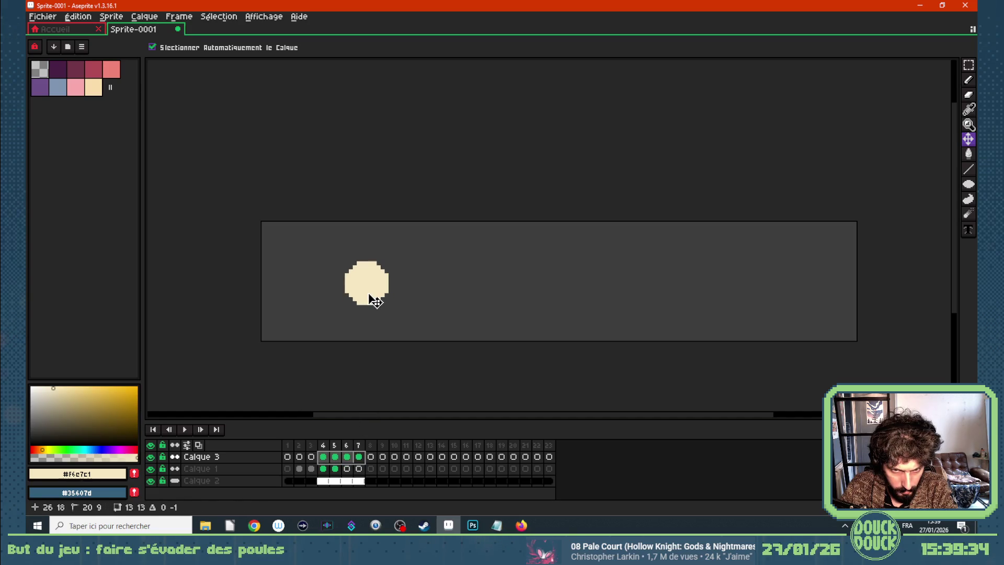
Extend Calque 1's dot cels through frame 23
{"action": "left_click", "coordinate": [302, 469]}
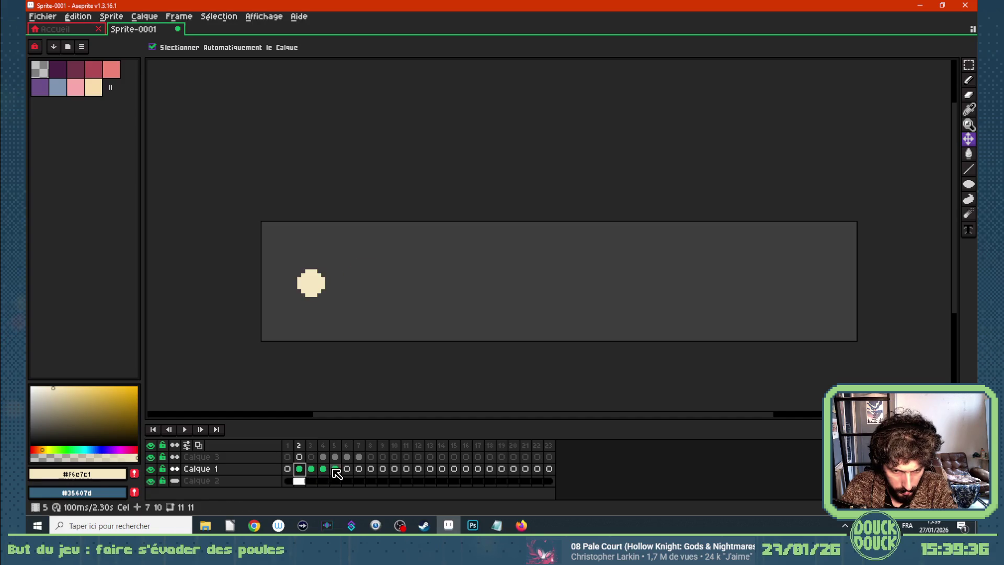
{"action": "left_click", "coordinate": [336, 469]}
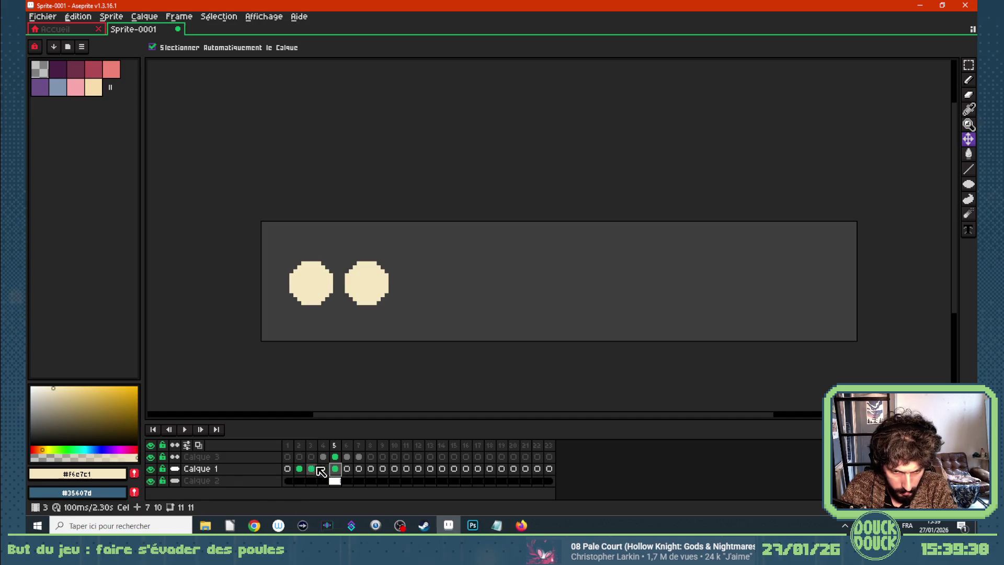
{"action": "left_click_drag", "start_coordinate": [335, 468], "coordinate": [526, 473]}
{"action": "left_click", "coordinate": [323, 457]}
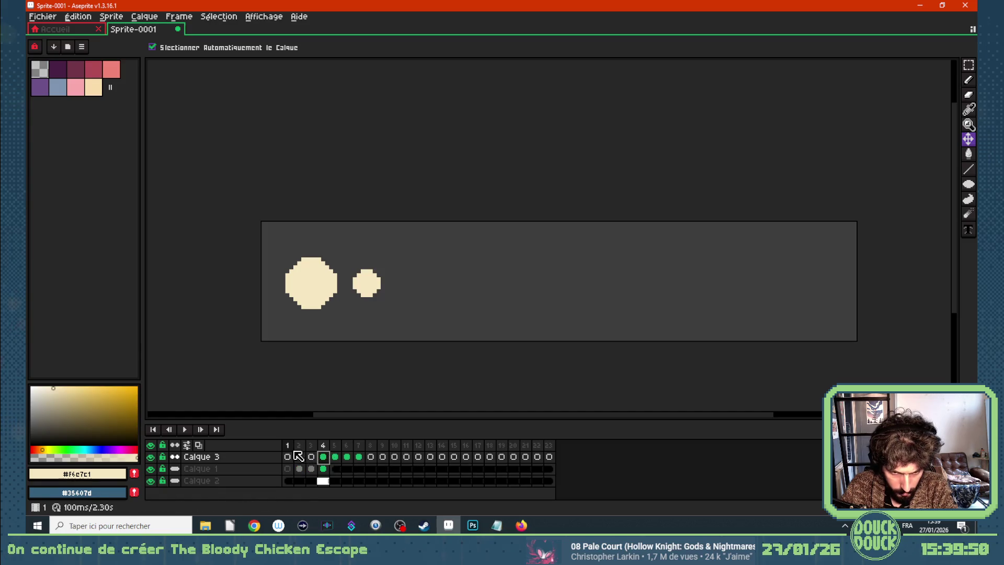
{"action": "left_click", "coordinate": [290, 447]}
Copy Calque 3's frame 7 dot onto frames 8–9 as linked cels, then shift frames 4–23's second dot 8 px right
{"action": "left_click", "coordinate": [335, 457]}
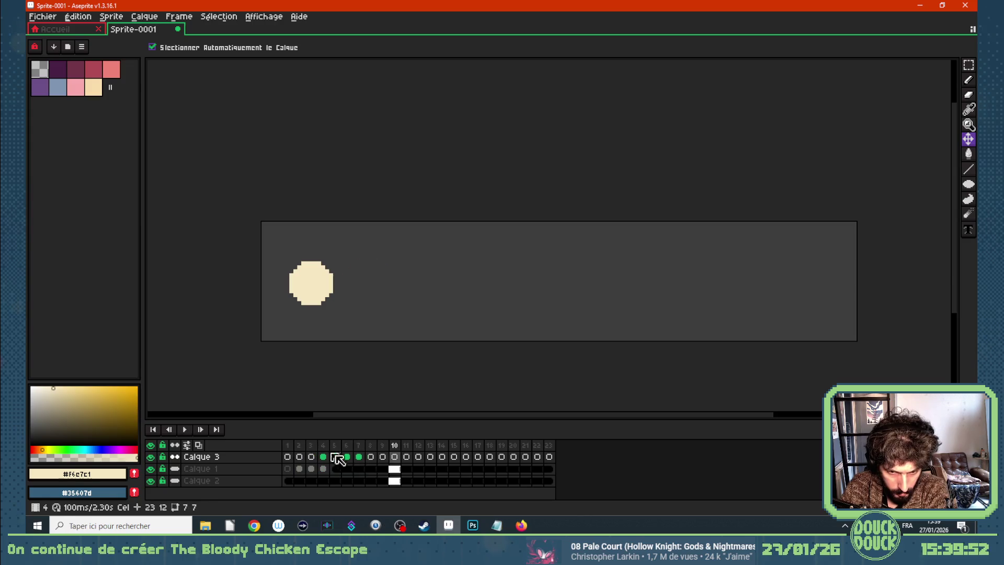
{"action": "left_click", "coordinate": [359, 457]}
{"action": "left_click", "coordinate": [174, 456]}
{"action": "mouse_move", "coordinate": [360, 457]}
{"action": "left_mouse_down"}
{"action": "mouse_move", "coordinate": [510, 462]}
{"action": "mouse_move", "coordinate": [501, 462]}
{"action": "left_mouse_up"}
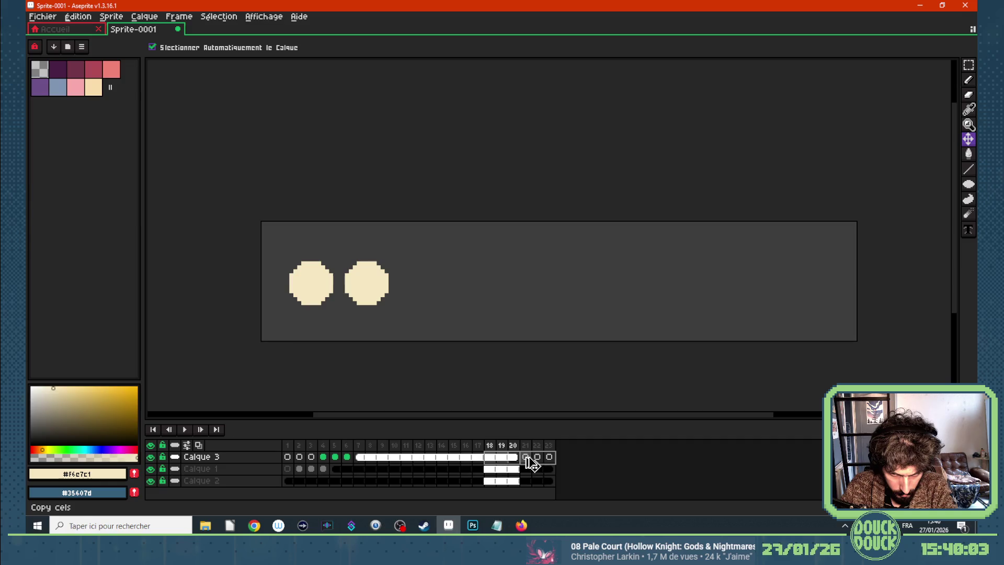
{"action": "key", "text": "Return"}
{"action": "key", "text": "Return"}
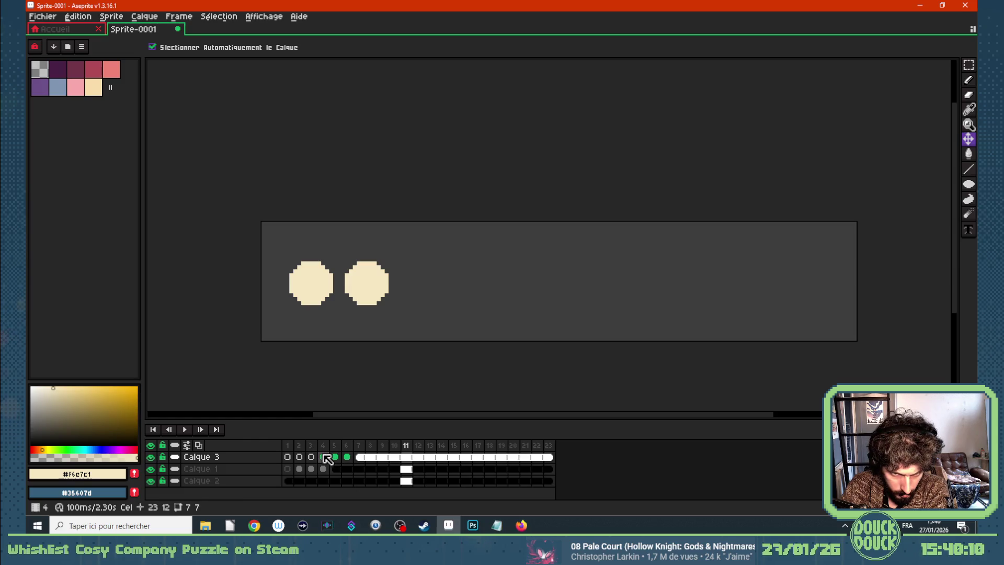
{"action": "left_click_drag", "start_coordinate": [327, 459], "coordinate": [550, 478]}
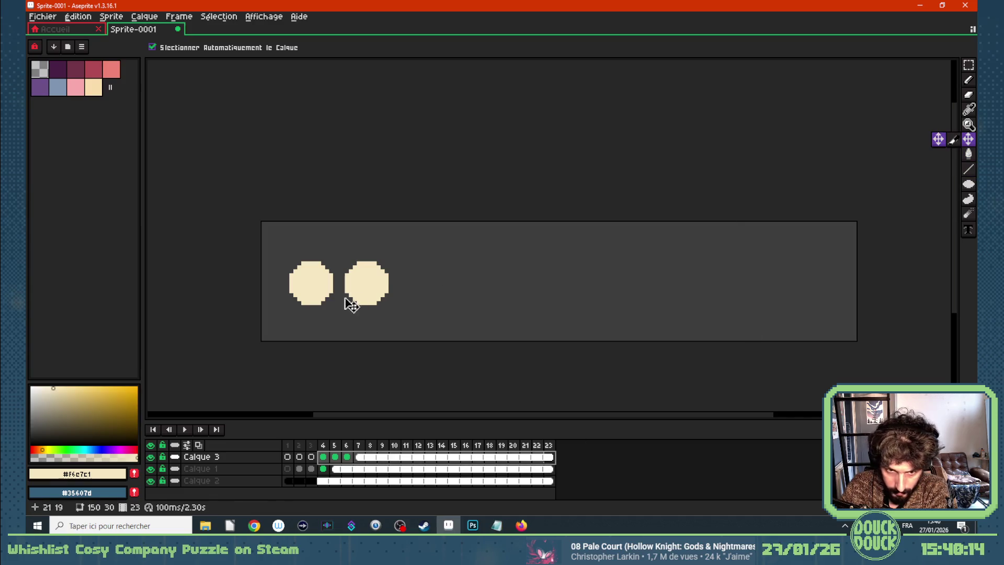
{"action": "left_click_drag", "start_coordinate": [369, 296], "coordinate": [384, 300]}
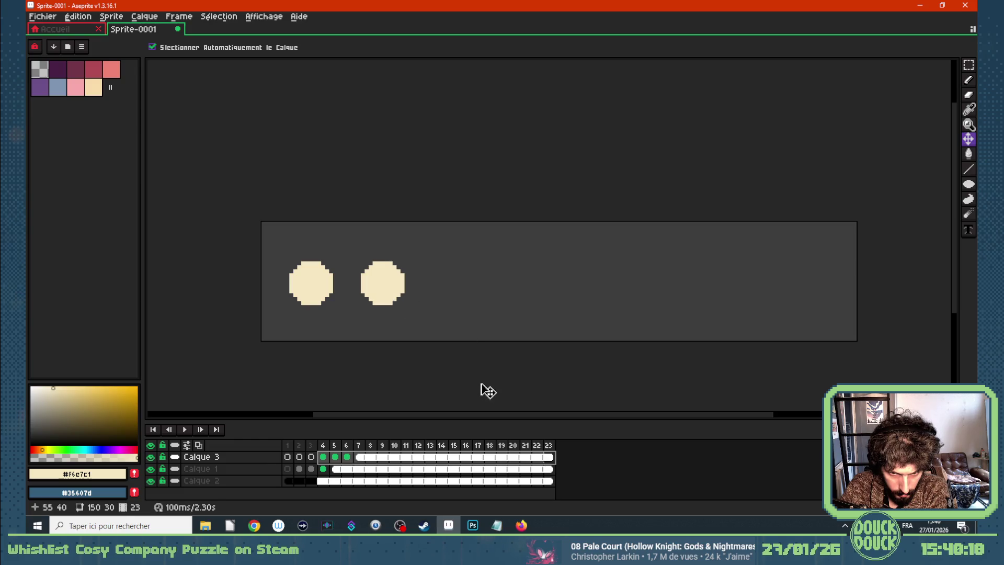
Preview the animation, then add two new layers, Calque 4 and Calque 5
{"action": "key", "text": "Return"}
{"action": "left_click", "coordinate": [346, 447]}
{"action": "left_click", "coordinate": [336, 457]}
{"action": "left_click", "coordinate": [298, 458]}
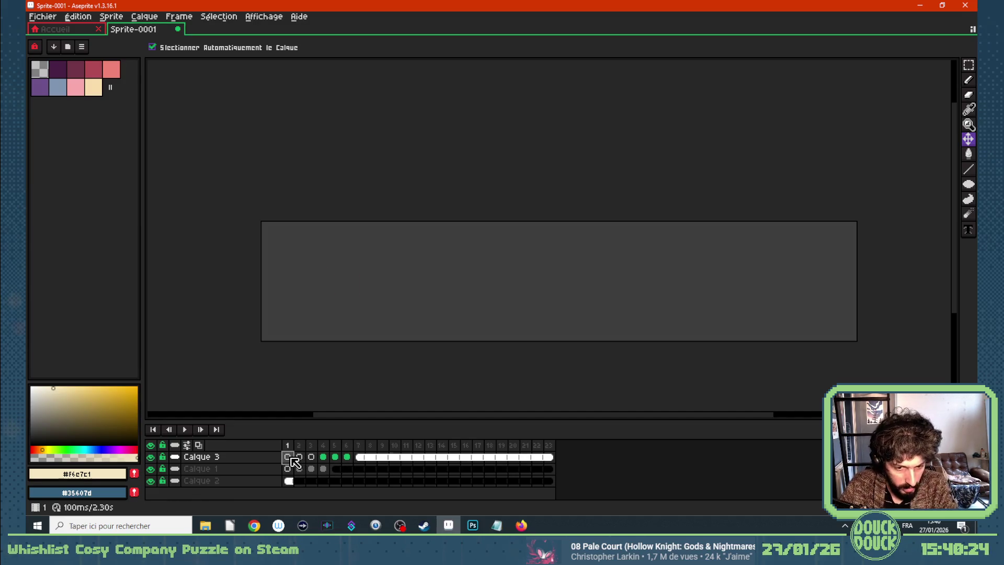
{"action": "key", "text": "shift+n"}
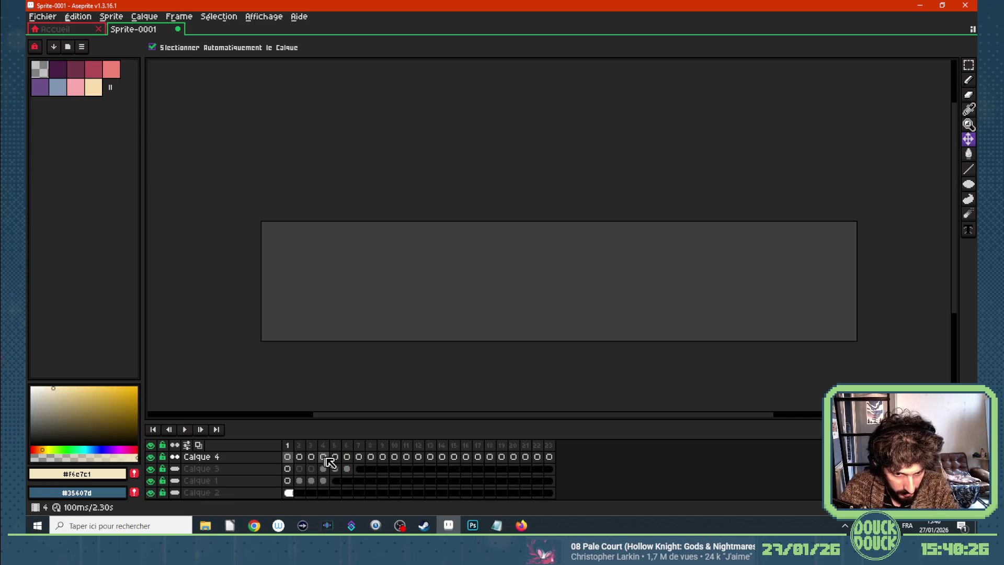
{"action": "key", "text": "shift+n"}
Move the dot cels up onto Calque 4 and shift the big third dot right
{"action": "left_click", "coordinate": [289, 481]}
{"action": "left_click_drag", "start_coordinate": [292, 487], "coordinate": [553, 489]}
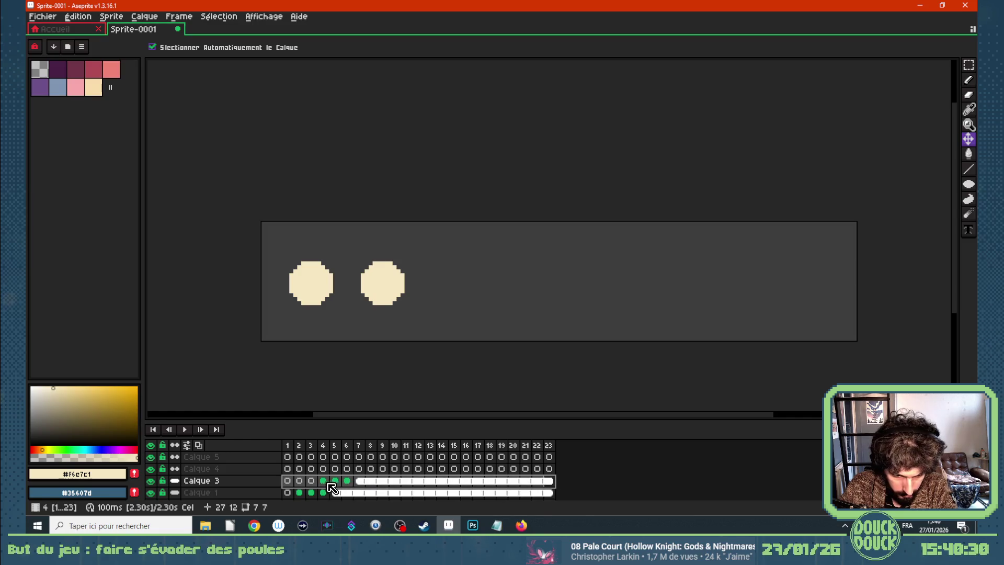
{"action": "left_click_drag", "start_coordinate": [326, 483], "coordinate": [335, 470]}
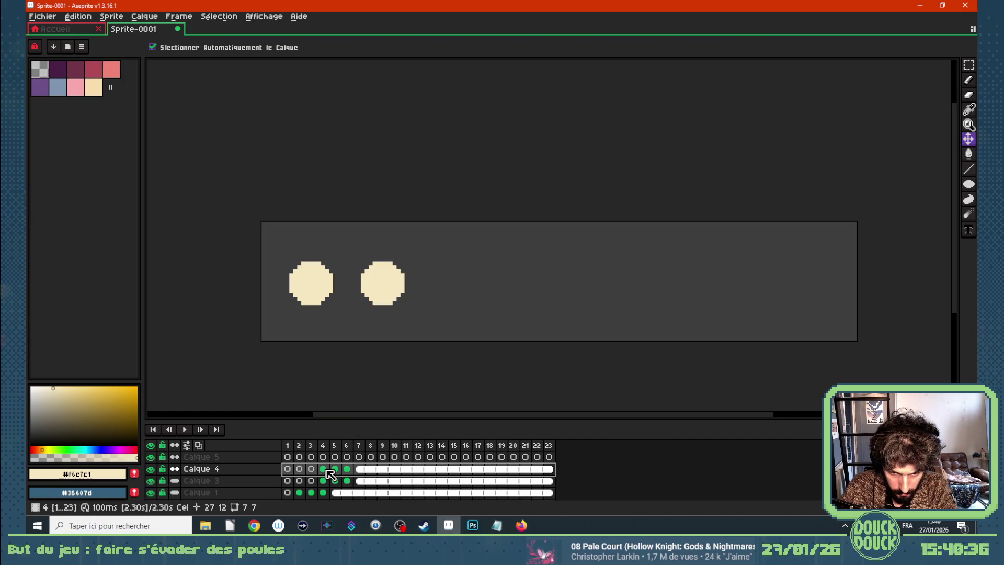
{"action": "mouse_move", "coordinate": [549, 474]}
{"action": "left_mouse_down"}
{"action": "mouse_move", "coordinate": [328, 473]}
{"action": "mouse_move", "coordinate": [351, 472]}
{"action": "left_mouse_up"}
{"action": "left_click_drag", "start_coordinate": [399, 298], "coordinate": [476, 302]}
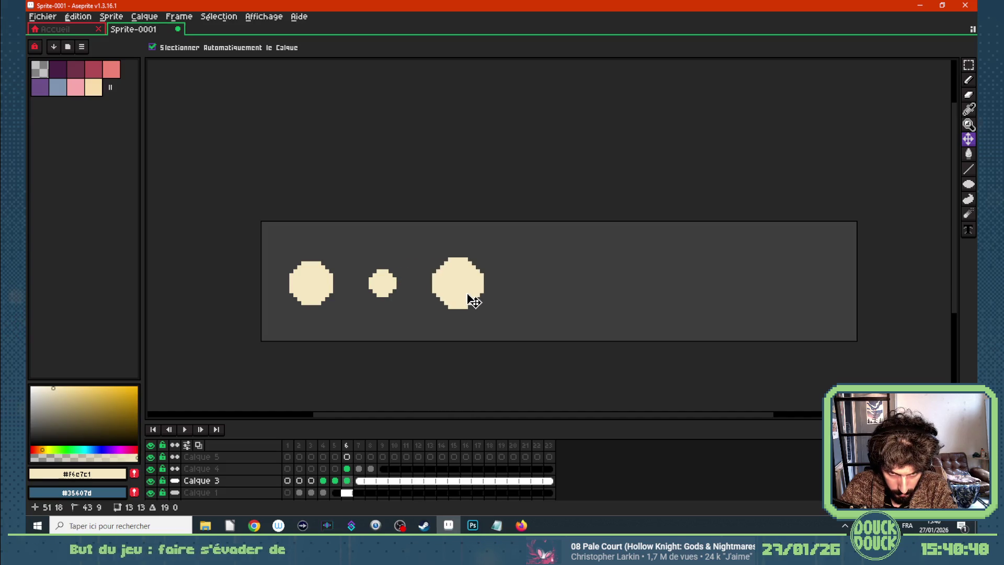
Move the second dot right on all cels from frame 7 to the end
{"action": "left_click", "coordinate": [385, 469]}
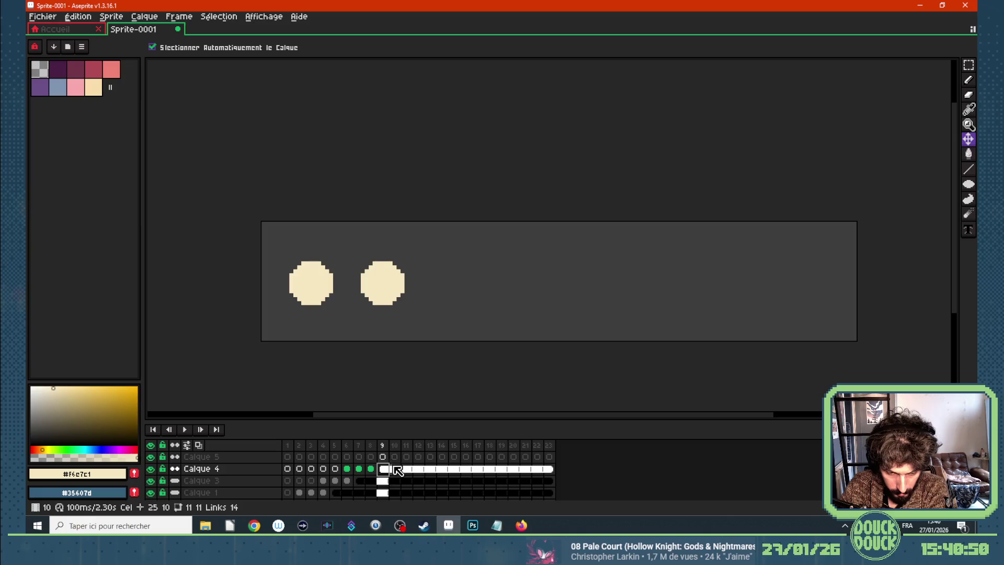
{"action": "key", "text": "Left"}
{"action": "key", "text": "Left"}
{"action": "key", "text": "Left"}
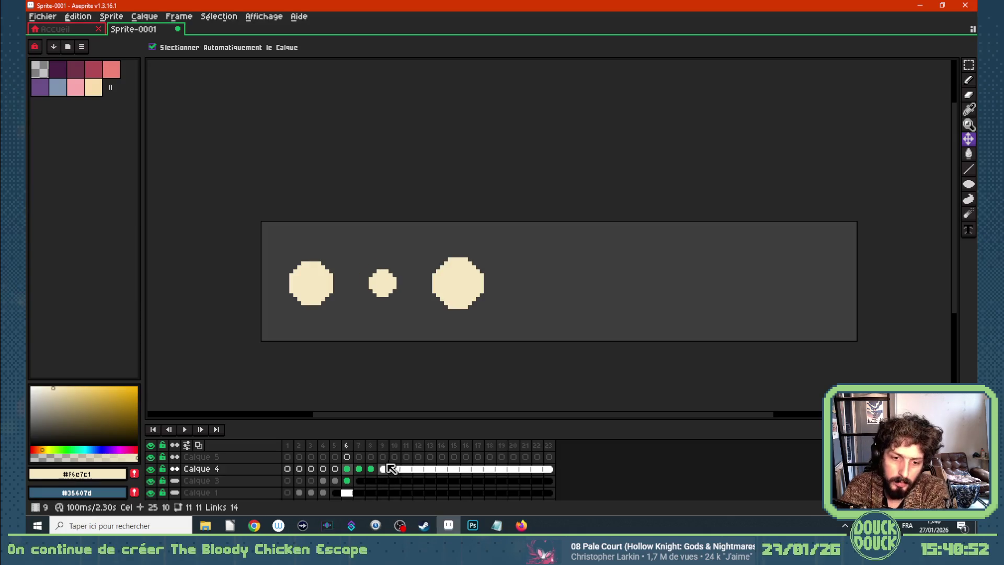
{"action": "left_click_drag", "start_coordinate": [359, 469], "coordinate": [553, 493]}
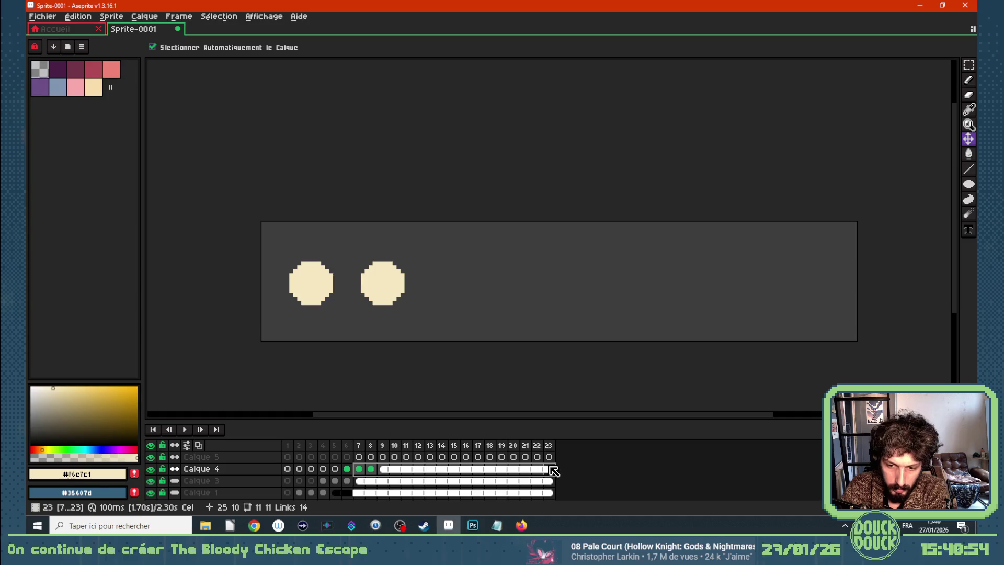
{"action": "mouse_move", "coordinate": [390, 297]}
{"action": "left_mouse_down"}
{"action": "mouse_move", "coordinate": [404, 288]}
{"action": "mouse_move", "coordinate": [463, 293]}
{"action": "left_mouse_up"}
{"action": "left_click_drag", "start_coordinate": [360, 469], "coordinate": [352, 476]}
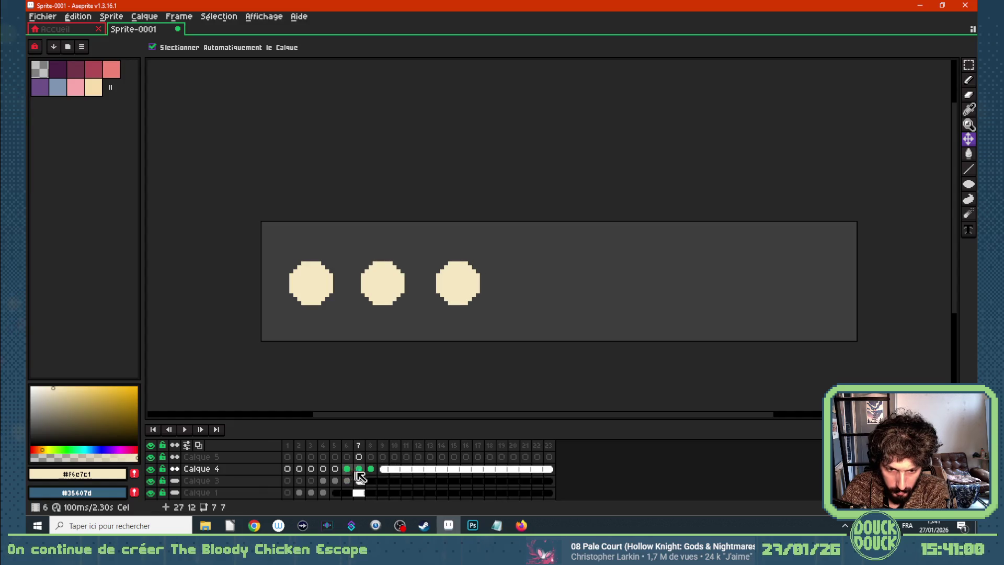
{"action": "left_click", "coordinate": [347, 479]}
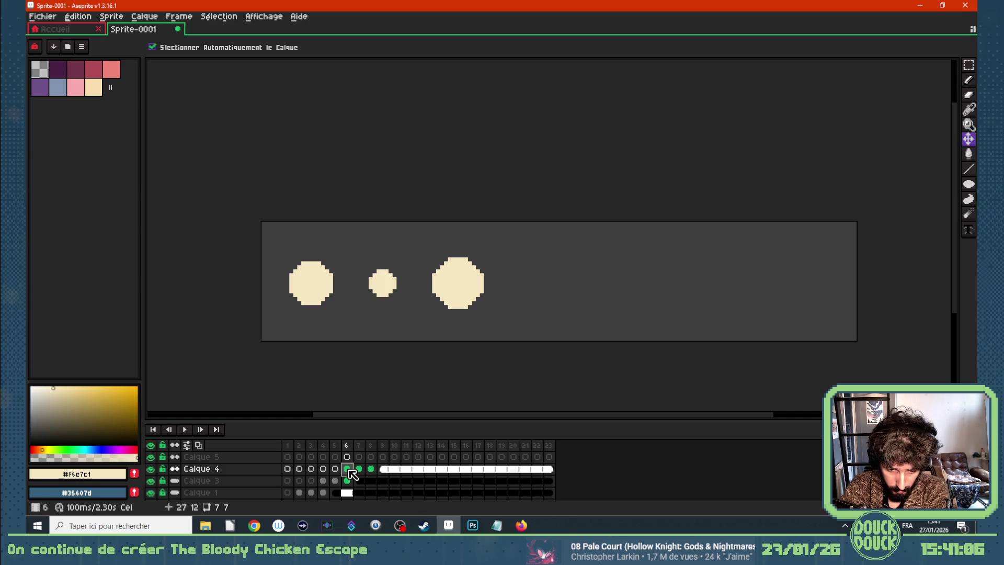
On frame 6, place the big dot in the middle and the small dot to its right
{"action": "left_click", "coordinate": [324, 481]}
{"action": "left_click", "coordinate": [336, 480]}
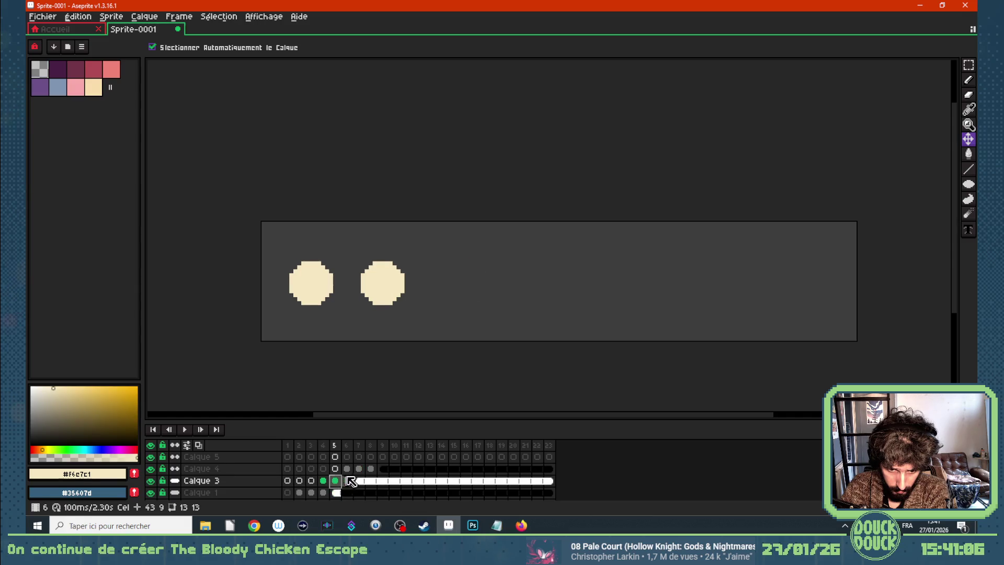
{"action": "left_click", "coordinate": [348, 481]}
{"action": "left_click", "coordinate": [351, 470]}
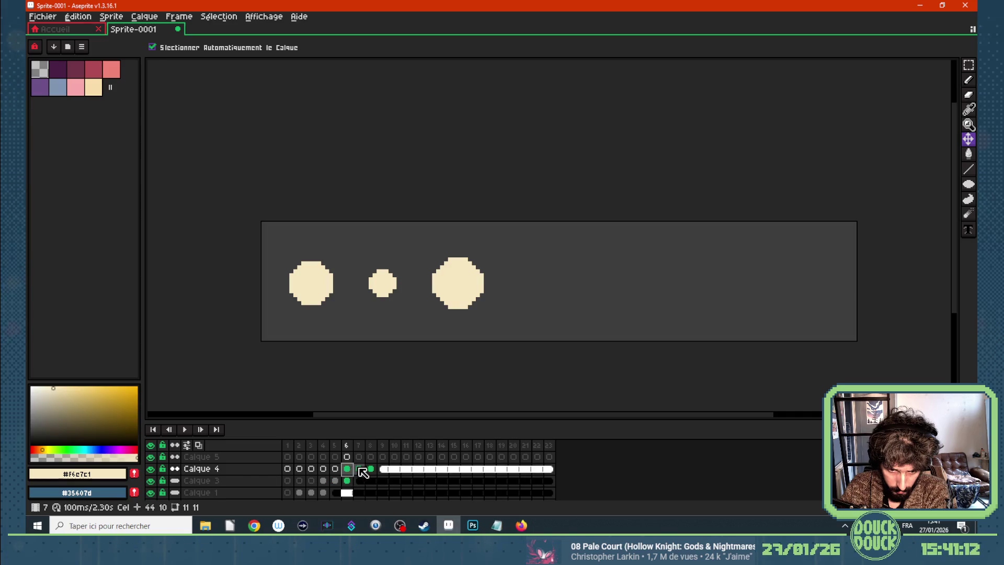
{"action": "left_click", "coordinate": [359, 469]}
{"action": "left_click", "coordinate": [371, 469]}
{"action": "left_click", "coordinate": [359, 469]}
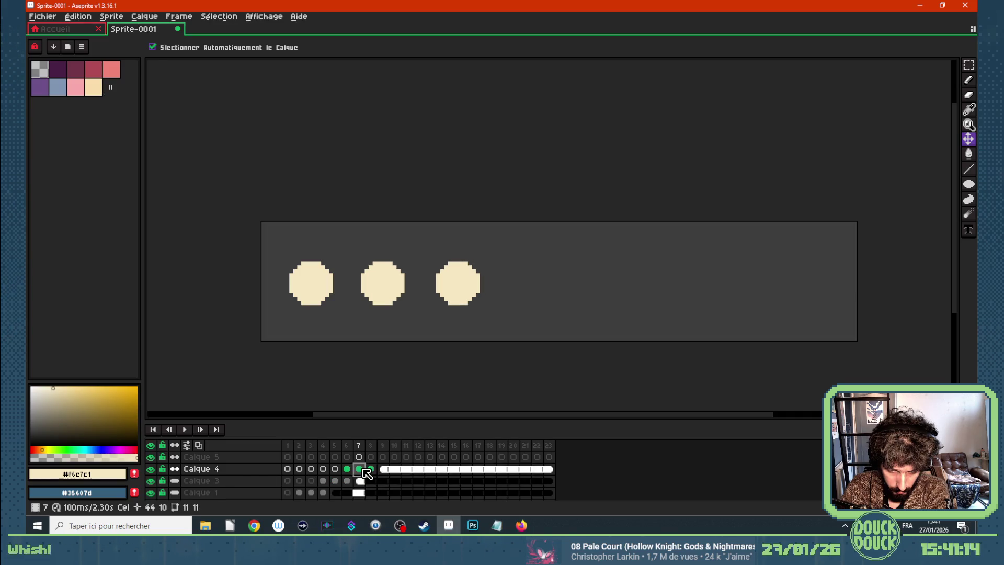
{"action": "left_click", "coordinate": [347, 469]}
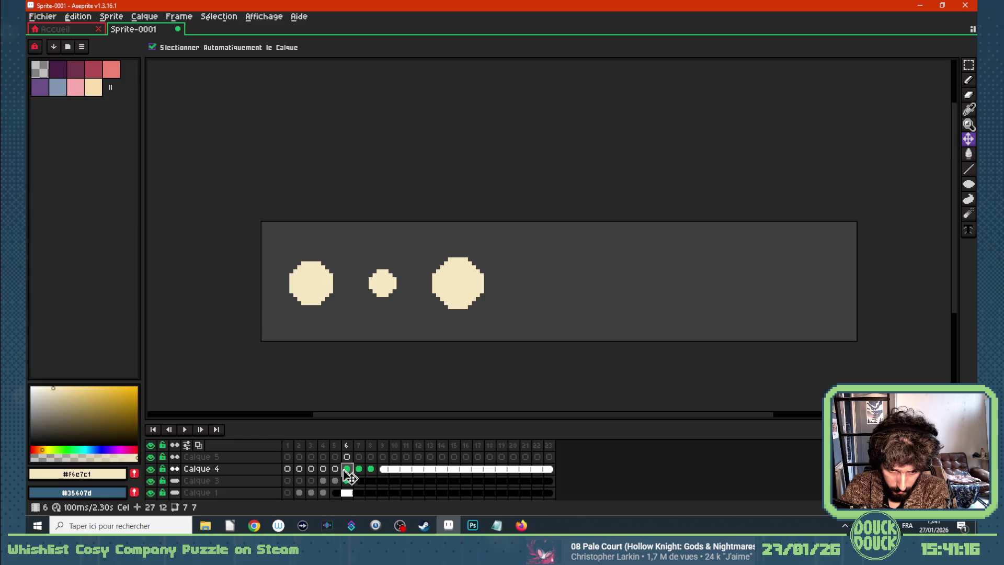
{"action": "left_click_drag", "start_coordinate": [455, 291], "coordinate": [448, 326]}
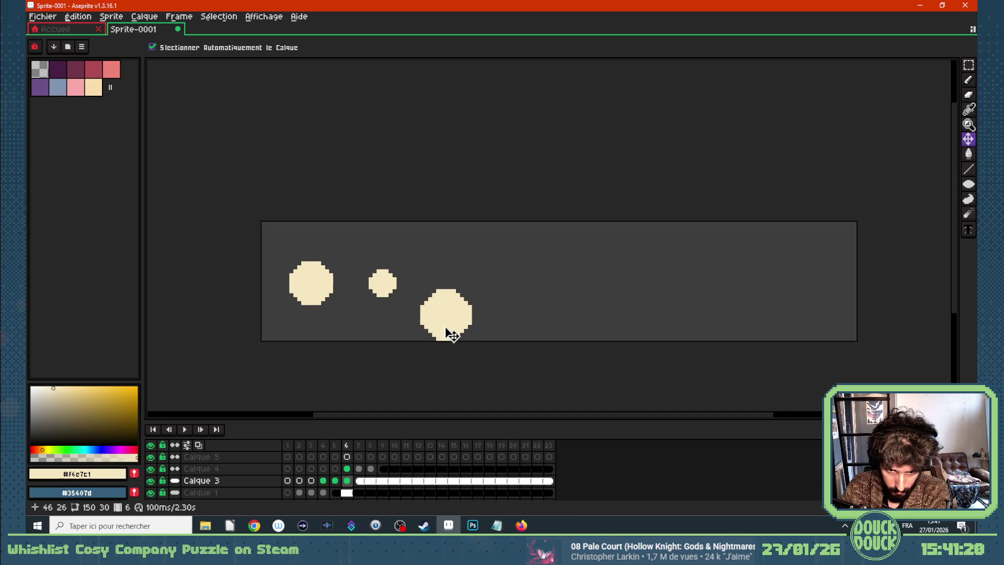
{"action": "left_click_drag", "start_coordinate": [440, 335], "coordinate": [385, 288]}
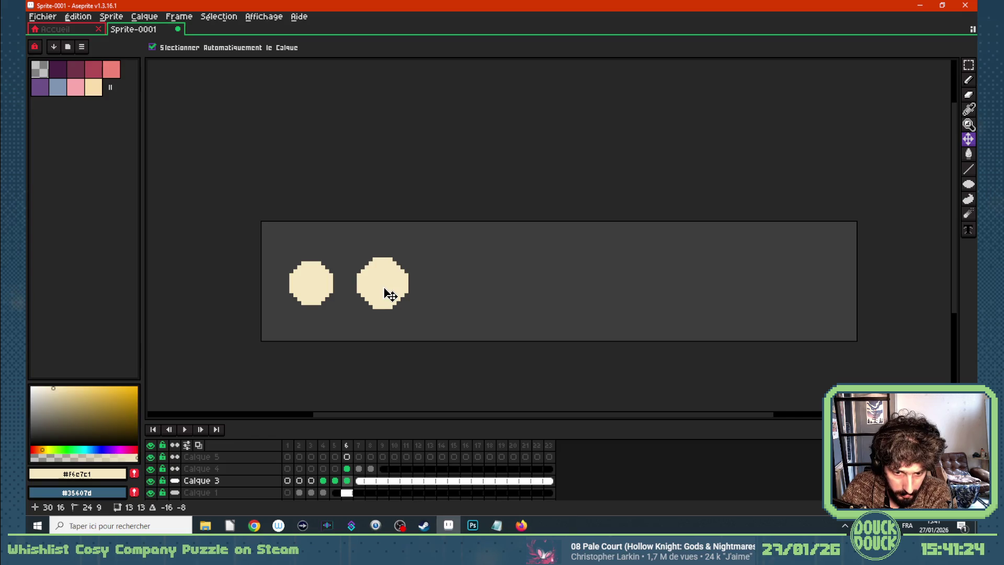
{"action": "left_click", "coordinate": [347, 469]}
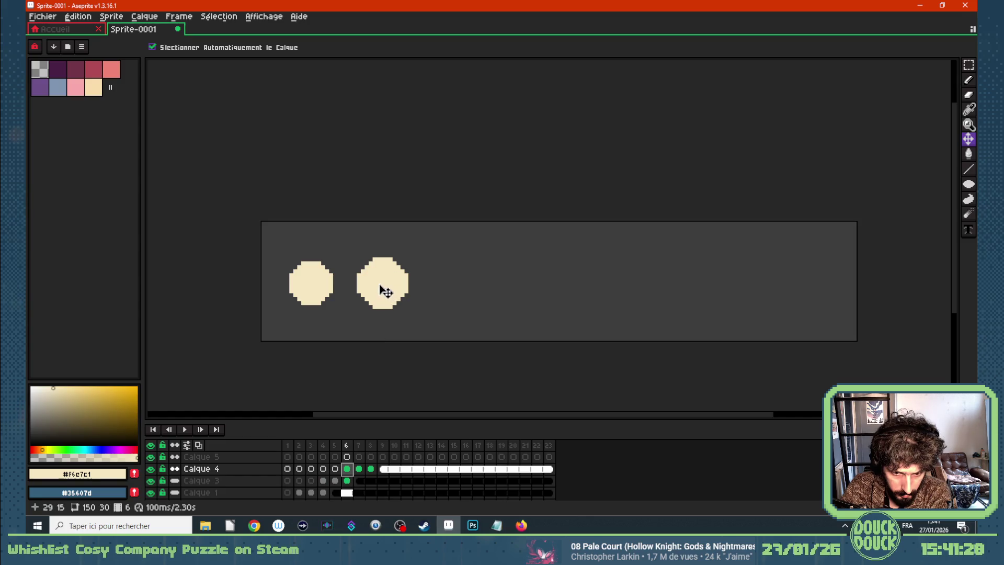
{"action": "left_click_drag", "start_coordinate": [380, 285], "coordinate": [448, 285]}
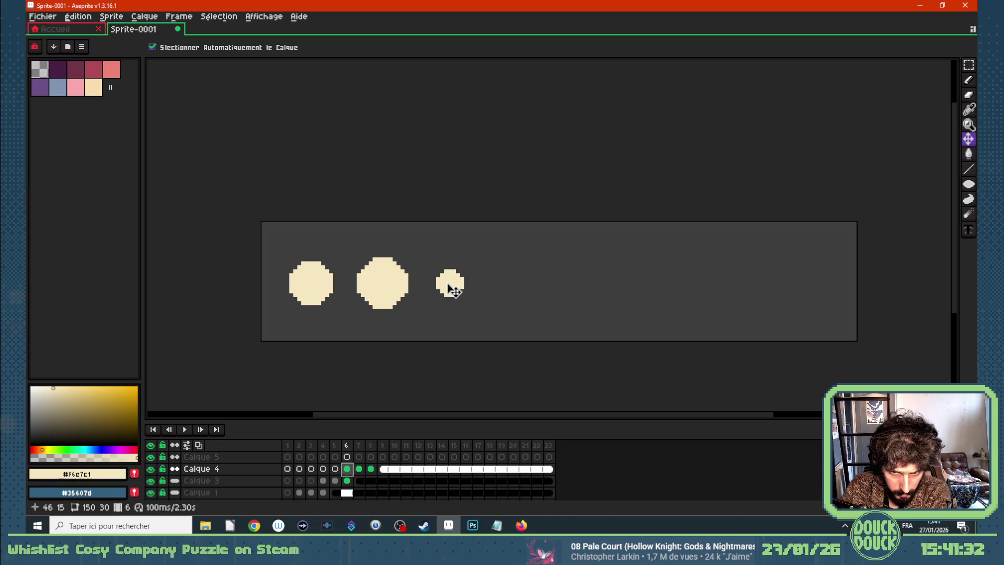
Step through frames 6–8 and play the animation from frame 1 to check the growing dots
{"action": "key", "text": "Right"}
{"action": "key", "text": "Left"}
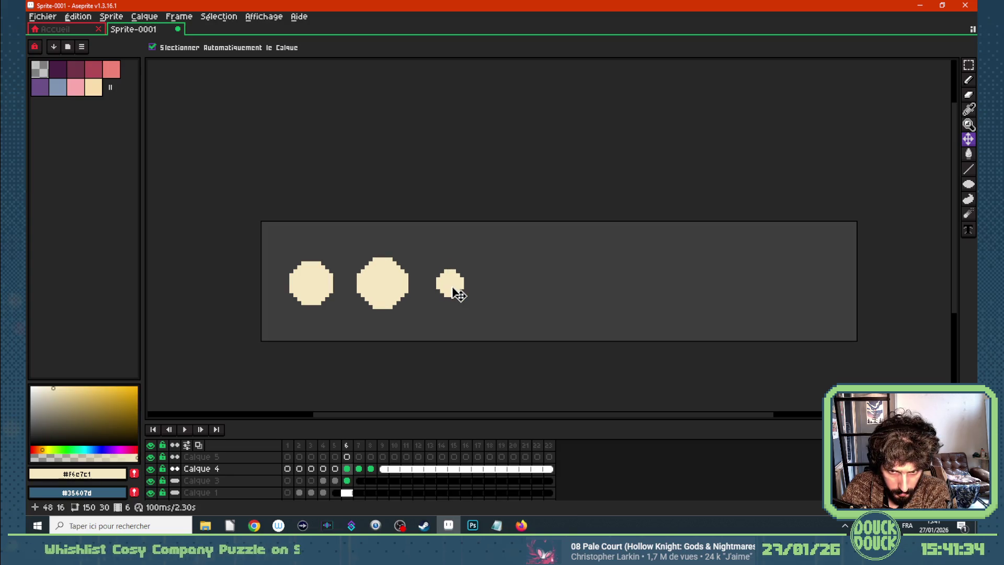
{"action": "key", "text": "Right"}
{"action": "key", "text": "Right"}
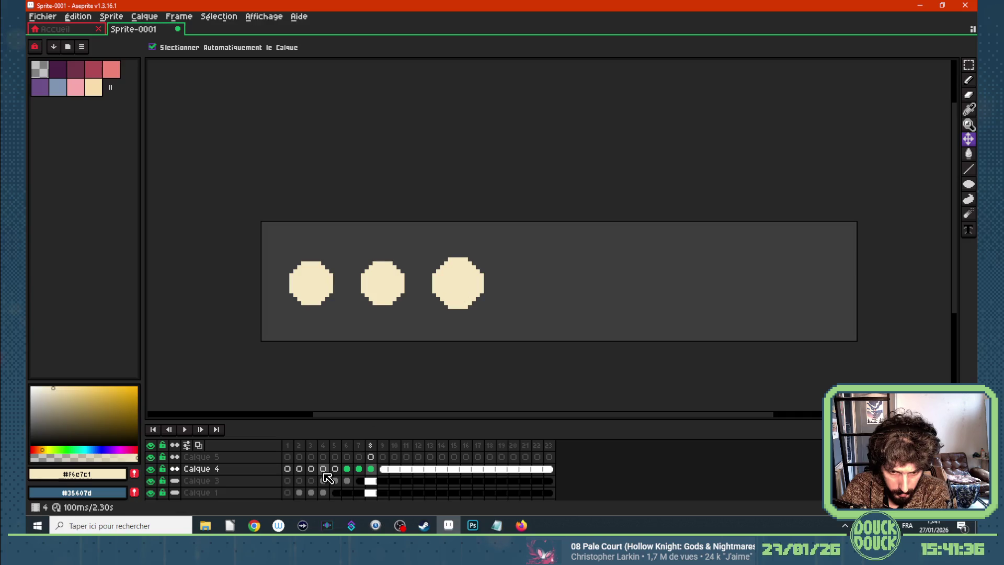
{"action": "left_click", "coordinate": [291, 446]}
{"action": "key", "text": "Return"}
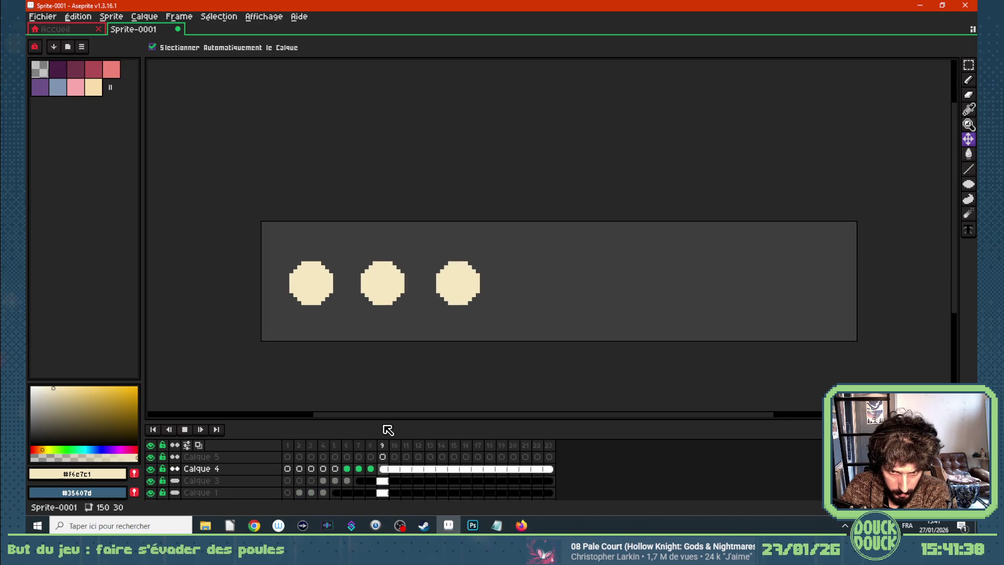
{"action": "key", "text": "Return"}
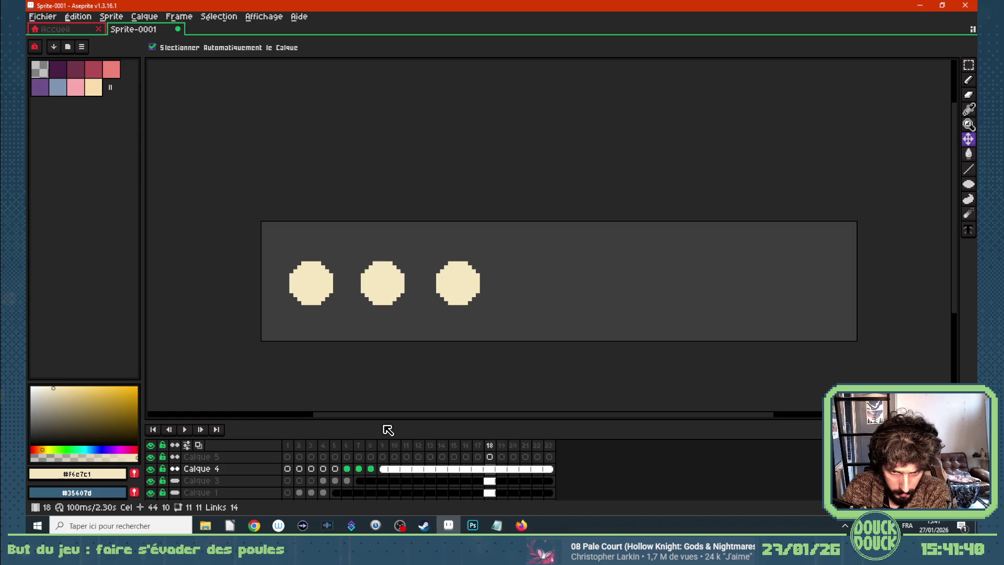
{"action": "left_click", "coordinate": [288, 446]}
{"action": "key", "text": "Return"}
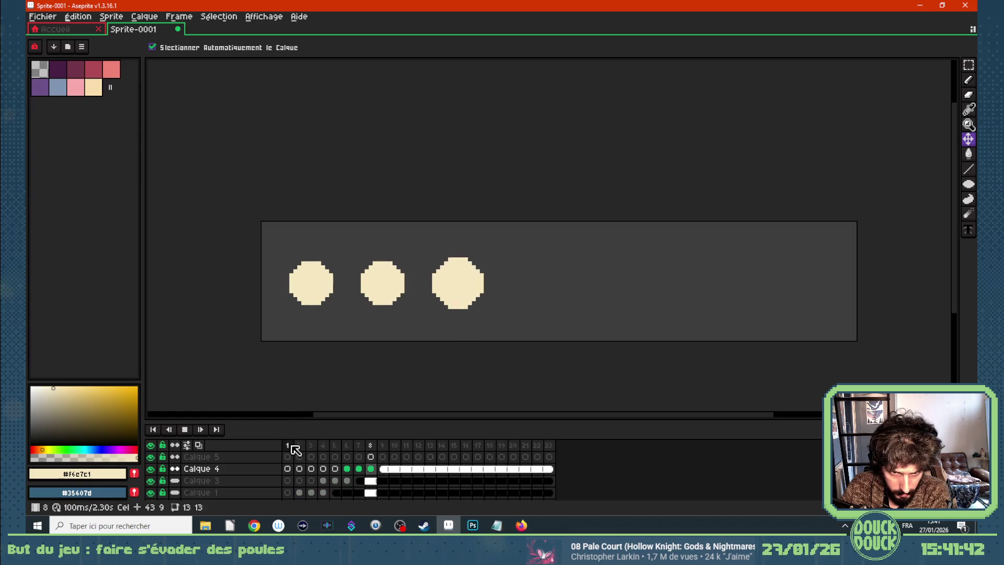
{"action": "left_click", "coordinate": [300, 448]}
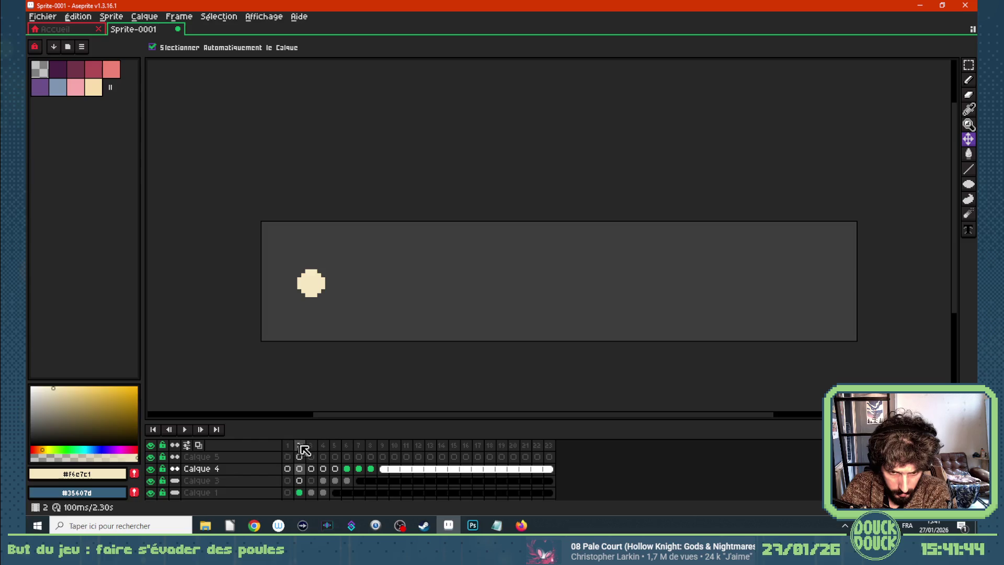
{"action": "left_click", "coordinate": [350, 456]}
{"action": "left_click", "coordinate": [293, 456]}
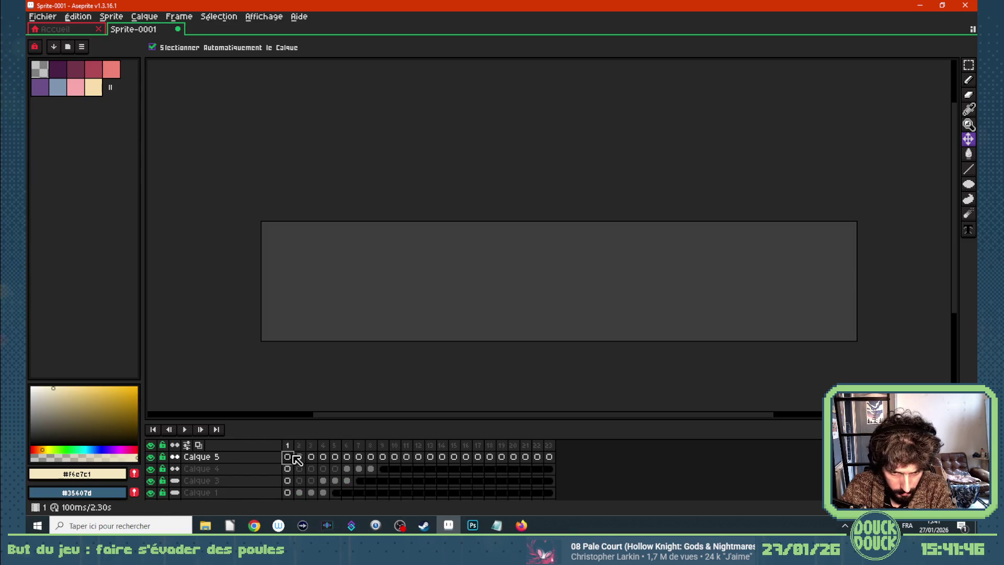
Add new layers and slide a fourth dot out to the right from frame 8 on Calque 5
{"action": "key", "text": "alt+n"}
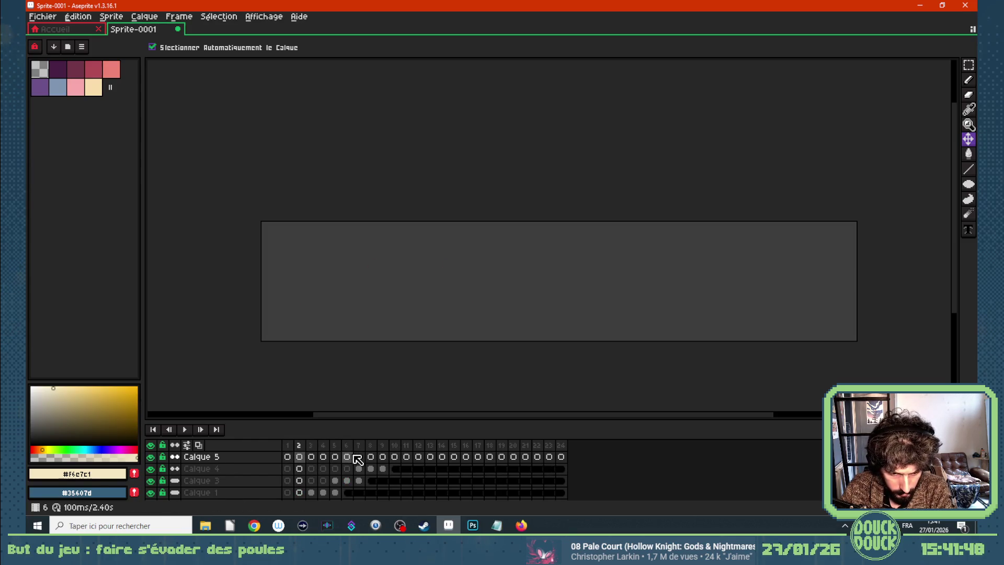
{"action": "key", "text": "ctrl+z"}
{"action": "key", "text": "shift+n"}
{"action": "key", "text": "shift+n"}
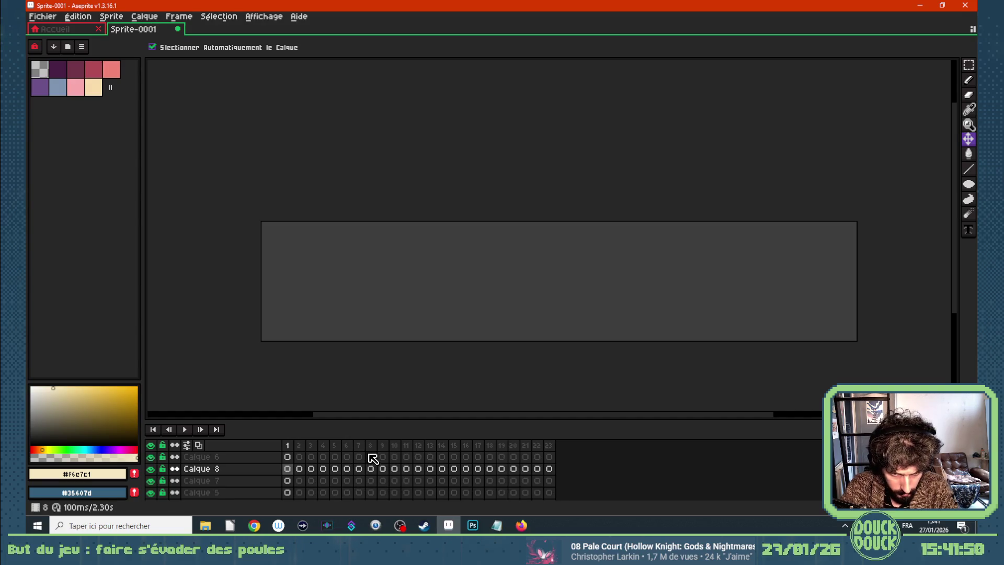
{"action": "scroll", "coordinate": [377, 458], "scroll_direction": "down", "scroll_amount": 1}
{"action": "scroll", "coordinate": [363, 483], "scroll_direction": "down", "scroll_amount": 1}
{"action": "mouse_move", "coordinate": [347, 481]}
{"action": "left_mouse_down"}
{"action": "mouse_move", "coordinate": [539, 481]}
{"action": "mouse_move", "coordinate": [350, 483]}
{"action": "mouse_move", "coordinate": [379, 473]}
{"action": "left_mouse_up"}
{"action": "left_click", "coordinate": [370, 468]}
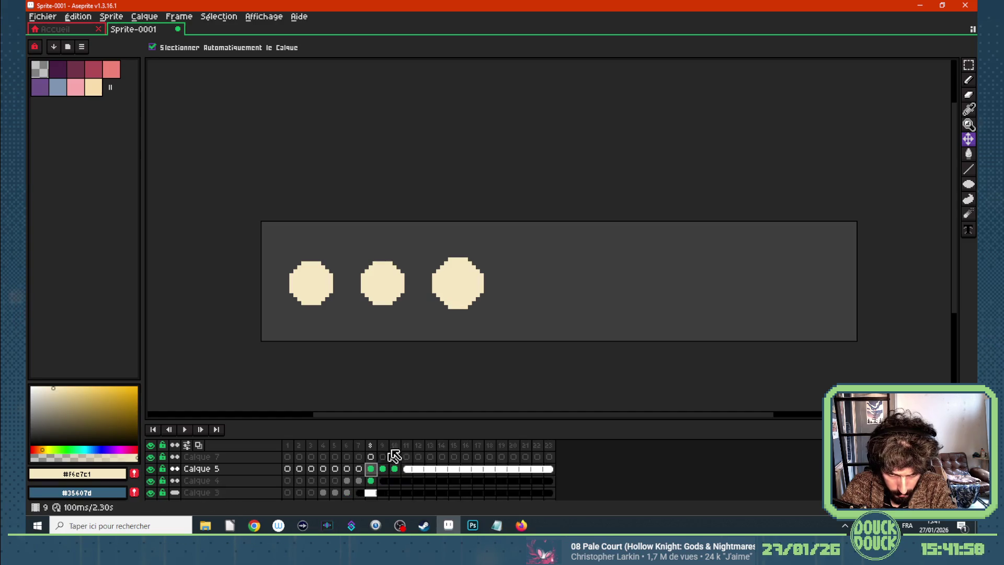
{"action": "left_click_drag", "start_coordinate": [377, 468], "coordinate": [551, 472]}
{"action": "left_click_drag", "start_coordinate": [466, 287], "coordinate": [543, 290]}
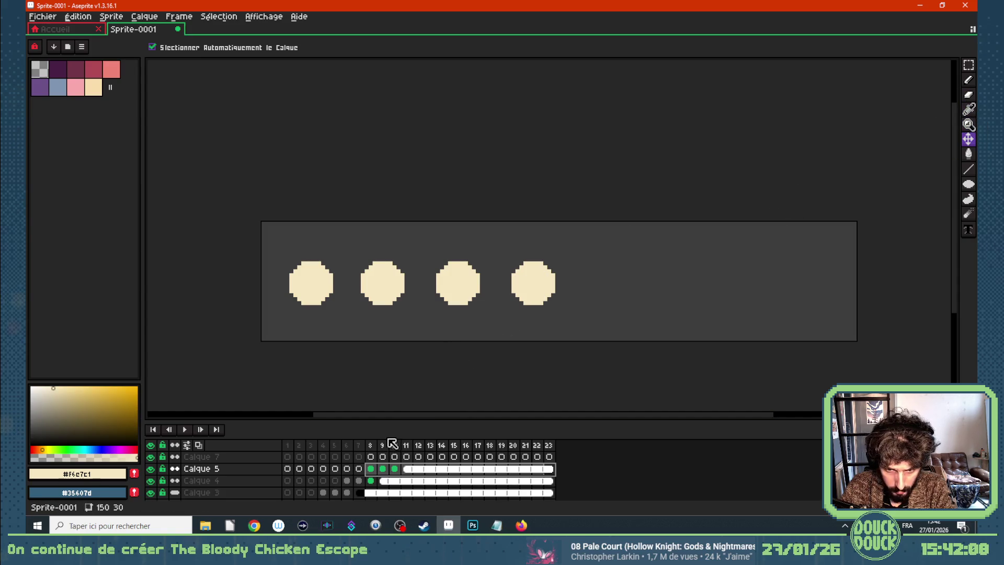
Measure the dot spacing with a rectangle marquee, then nudge the first dot slightly left and play
{"action": "left_click", "coordinate": [969, 65]}
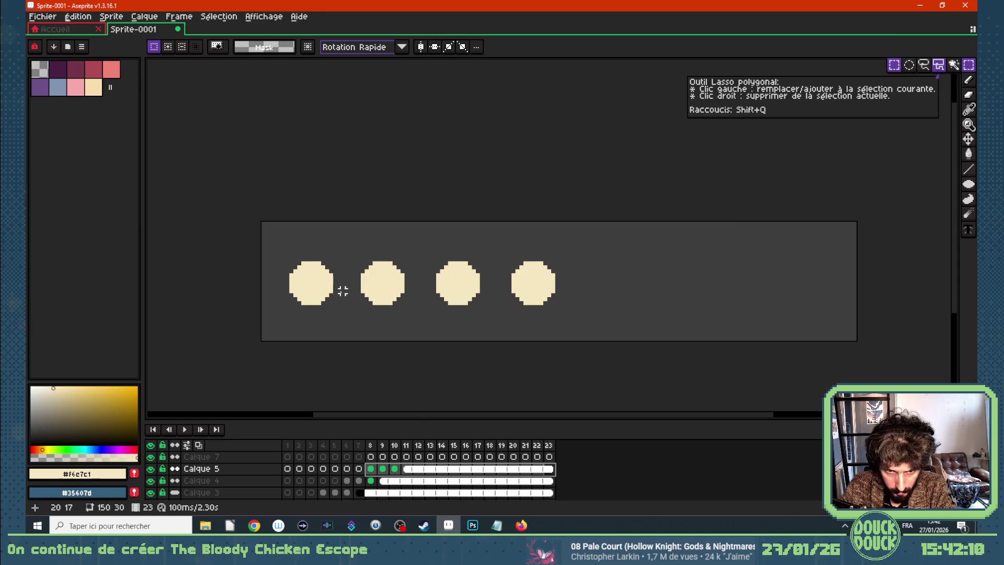
{"action": "left_click_drag", "start_coordinate": [335, 286], "coordinate": [509, 280]}
{"action": "left_click", "coordinate": [399, 320]}
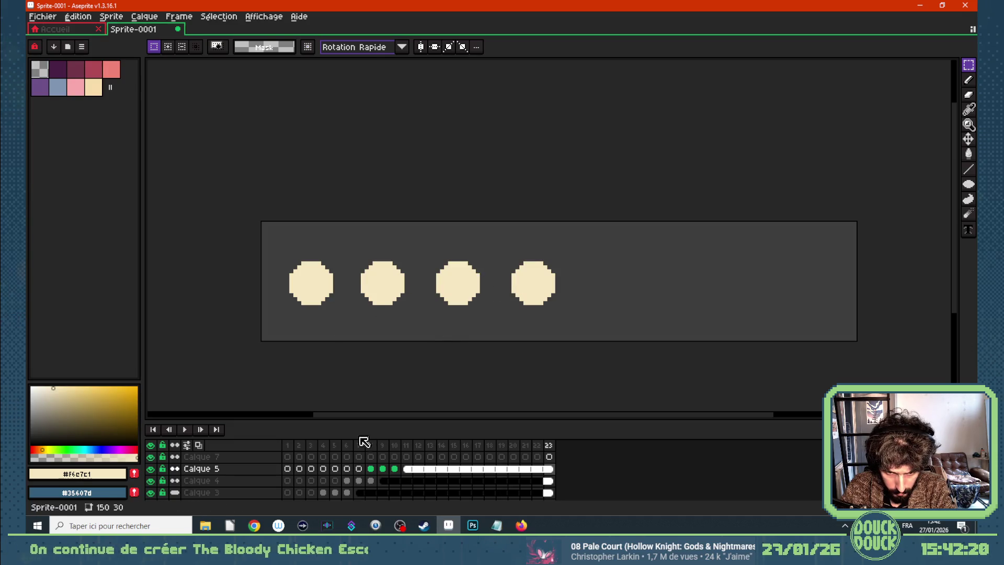
{"action": "scroll", "coordinate": [332, 481], "scroll_direction": "down", "scroll_amount": 2}
{"action": "left_click_drag", "start_coordinate": [288, 492], "coordinate": [558, 496]}
{"action": "left_click", "coordinate": [969, 139]}
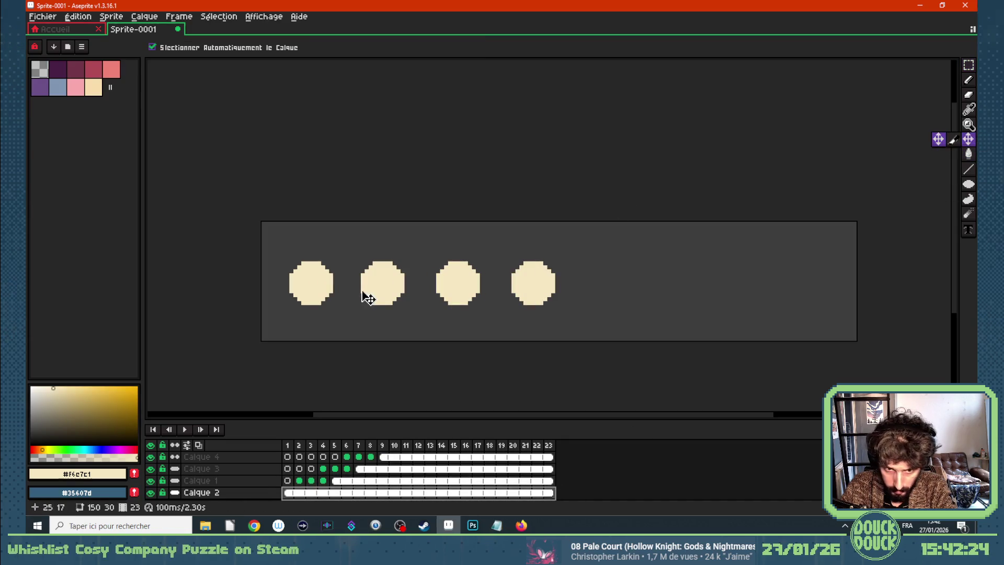
{"action": "left_click_drag", "start_coordinate": [320, 294], "coordinate": [316, 294]}
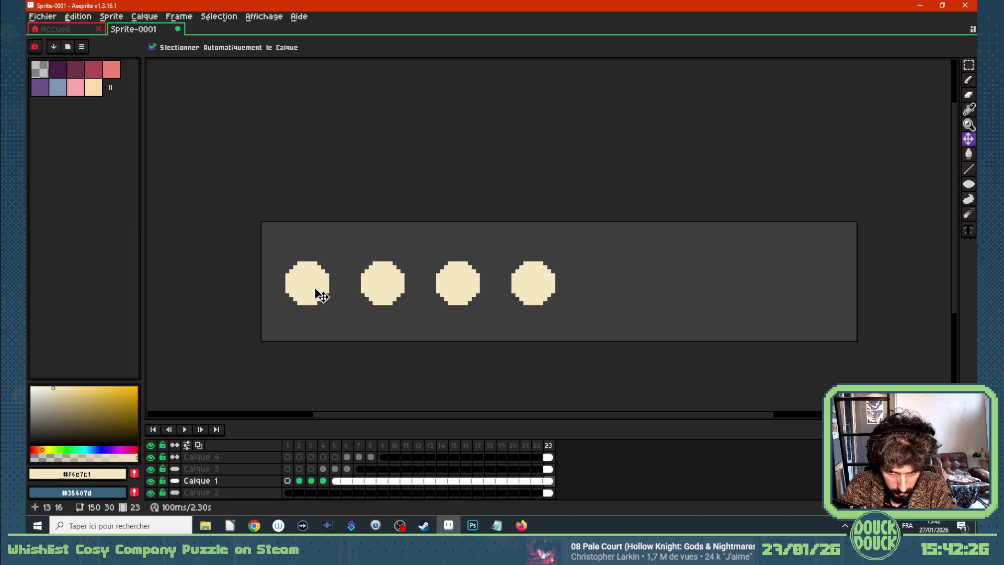
{"action": "left_click", "coordinate": [287, 492]}
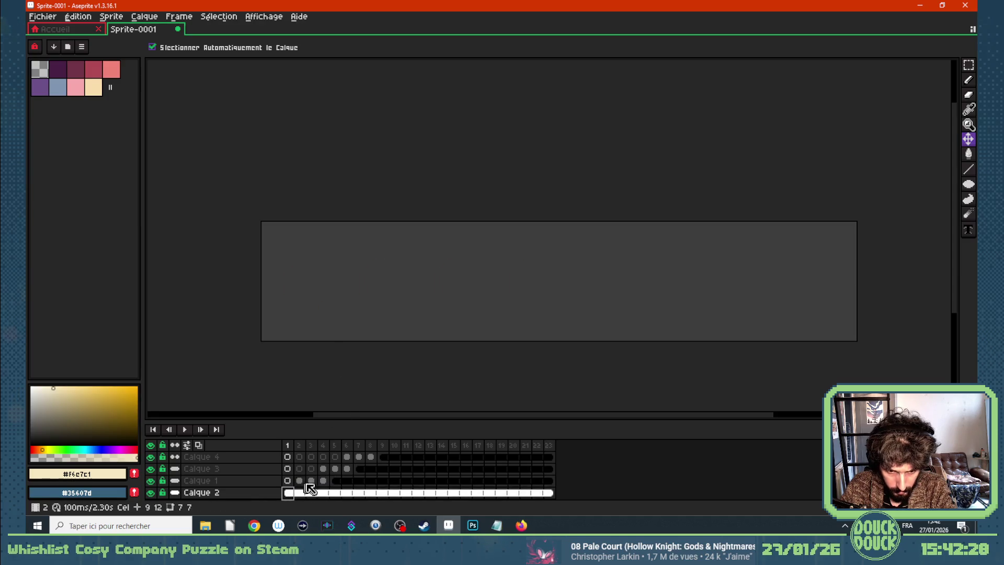
{"action": "key", "text": "Return"}
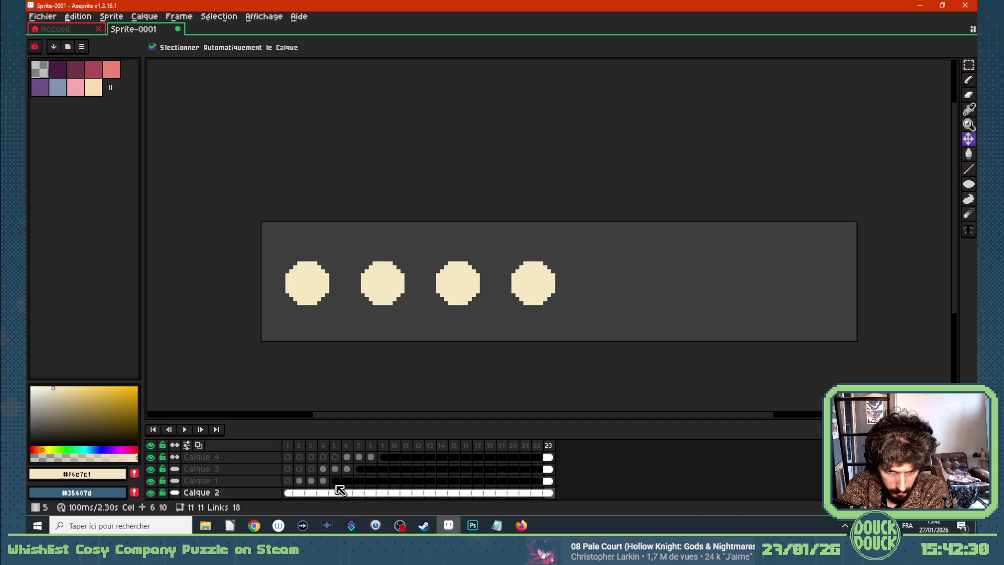
Select the first dot's cels from frame 2 to 23 and replay the animation from frame 1
{"action": "key", "text": "Up"}
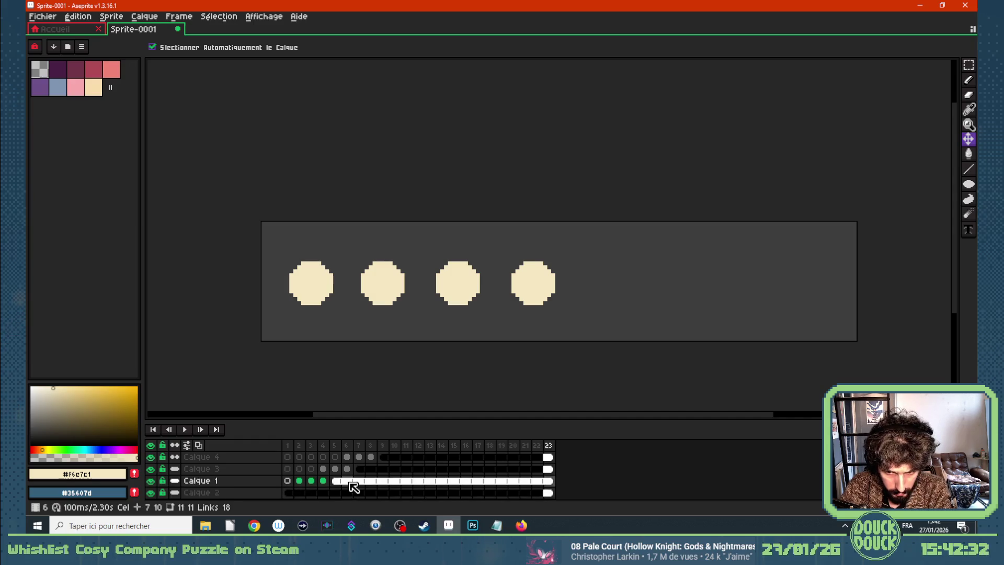
{"action": "left_click_drag", "start_coordinate": [555, 485], "coordinate": [306, 490]}
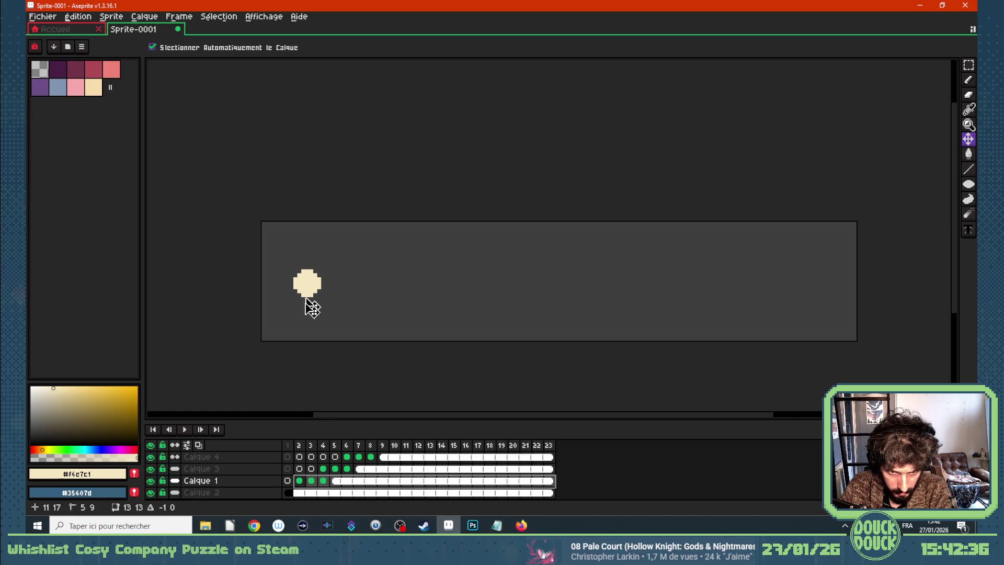
{"action": "left_click", "coordinate": [291, 479]}
{"action": "key", "text": "Return"}
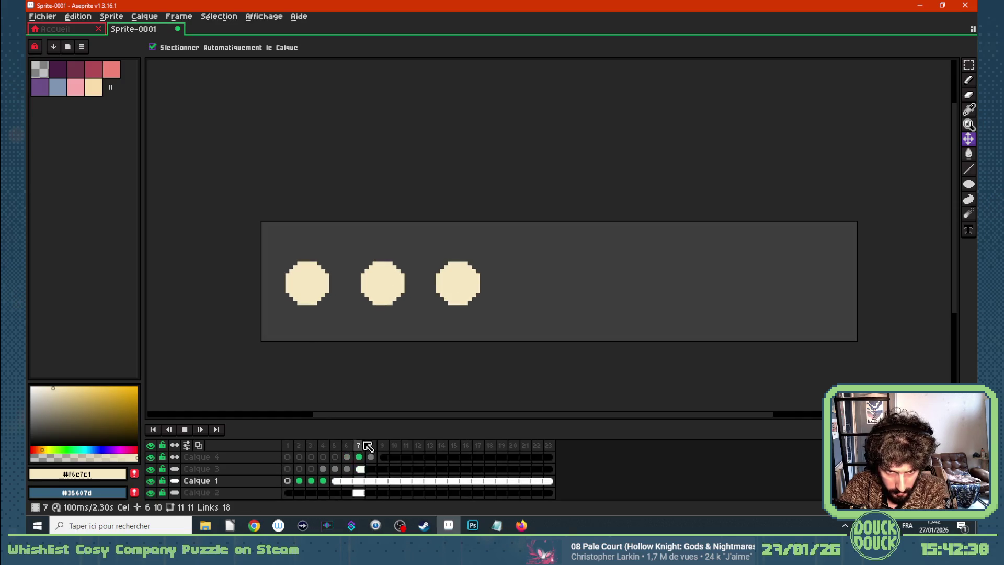
{"action": "key", "text": "Return"}
{"action": "scroll", "coordinate": [390, 465], "scroll_direction": "up", "scroll_amount": 1}
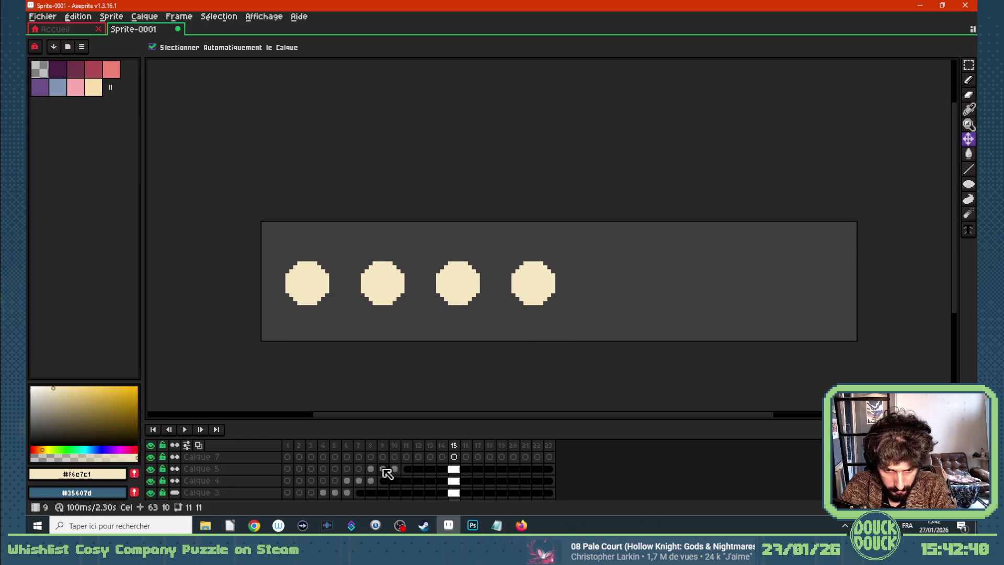
Alt-drag the growing dot cels onto Calque 7, move the fifth dot right and measure its gap
{"action": "mouse_move", "coordinate": [530, 471]}
{"action": "left_mouse_down"}
{"action": "mouse_move", "coordinate": [370, 493]}
{"action": "mouse_move", "coordinate": [459, 458]}
{"action": "mouse_move", "coordinate": [400, 457]}
{"action": "left_mouse_up"}
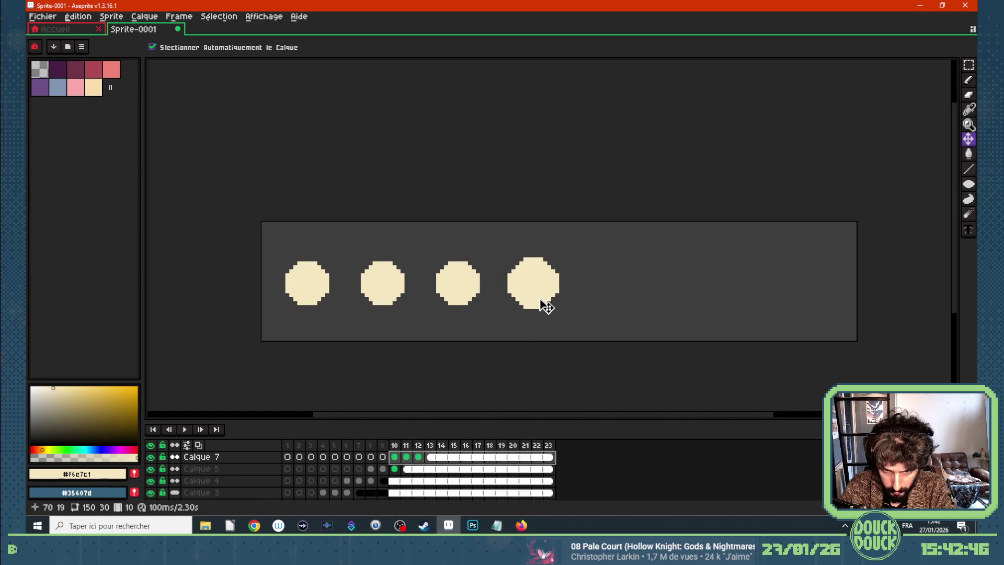
{"action": "left_click_drag", "start_coordinate": [556, 289], "coordinate": [598, 291]}
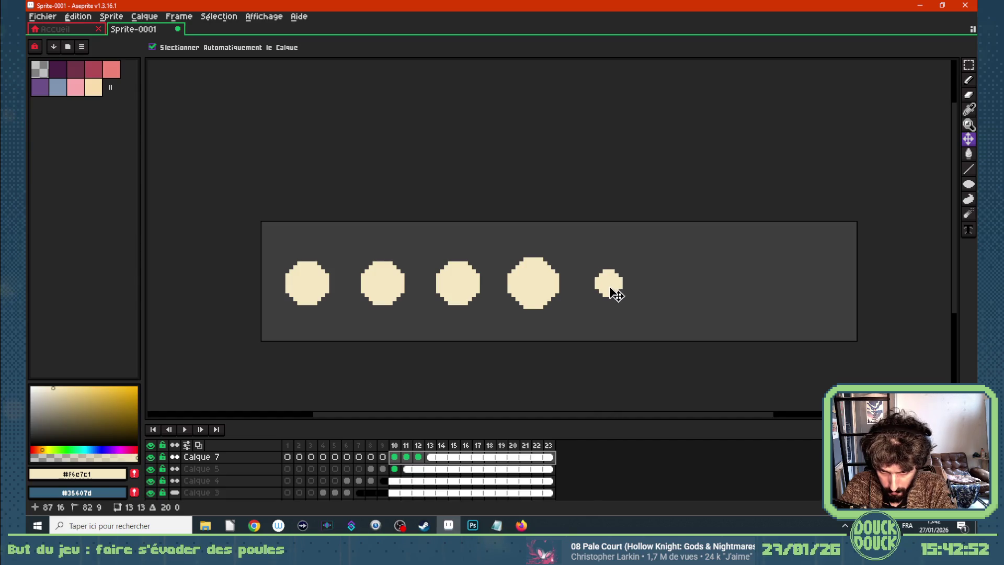
{"action": "left_click", "coordinate": [436, 459]}
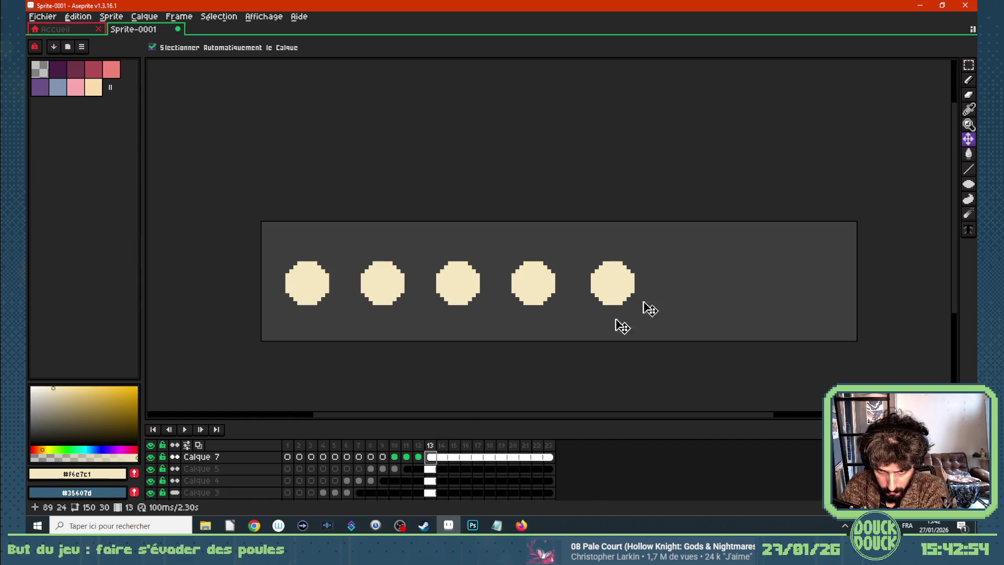
{"action": "key", "text": "shift+q"}
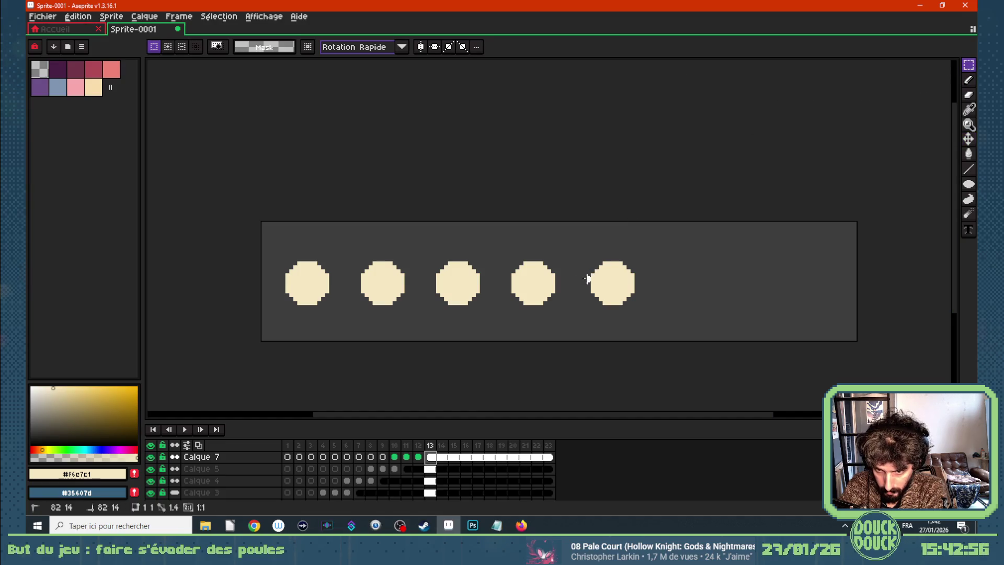
{"action": "left_click_drag", "start_coordinate": [558, 279], "coordinate": [553, 279]}
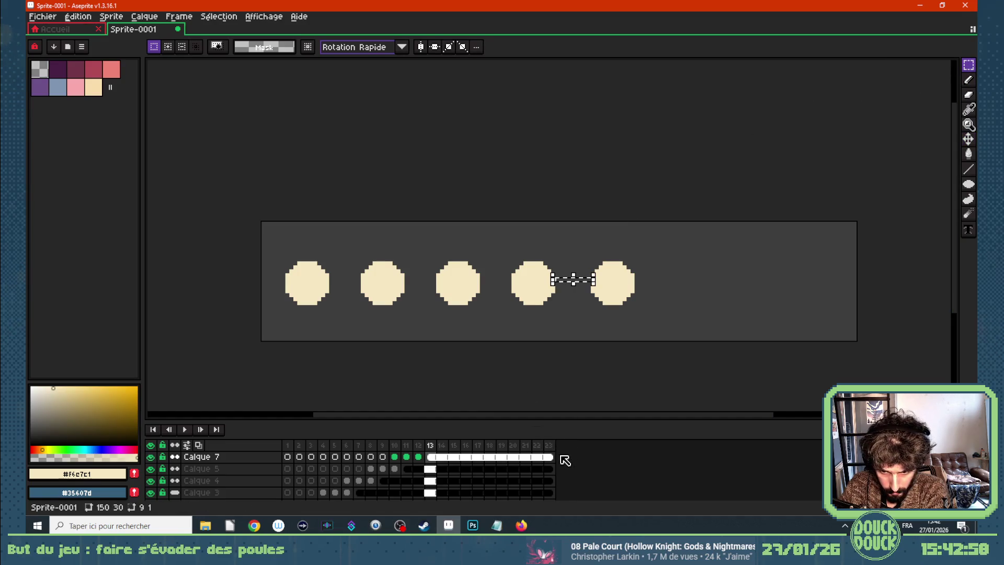
{"action": "key", "text": "ctrl+d"}
Select the cels from frame 10 onward and move the sixth dot to the right of the fifth
{"action": "left_click_drag", "start_coordinate": [549, 462], "coordinate": [395, 462]}
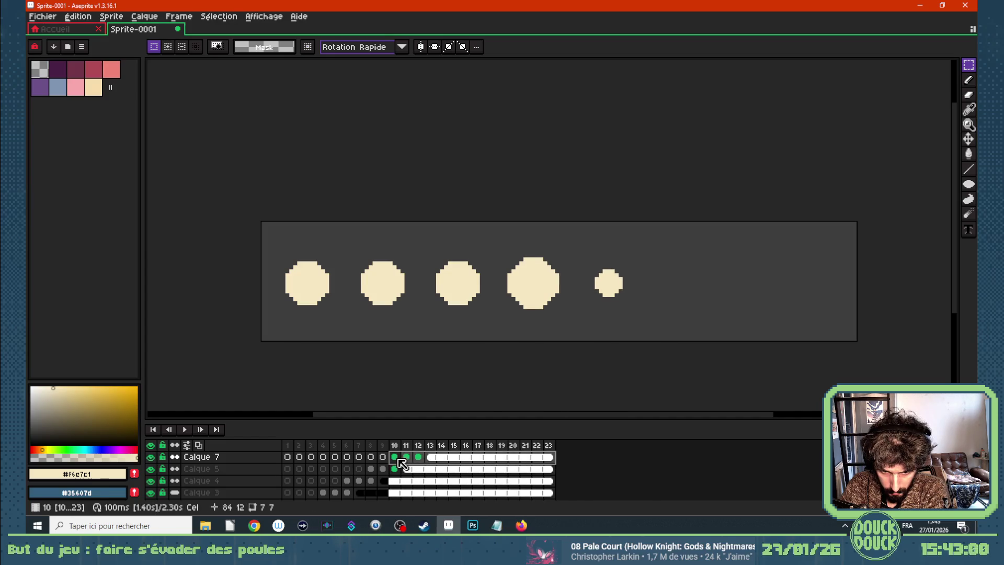
{"action": "left_click", "coordinate": [970, 140]}
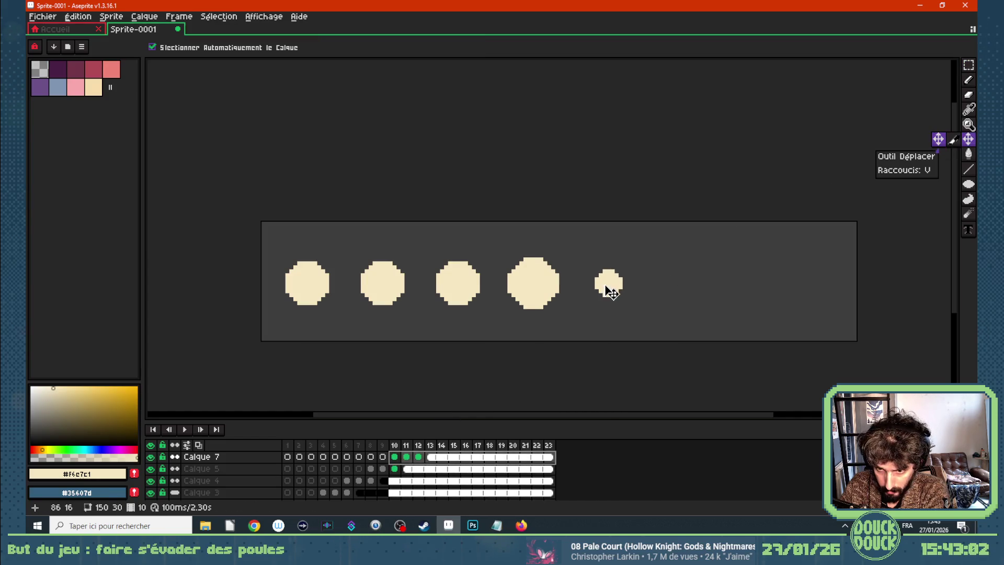
{"action": "left_click", "coordinate": [607, 376]}
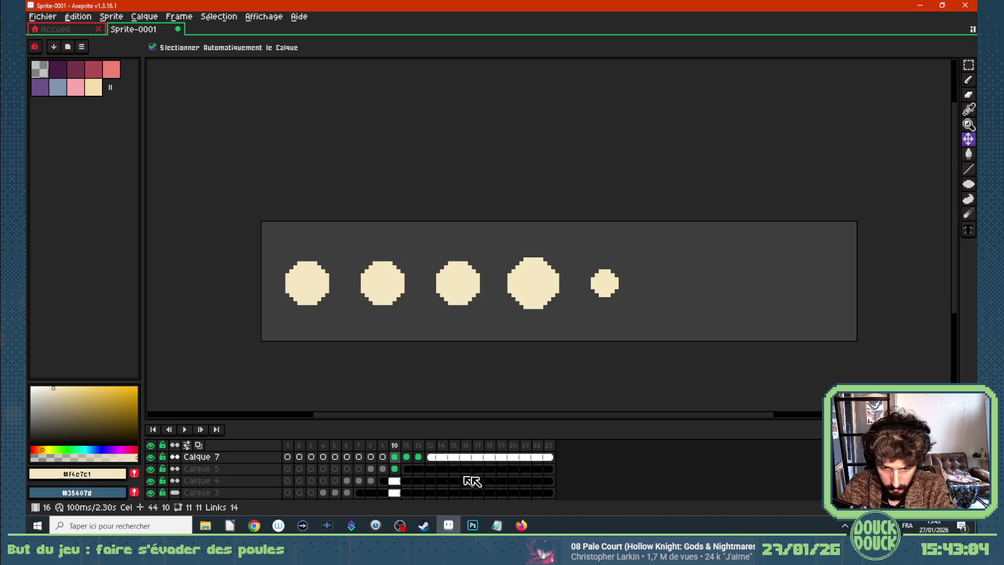
{"action": "mouse_move", "coordinate": [527, 463]}
{"action": "left_mouse_down"}
{"action": "mouse_move", "coordinate": [394, 463]}
{"action": "mouse_move", "coordinate": [392, 478]}
{"action": "mouse_move", "coordinate": [538, 451]}
{"action": "left_mouse_up"}
{"action": "scroll", "coordinate": [433, 479], "scroll_direction": "up", "scroll_amount": 1}
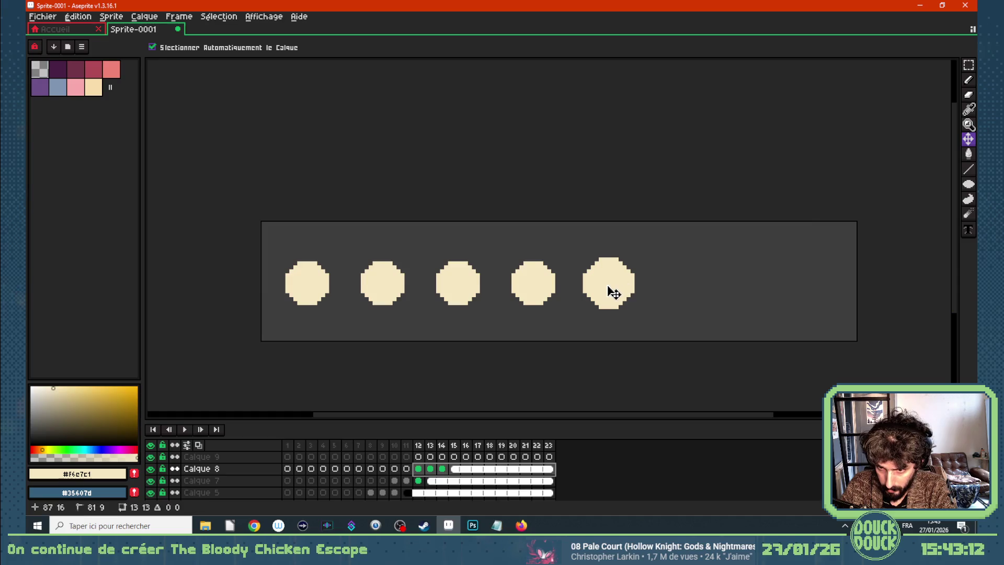
{"action": "left_click_drag", "start_coordinate": [642, 289], "coordinate": [682, 285]}
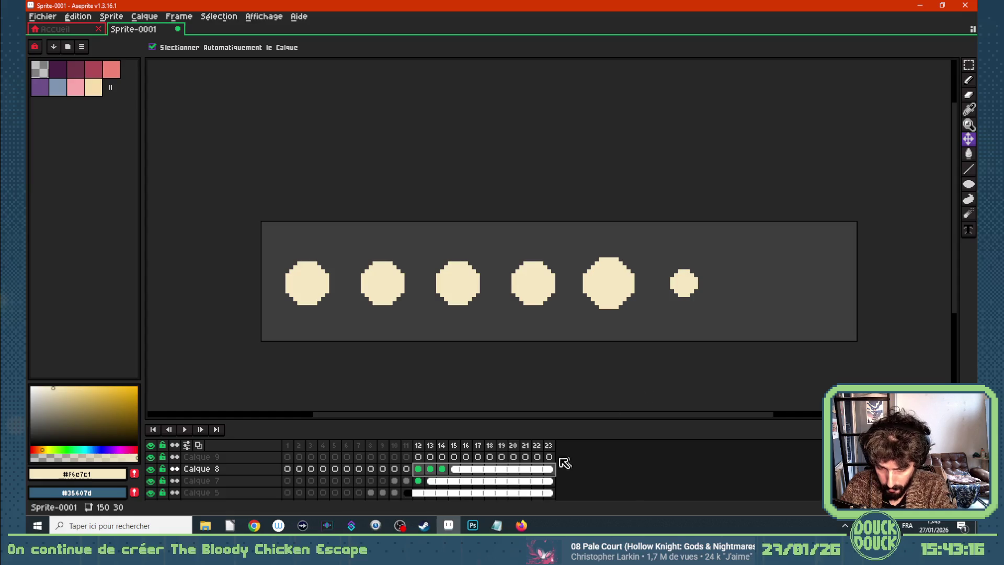
Measure the gap between the fifth and sixth dots on frame 19, then select frames 14–21's cels
{"action": "left_click", "coordinate": [501, 469]}
{"action": "key", "text": "m"}
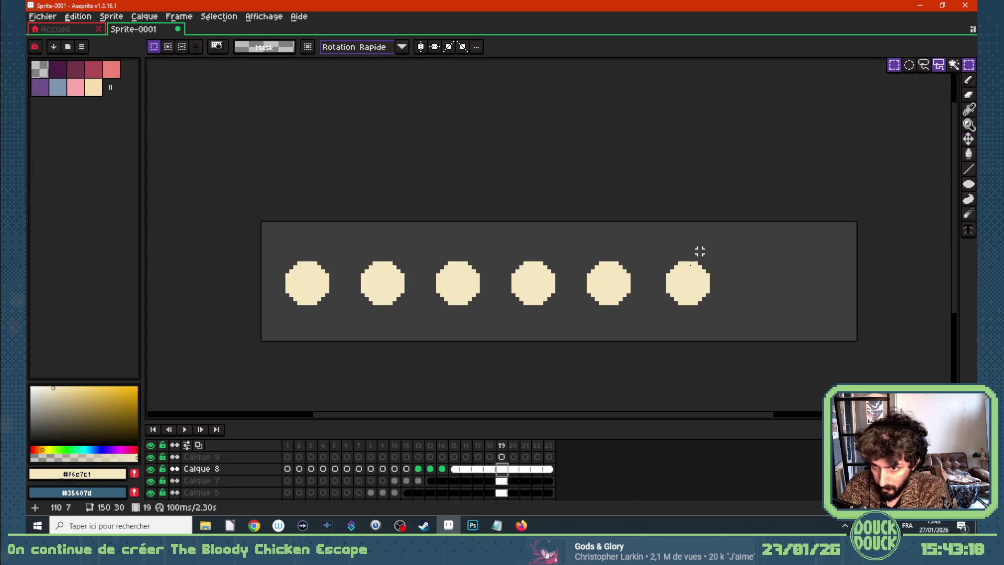
{"action": "left_click_drag", "start_coordinate": [664, 284], "coordinate": [627, 283]}
{"action": "key", "text": "ctrl+d"}
{"action": "left_click_drag", "start_coordinate": [549, 468], "coordinate": [418, 469]}
{"action": "left_click", "coordinate": [969, 139]}
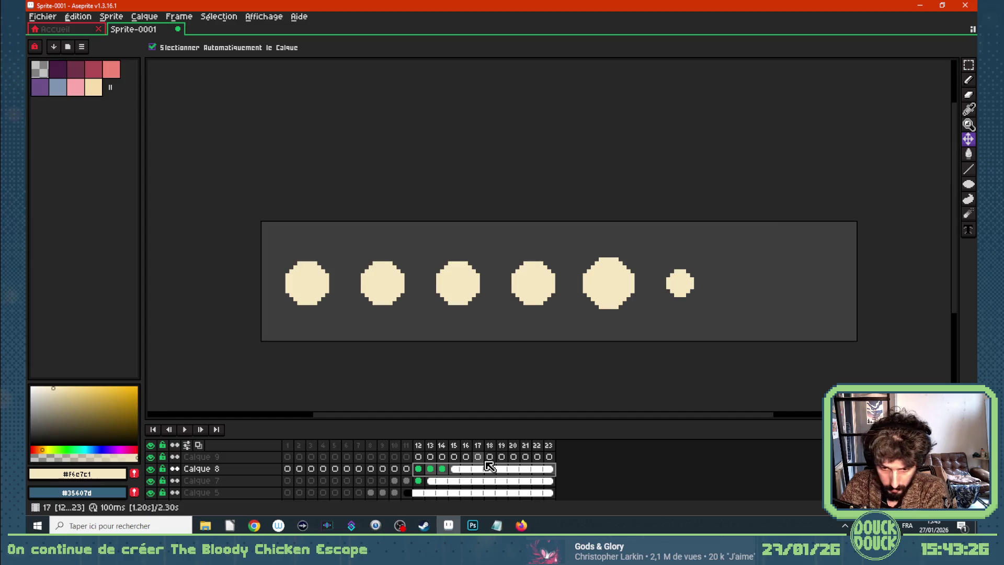
{"action": "mouse_move", "coordinate": [527, 472]}
{"action": "left_mouse_down"}
{"action": "mouse_move", "coordinate": [436, 474]}
{"action": "mouse_move", "coordinate": [444, 458]}
{"action": "left_mouse_up"}
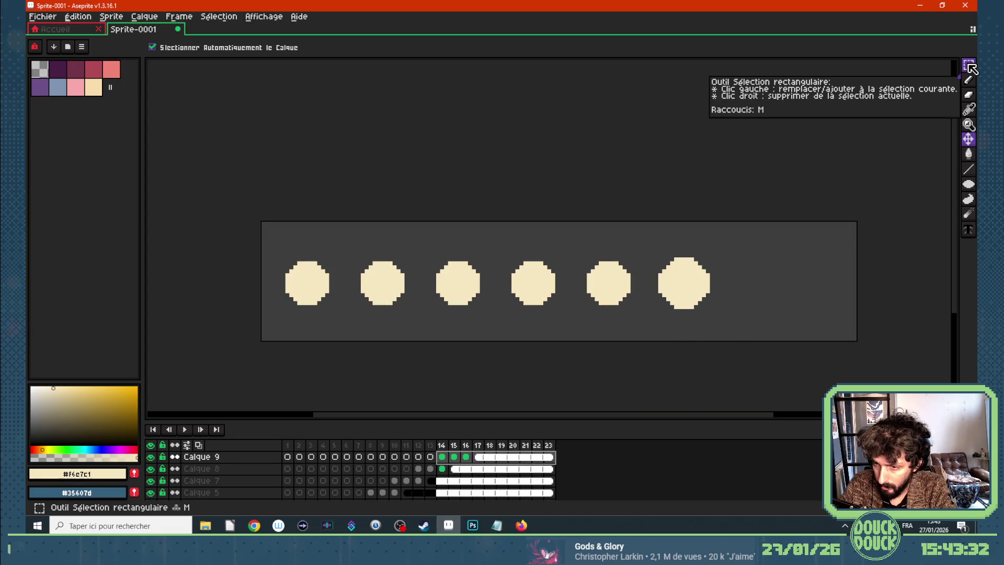
Move the seventh dot right and check its gap to the sixth dot with a marquee
{"action": "left_click_drag", "start_coordinate": [698, 289], "coordinate": [765, 291]}
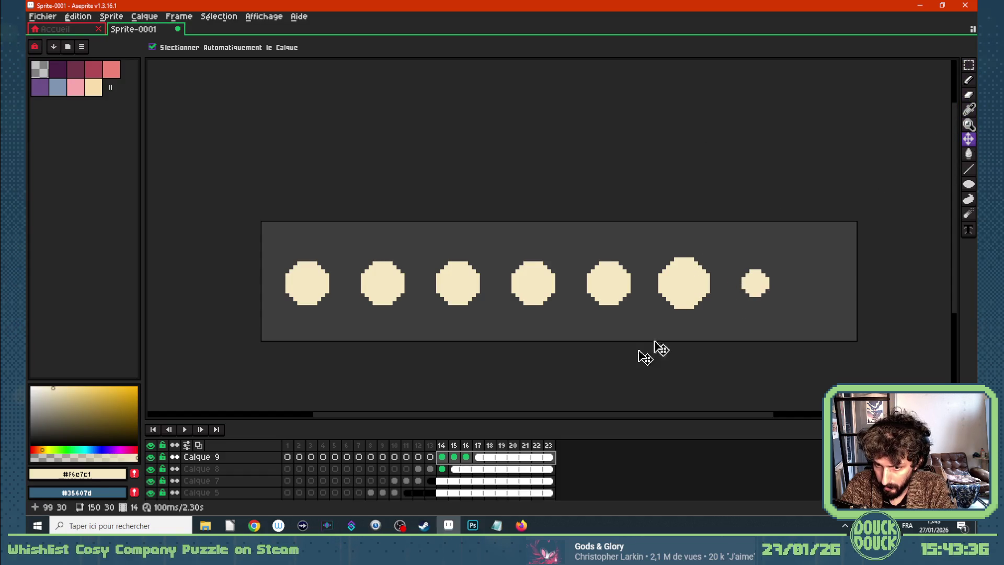
{"action": "left_click", "coordinate": [501, 457]}
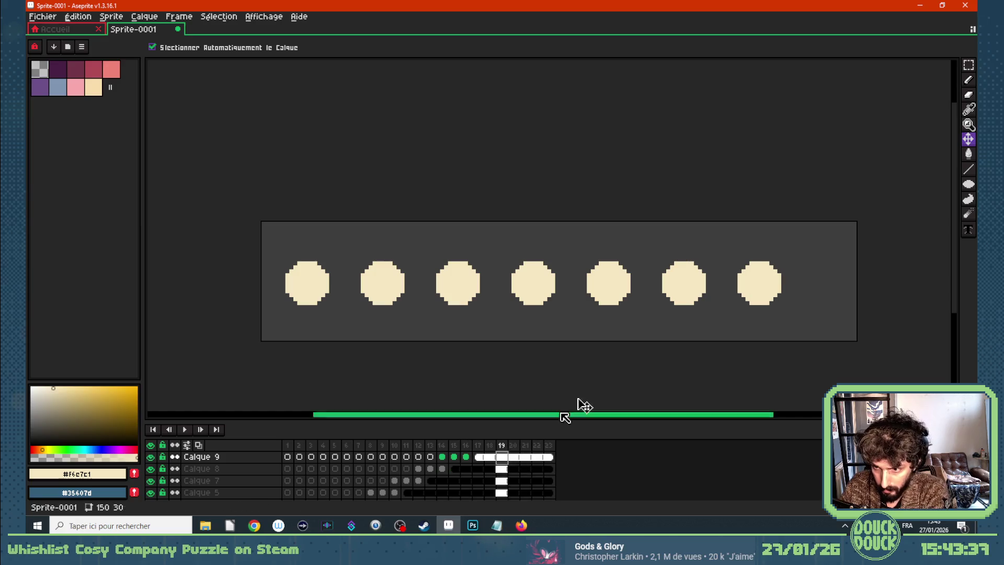
{"action": "left_click", "coordinate": [969, 64]}
{"action": "left_click", "coordinate": [735, 279]}
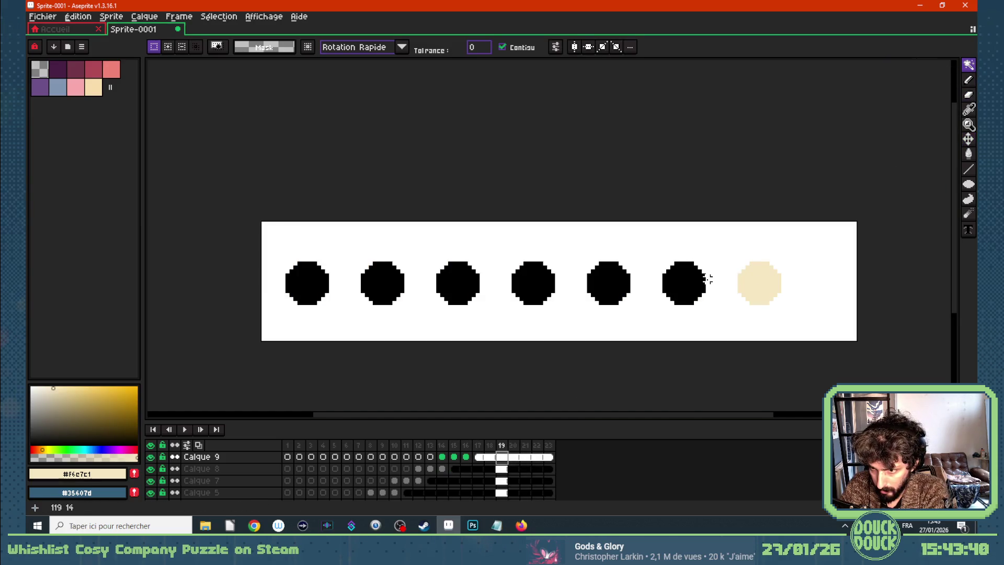
{"action": "key", "text": "g"}
{"action": "key", "text": "m"}
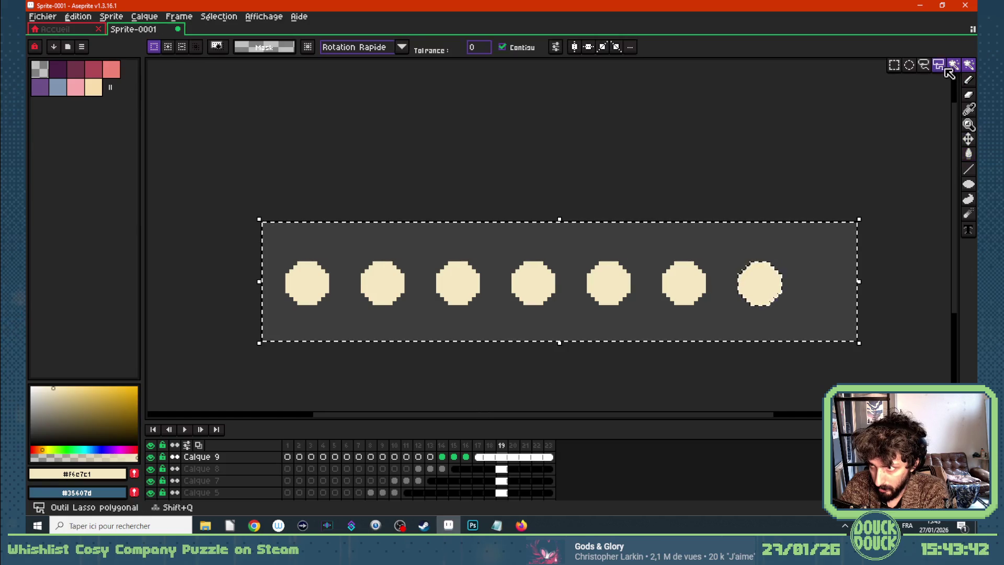
{"action": "left_click", "coordinate": [731, 283]}
{"action": "left_click_drag", "start_coordinate": [734, 283], "coordinate": [712, 283]}
{"action": "left_click", "coordinate": [874, 259]}
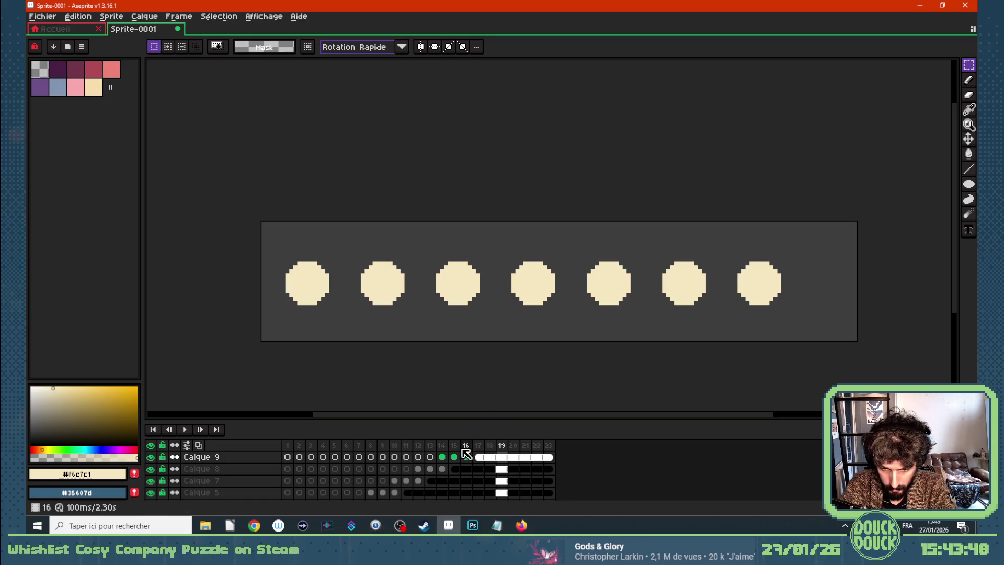
Copy the dot cels onto Calque 6 from frame 16 and space the eighth dot right of the seventh
{"action": "left_click_drag", "start_coordinate": [448, 461], "coordinate": [544, 460]}
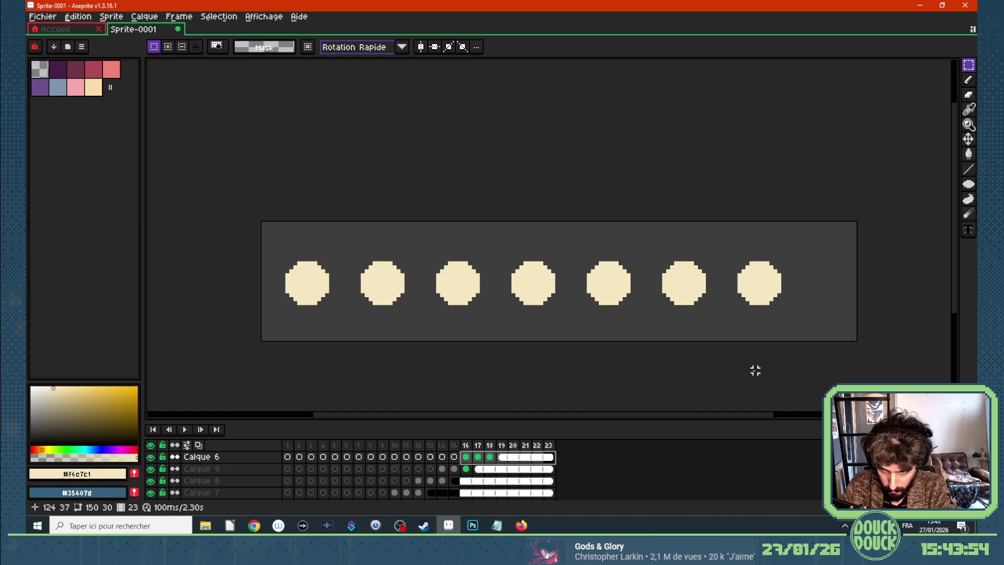
{"action": "left_click", "coordinate": [968, 139]}
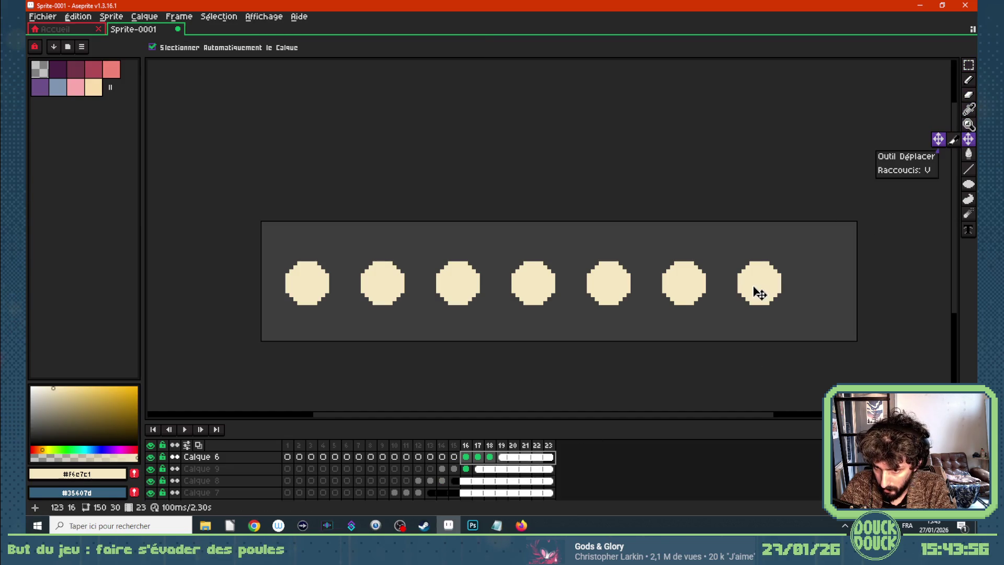
{"action": "left_click_drag", "start_coordinate": [759, 289], "coordinate": [836, 292]}
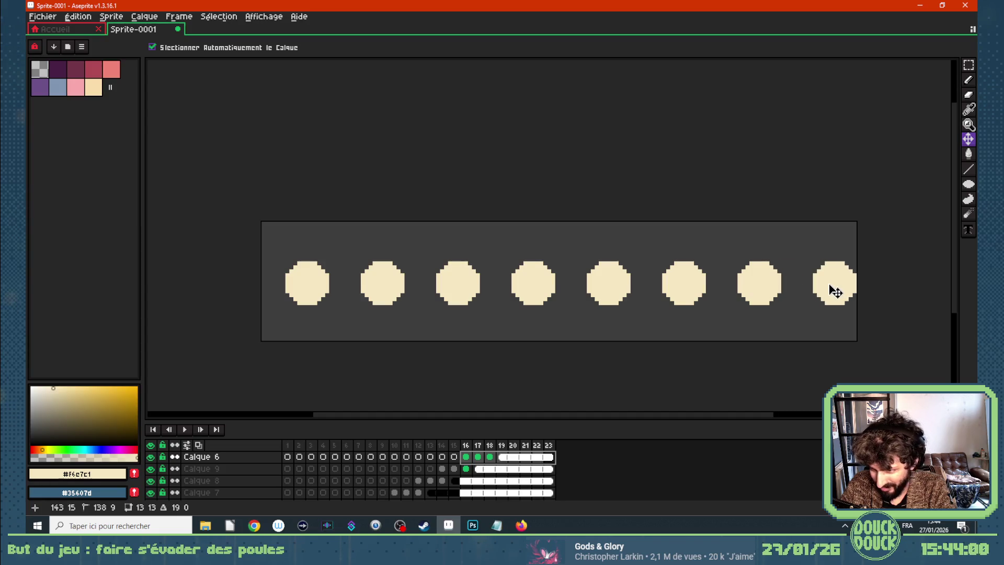
{"action": "key", "text": "w"}
{"action": "left_click_drag", "start_coordinate": [810, 279], "coordinate": [784, 282]}
{"action": "left_click", "coordinate": [886, 251]}
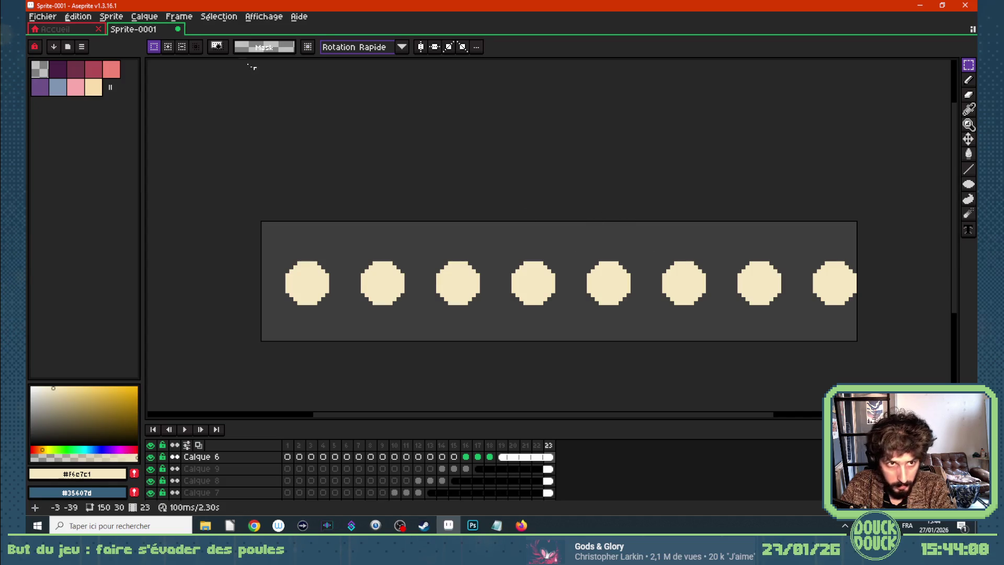
{"action": "left_click", "coordinate": [149, 19]}
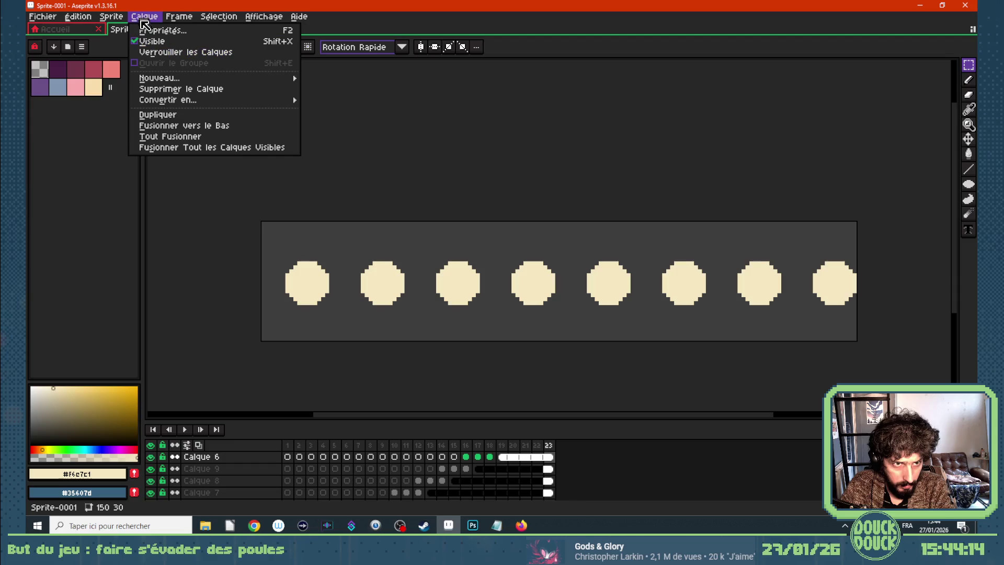
Resize the canvas with Gauche -3px and Droite 3px, keeping it 150×30
{"action": "left_click", "coordinate": [142, 86]}
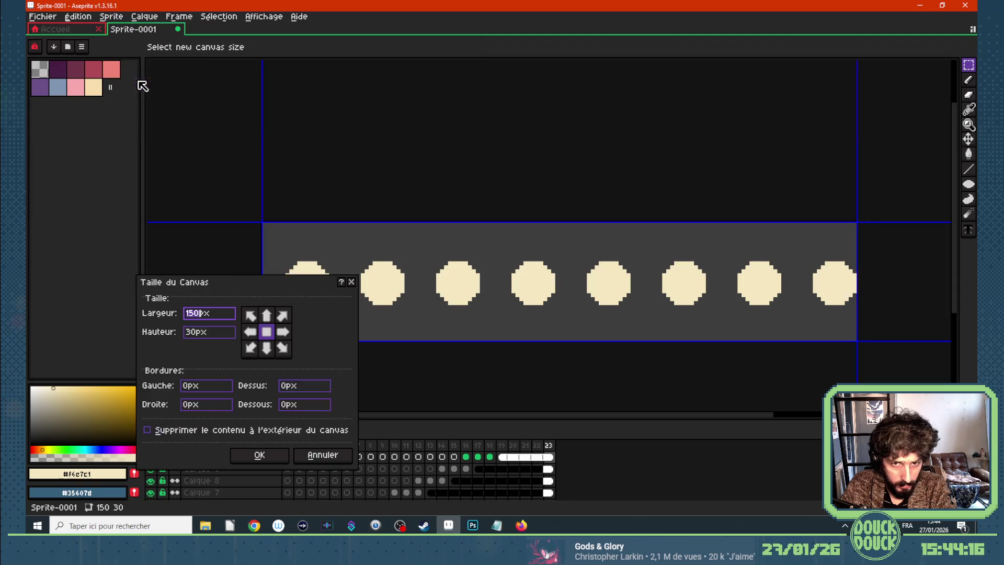
{"action": "left_click_drag", "start_coordinate": [858, 247], "coordinate": [865, 246]}
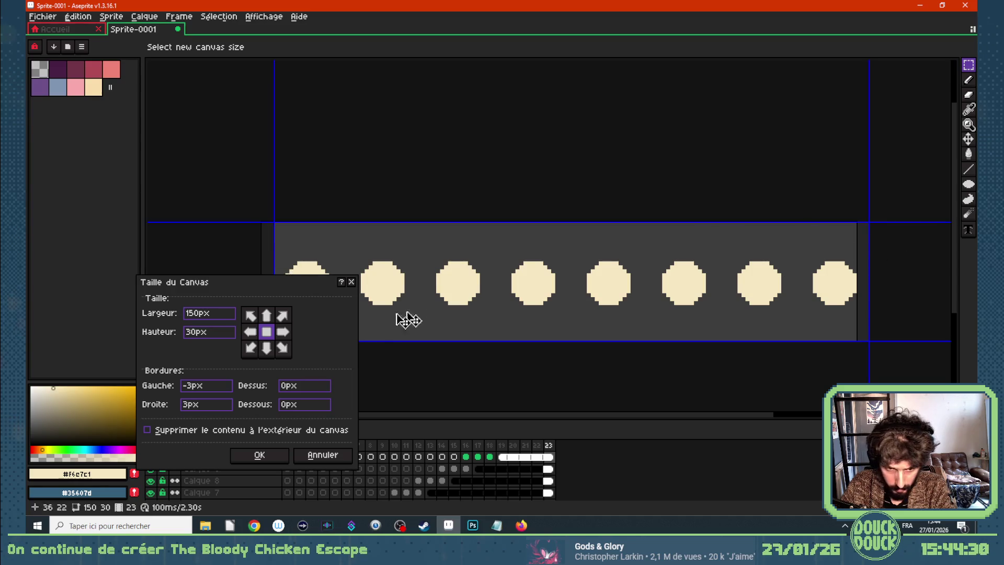
{"action": "left_click", "coordinate": [260, 455]}
Sample the grey background colour from frame 12 of the background layer
{"action": "scroll", "coordinate": [413, 470], "scroll_direction": "down", "scroll_amount": 3}
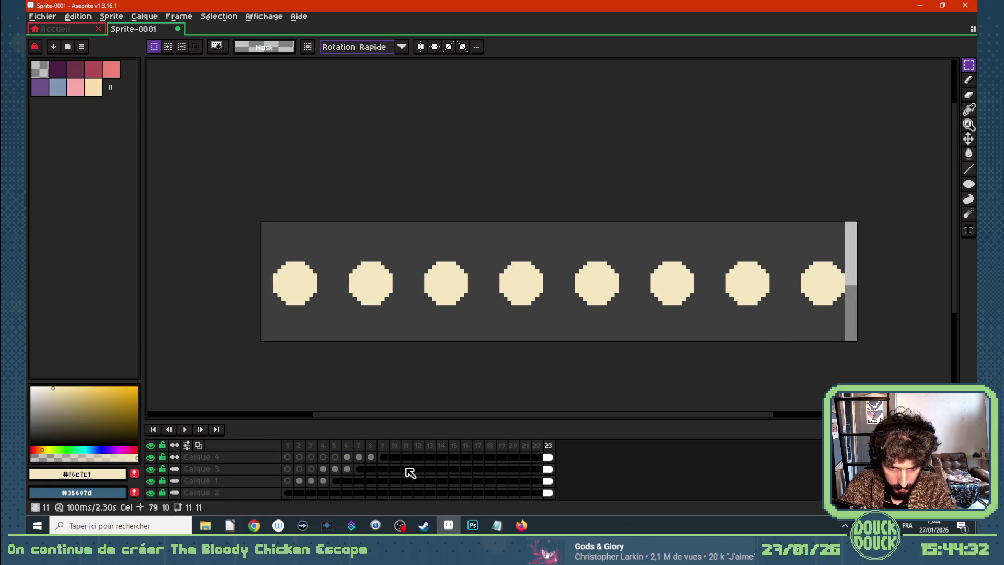
{"action": "left_click", "coordinate": [419, 493]}
{"action": "key", "text": "i"}
{"action": "left_click", "coordinate": [619, 324]}
{"action": "left_click", "coordinate": [969, 153]}
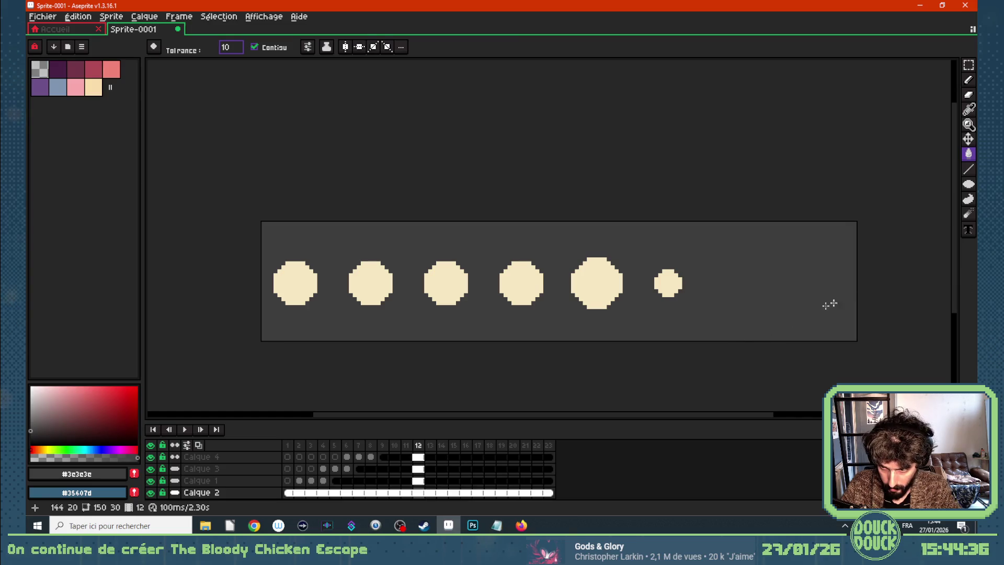
Play the dot animation from frame 1, stop it, and hide the grey Calque 2 layer
{"action": "left_click", "coordinate": [287, 445]}
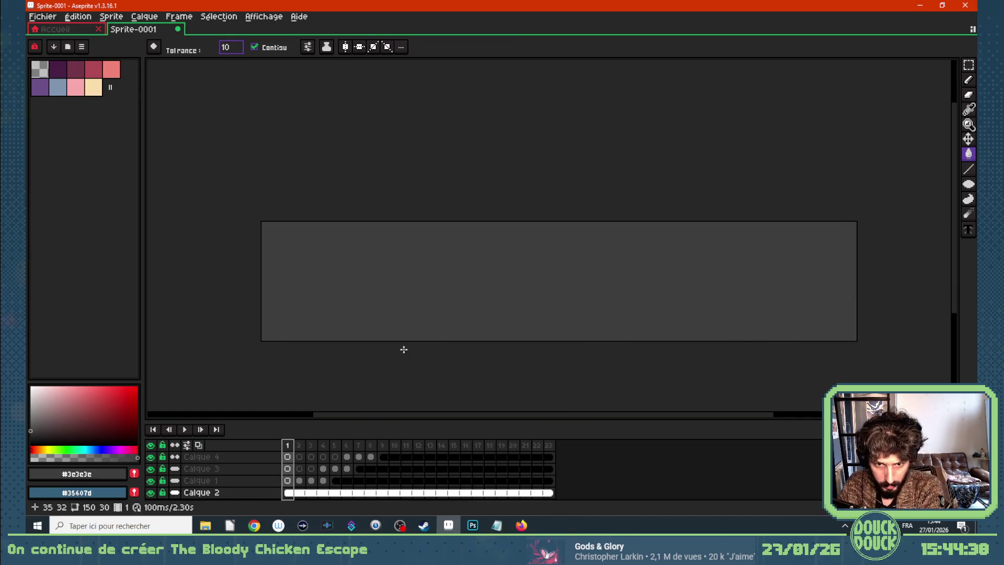
{"action": "key", "text": "Return"}
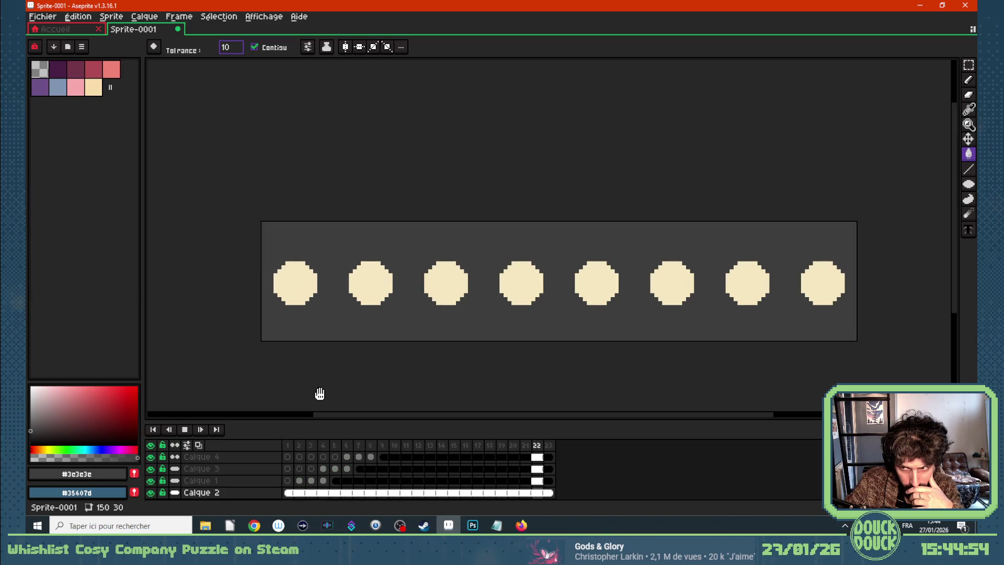
{"action": "key", "text": "Return"}
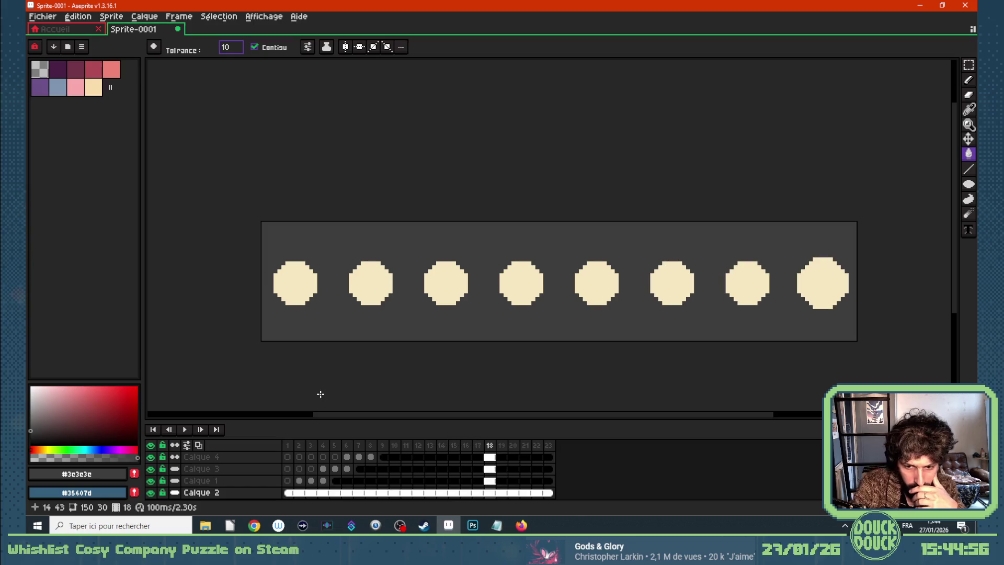
{"action": "key", "text": "Delete"}
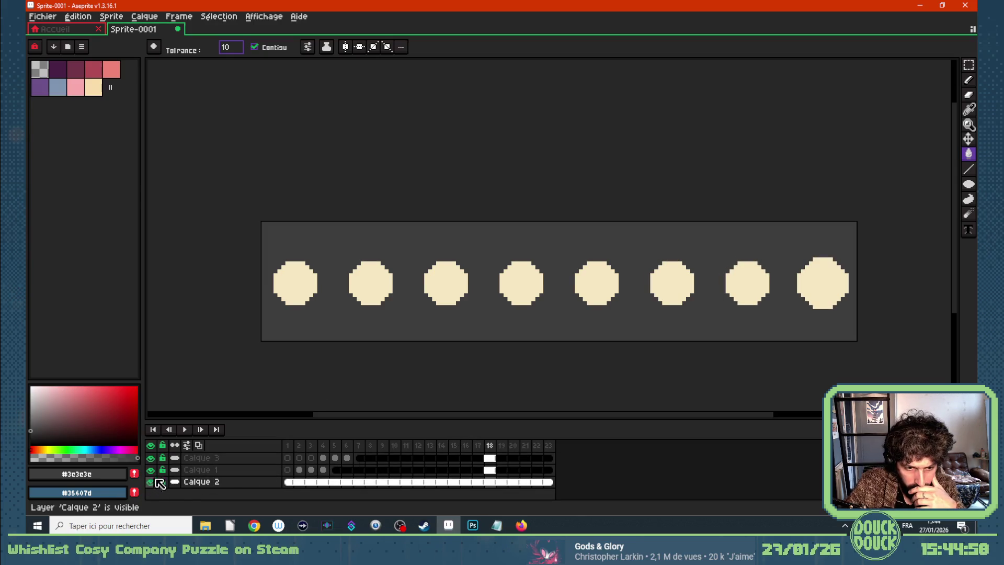
{"action": "left_click", "coordinate": [150, 482]}
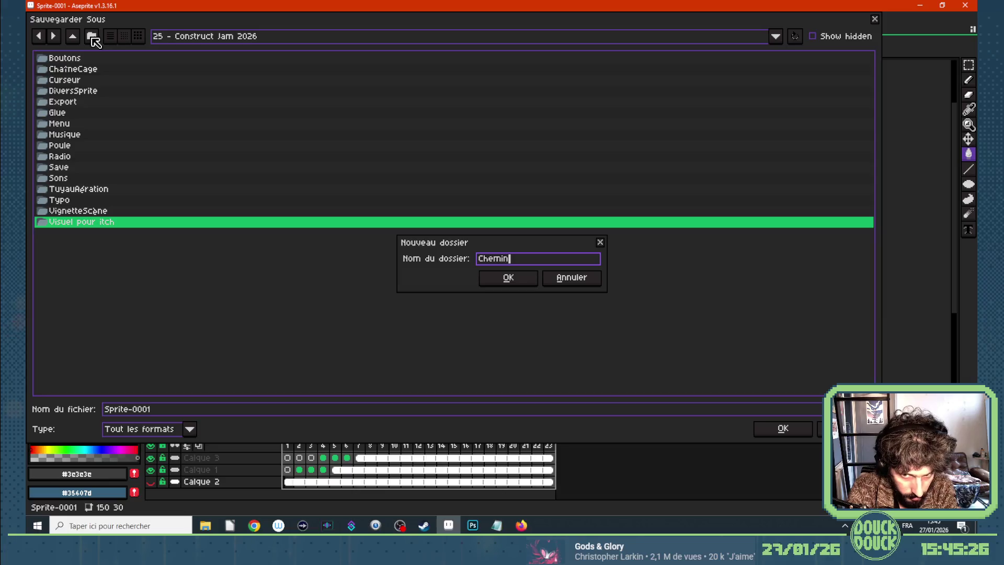
Create a CheminSelectionLevel folder and save the sprite there as CheminSelectionLevel.aseprite
{"action": "type", "text": "SelectionLevel"}
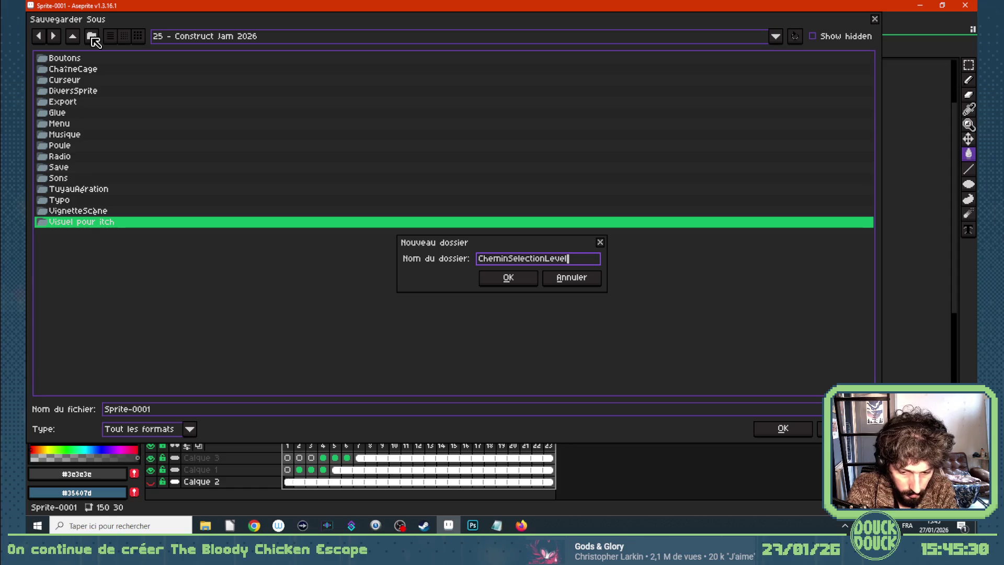
{"action": "key", "text": "Return"}
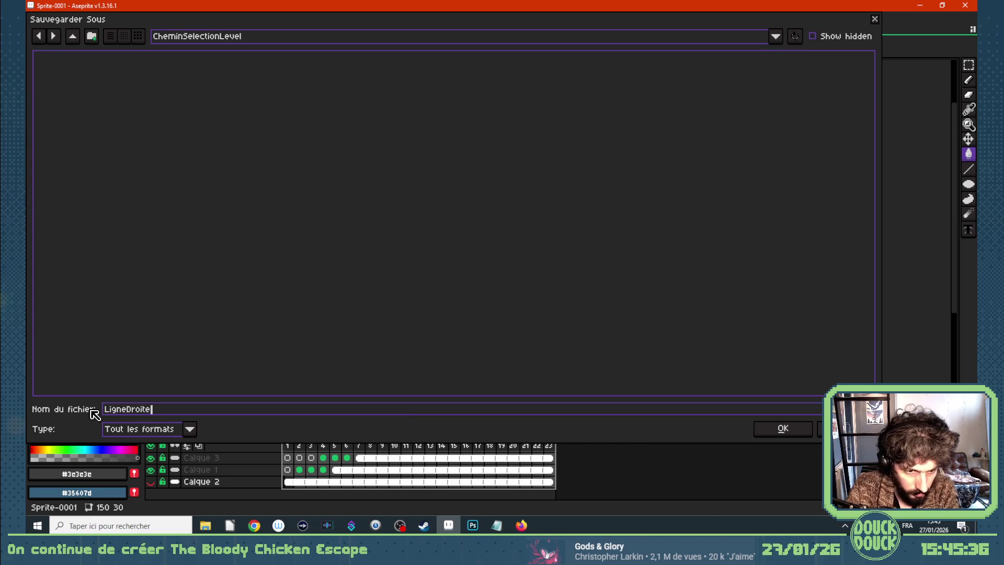
{"action": "left_click_drag", "start_coordinate": [267, 411], "coordinate": [76, 418]}
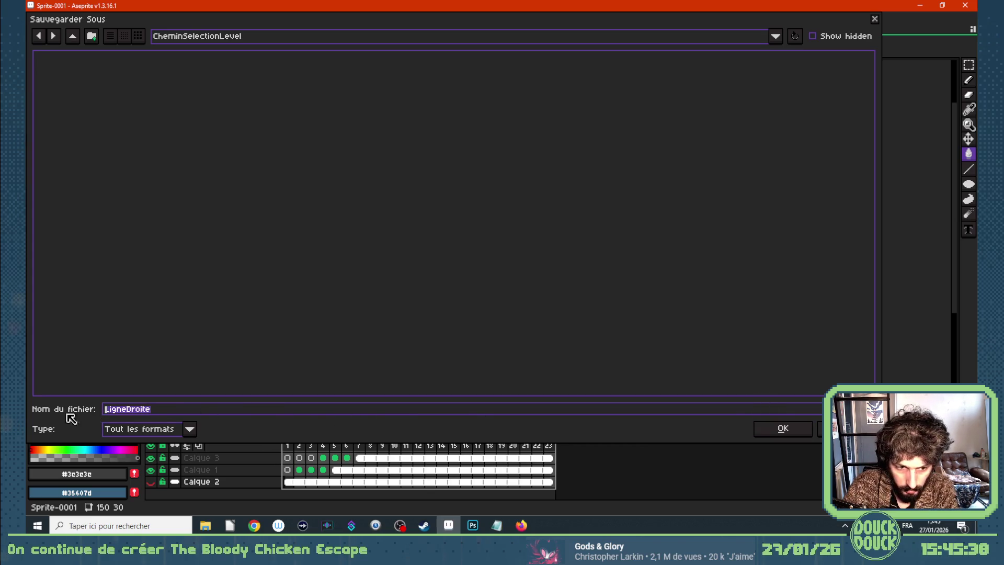
{"action": "type", "text": "CheminSelectionLevel"}
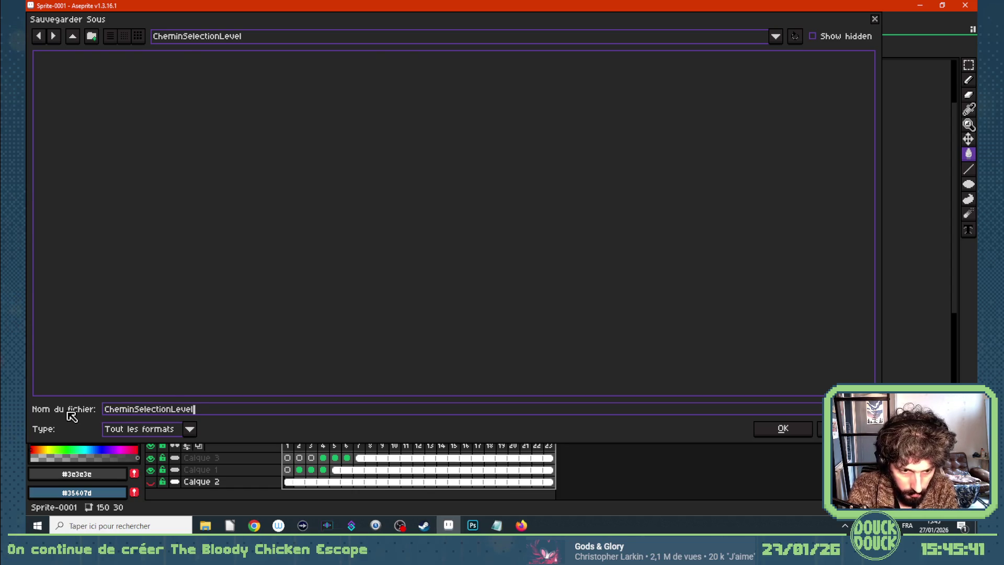
{"action": "key", "text": "Return"}
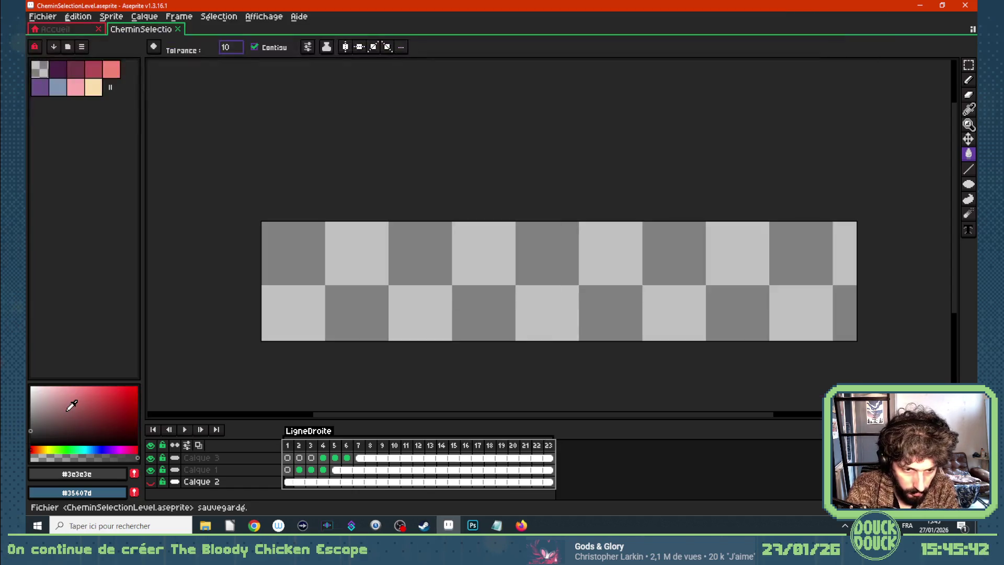
{"action": "left_click", "coordinate": [43, 17]}
Export the LigneDroite-tagged frames as LigneDroite.png, then switch to Construct 3
{"action": "mouse_move", "coordinate": [99, 115]}
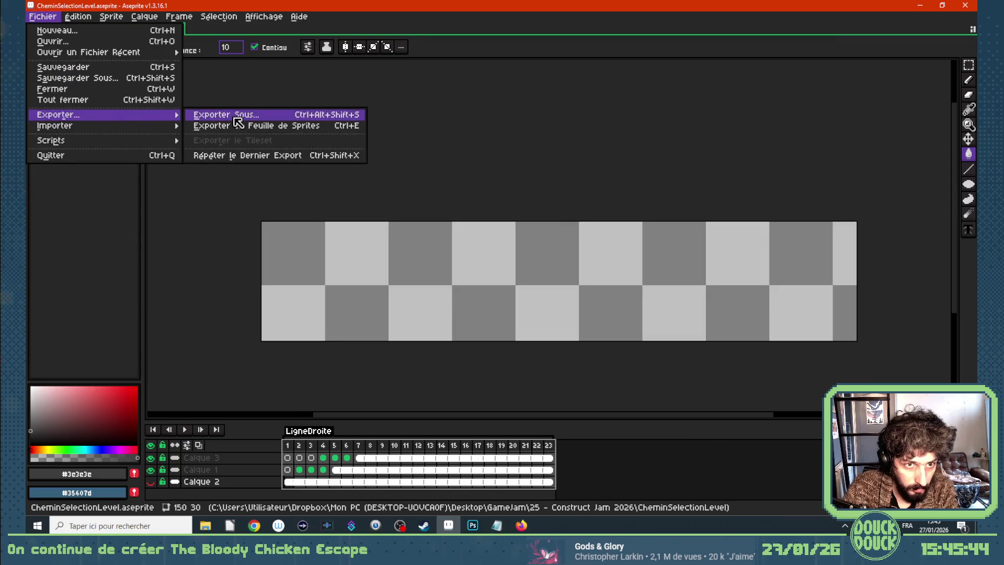
{"action": "left_click", "coordinate": [233, 116]}
{"action": "left_click", "coordinate": [486, 195]}
{"action": "left_click", "coordinate": [293, 229]}
{"action": "double_click", "coordinate": [289, 136]}
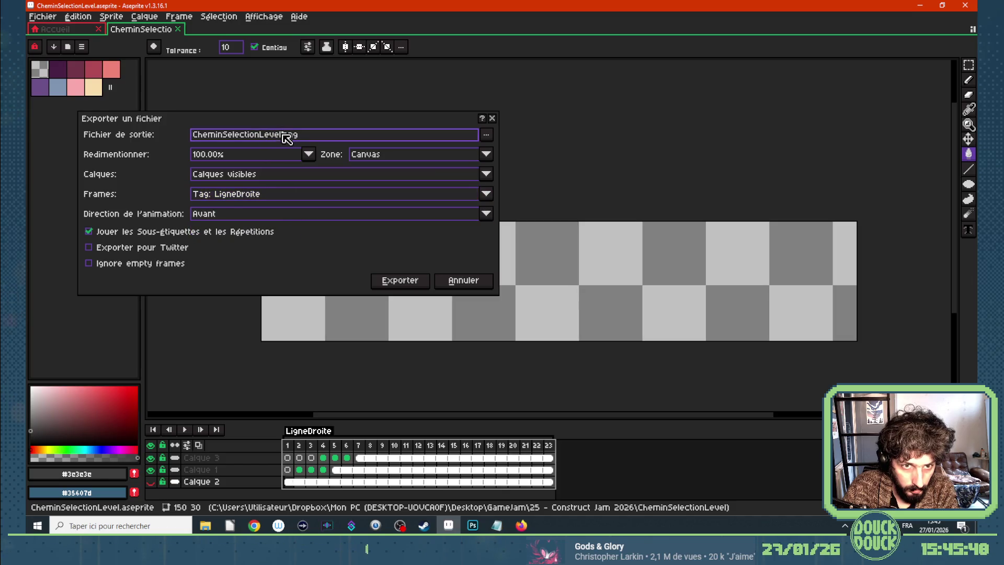
{"action": "type", "text": "Ligne"}
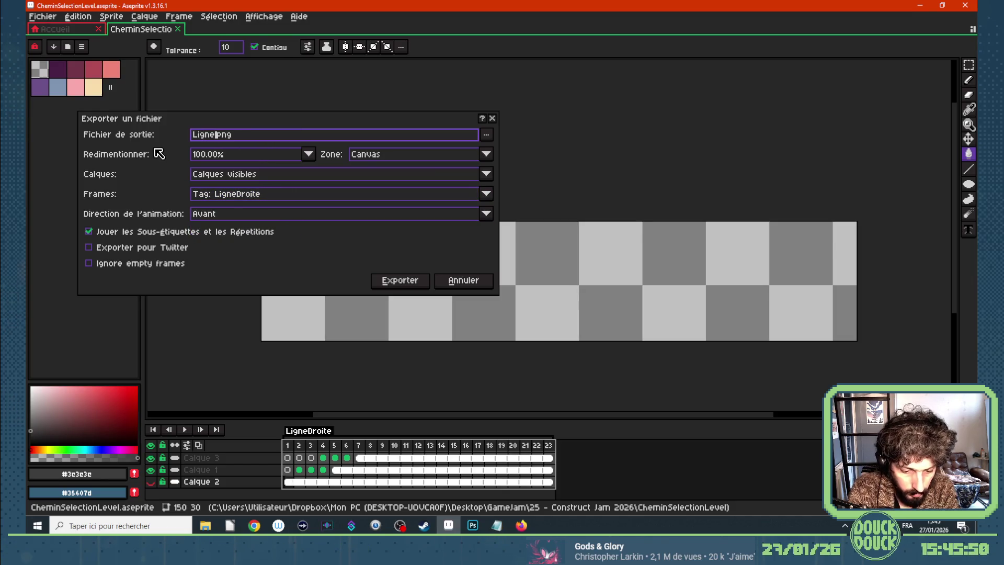
{"action": "type", "text": "Droite"}
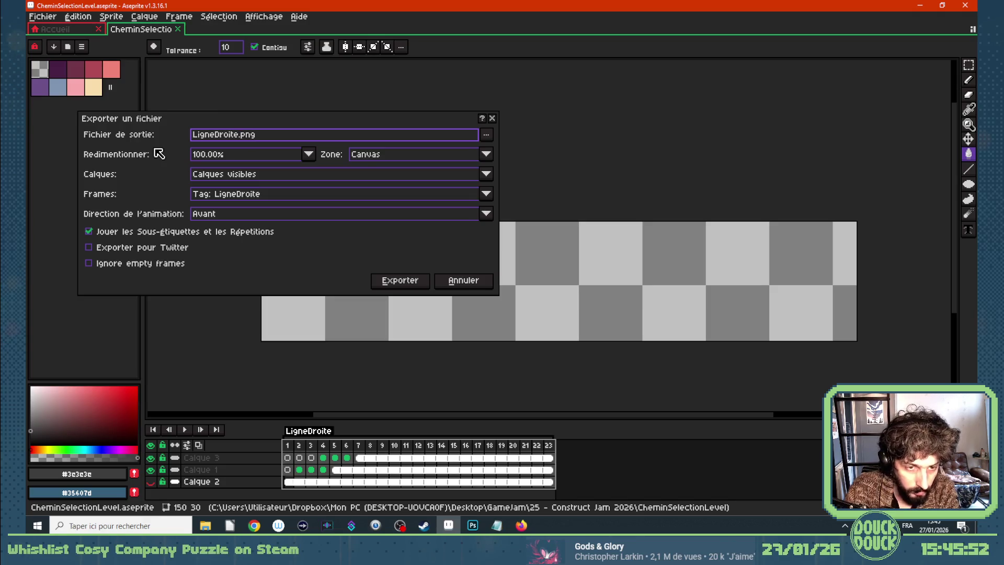
{"action": "left_click", "coordinate": [393, 282]}
{"action": "left_click", "coordinate": [465, 295]}
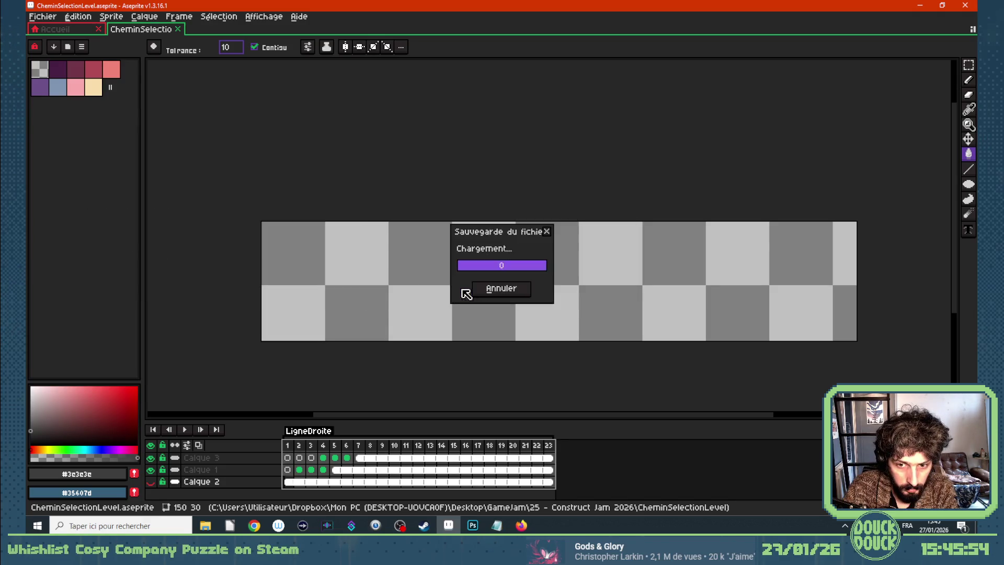
{"action": "mouse_move", "coordinate": [255, 525]}
{"action": "left_click", "coordinate": [244, 492]}
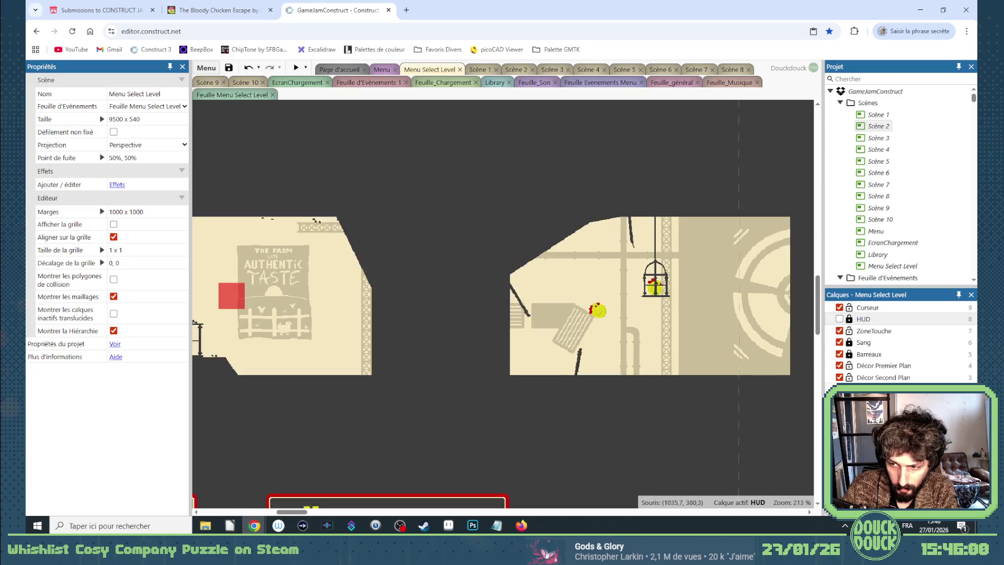
Insert a Sprite object named CheminSelectionLevel and place it in the Menu Select Level layout
{"action": "right_click", "coordinate": [416, 314]}
{"action": "left_click", "coordinate": [429, 319]}
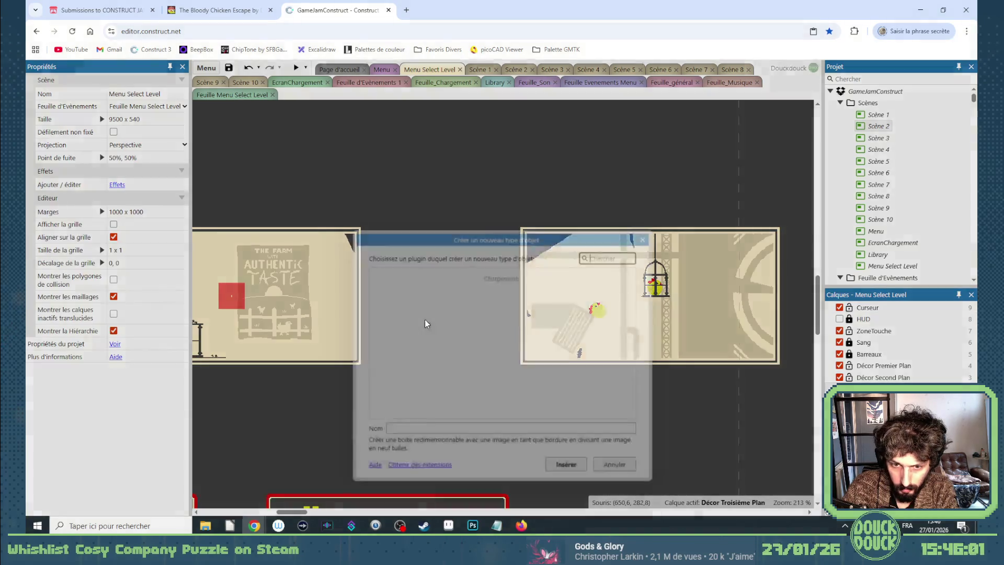
{"action": "scroll", "coordinate": [457, 395], "scroll_direction": "down", "scroll_amount": 5}
{"action": "scroll", "coordinate": [533, 397], "scroll_direction": "down", "scroll_amount": 1}
{"action": "left_click", "coordinate": [540, 369]}
{"action": "left_click", "coordinate": [482, 438]}
{"action": "type", "text": "CheminSelectionLevel"}
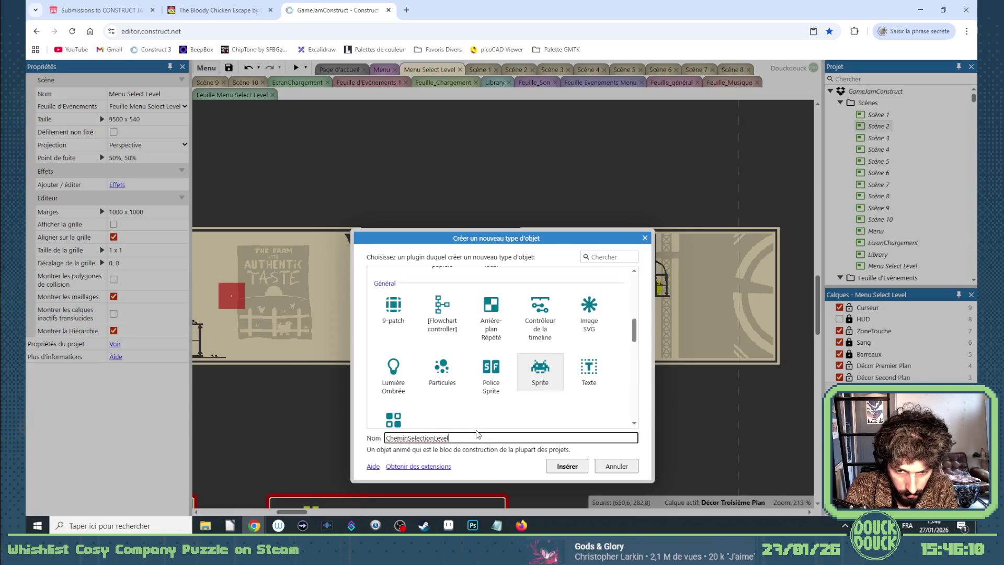
{"action": "key", "text": "Return"}
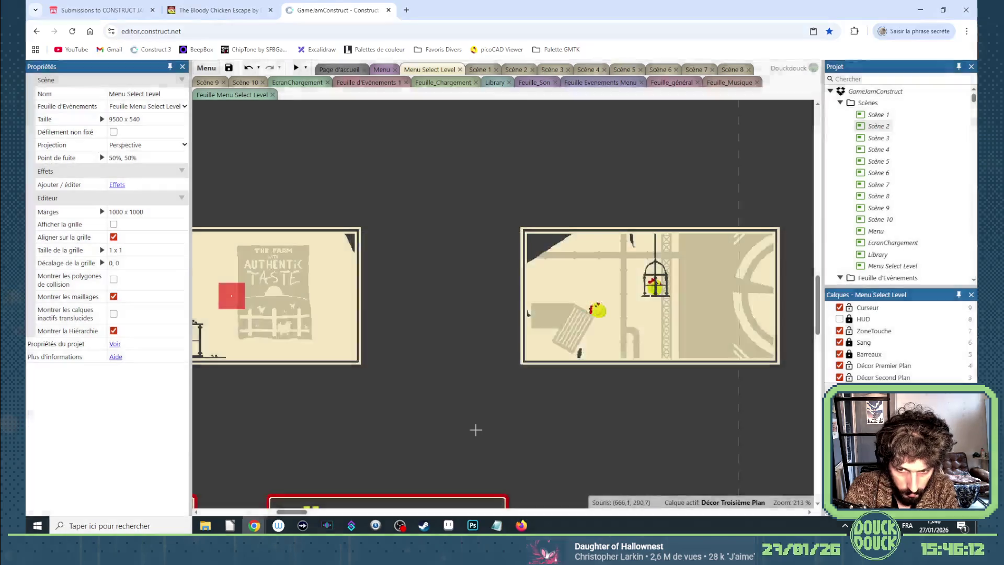
{"action": "left_click", "coordinate": [446, 325]}
Import all 23 LigneDroite images from the CheminSelectionLevel folder as the sprite's animation frames
{"action": "left_click", "coordinate": [262, 118]}
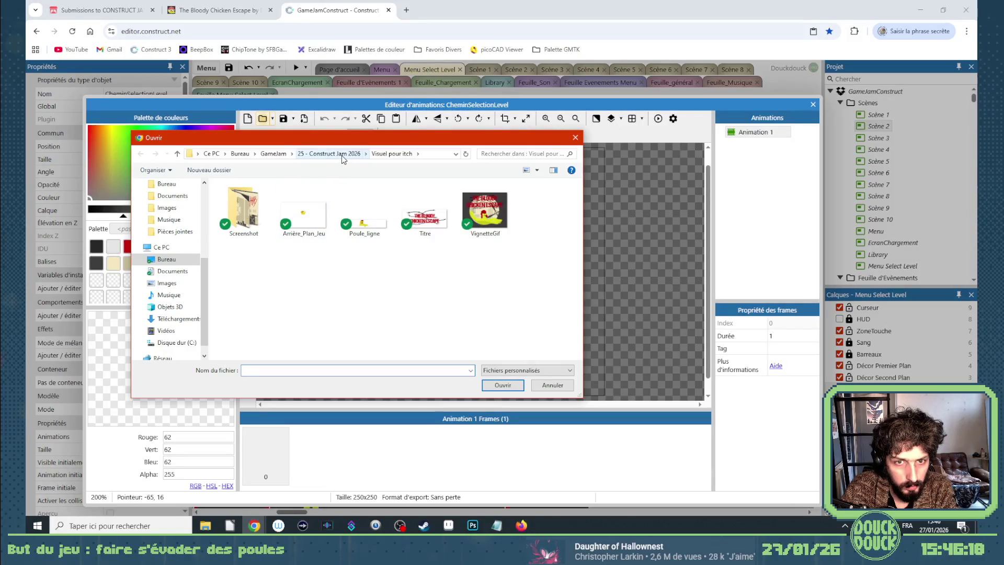
{"action": "left_click", "coordinate": [342, 154]}
{"action": "double_click", "coordinate": [272, 209]}
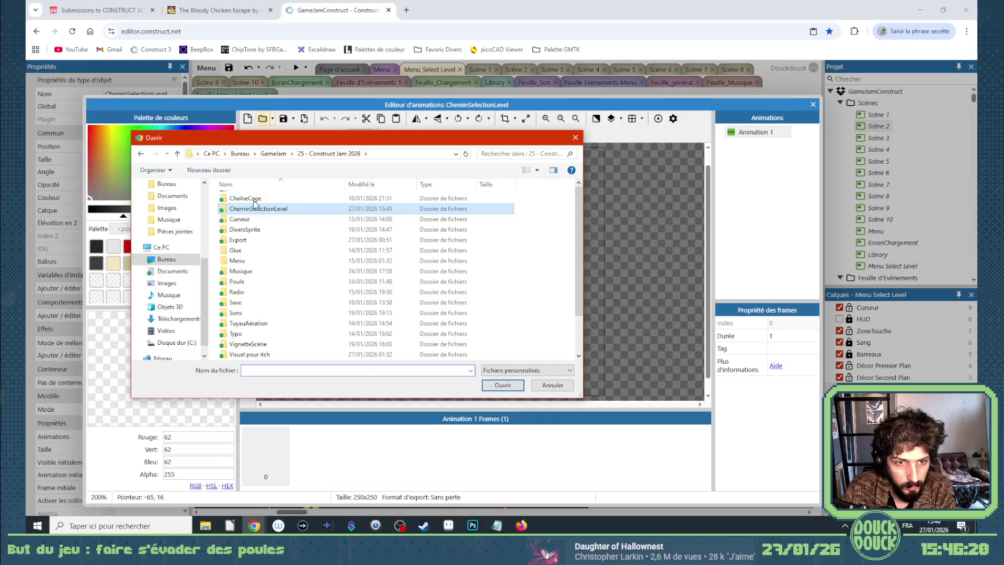
{"action": "key", "text": "ctrl+a"}
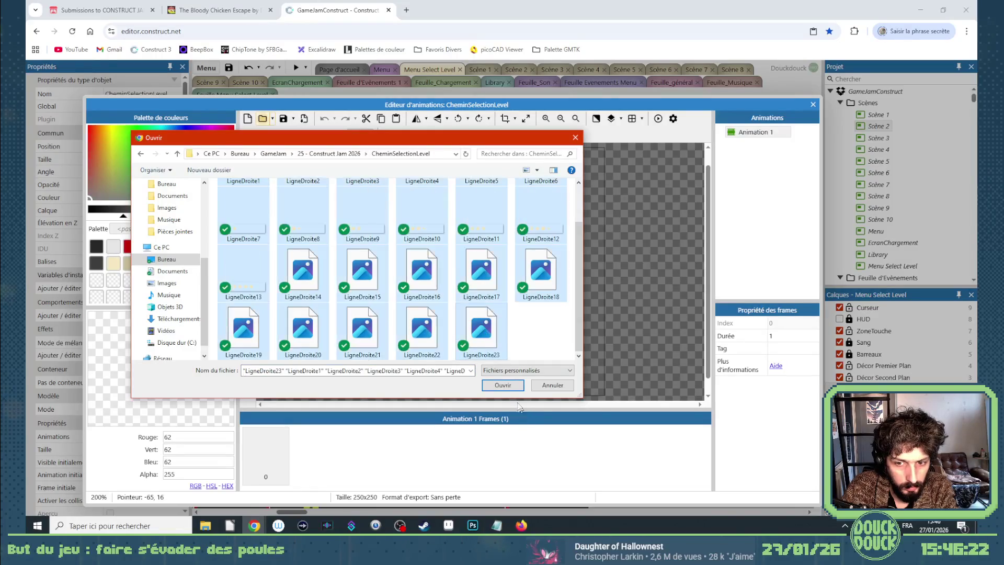
{"action": "left_click", "coordinate": [503, 384]}
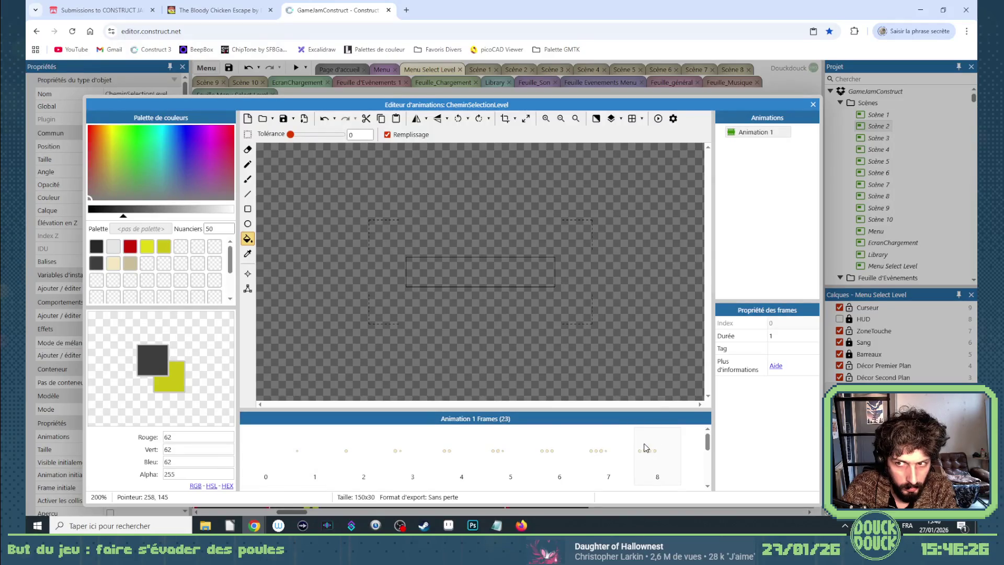
{"action": "scroll", "coordinate": [645, 450], "scroll_direction": "down", "scroll_amount": 3}
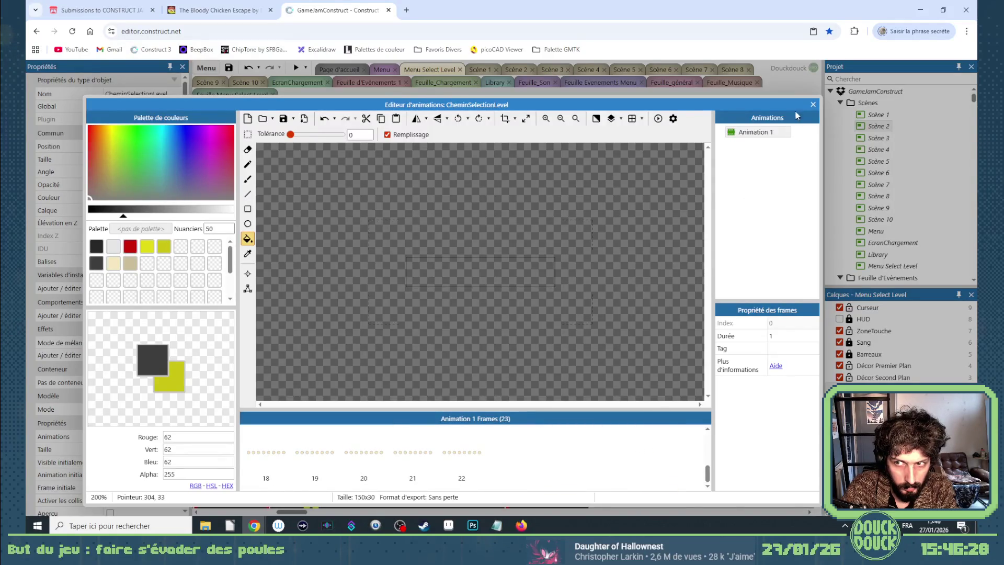
{"action": "left_click", "coordinate": [812, 106]}
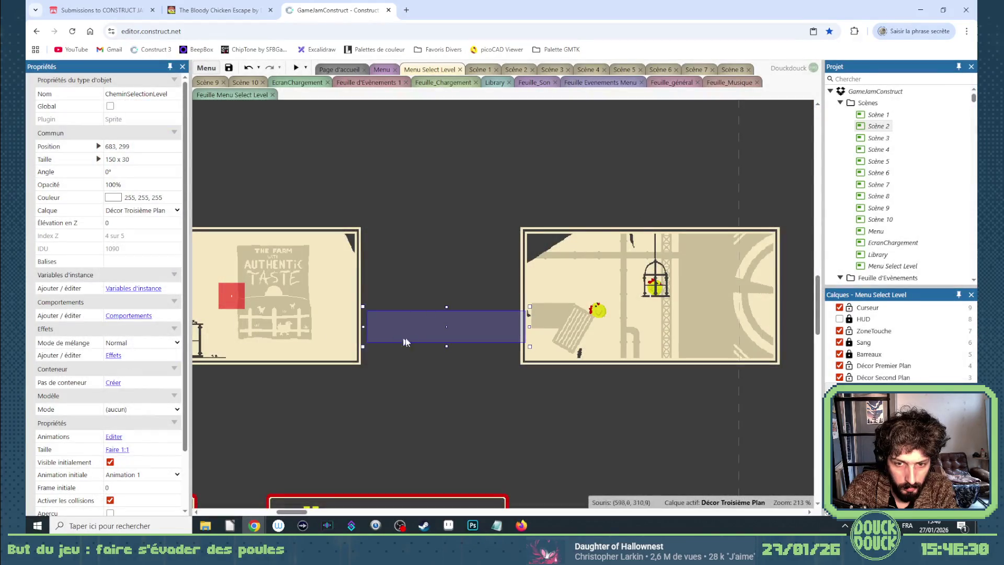
Move the path sprite up between the two level panels and preview its animation
{"action": "left_click_drag", "start_coordinate": [416, 327], "coordinate": [410, 301]}
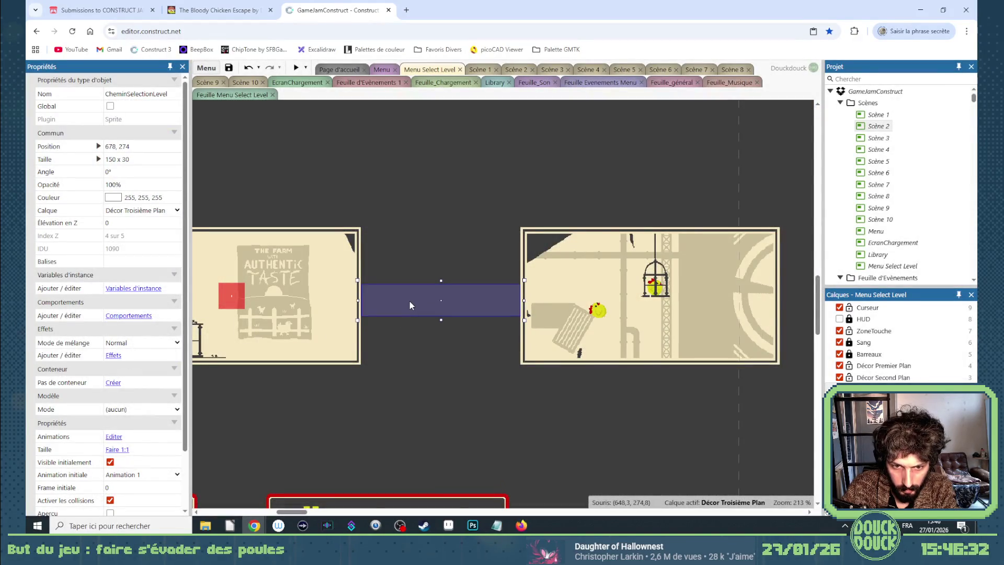
{"action": "left_click", "coordinate": [112, 513]}
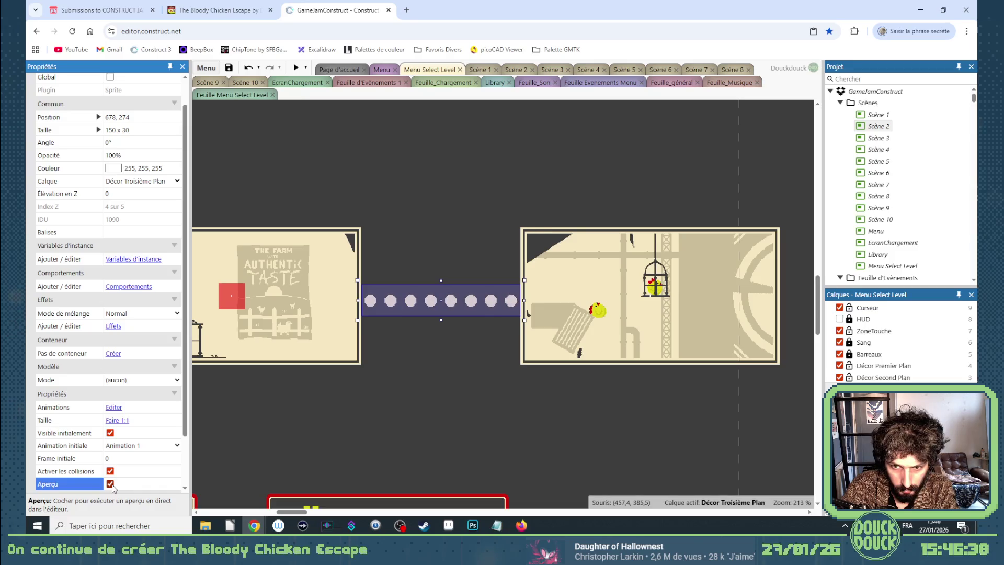
{"action": "left_click", "coordinate": [110, 484]}
{"action": "left_click", "coordinate": [111, 484]}
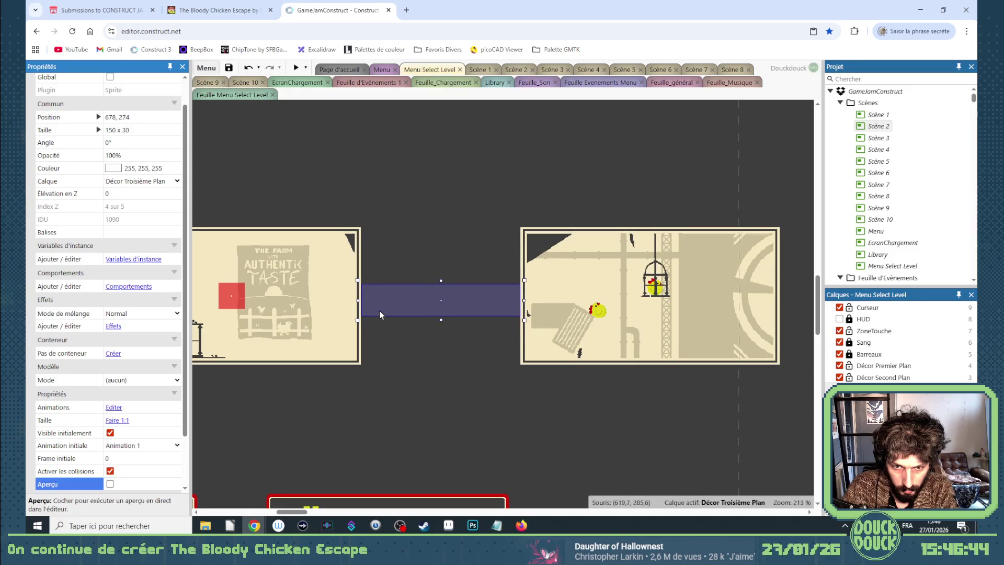
{"action": "scroll", "coordinate": [378, 310], "scroll_direction": "up", "scroll_amount": 8}
{"action": "scroll", "coordinate": [379, 309], "scroll_direction": "up", "scroll_amount": 3}
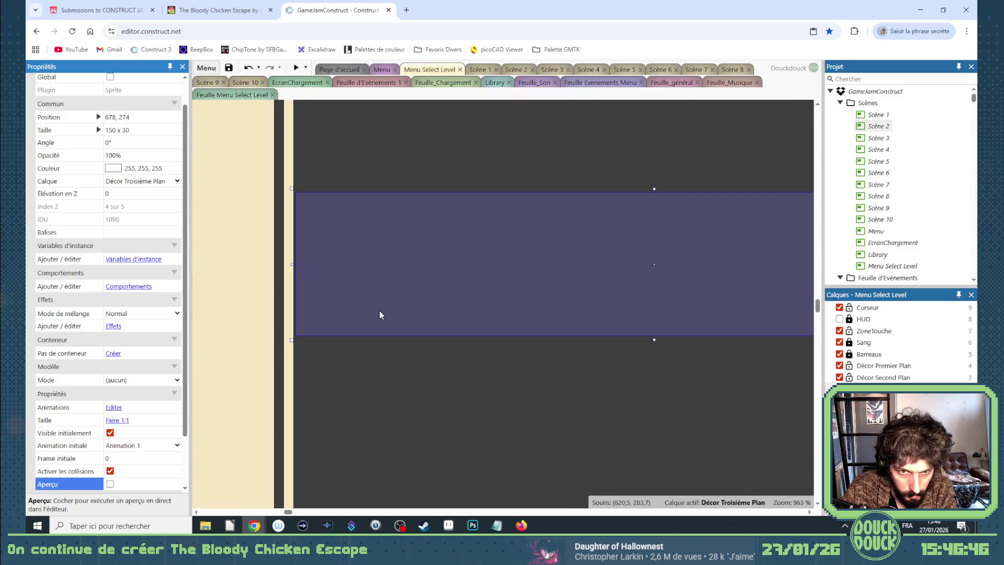
{"action": "key", "text": "Left"}
{"action": "key", "text": "Right"}
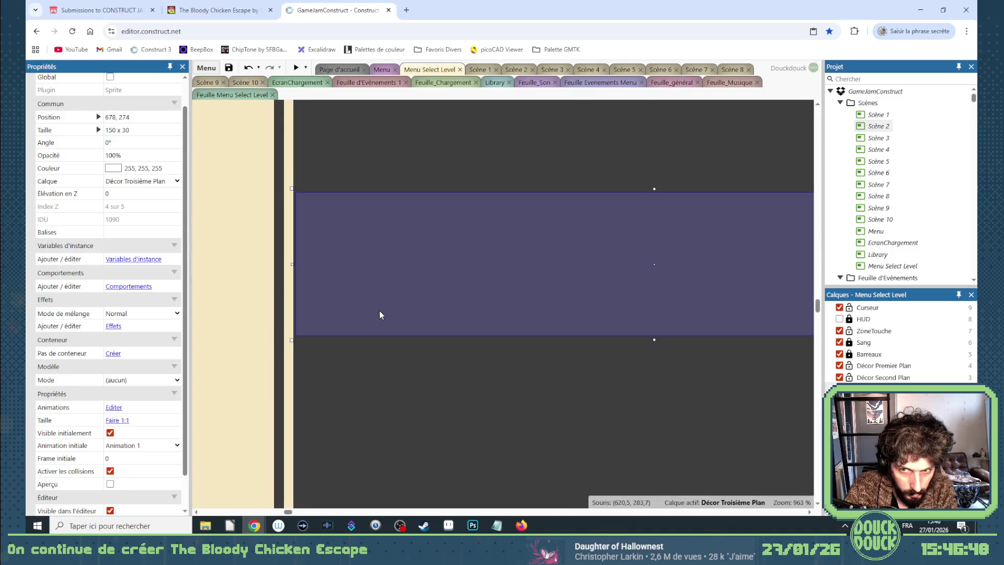
Inspect the path sprite's image points and origin in the animation editor
{"action": "double_click", "coordinate": [379, 311]}
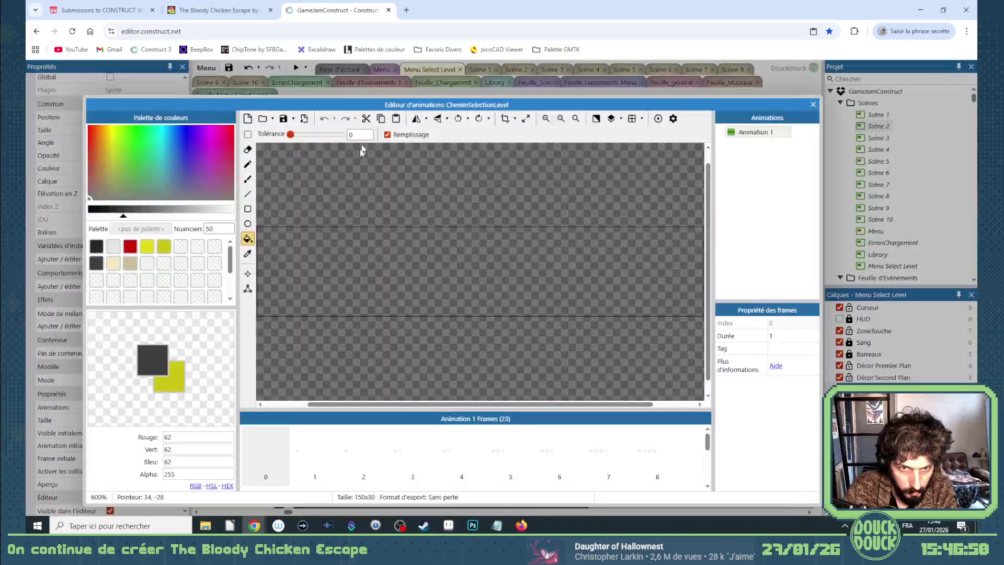
{"action": "left_click", "coordinate": [248, 272]}
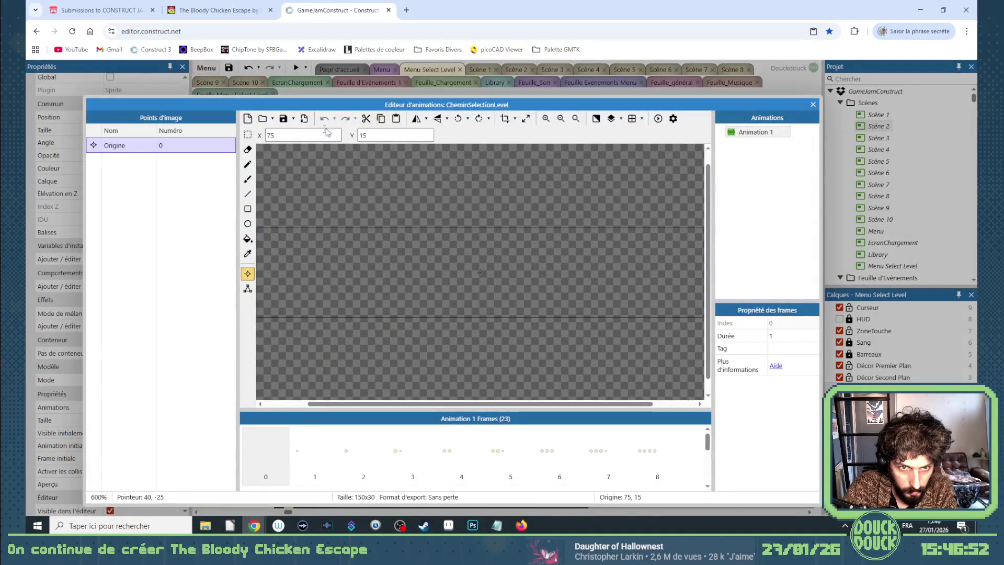
{"action": "left_click", "coordinate": [813, 103]}
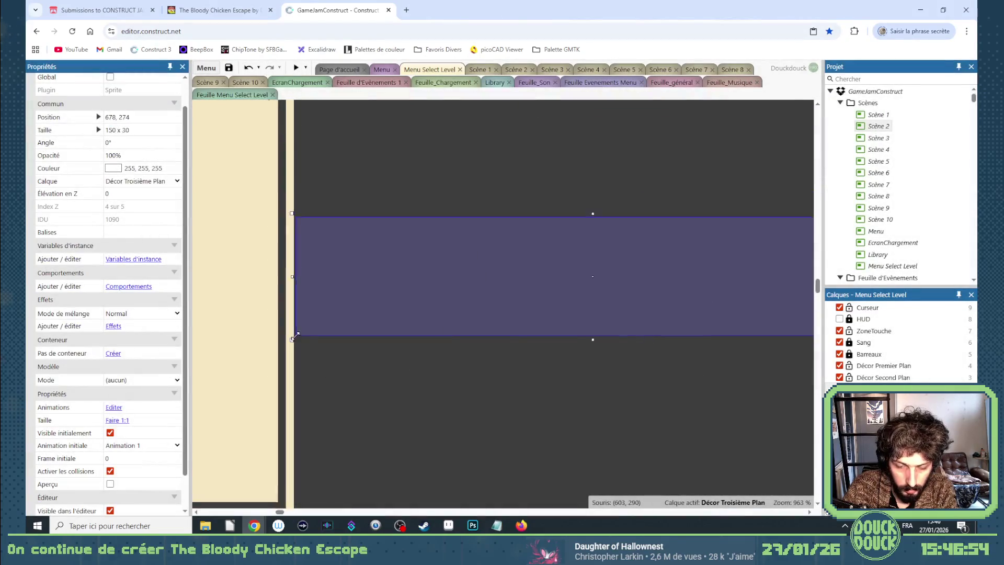
{"action": "scroll", "coordinate": [353, 469], "scroll_direction": "down", "scroll_amount": 2}
{"action": "key", "text": "Delete"}
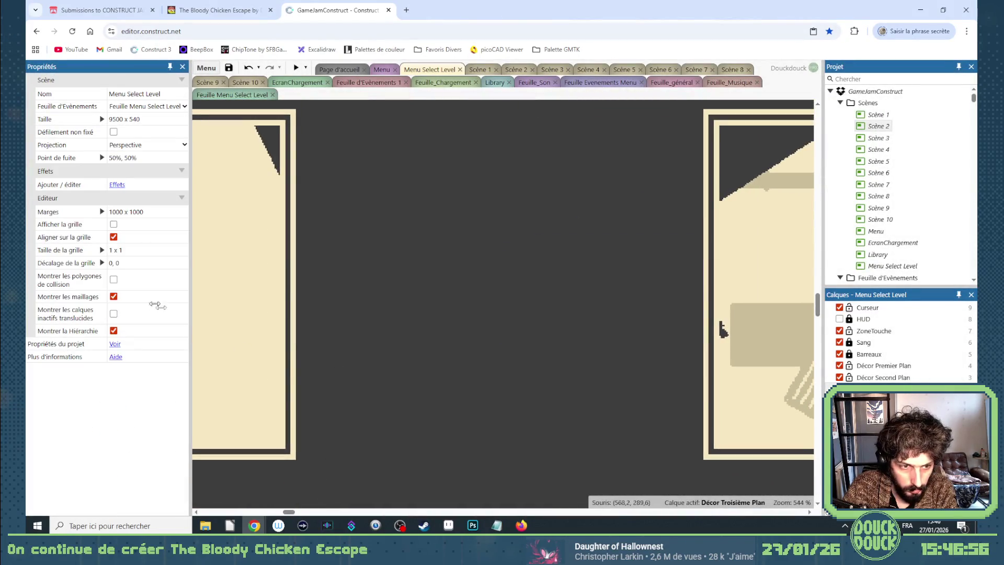
{"action": "key", "text": "ctrl+z"}
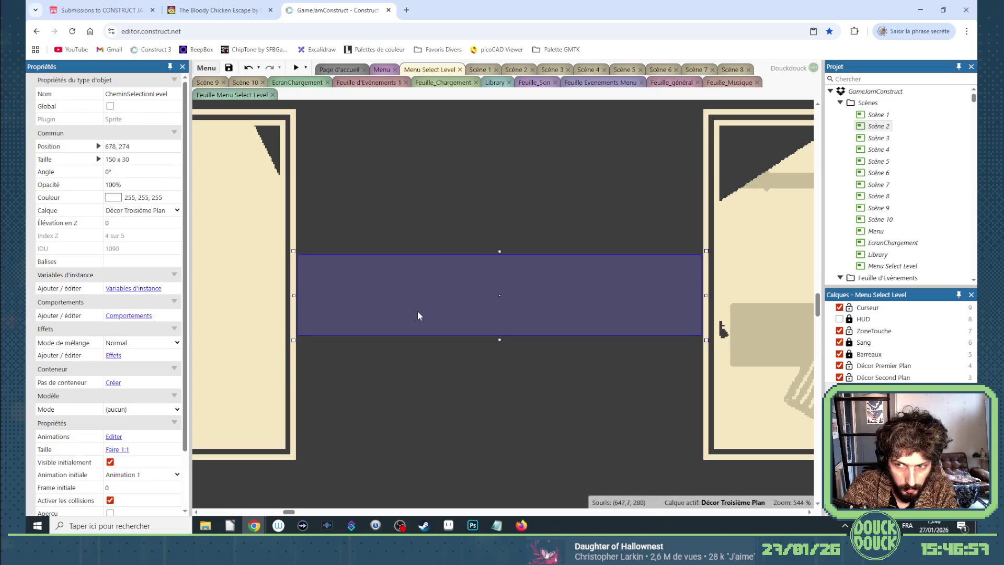
Raise the path bar to position 678, 270 between the level cards
{"action": "scroll", "coordinate": [722, 284], "scroll_direction": "up", "scroll_amount": 2}
{"action": "scroll", "coordinate": [722, 314], "scroll_direction": "down", "scroll_amount": 4}
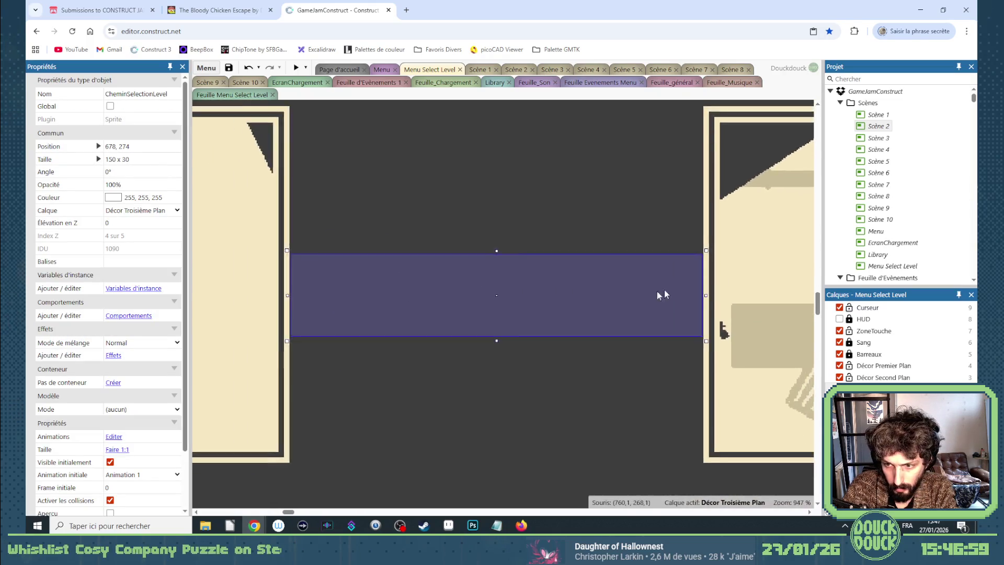
{"action": "scroll", "coordinate": [315, 300], "scroll_direction": "down", "scroll_amount": 3}
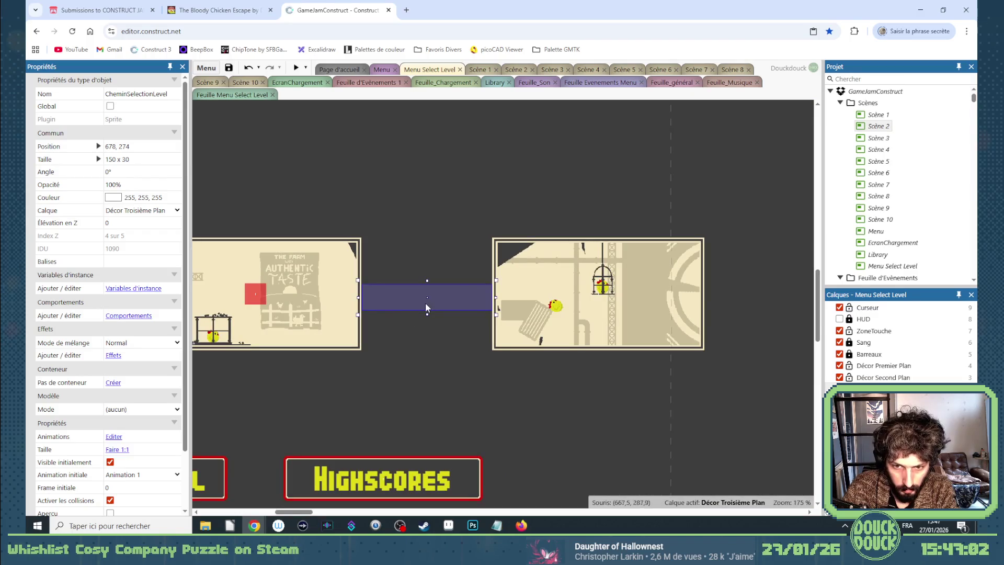
{"action": "left_click", "coordinate": [541, 244]}
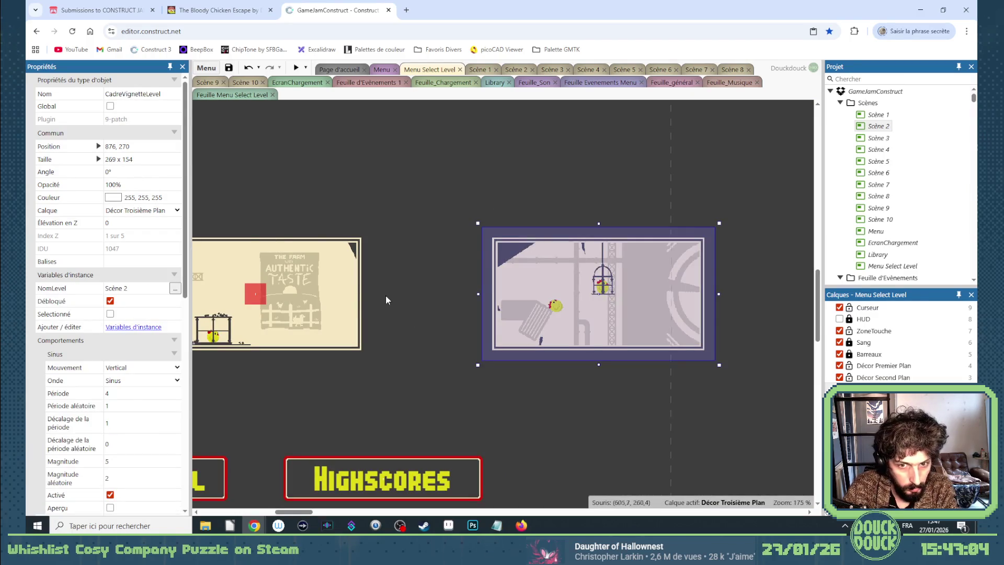
{"action": "key", "text": "ctrl+z"}
{"action": "key", "text": "Up"}
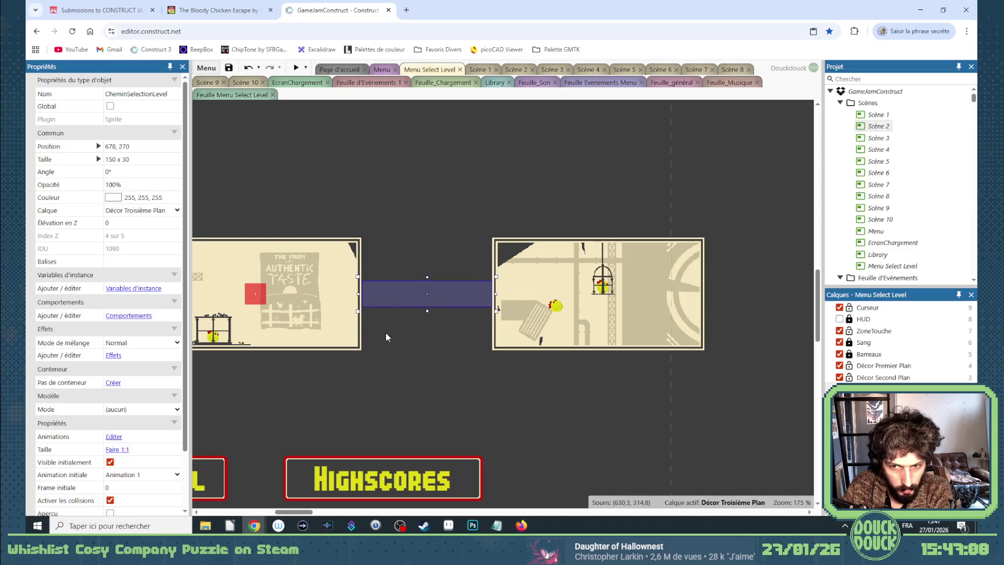
{"action": "key", "text": "Delete"}
{"action": "key", "text": "ctrl+z"}
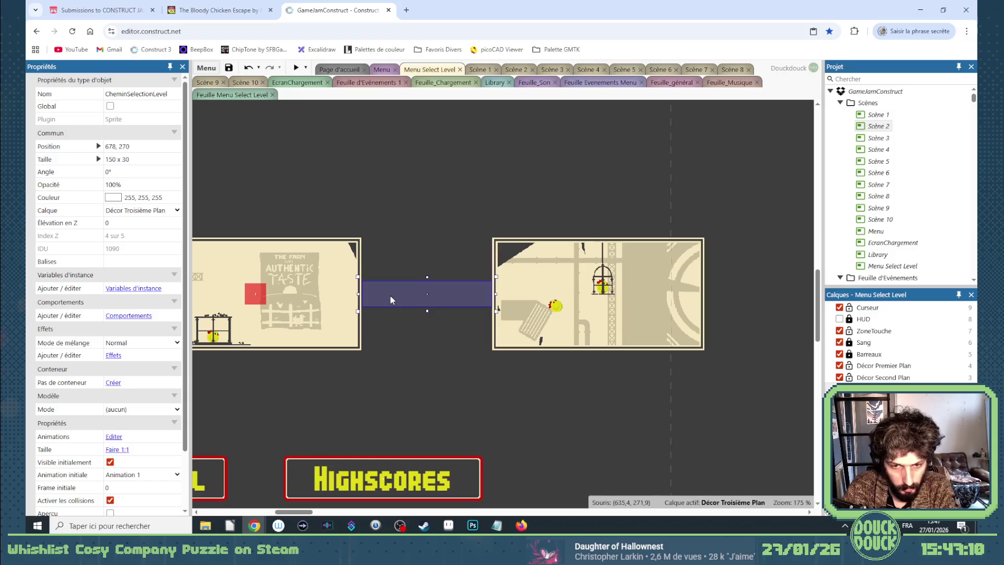
{"action": "scroll", "coordinate": [130, 481], "scroll_direction": "down", "scroll_amount": 3}
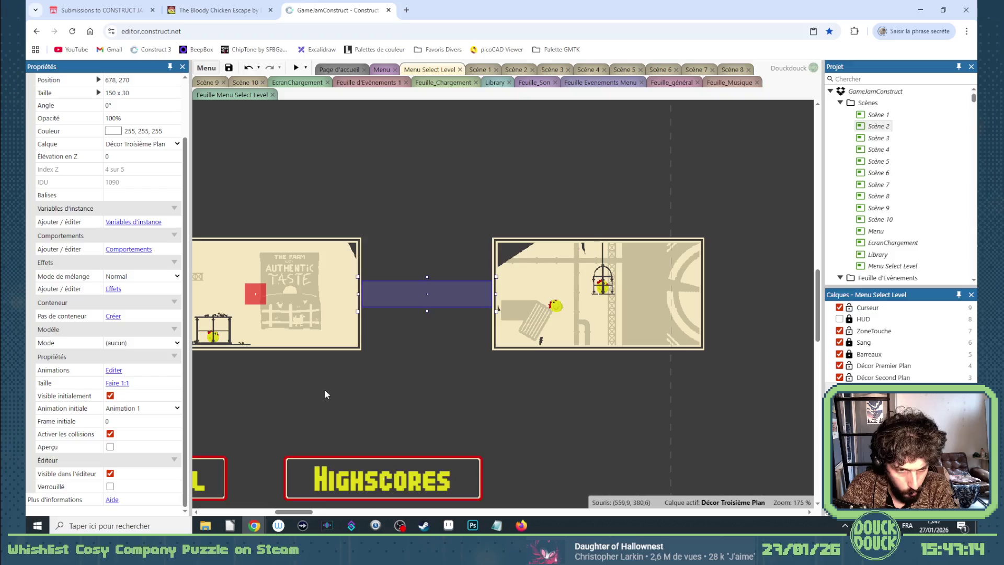
Duplicate Animation 1, then delete its frames 0–21 to leave only the eight-dot frame
{"action": "double_click", "coordinate": [404, 288]}
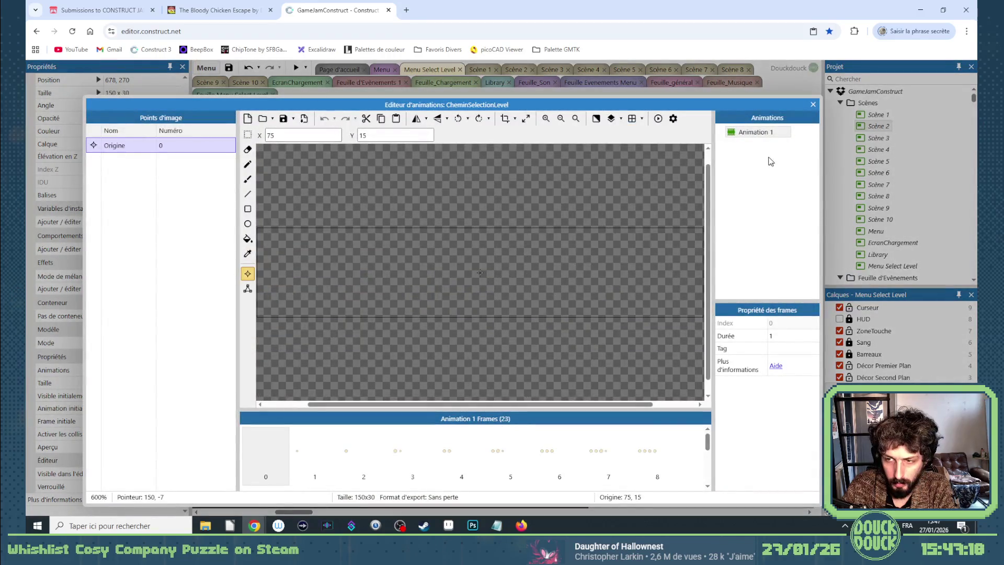
{"action": "right_click", "coordinate": [760, 137]}
{"action": "left_click", "coordinate": [765, 148]}
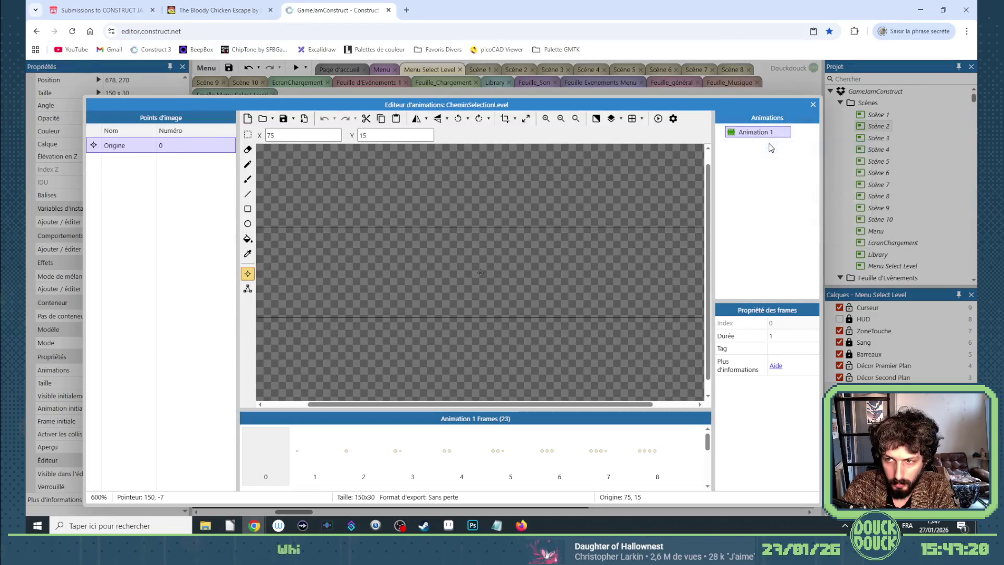
{"action": "left_click", "coordinate": [753, 131]}
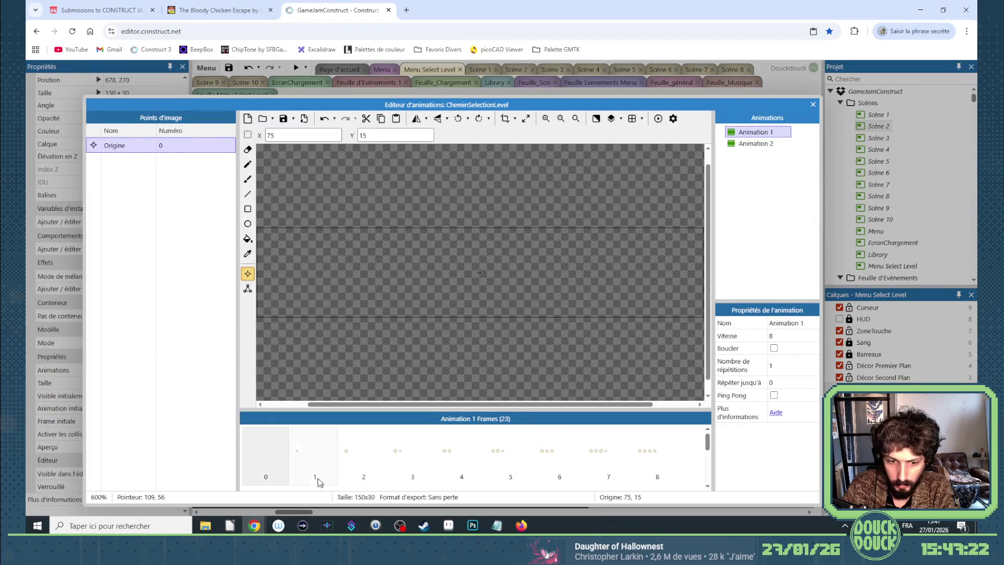
{"action": "left_click", "coordinate": [264, 473]}
{"action": "scroll", "coordinate": [643, 463], "scroll_direction": "down", "scroll_amount": 3}
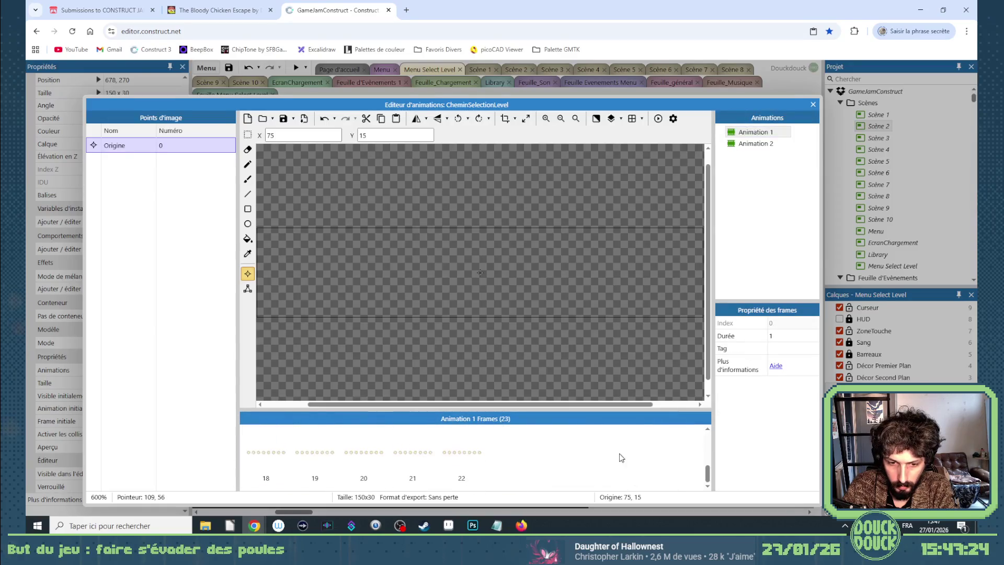
{"action": "left_click", "coordinate": [410, 458], "text": "shift"}
{"action": "key", "text": "Delete"}
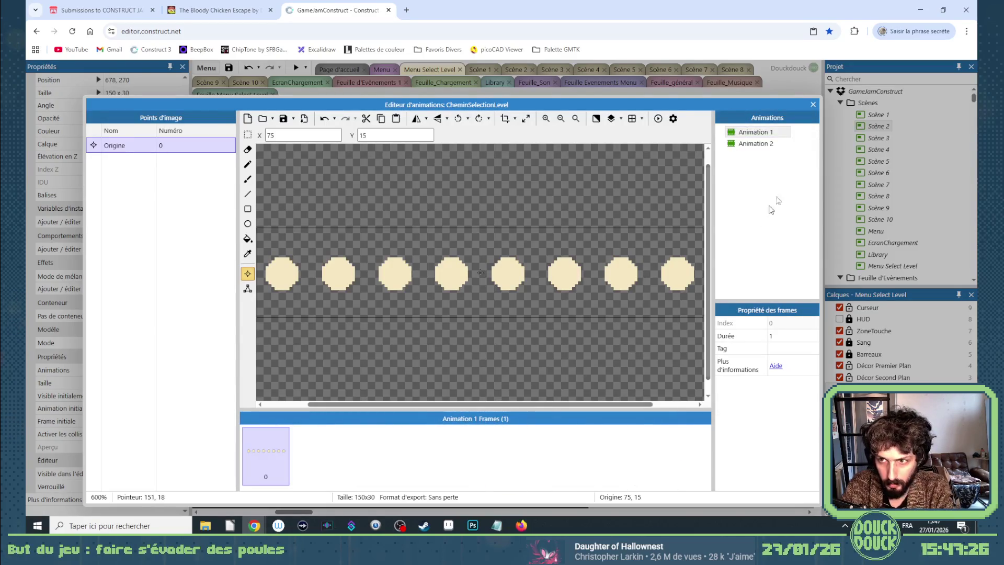
Rename the duplicated animation to Apparition and run a game preview
{"action": "left_click", "coordinate": [758, 132]}
{"action": "left_click", "coordinate": [758, 143]}
{"action": "left_click", "coordinate": [755, 131]}
{"action": "left_click", "coordinate": [755, 146]}
{"action": "left_click", "coordinate": [753, 144]}
{"action": "type", "text": "Apparition"}
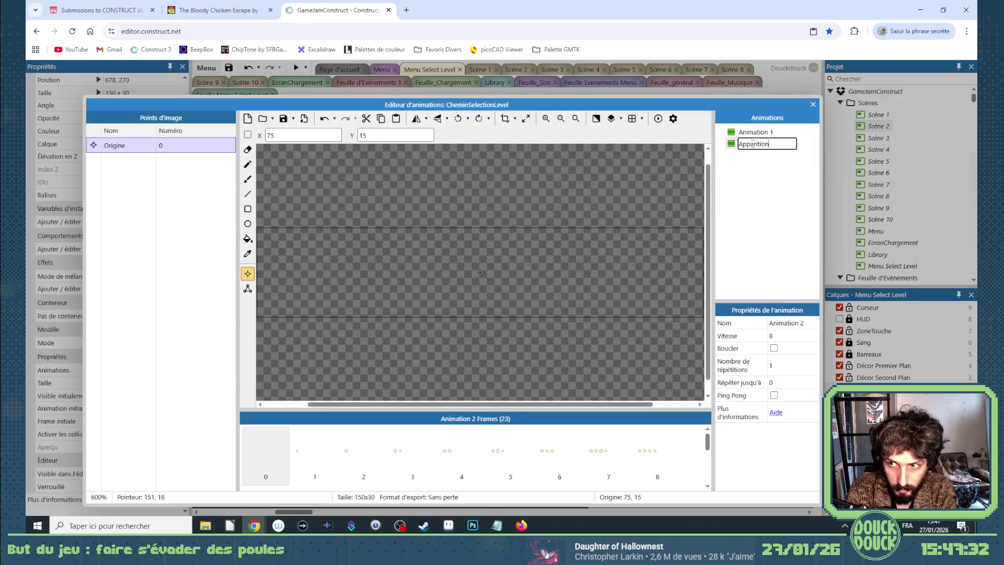
{"action": "key", "text": "Return"}
{"action": "left_click", "coordinate": [812, 104]}
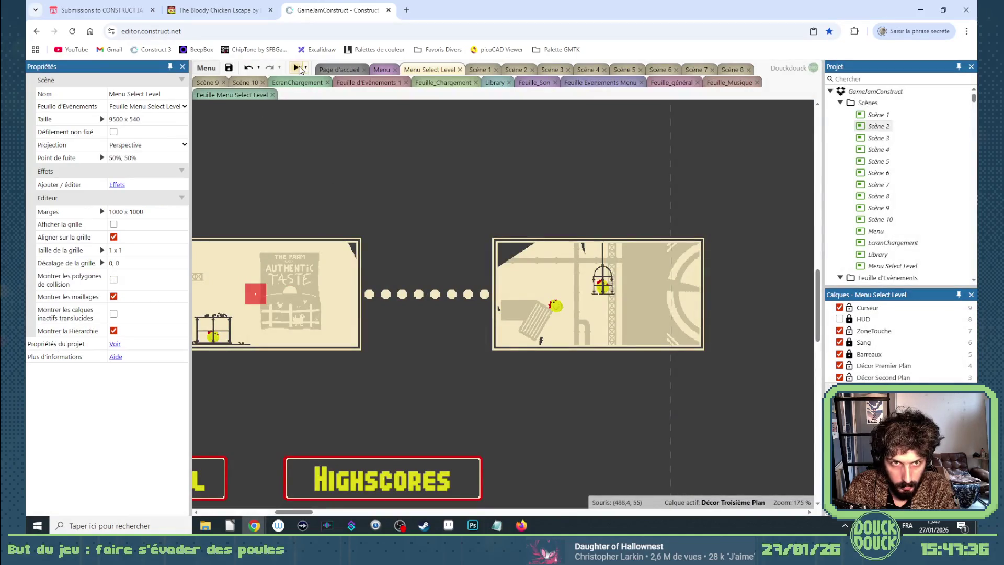
{"action": "left_click", "coordinate": [297, 68]}
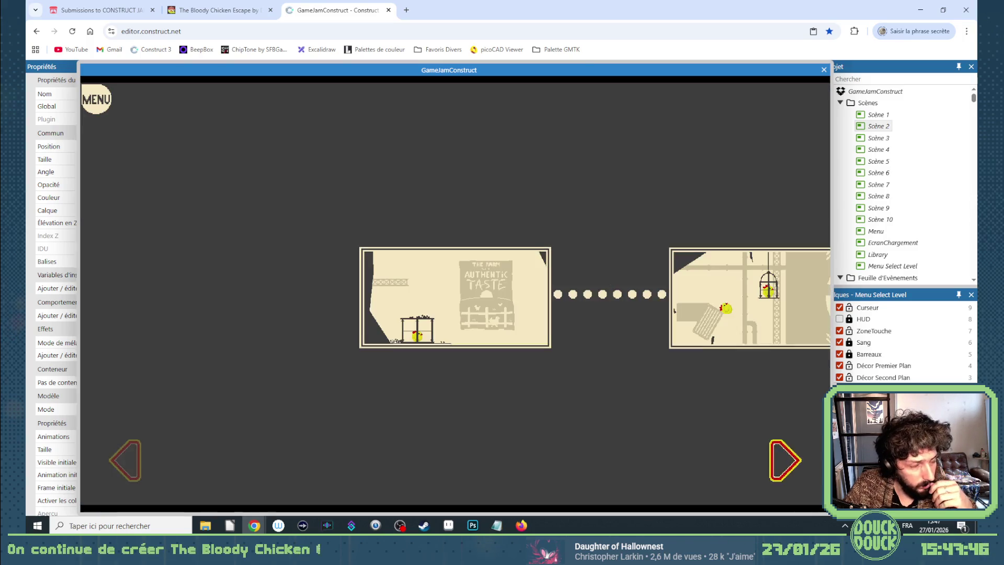
{"action": "left_click", "coordinate": [635, 235]}
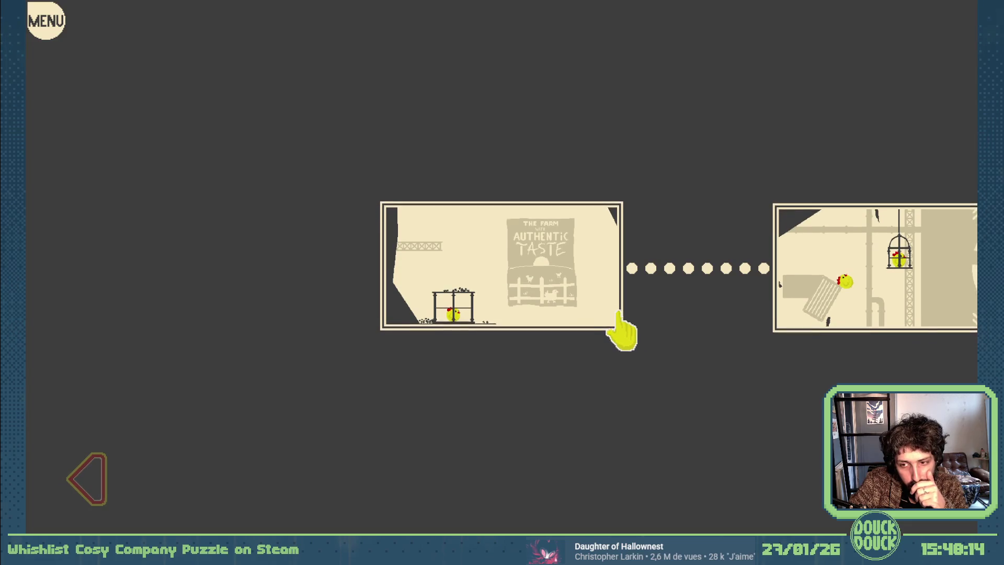
{"action": "key", "text": "Right"}
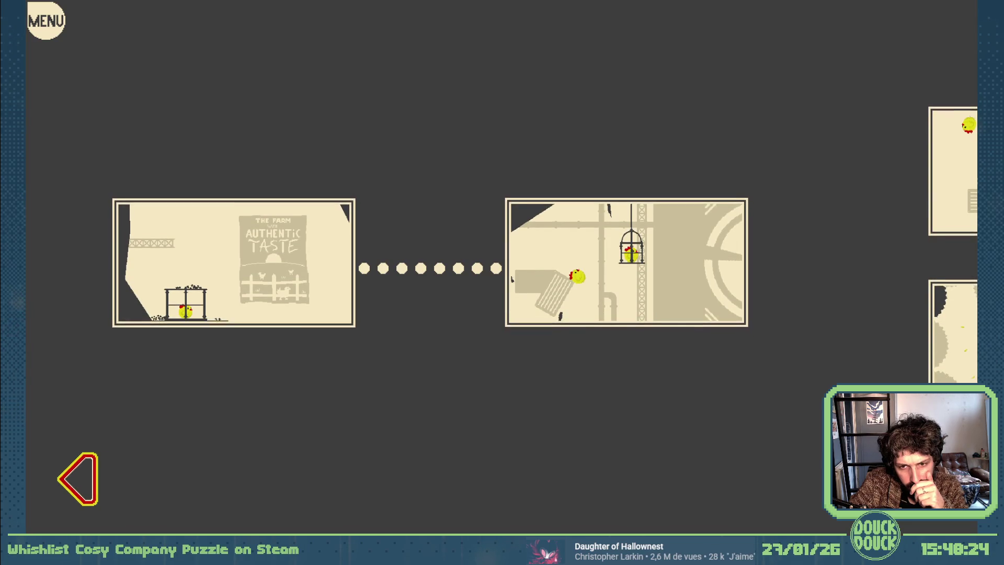
{"action": "key", "text": "Right"}
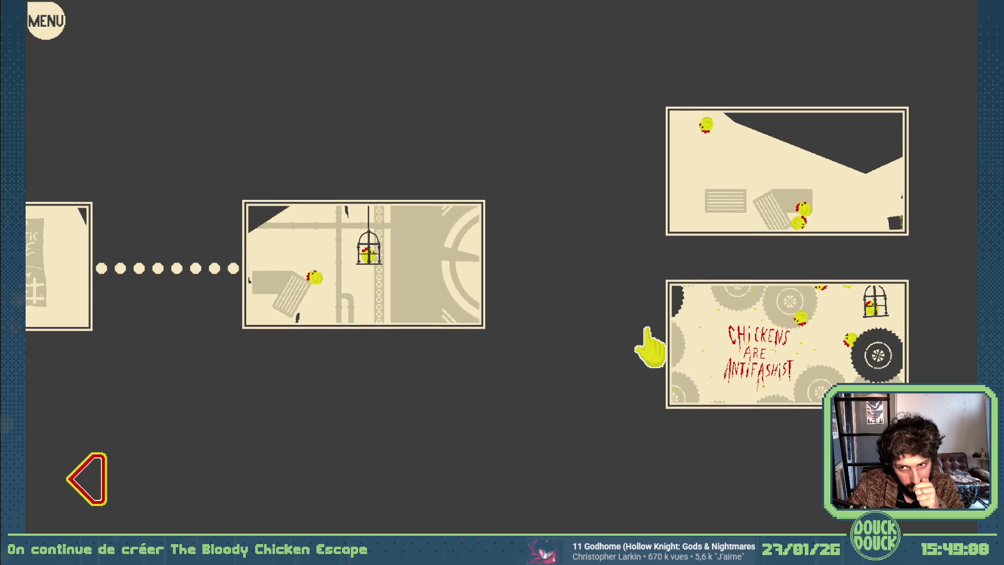
{"action": "key", "text": "Escape"}
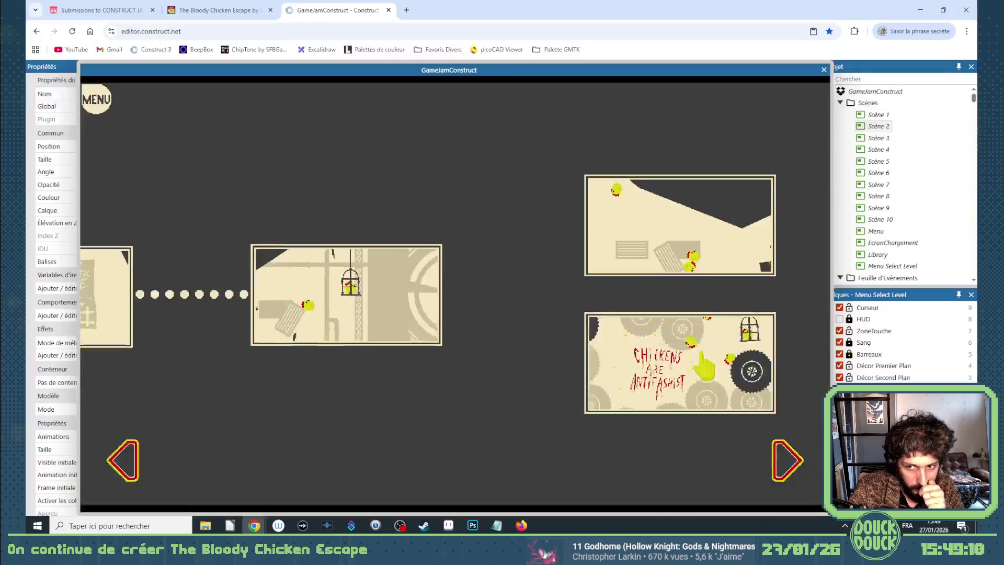
{"action": "left_click", "coordinate": [823, 69]}
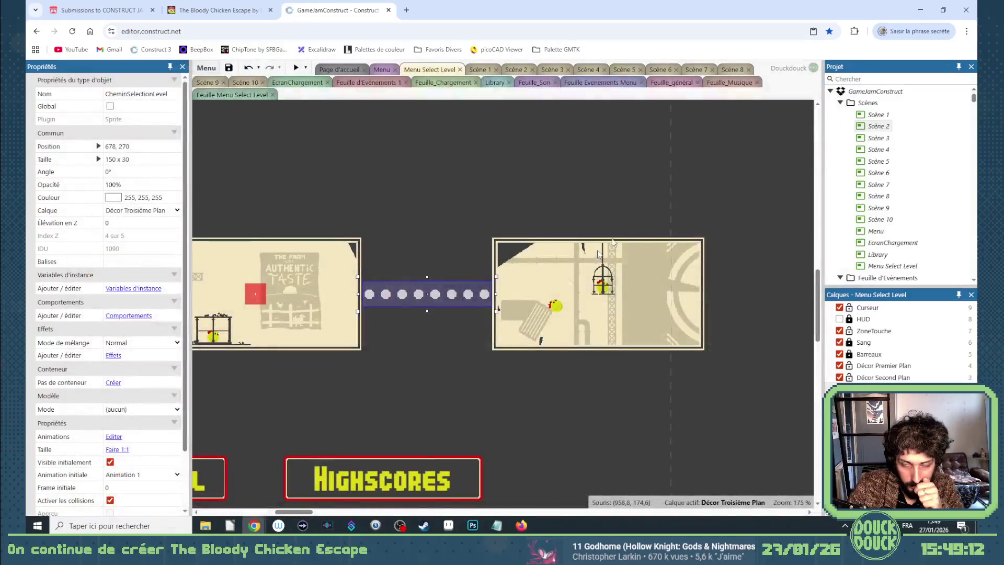
{"action": "left_click_drag", "start_coordinate": [310, 513], "coordinate": [323, 515]}
{"action": "key", "text": "ctrl+c"}
{"action": "key", "text": "ctrl+v"}
{"action": "left_click", "coordinate": [580, 301]}
{"action": "left_click_drag", "start_coordinate": [580, 301], "coordinate": [579, 299]}
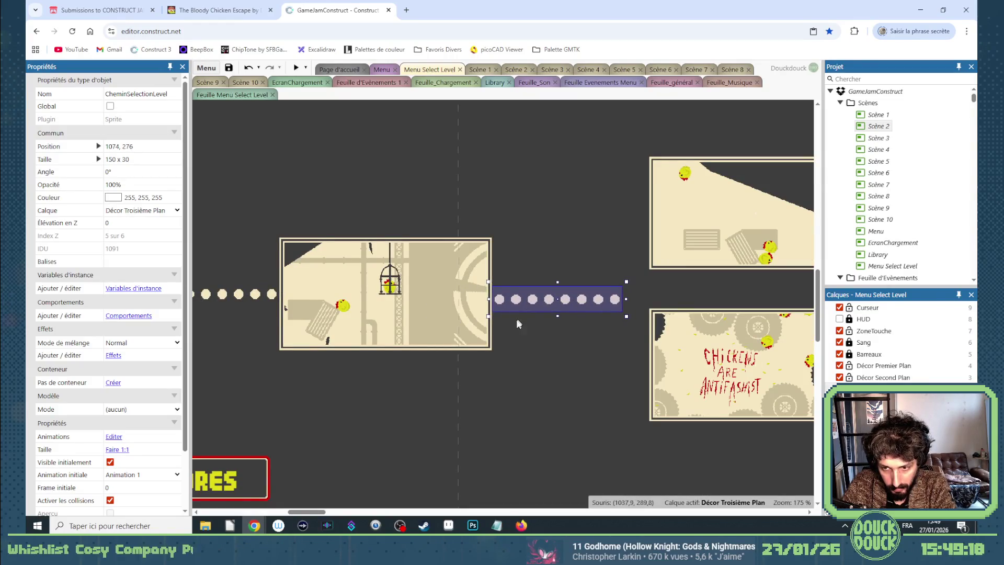
{"action": "scroll", "coordinate": [382, 320], "scroll_direction": "down", "scroll_amount": 1}
{"action": "scroll", "coordinate": [382, 320], "scroll_direction": "down", "scroll_amount": 2}
{"action": "mouse_move", "coordinate": [705, 205]}
{"action": "left_mouse_down"}
{"action": "mouse_move", "coordinate": [589, 409]}
{"action": "mouse_move", "coordinate": [539, 412]}
{"action": "left_mouse_up"}
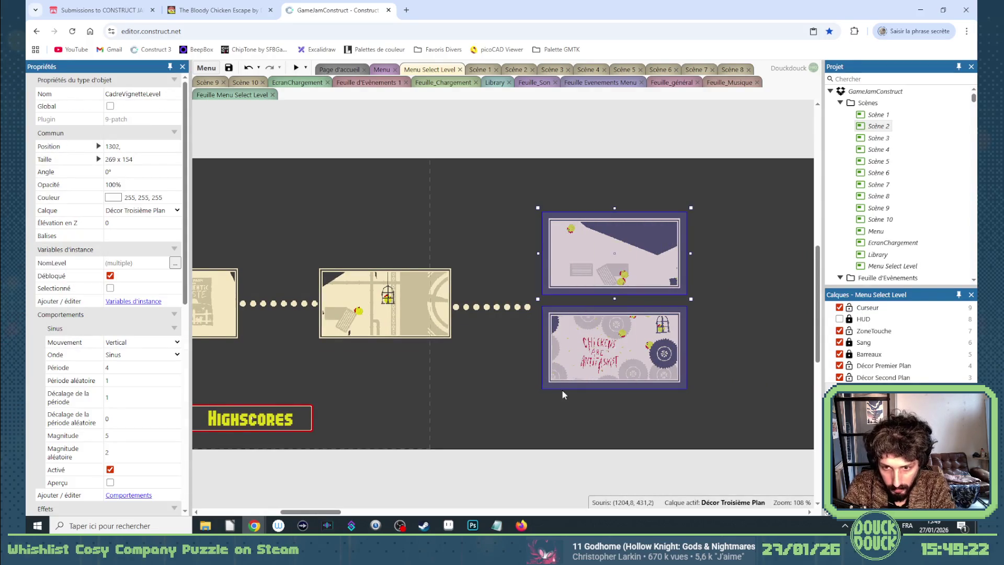
{"action": "key", "text": "ctrl+z"}
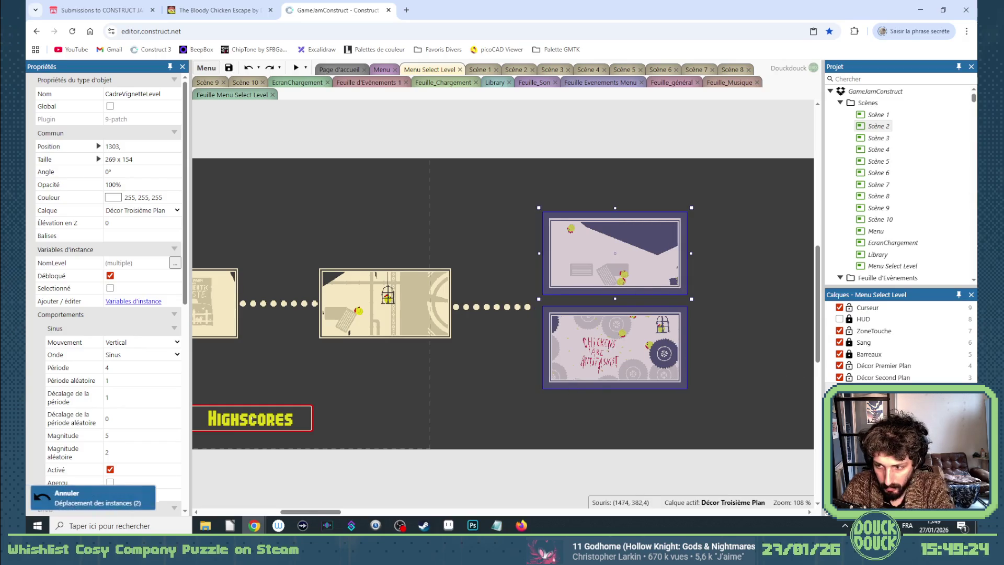
{"action": "mouse_move", "coordinate": [700, 207]}
{"action": "left_mouse_down"}
{"action": "mouse_move", "coordinate": [567, 403]}
{"action": "mouse_move", "coordinate": [535, 410]}
{"action": "left_mouse_up"}
{"action": "key", "text": "Left"}
{"action": "key", "text": "Left"}
{"action": "key", "text": "Left"}
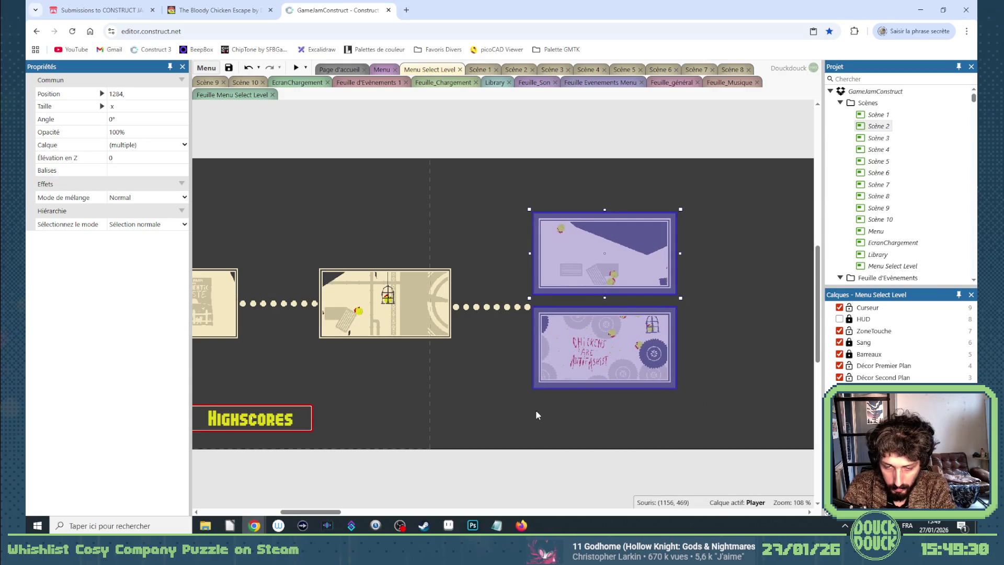
{"action": "scroll", "coordinate": [495, 325], "scroll_direction": "up", "scroll_amount": 5}
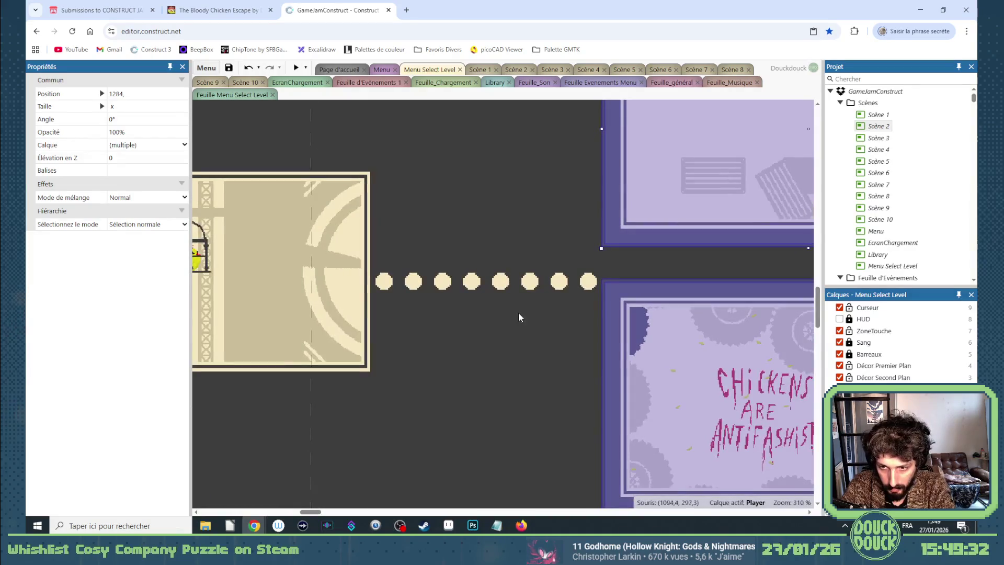
{"action": "left_click", "coordinate": [542, 286]}
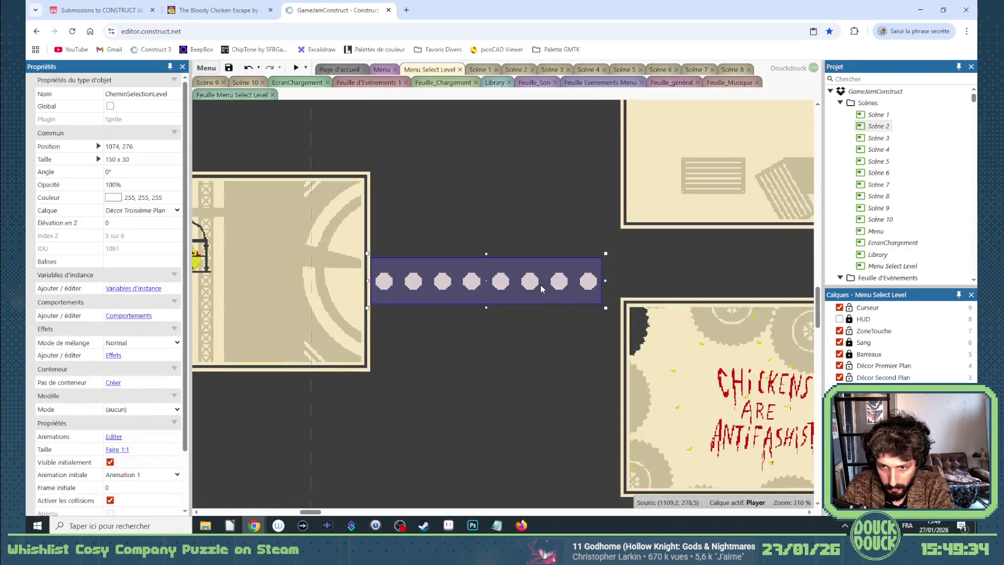
{"action": "left_click", "coordinate": [328, 328], "text": "shift"}
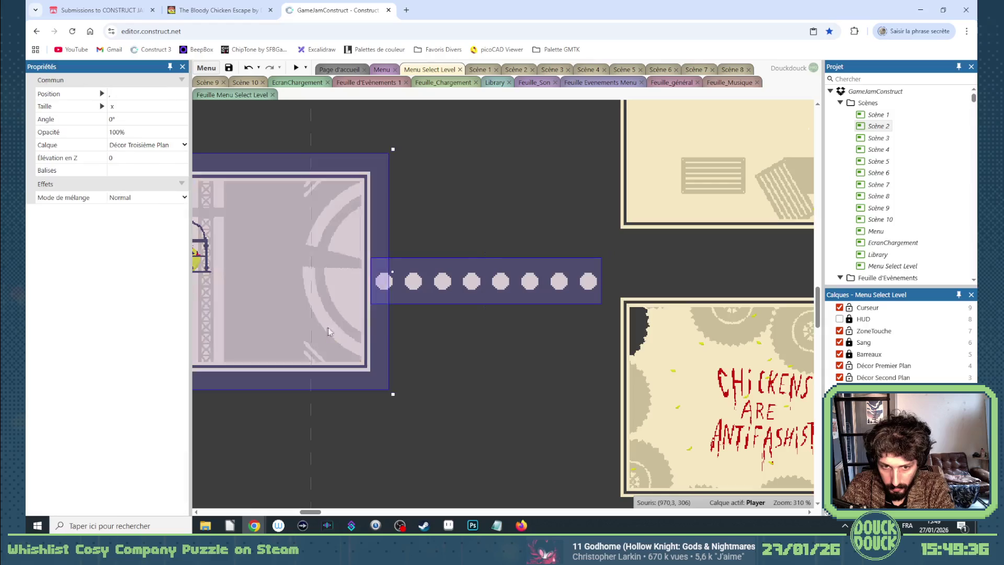
{"action": "left_click", "coordinate": [611, 323], "text": "shift"}
{"action": "scroll", "coordinate": [543, 286], "scroll_direction": "up", "scroll_amount": 2}
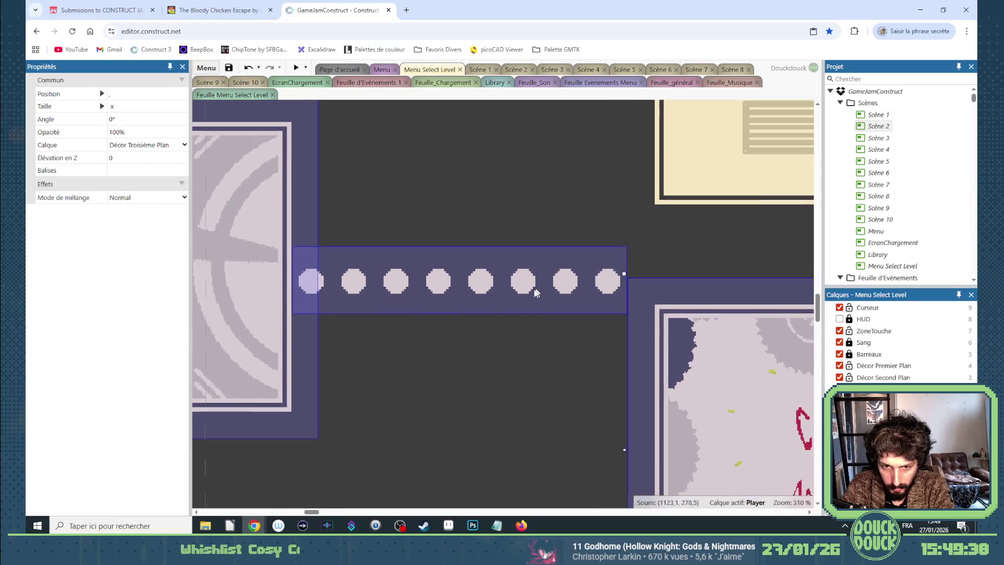
{"action": "scroll", "coordinate": [476, 319], "scroll_direction": "down", "scroll_amount": 4}
{"action": "scroll", "coordinate": [476, 318], "scroll_direction": "down", "scroll_amount": 5}
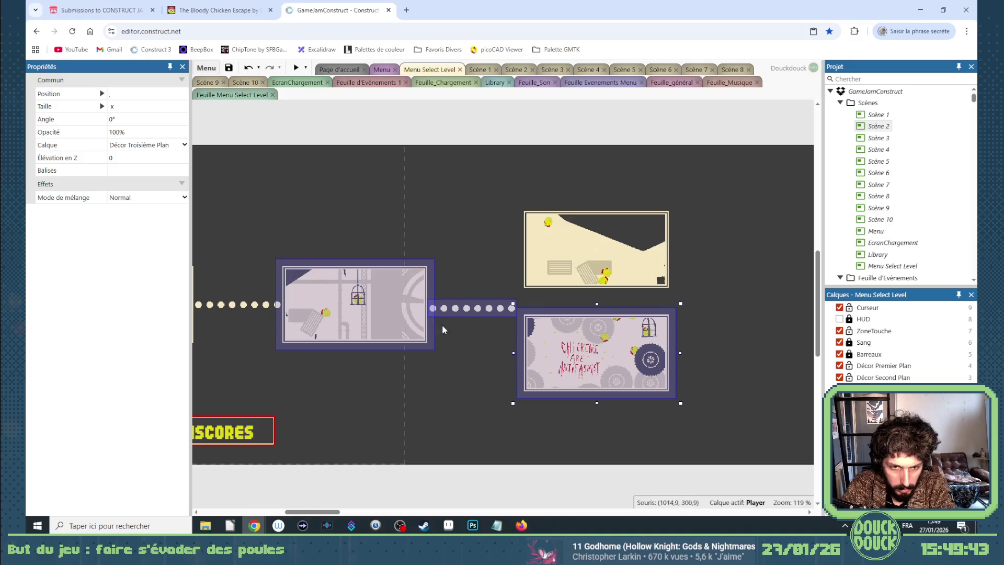
{"action": "left_click_drag", "start_coordinate": [323, 512], "coordinate": [314, 513]}
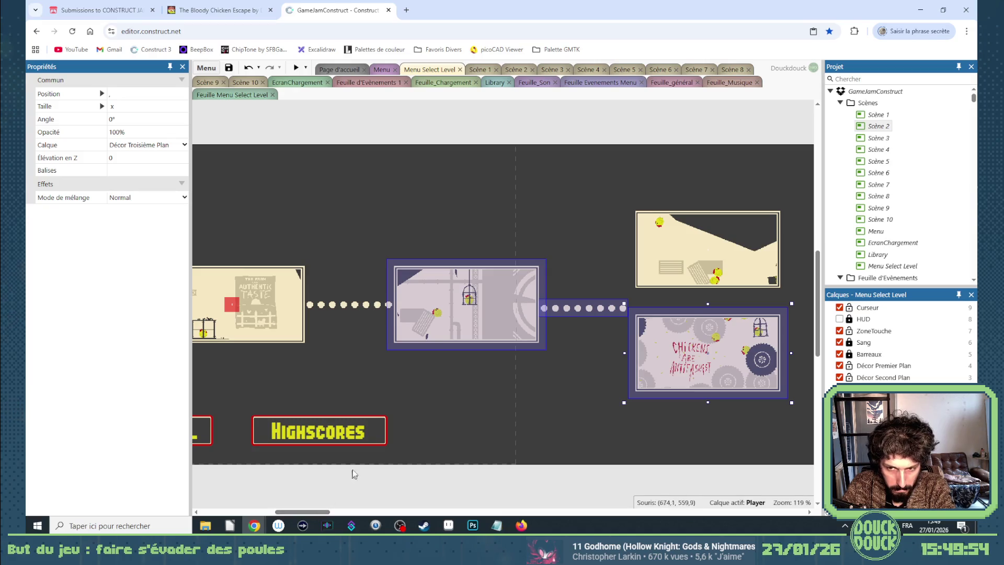
{"action": "left_click", "coordinate": [336, 308]}
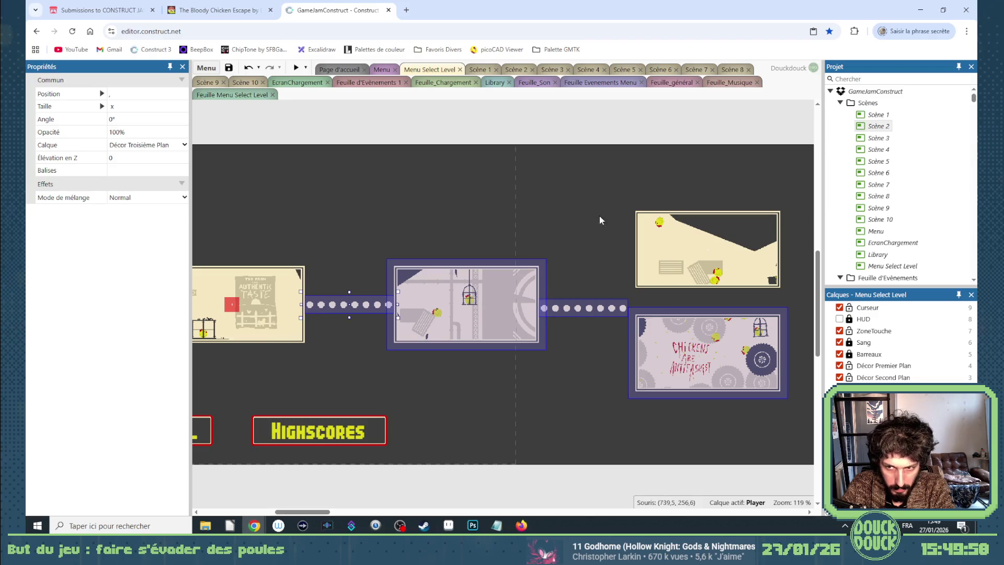
Select the middle and right level cards with their dotted paths and shift them a few pixels right
{"action": "mouse_move", "coordinate": [803, 197]}
{"action": "left_mouse_down"}
{"action": "mouse_move", "coordinate": [784, 220]}
{"action": "mouse_move", "coordinate": [356, 441]}
{"action": "mouse_move", "coordinate": [302, 435]}
{"action": "left_mouse_up"}
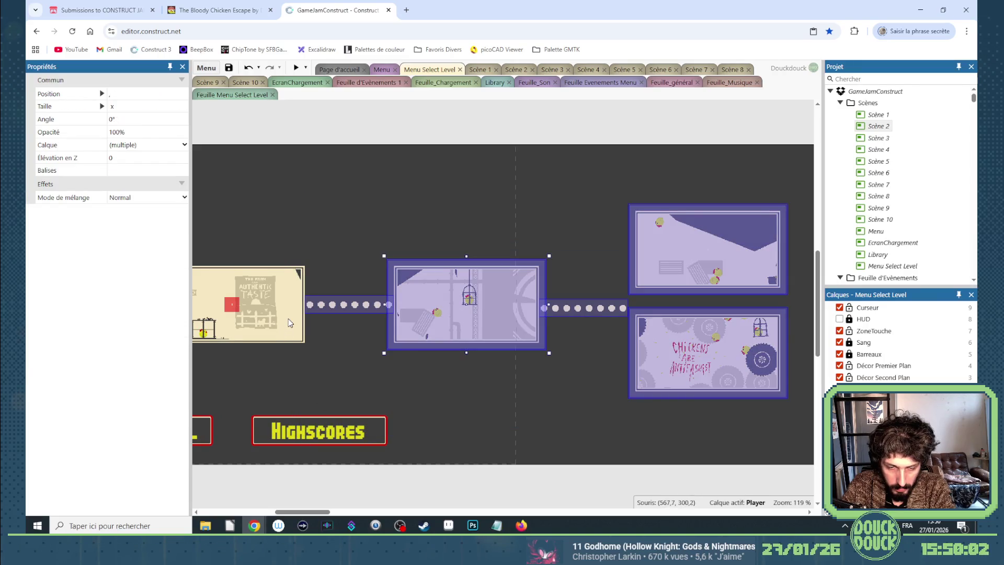
{"action": "key", "text": "Right"}
{"action": "key", "text": "Right"}
{"action": "key", "text": "Right"}
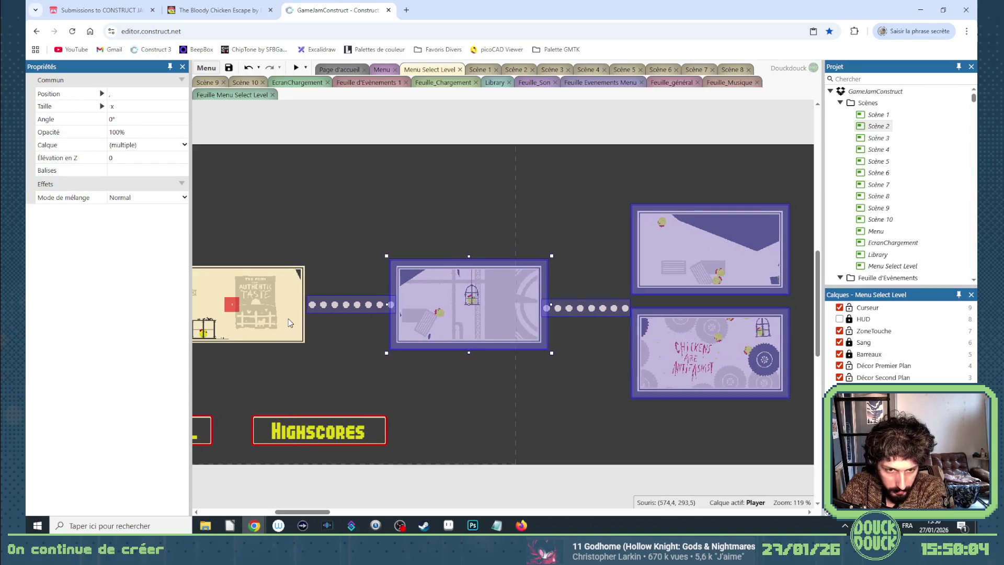
{"action": "key", "text": "Right"}
{"action": "key", "text": "Right"}
{"action": "key", "text": "Right"}
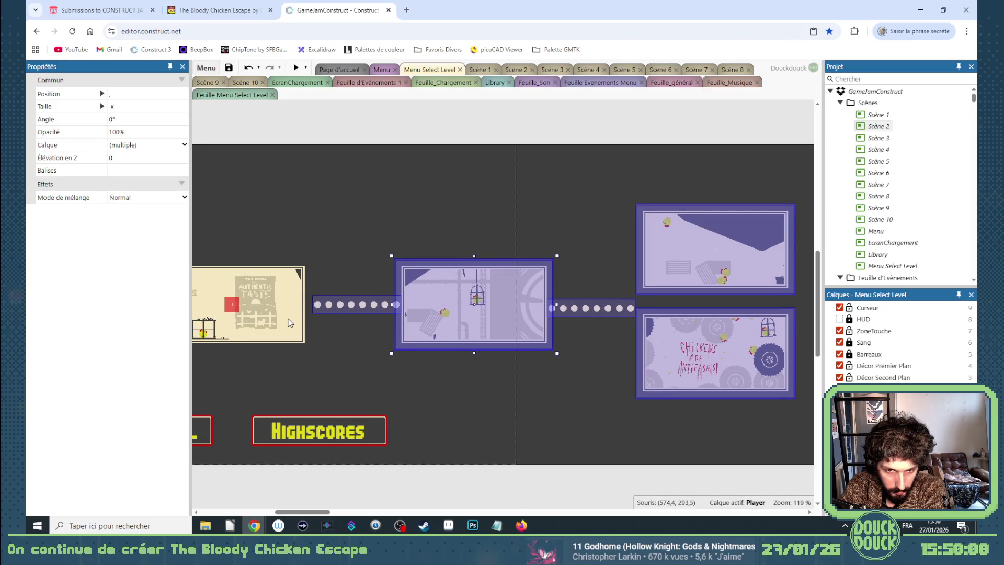
{"action": "key", "text": "Right"}
{"action": "key", "text": "Right"}
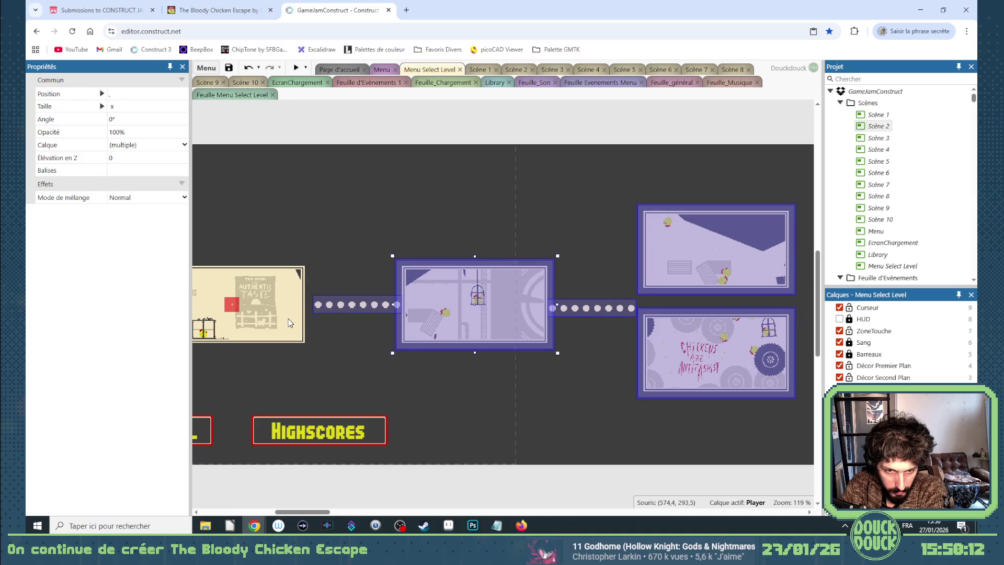
{"action": "key", "text": "Left"}
{"action": "key", "text": "Left"}
{"action": "key", "text": "Left"}
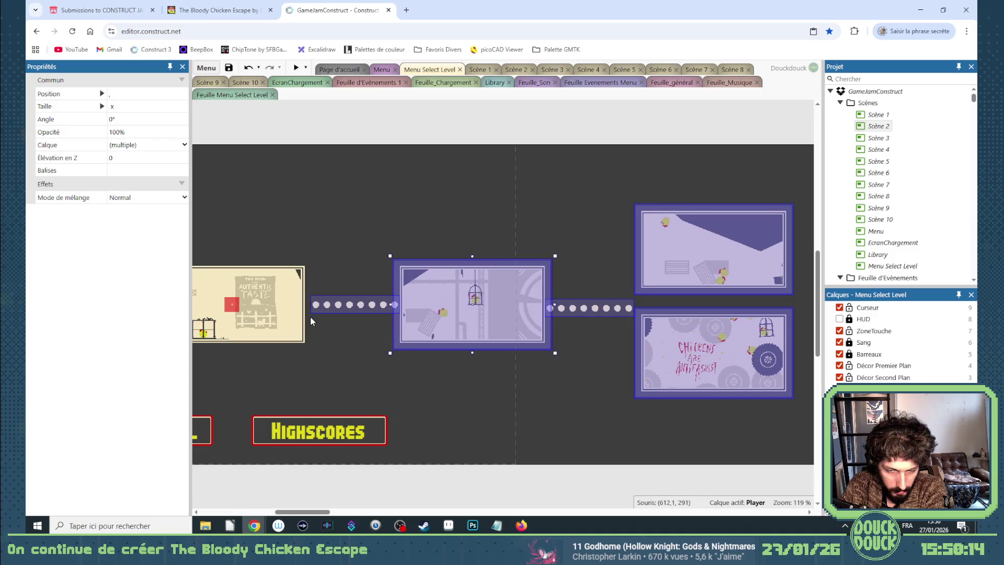
{"action": "left_click", "coordinate": [310, 318]}
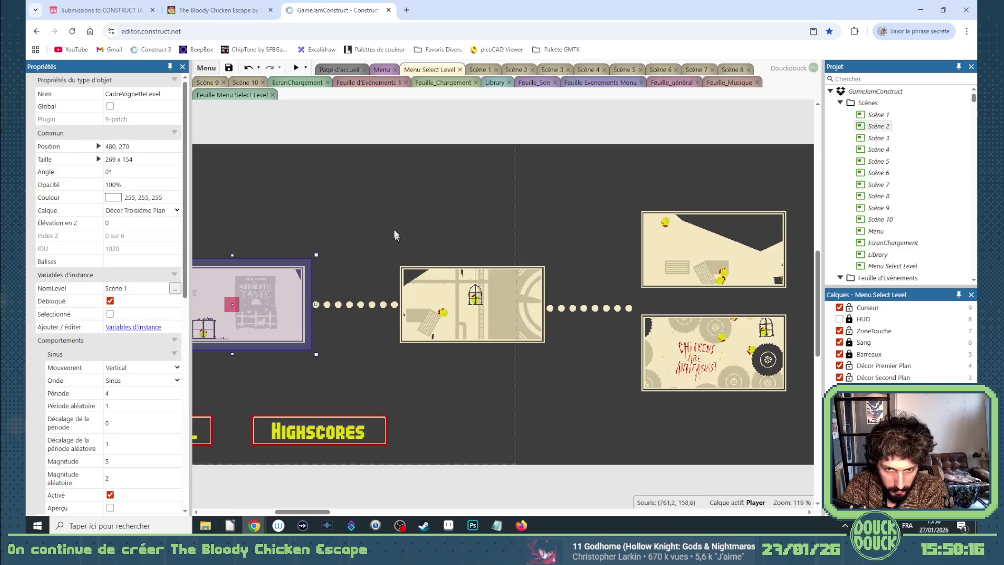
{"action": "mouse_move", "coordinate": [397, 174]}
{"action": "left_mouse_down"}
{"action": "mouse_move", "coordinate": [659, 375]}
{"action": "mouse_move", "coordinate": [799, 421]}
{"action": "left_mouse_up"}
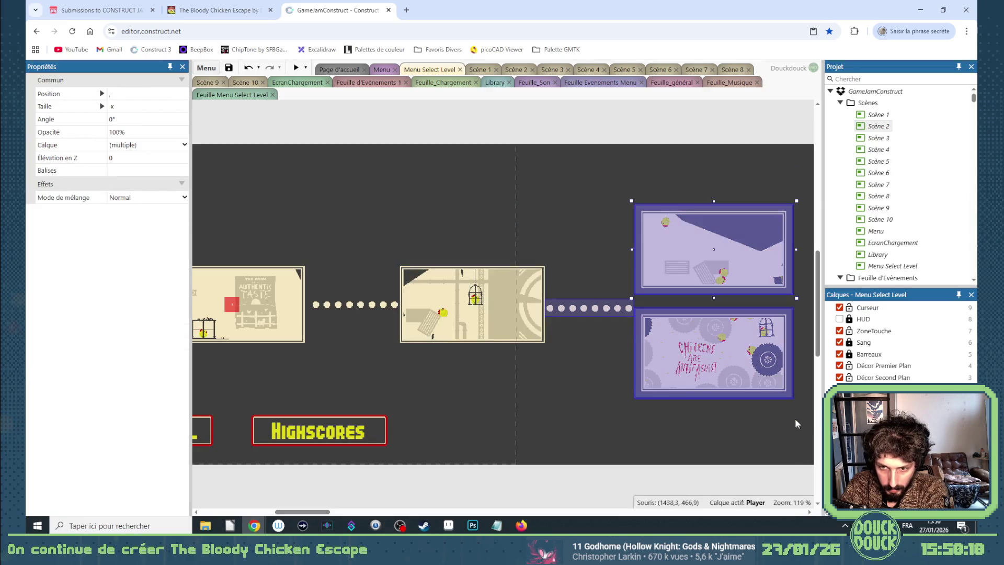
{"action": "mouse_move", "coordinate": [388, 178]}
{"action": "left_mouse_down"}
{"action": "mouse_move", "coordinate": [792, 438]}
{"action": "mouse_move", "coordinate": [722, 431]}
{"action": "mouse_move", "coordinate": [726, 439]}
{"action": "left_mouse_up"}
{"action": "key", "text": "Right"}
{"action": "key", "text": "Right"}
{"action": "key", "text": "Right"}
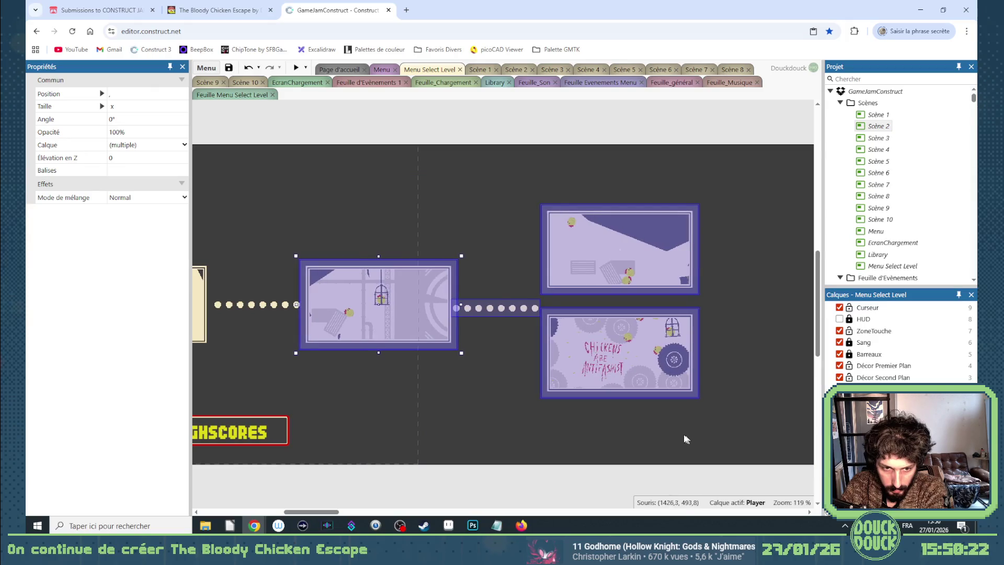
{"action": "left_click", "coordinate": [513, 388]}
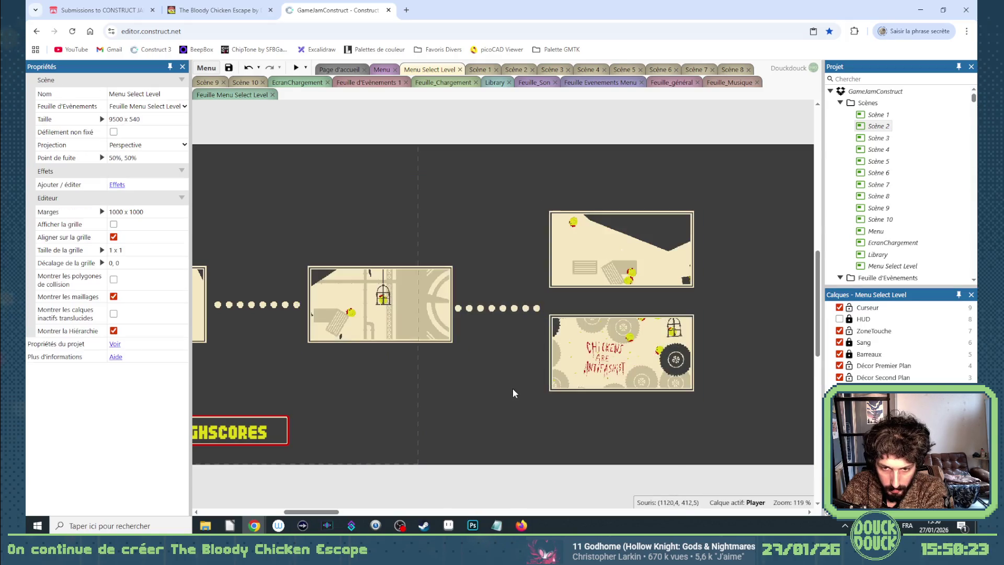
Nudge the second dotted path right to position 1104, 276
{"action": "left_click", "coordinate": [493, 310]}
{"action": "key", "text": "Right"}
{"action": "key", "text": "Right"}
{"action": "key", "text": "Right"}
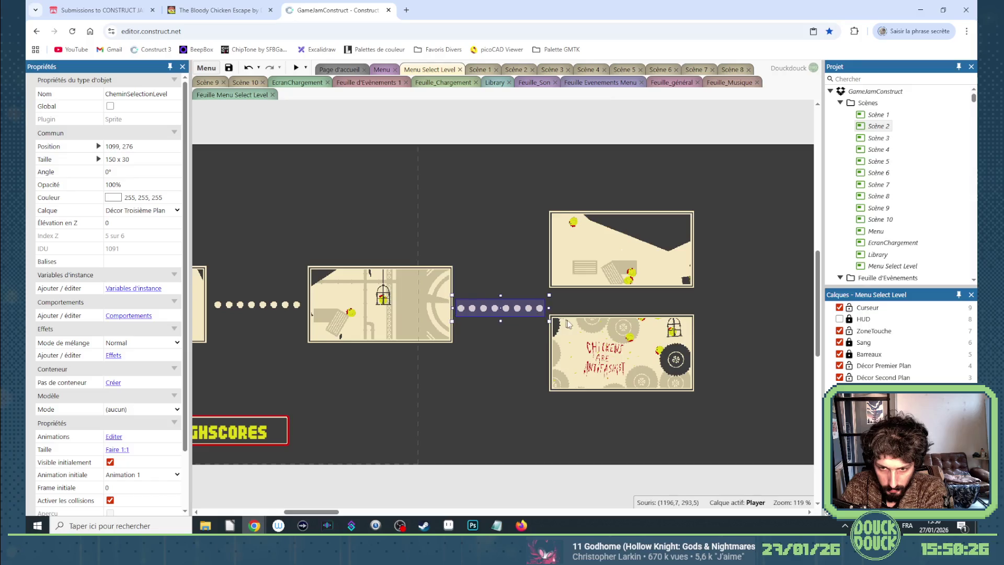
{"action": "key", "text": "Right"}
{"action": "key", "text": "Right"}
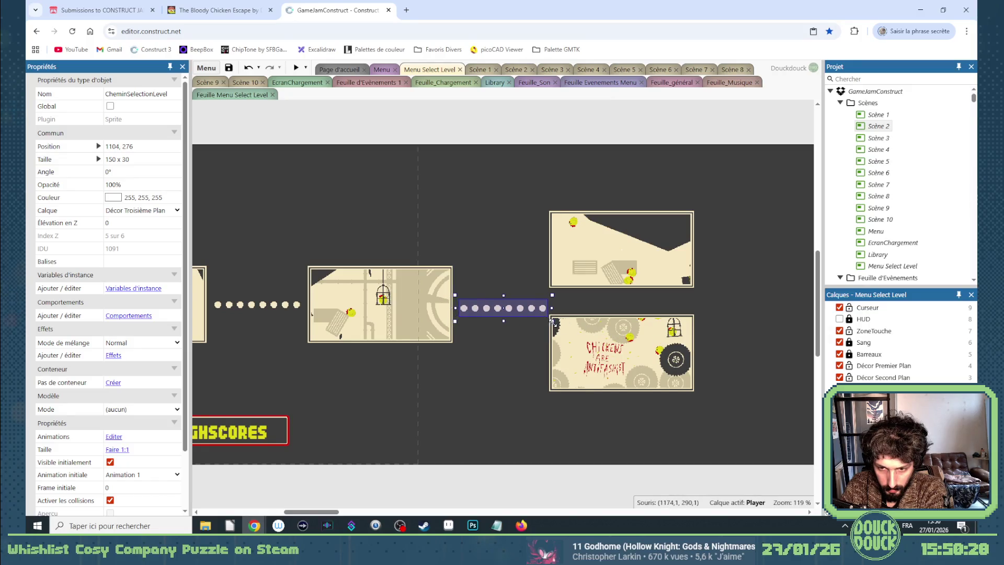
Select both right-hand level cards and shift them a few pixels right
{"action": "scroll", "coordinate": [565, 312], "scroll_direction": "up", "scroll_amount": 8}
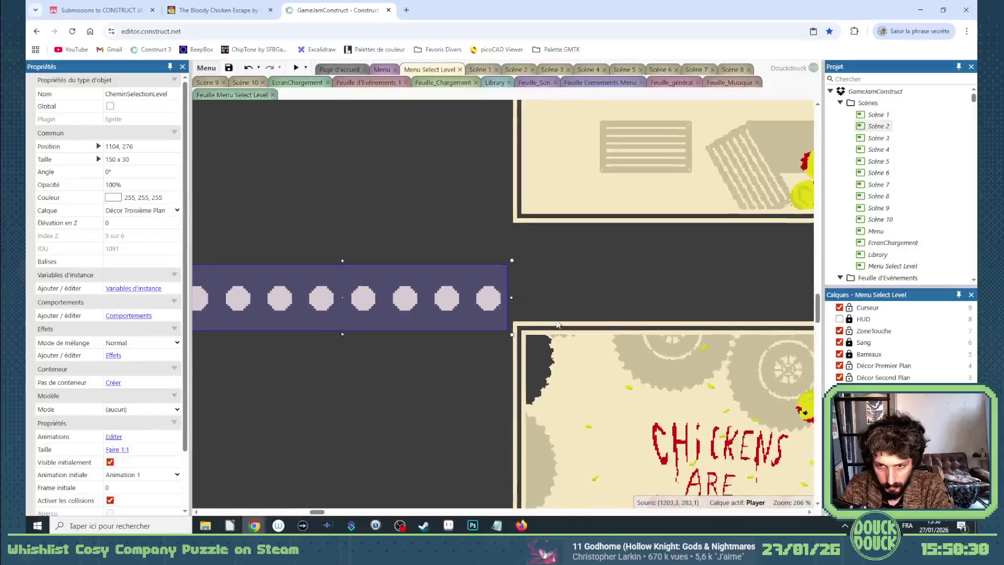
{"action": "left_click", "coordinate": [509, 331], "text": "shift"}
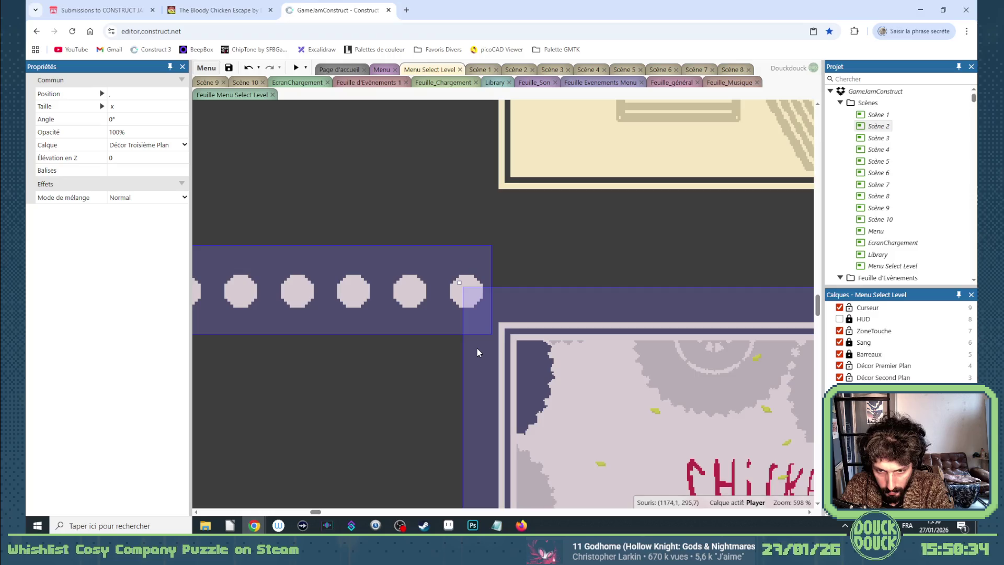
{"action": "scroll", "coordinate": [478, 349], "scroll_direction": "down", "scroll_amount": 2}
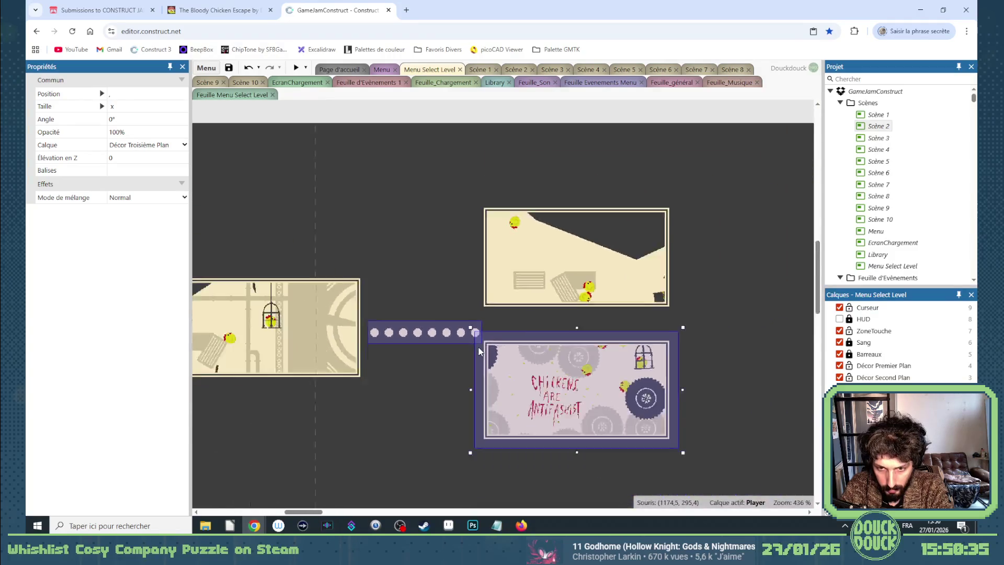
{"action": "scroll", "coordinate": [479, 350], "scroll_direction": "down", "scroll_amount": 1}
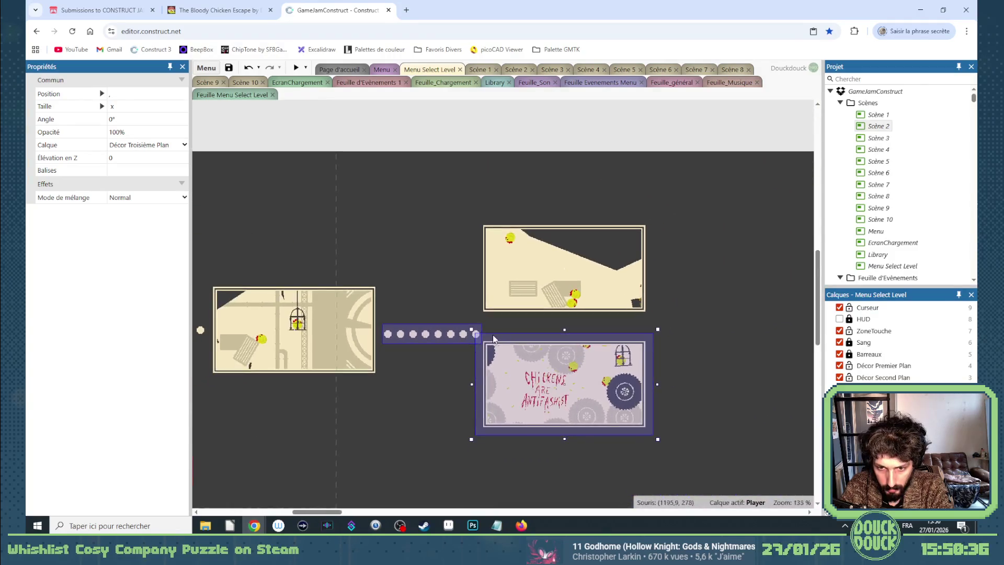
{"action": "left_click", "coordinate": [465, 337], "text": "shift"}
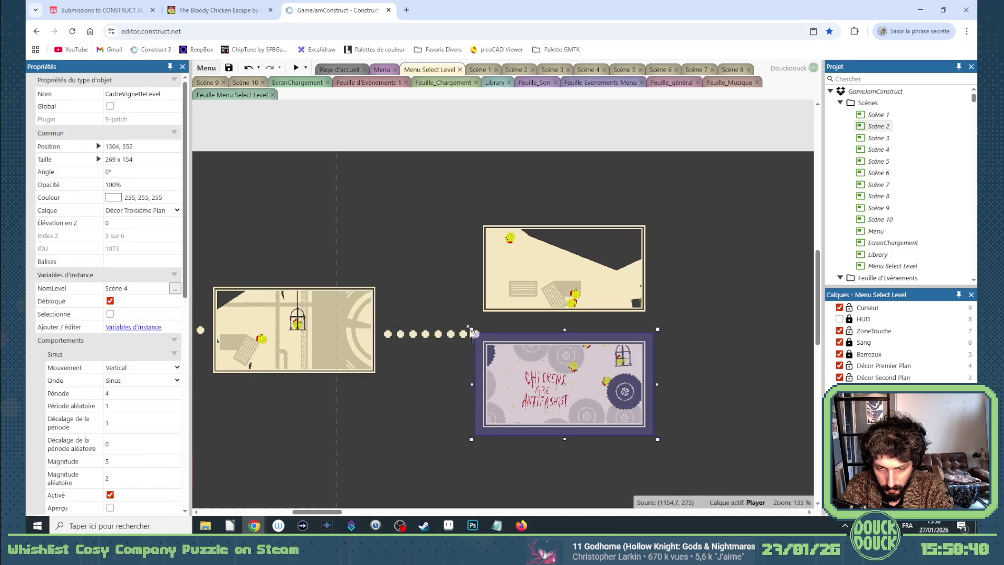
{"action": "mouse_move", "coordinate": [460, 209]}
{"action": "left_mouse_down"}
{"action": "mouse_move", "coordinate": [680, 471]}
{"action": "mouse_move", "coordinate": [687, 467]}
{"action": "left_mouse_up"}
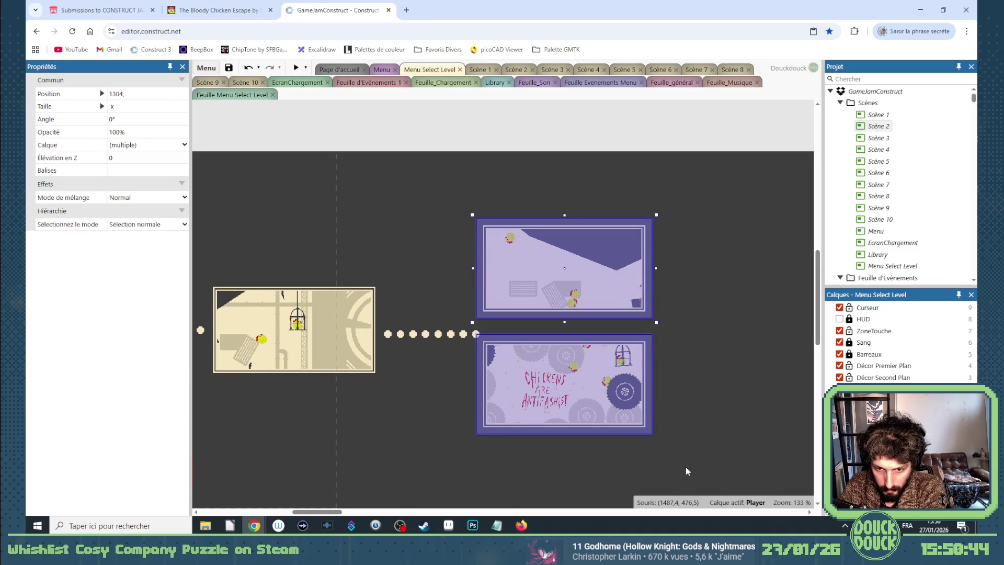
{"action": "key", "text": "Right"}
{"action": "key", "text": "Right"}
{"action": "key", "text": "Right"}
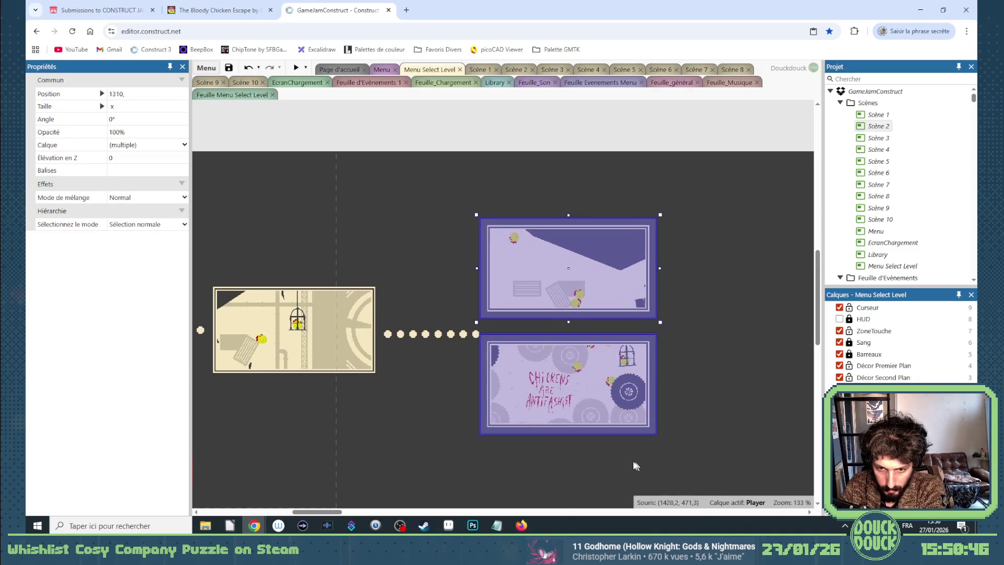
Reselect the dotted path between the level cards and raise it slightly, to 1104, 266
{"action": "left_click", "coordinate": [391, 335]}
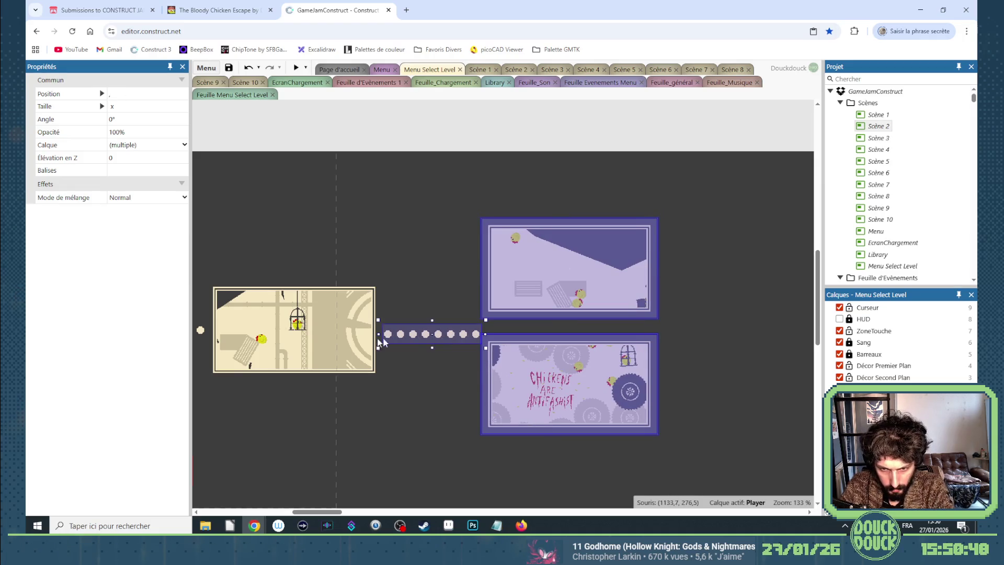
{"action": "left_click", "coordinate": [343, 343], "text": "shift"}
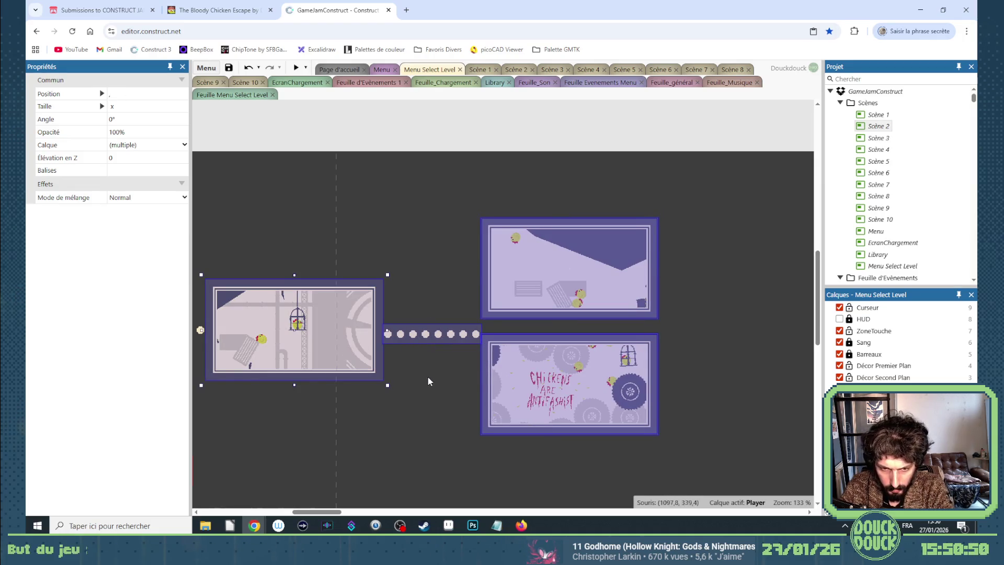
{"action": "left_click", "coordinate": [476, 71]}
{"action": "left_click", "coordinate": [437, 70]}
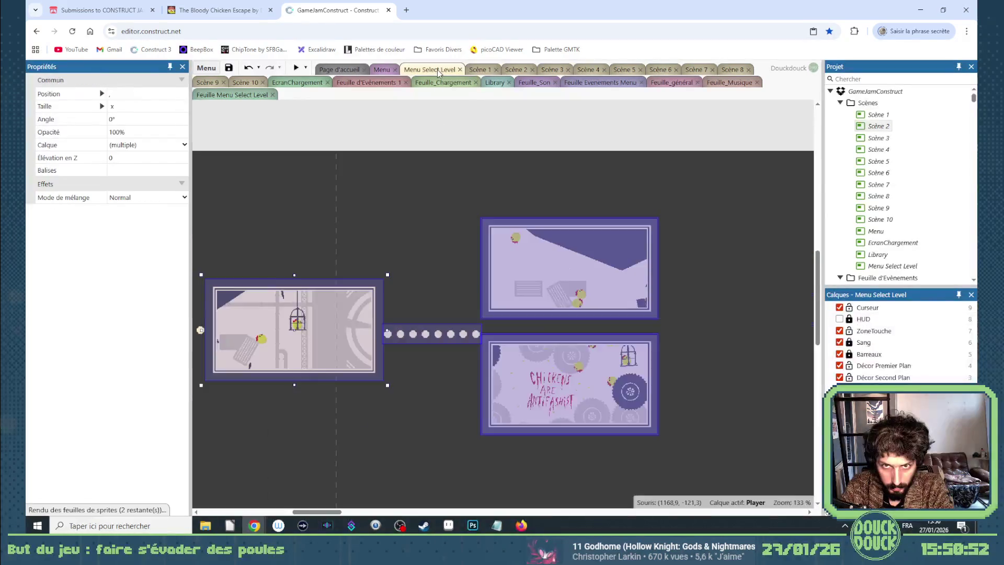
{"action": "scroll", "coordinate": [499, 301], "scroll_direction": "up", "scroll_amount": 5}
{"action": "scroll", "coordinate": [485, 362], "scroll_direction": "up", "scroll_amount": 4}
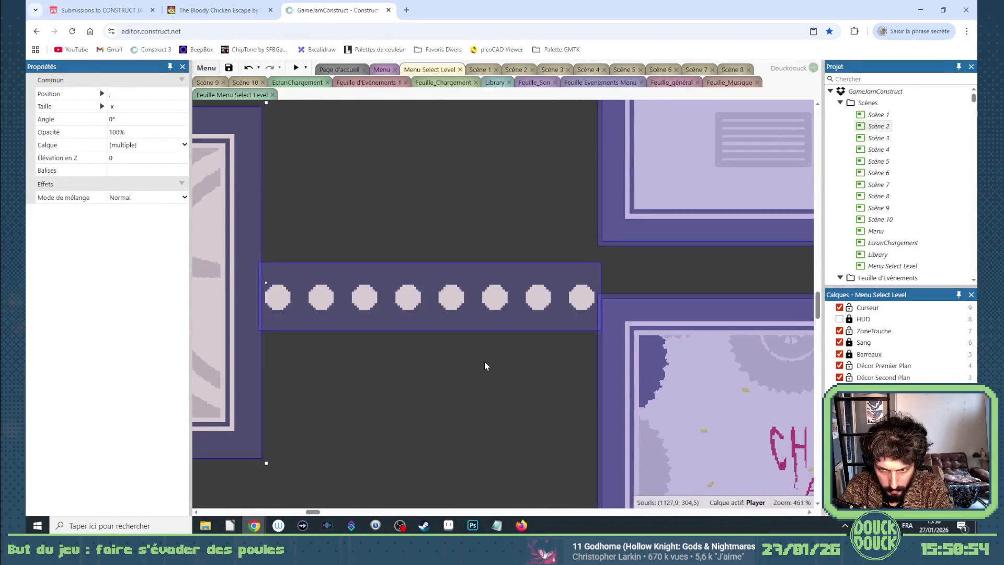
{"action": "left_click", "coordinate": [484, 362]}
{"action": "scroll", "coordinate": [485, 362], "scroll_direction": "down", "scroll_amount": 6}
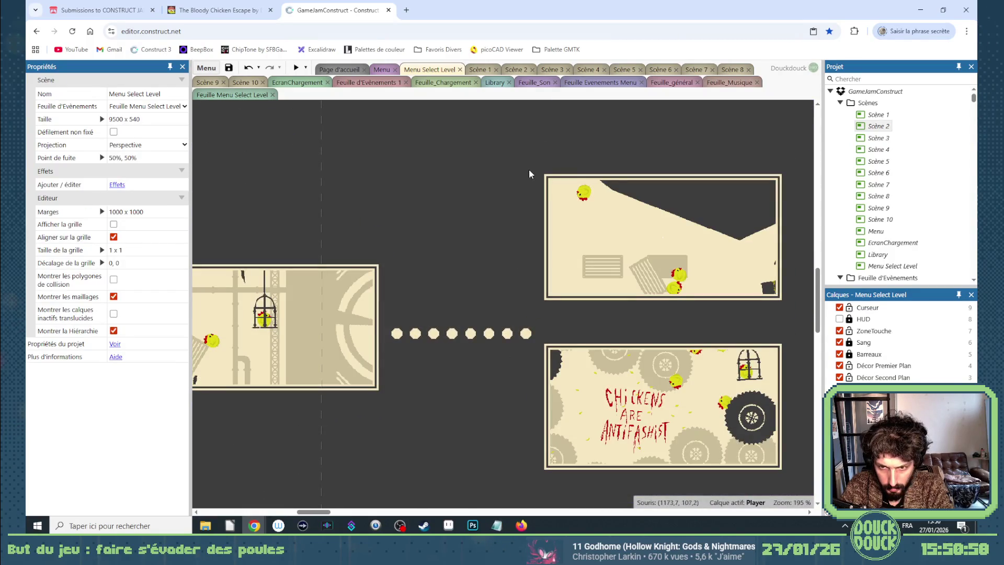
{"action": "left_click", "coordinate": [465, 340]}
{"action": "key", "text": "Up"}
{"action": "key", "text": "Up"}
{"action": "key", "text": "Up"}
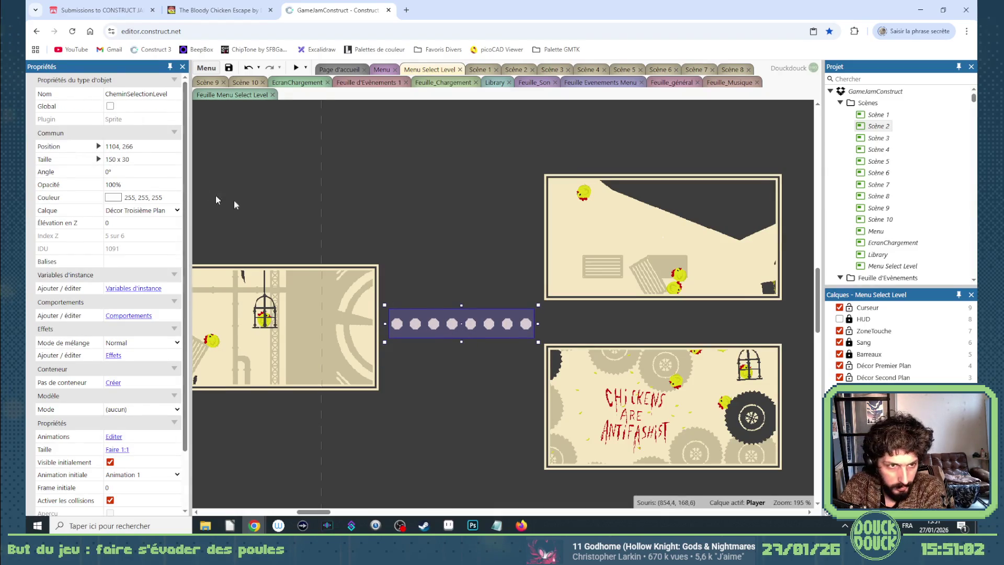
Trial-stretch the path object taller, undo back to 150x30, and switch to Aseprite
{"action": "mouse_move", "coordinate": [462, 306]}
{"action": "left_mouse_down"}
{"action": "mouse_move", "coordinate": [463, 214]}
{"action": "mouse_move", "coordinate": [463, 225]}
{"action": "left_mouse_up"}
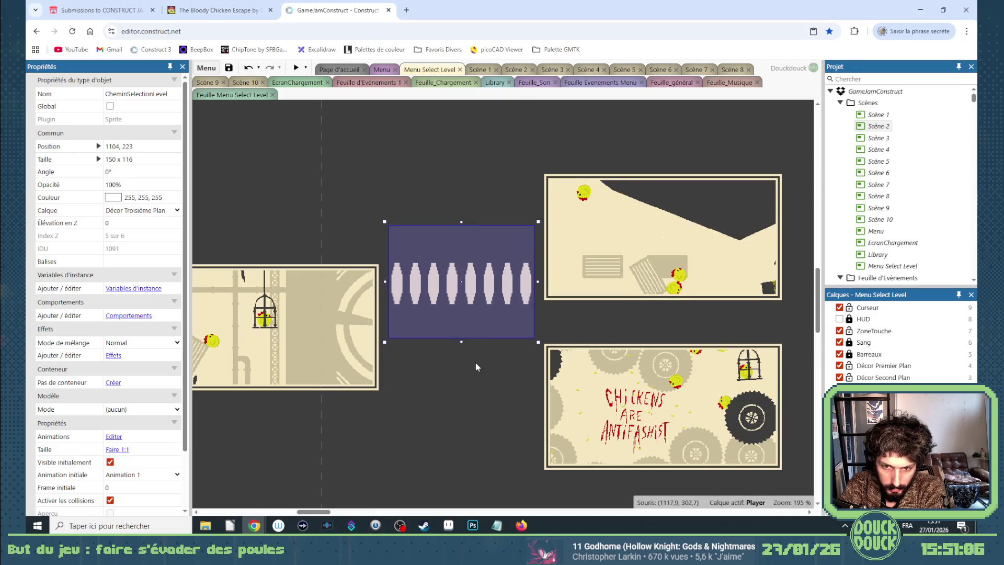
{"action": "left_click", "coordinate": [457, 343]}
{"action": "left_click", "coordinate": [461, 291]}
{"action": "left_click_drag", "start_coordinate": [464, 340], "coordinate": [470, 428]}
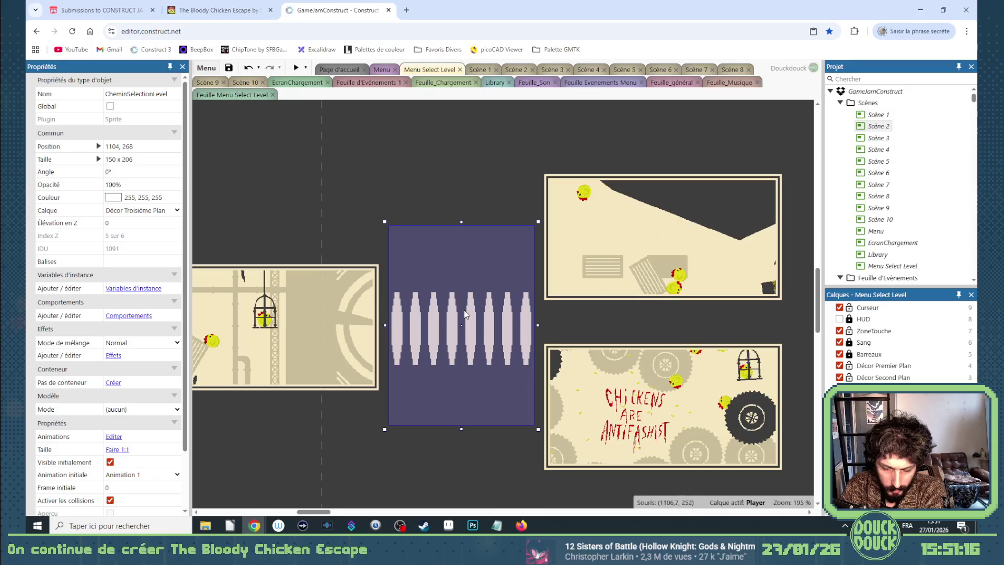
{"action": "key", "text": "ctrl+z"}
{"action": "key", "text": "ctrl+z"}
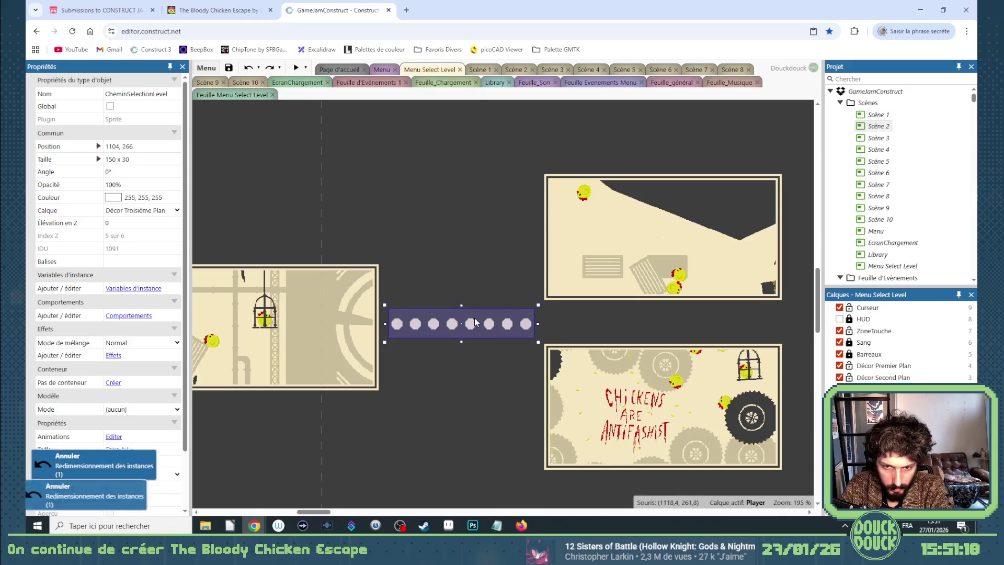
{"action": "left_click", "coordinate": [455, 526]}
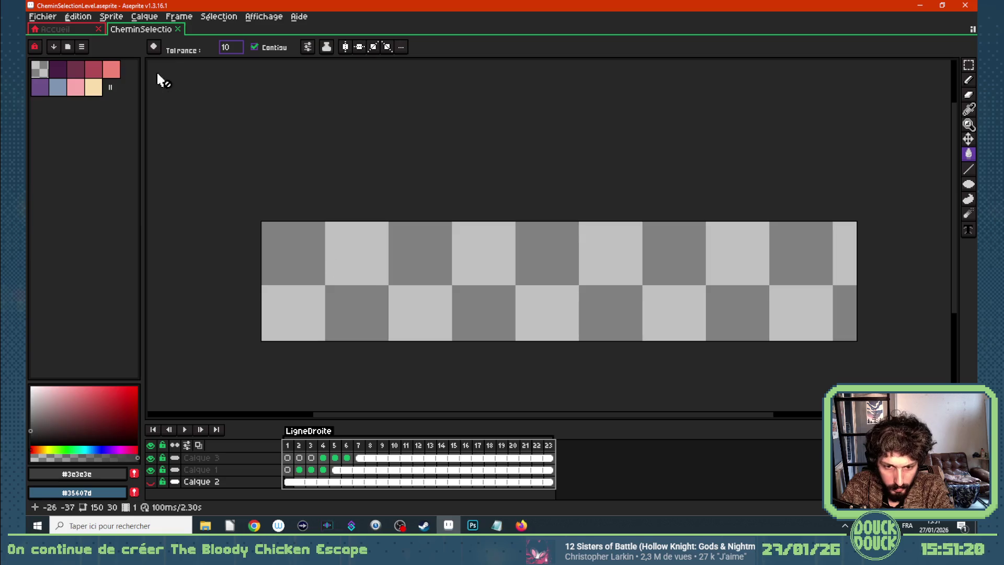
Enlarge the sprite canvas to 150x200 px via Sprite > Canvas Size
{"action": "left_click", "coordinate": [111, 16]}
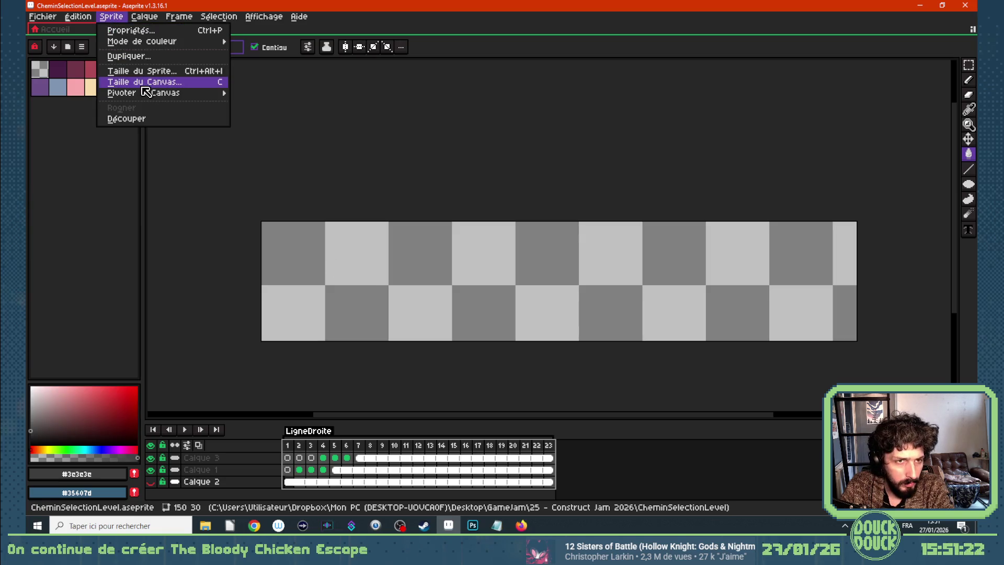
{"action": "left_click", "coordinate": [146, 82]}
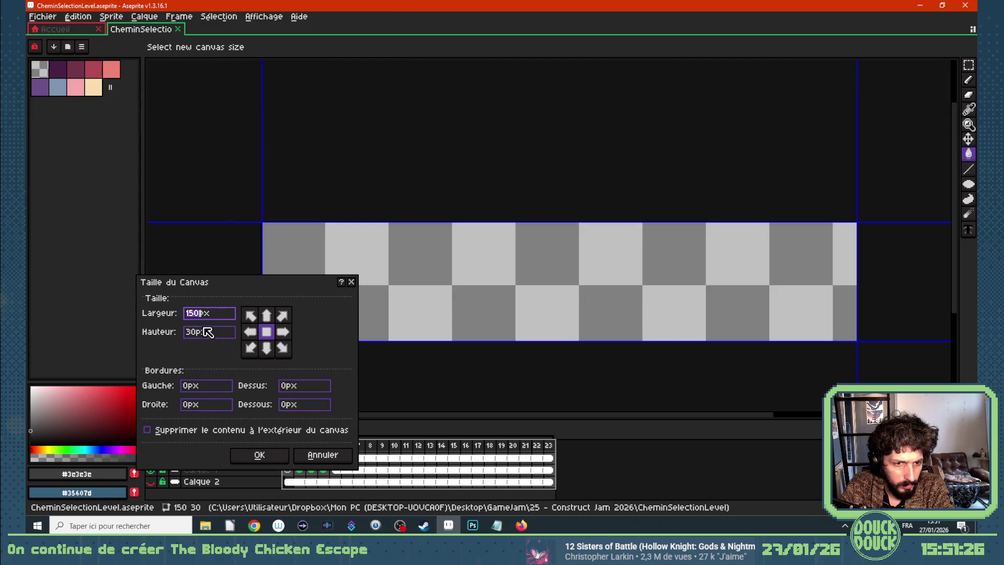
{"action": "left_click_drag", "start_coordinate": [198, 334], "coordinate": [186, 334]}
{"action": "type", "text": "200"}
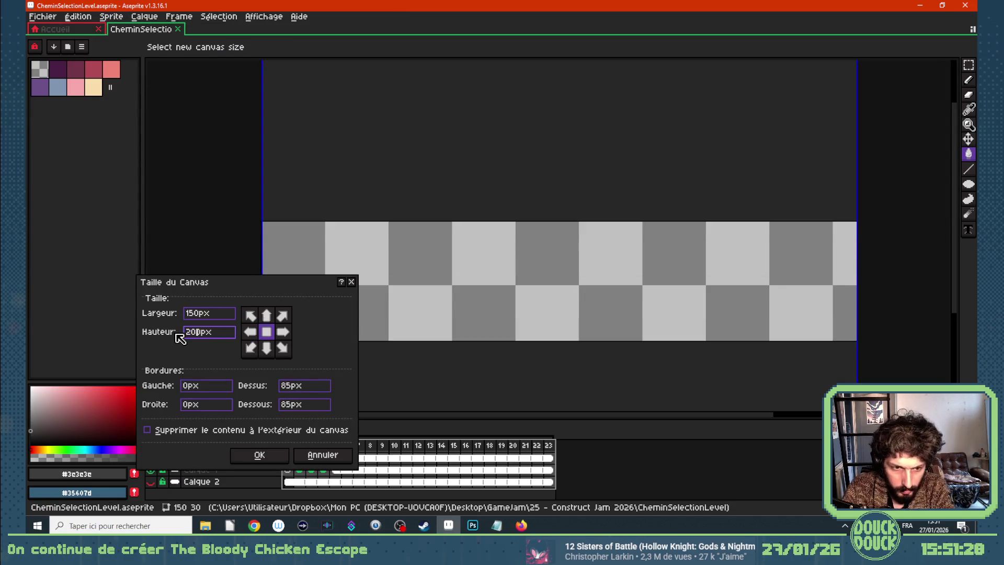
{"action": "key", "text": "Return"}
Show layer Calque 2 and fill the new upper and lower areas dark grey
{"action": "scroll", "coordinate": [340, 306], "scroll_direction": "down", "scroll_amount": 4}
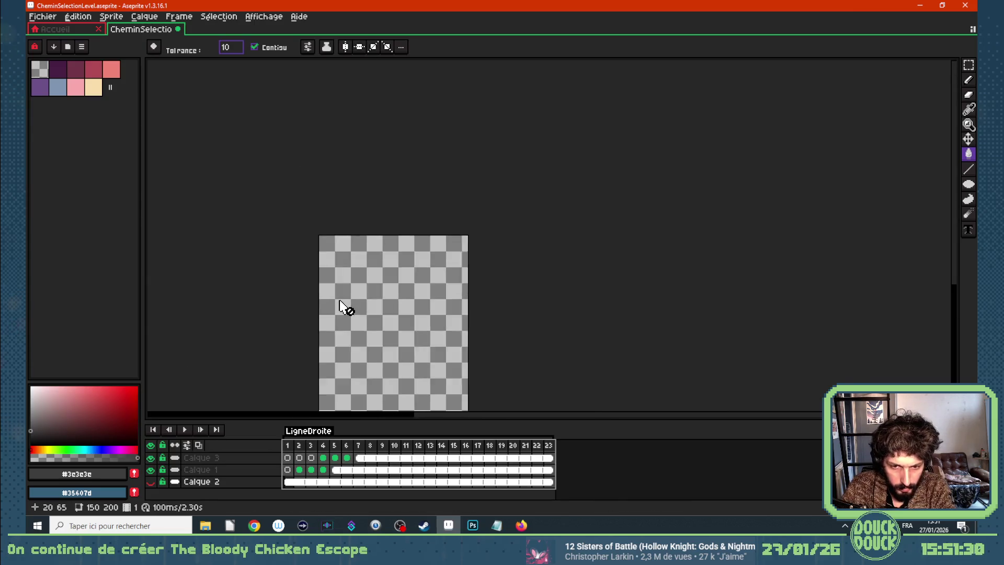
{"action": "left_click", "coordinate": [150, 482]}
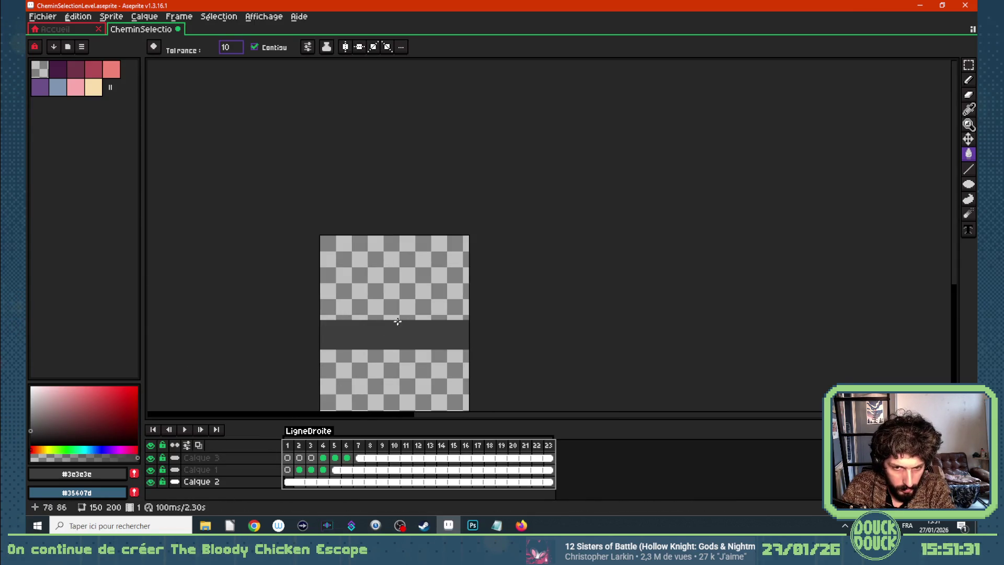
{"action": "scroll", "coordinate": [394, 334], "scroll_direction": "up", "scroll_amount": 2}
{"action": "key", "text": "alt"}
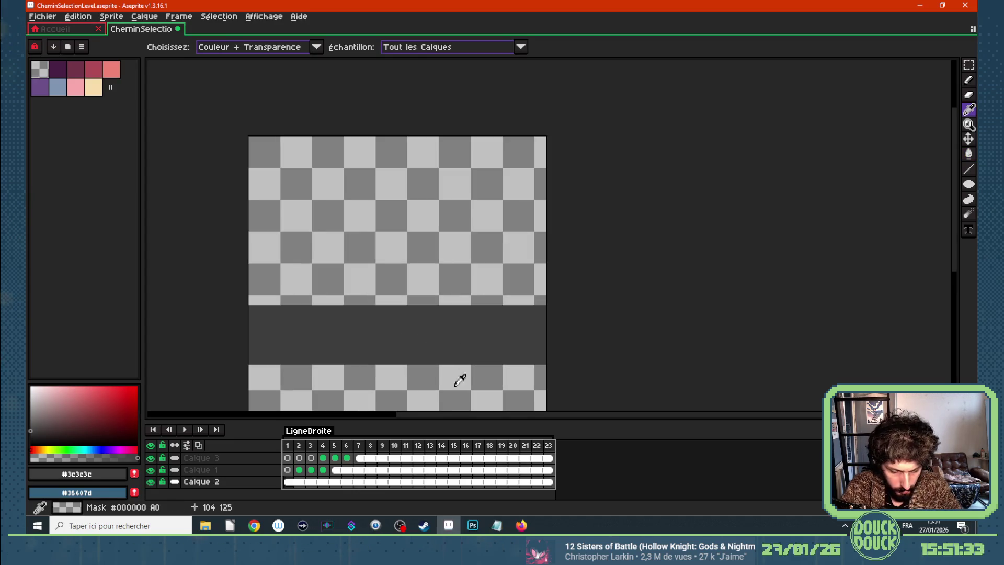
{"action": "left_click", "coordinate": [444, 398]}
{"action": "left_click", "coordinate": [433, 285]}
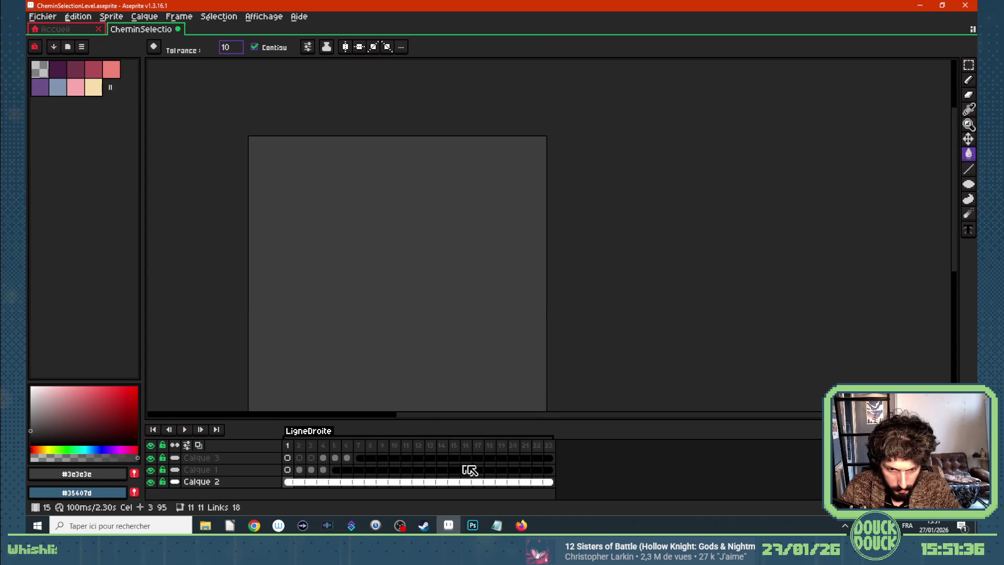
Copy frames 1–23 after frame 23, making a 46-frame animation
{"action": "left_click_drag", "start_coordinate": [288, 445], "coordinate": [567, 466]}
{"action": "left_click", "coordinate": [340, 452]}
{"action": "left_click_drag", "start_coordinate": [340, 452], "coordinate": [596, 453], "text": "ctrl"}
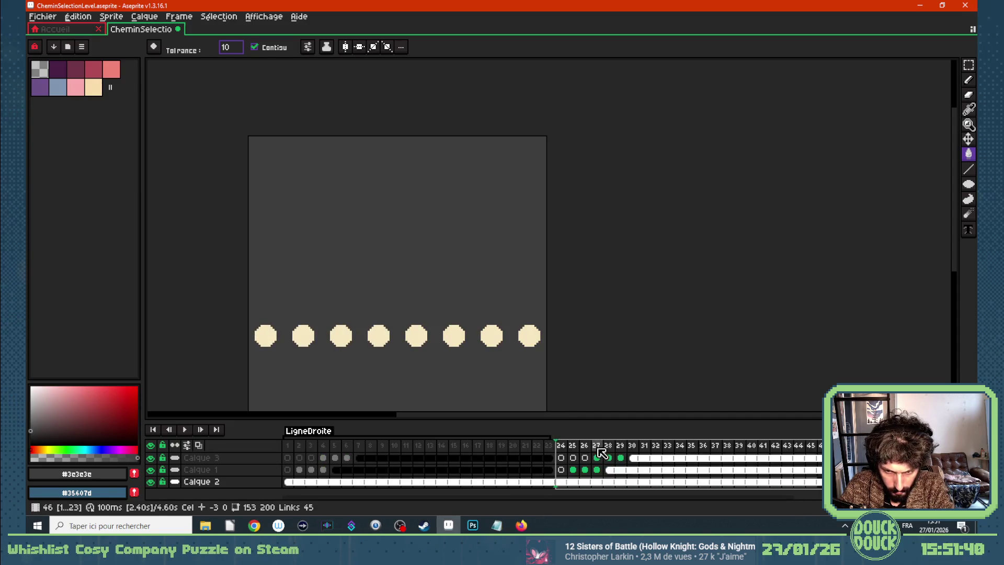
{"action": "scroll", "coordinate": [480, 337], "scroll_direction": "down", "scroll_amount": 4}
{"action": "scroll", "coordinate": [437, 358], "scroll_direction": "up", "scroll_amount": 2}
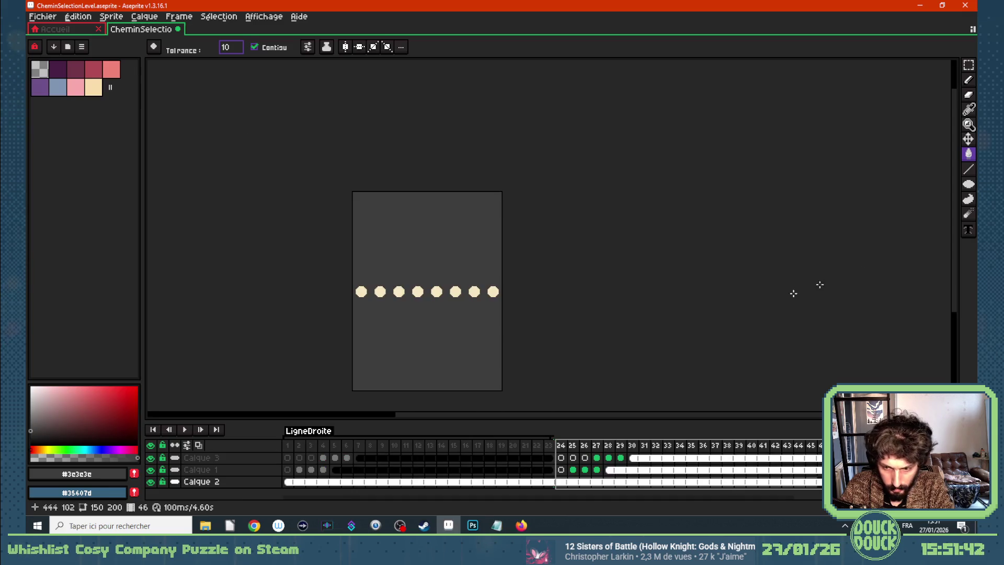
Step through the copied frames and select frames 27–46 on Calque 3
{"action": "left_click", "coordinate": [968, 79]}
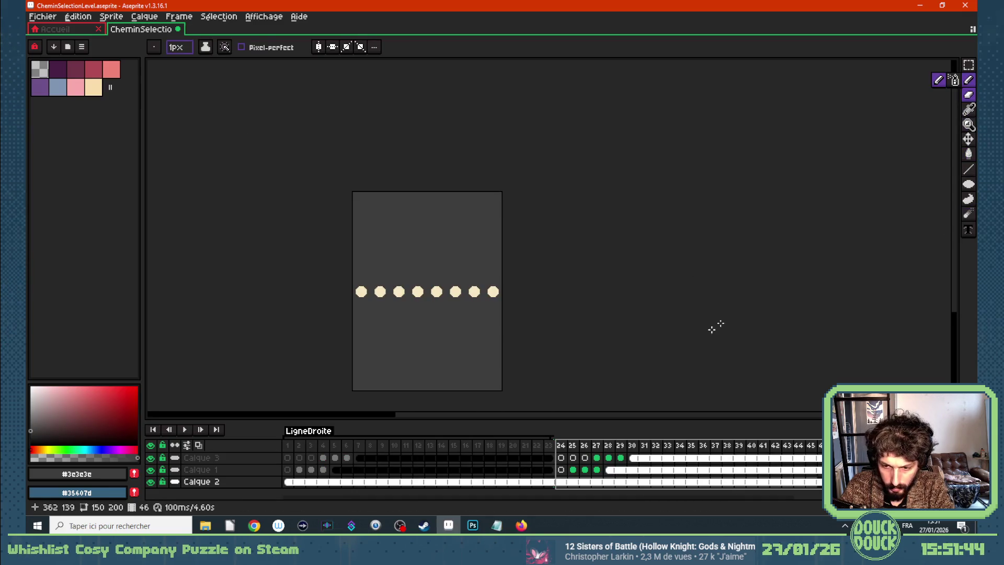
{"action": "left_click", "coordinate": [969, 65]}
{"action": "left_click", "coordinate": [753, 262]}
{"action": "left_click", "coordinate": [584, 445]}
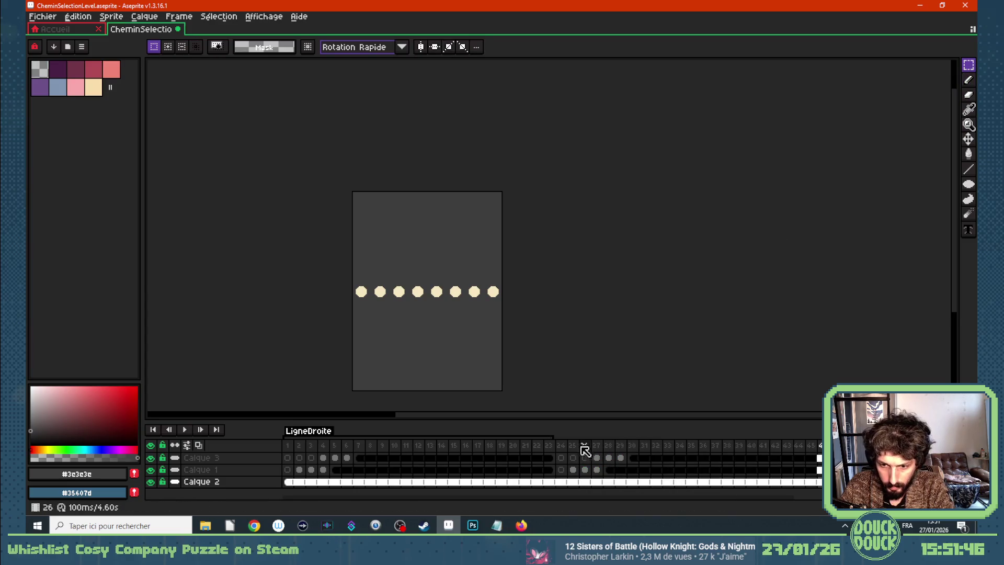
{"action": "left_click", "coordinate": [584, 469]}
{"action": "key", "text": "Right"}
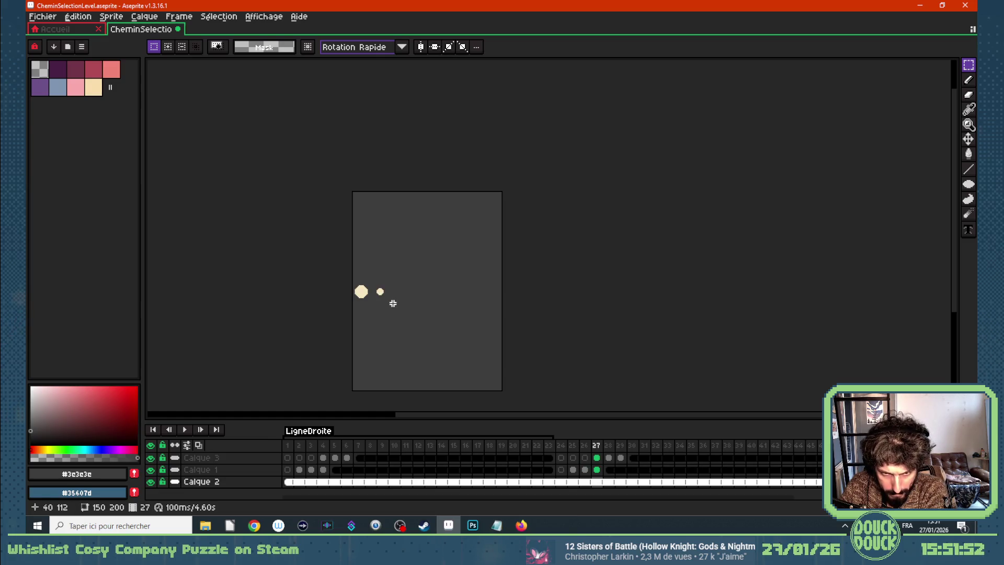
{"action": "left_click", "coordinate": [600, 458]}
{"action": "left_click_drag", "start_coordinate": [604, 462], "coordinate": [818, 471]}
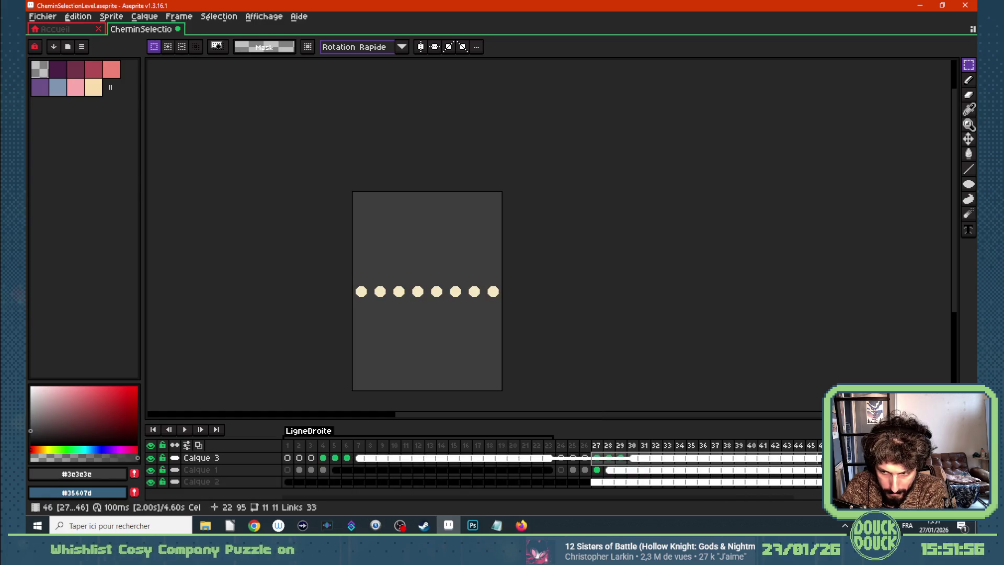
{"action": "scroll", "coordinate": [365, 282], "scroll_direction": "up", "scroll_amount": 2}
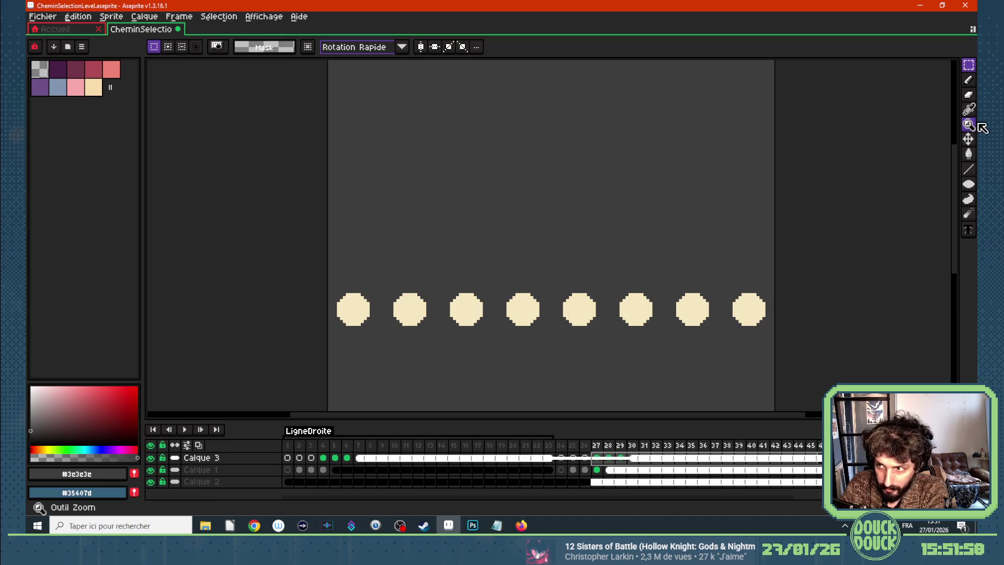
{"action": "left_click", "coordinate": [969, 140]}
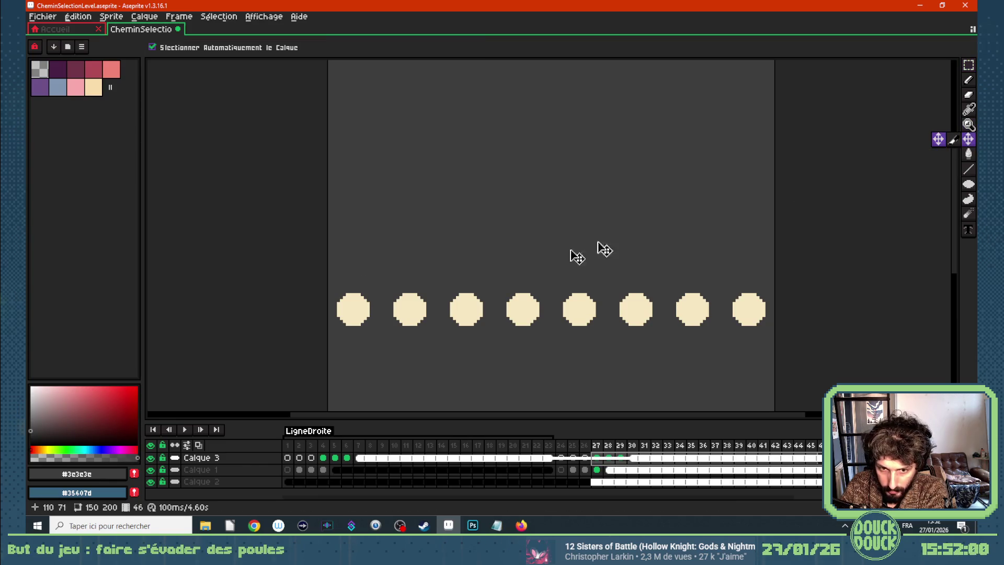
On Calque 3, select the frame 30 cel and raise its middle dot slightly
{"action": "left_click", "coordinate": [413, 314]}
{"action": "key", "text": "Down"}
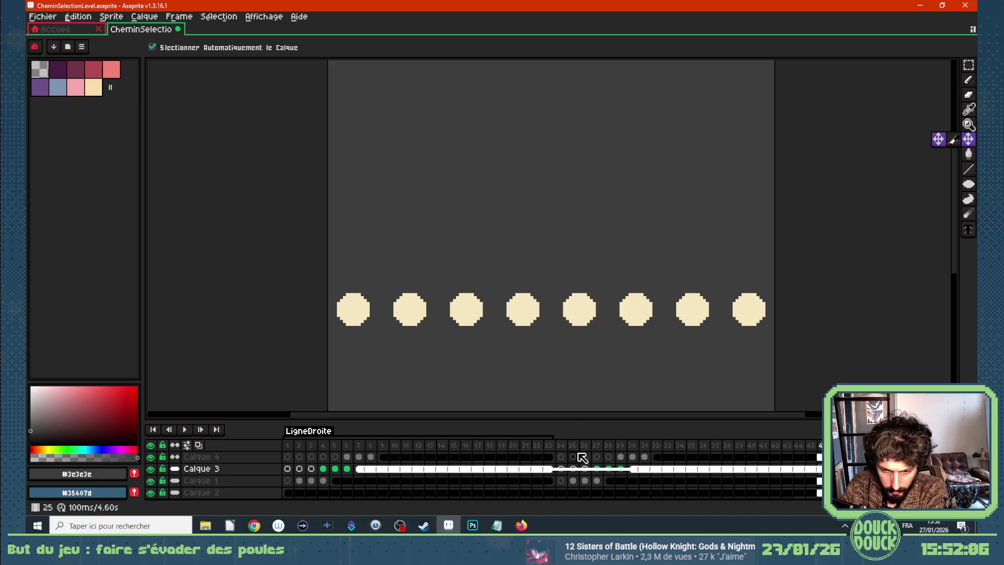
{"action": "mouse_move", "coordinate": [640, 474]}
{"action": "left_mouse_down"}
{"action": "mouse_move", "coordinate": [606, 476]}
{"action": "mouse_move", "coordinate": [668, 473]}
{"action": "left_mouse_up"}
{"action": "left_click_drag", "start_coordinate": [592, 472], "coordinate": [529, 474]}
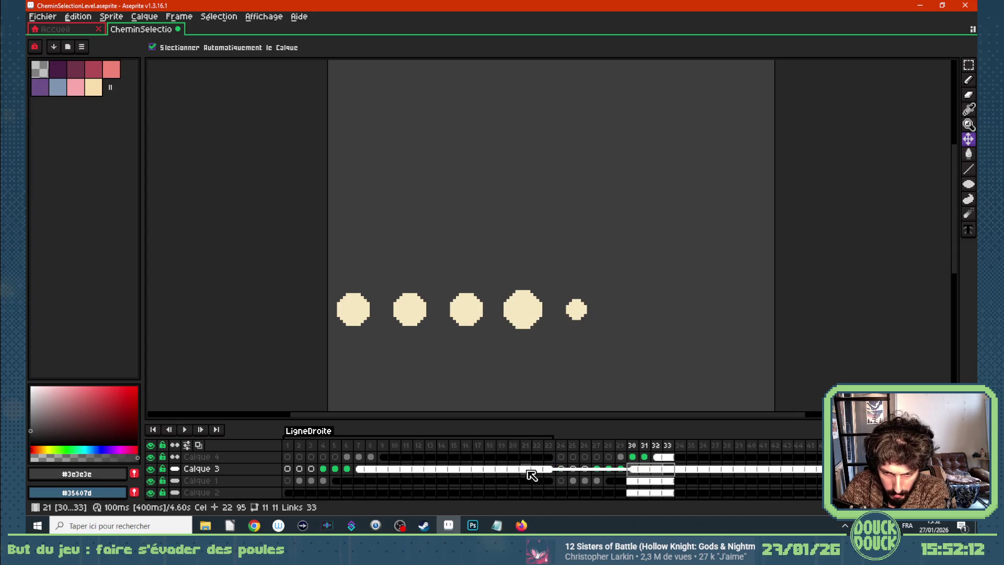
{"action": "left_click", "coordinate": [175, 469]}
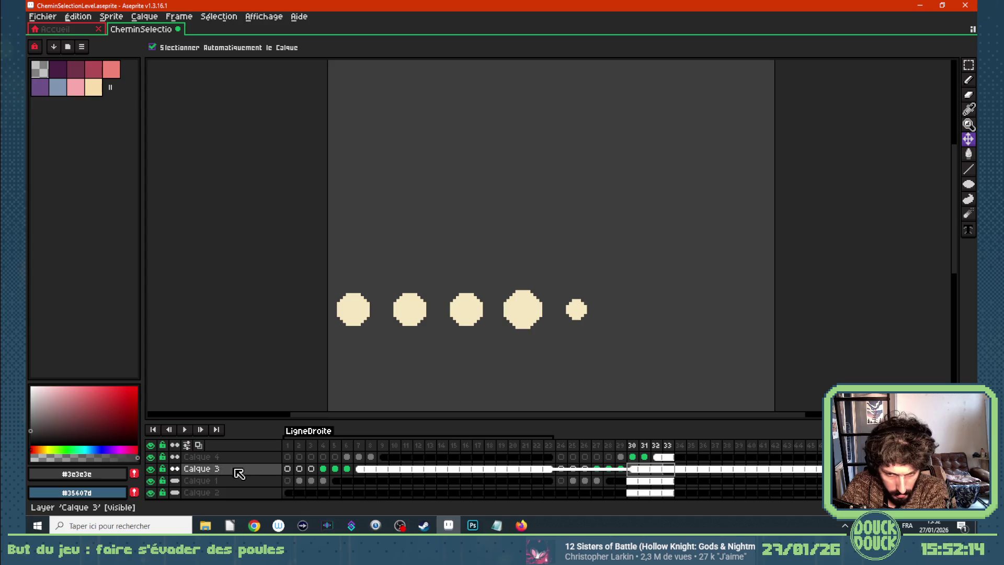
{"action": "left_click", "coordinate": [648, 473]}
{"action": "left_click", "coordinate": [634, 475]}
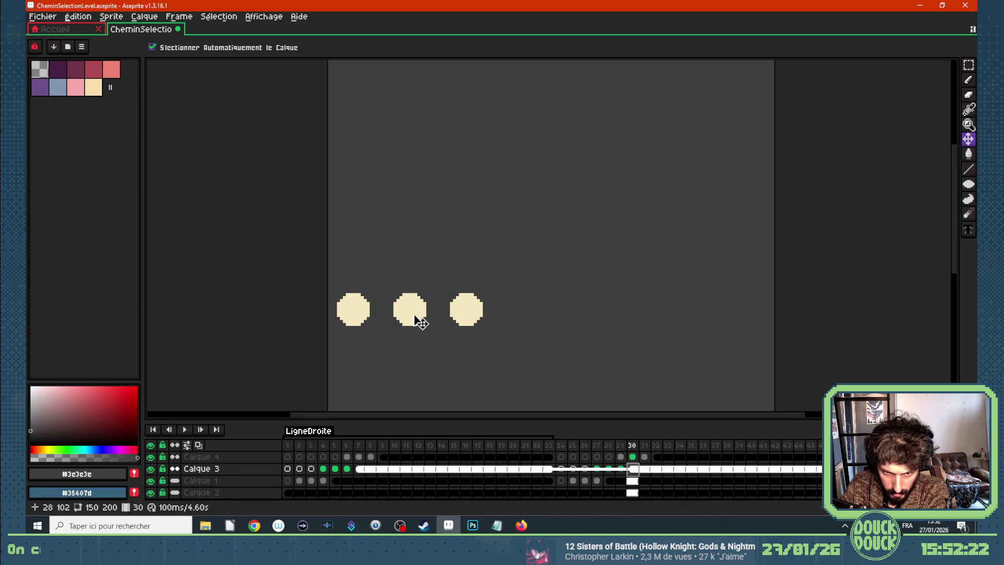
{"action": "left_click_drag", "start_coordinate": [414, 316], "coordinate": [415, 301]}
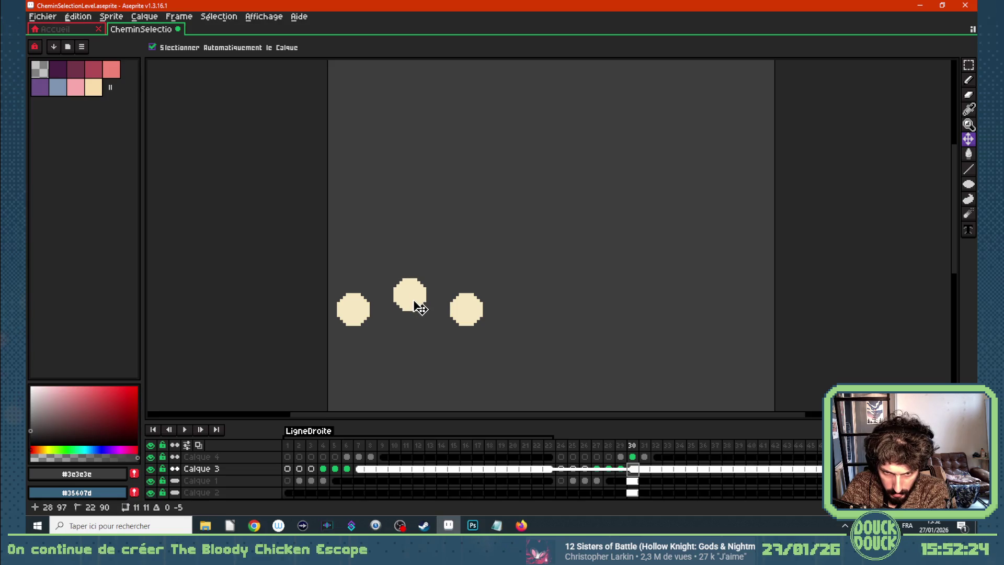
Compare frame 30 with frame 8, then undo the timeline back to 23 frames
{"action": "left_click", "coordinate": [372, 469]}
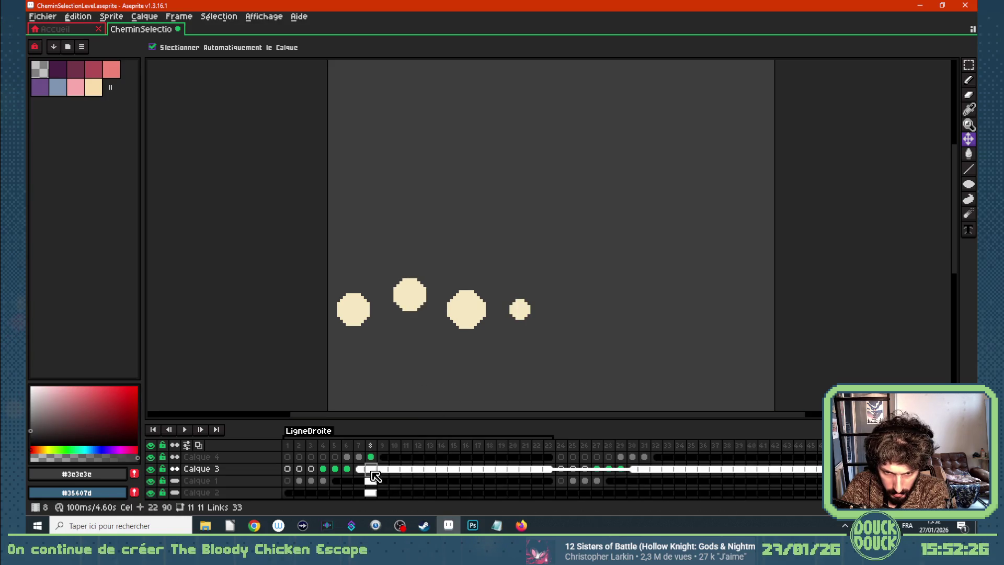
{"action": "left_click", "coordinate": [632, 469]}
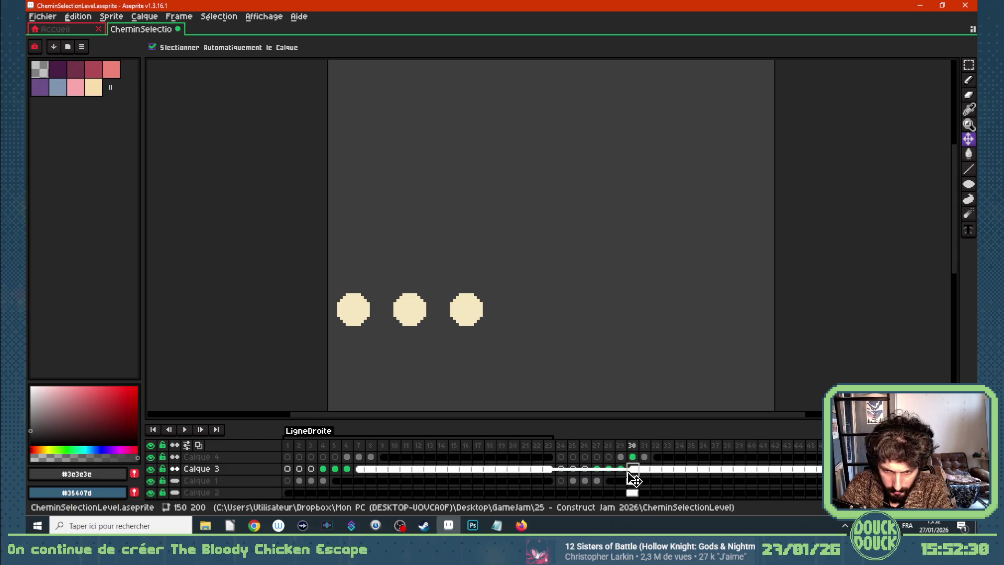
{"action": "left_click_drag", "start_coordinate": [633, 473], "coordinate": [820, 469]}
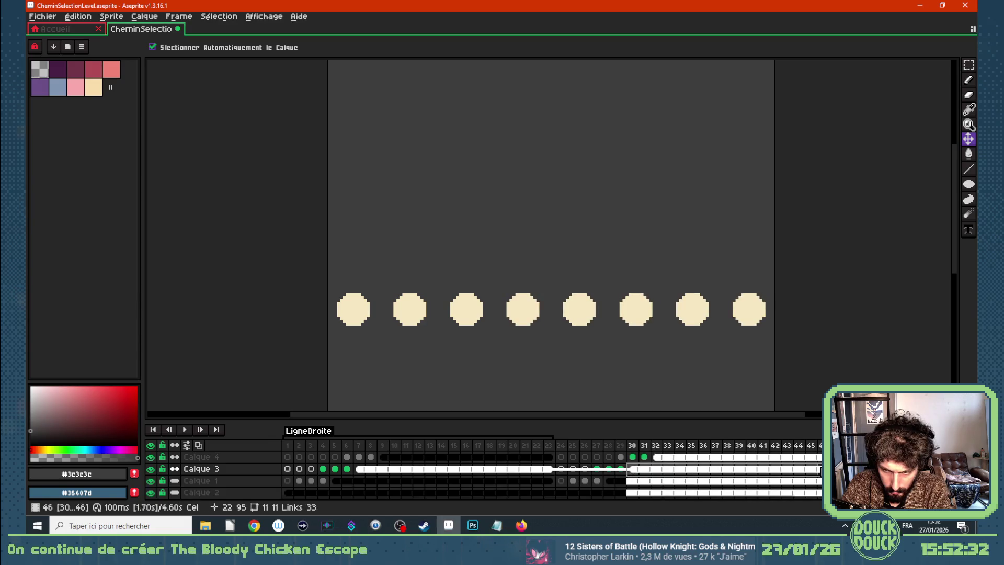
{"action": "left_click", "coordinate": [648, 472]}
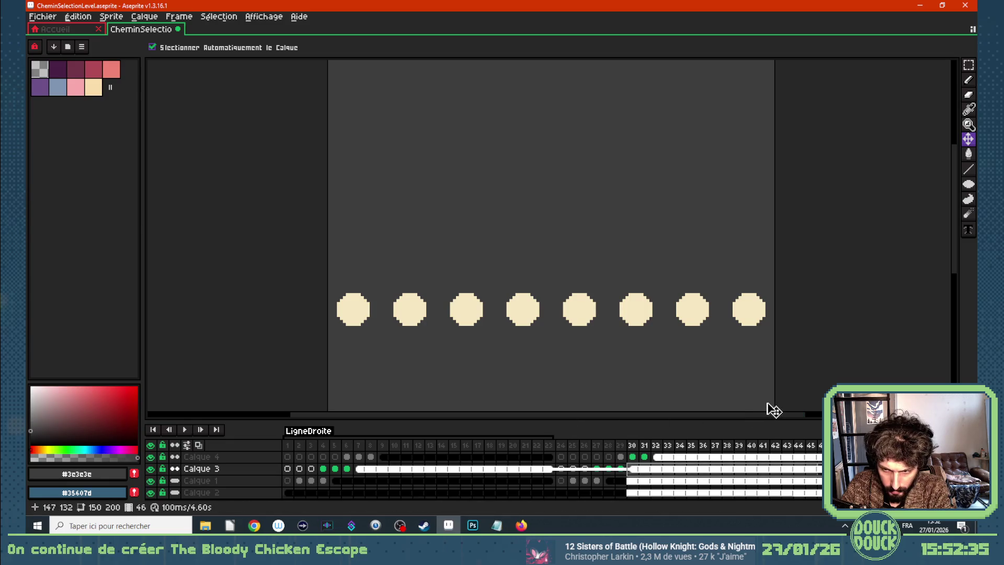
{"action": "key", "text": "ctrl+z"}
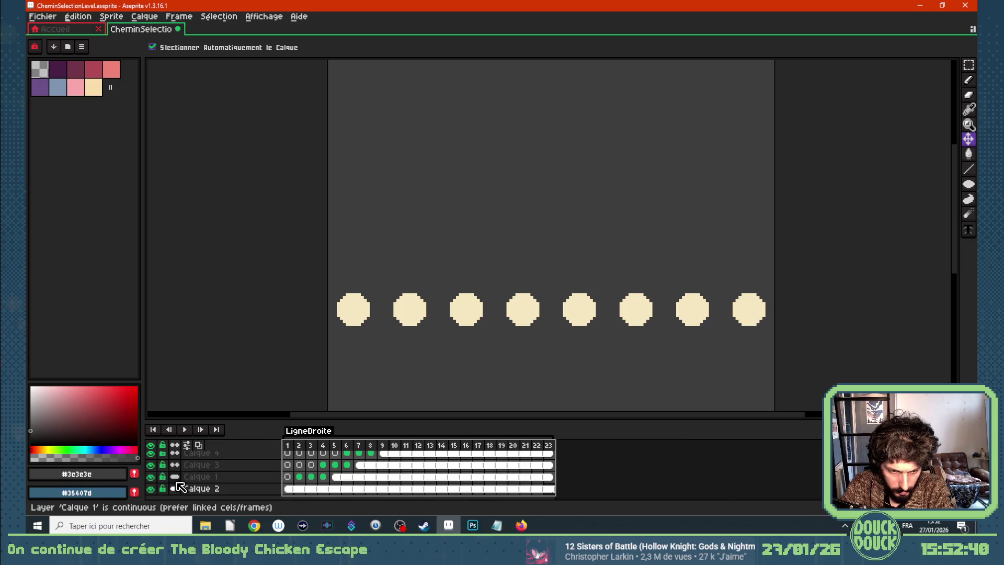
Undo the Calque 1 continuity change and view frame 31 on Calque 3
{"action": "left_click", "coordinate": [176, 478]}
{"action": "key", "text": "ctrl+z"}
{"action": "key", "text": "ctrl+z"}
{"action": "key", "text": "ctrl+z"}
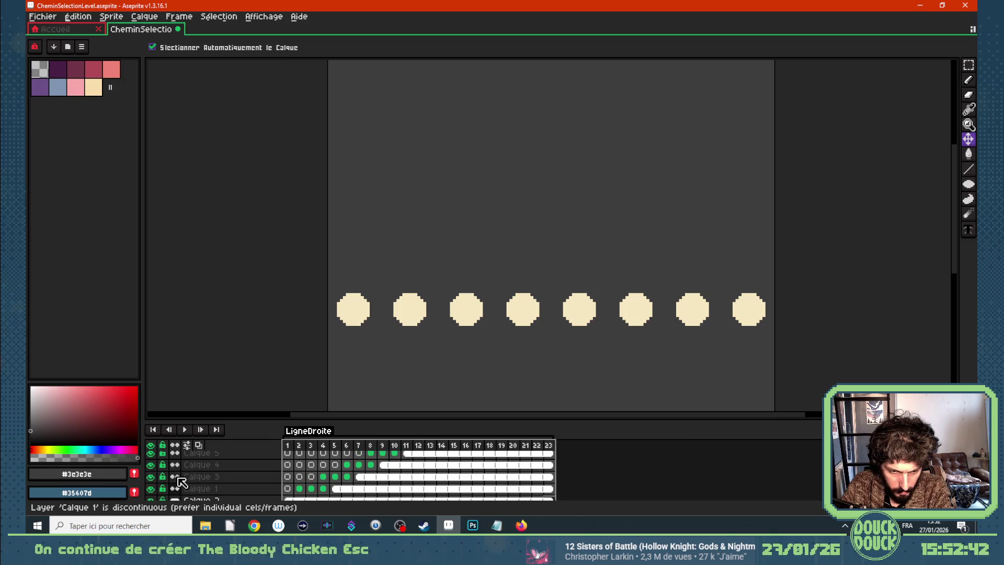
{"action": "scroll", "coordinate": [181, 481], "scroll_direction": "down", "scroll_amount": 3}
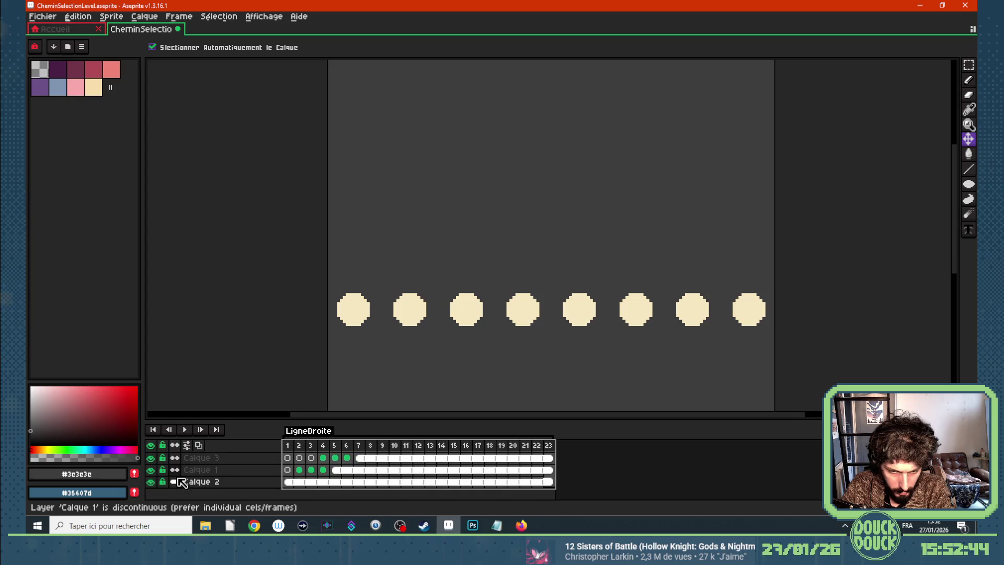
{"action": "scroll", "coordinate": [181, 481], "scroll_direction": "up", "scroll_amount": 3}
{"action": "scroll", "coordinate": [182, 481], "scroll_direction": "down", "scroll_amount": 3}
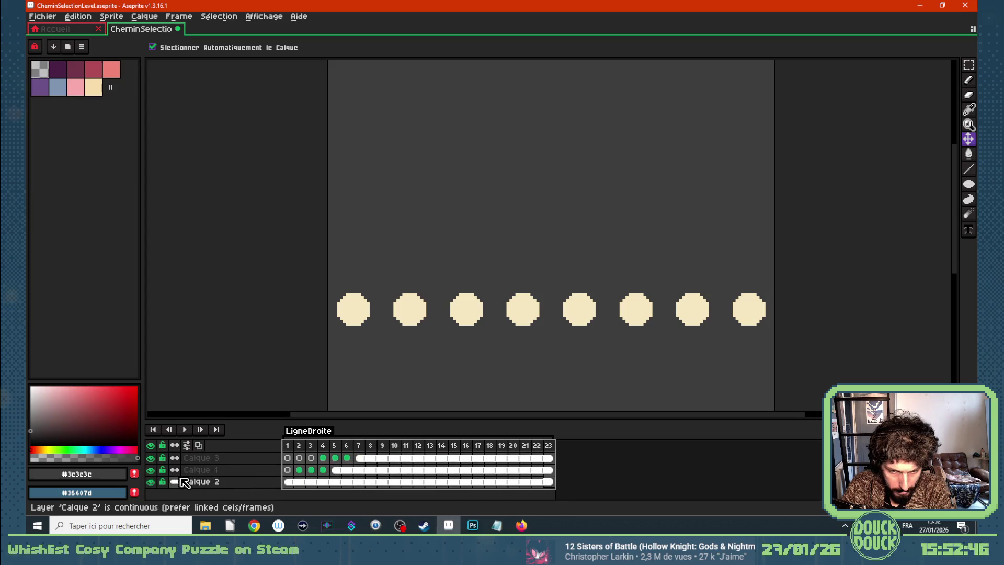
{"action": "scroll", "coordinate": [356, 476], "scroll_direction": "up", "scroll_amount": 1}
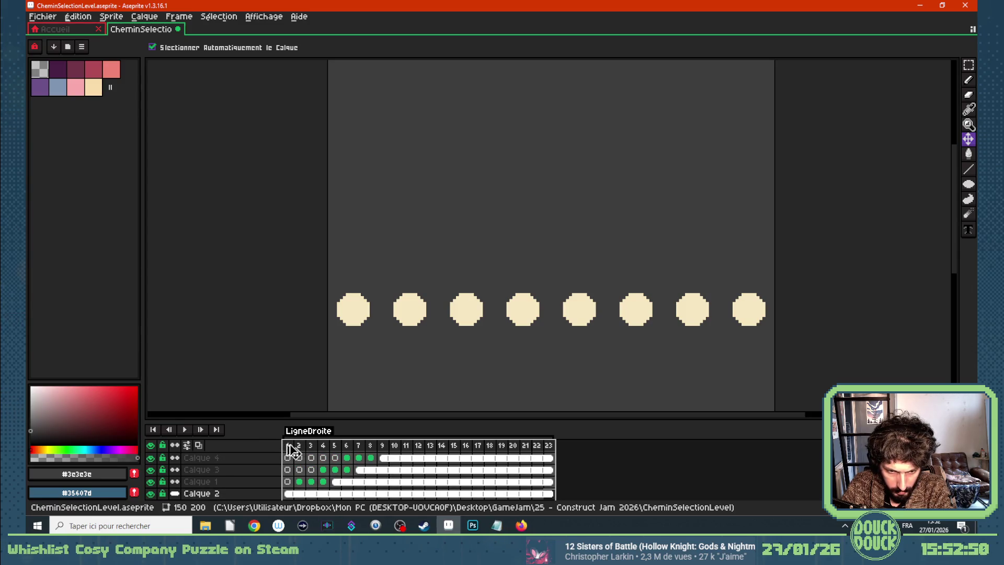
{"action": "left_click", "coordinate": [647, 472]}
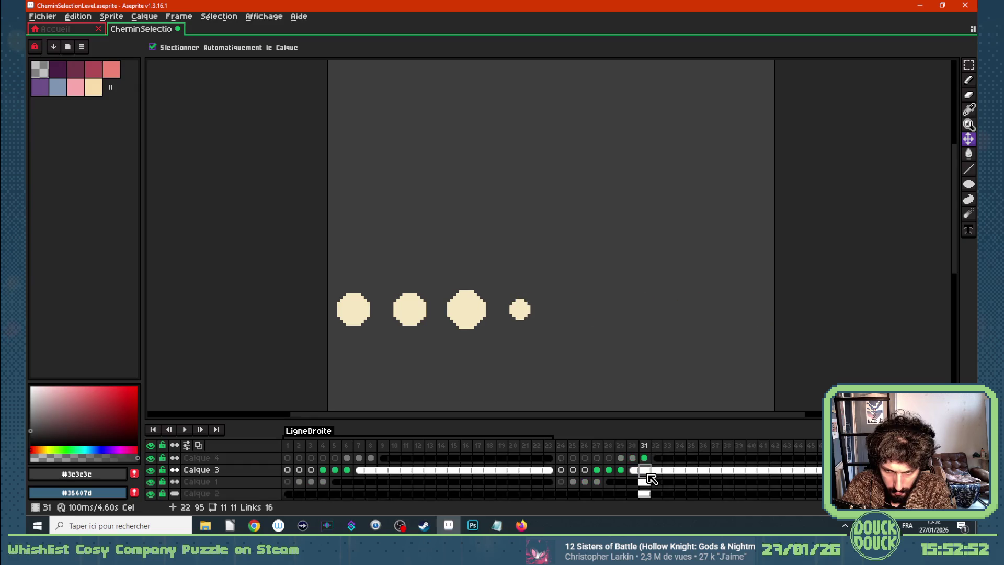
Lift the second dot slightly on frame 28 and make Calque 1 a continuous layer
{"action": "left_click", "coordinate": [626, 482]}
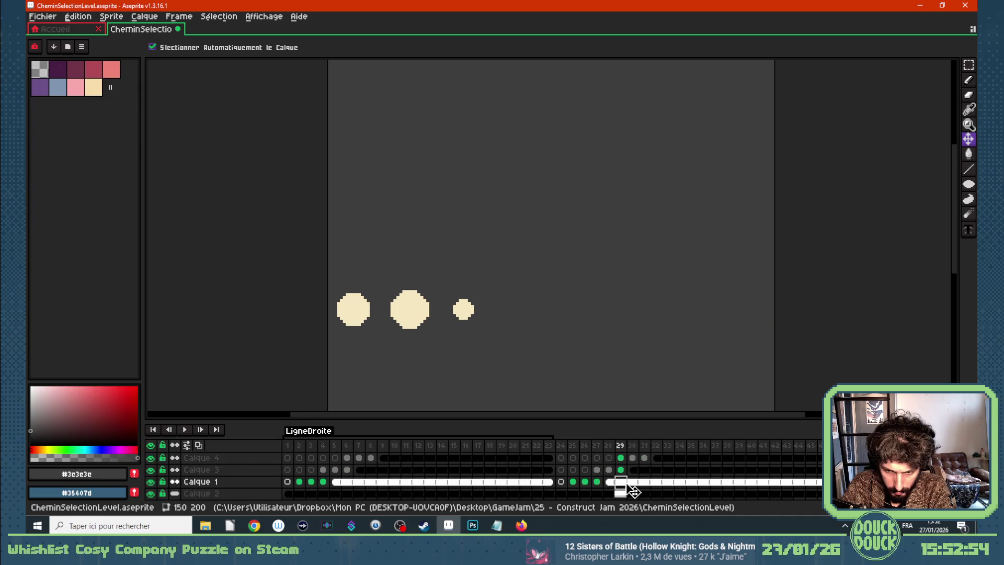
{"action": "left_click", "coordinate": [610, 481]}
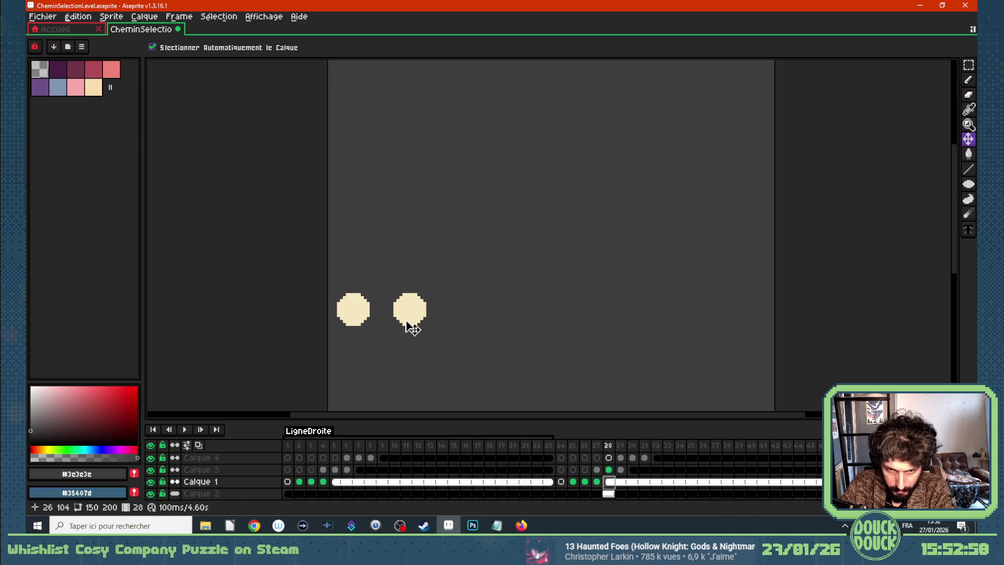
{"action": "left_click_drag", "start_coordinate": [413, 326], "coordinate": [413, 310]}
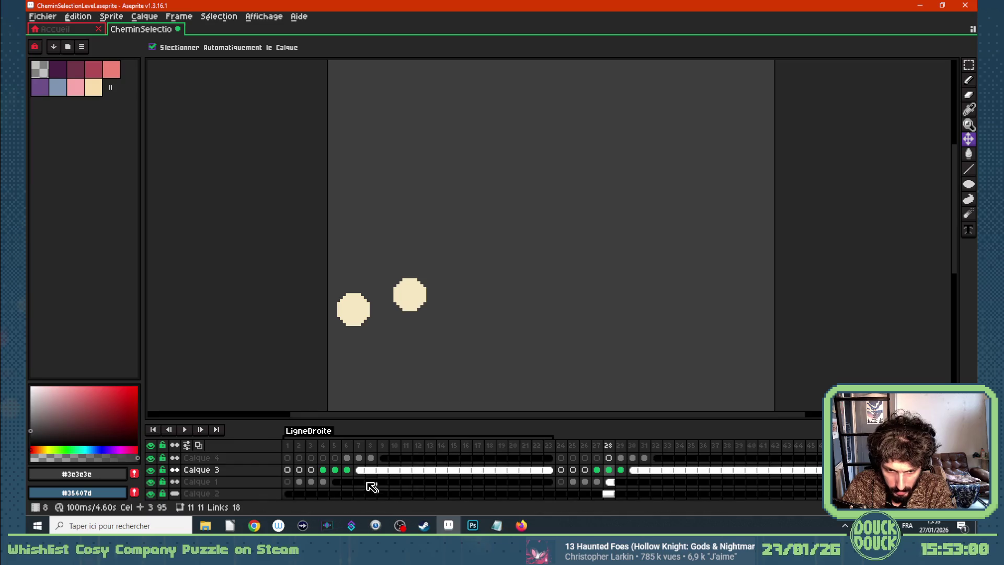
{"action": "left_click", "coordinate": [343, 481]}
{"action": "mouse_move", "coordinate": [617, 482]}
{"action": "left_mouse_down"}
{"action": "mouse_move", "coordinate": [668, 486]}
{"action": "mouse_move", "coordinate": [610, 484]}
{"action": "mouse_move", "coordinate": [623, 488]}
{"action": "left_mouse_up"}
{"action": "key", "text": "Left"}
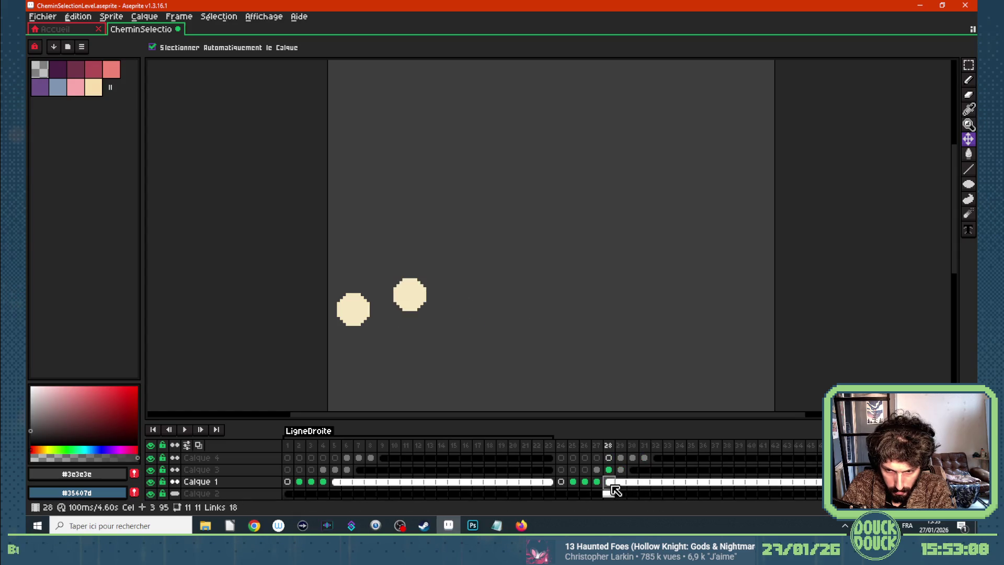
{"action": "key", "text": "Up"}
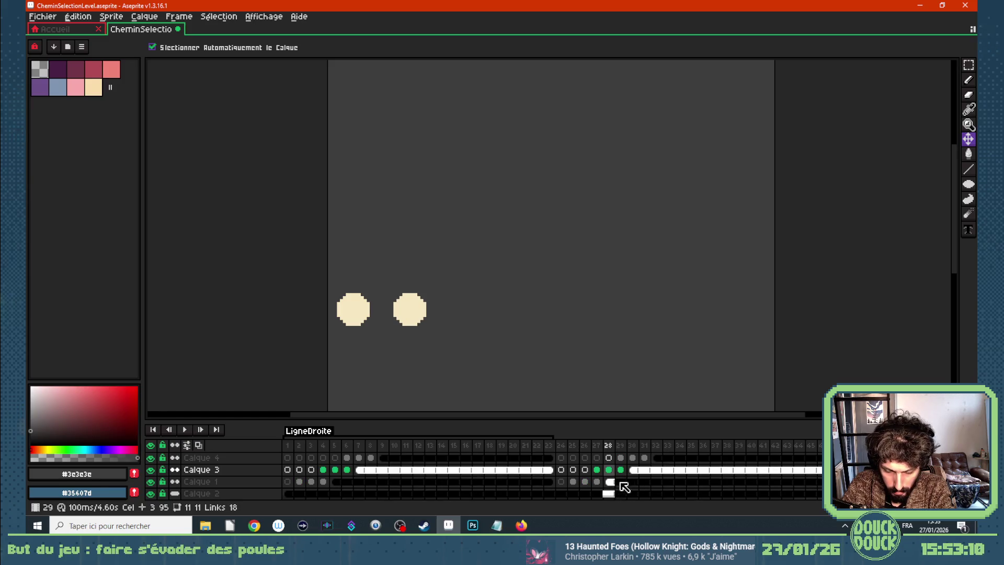
{"action": "left_click", "coordinate": [175, 481]}
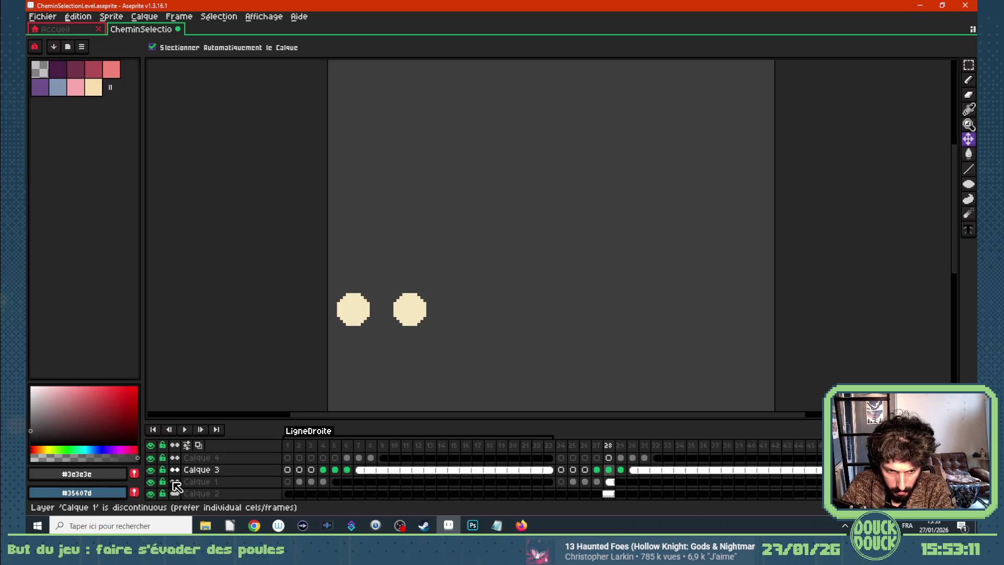
{"action": "left_click", "coordinate": [611, 485]}
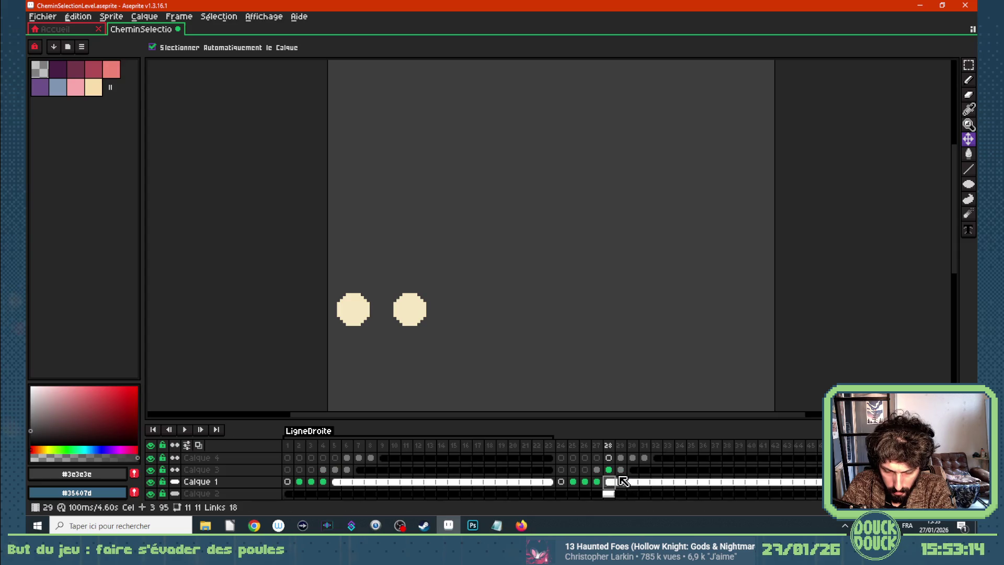
Raise the middle dot on frame 30 and compare it with frames 8 and 31–33
{"action": "left_click", "coordinate": [635, 472]}
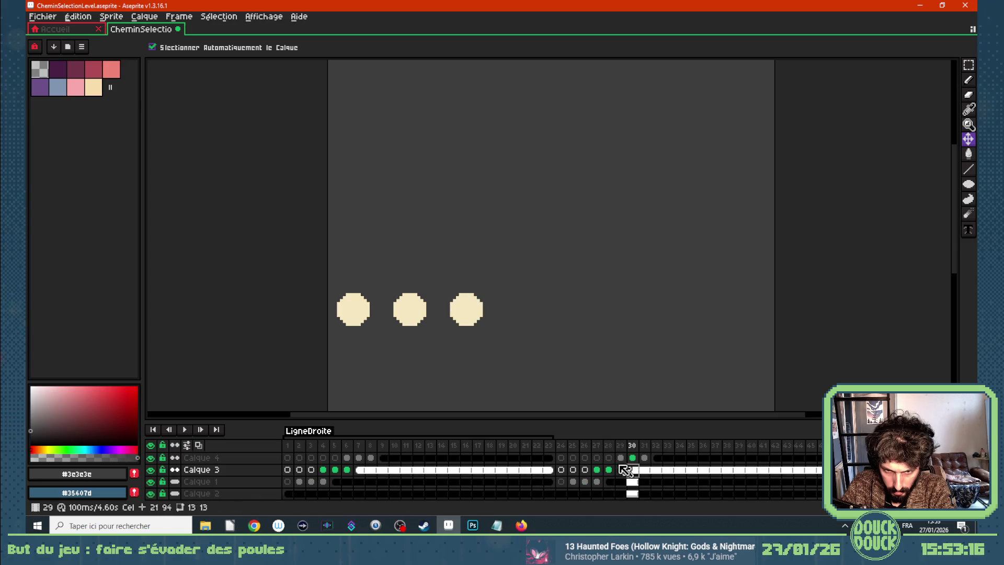
{"action": "left_click_drag", "start_coordinate": [419, 312], "coordinate": [420, 299]}
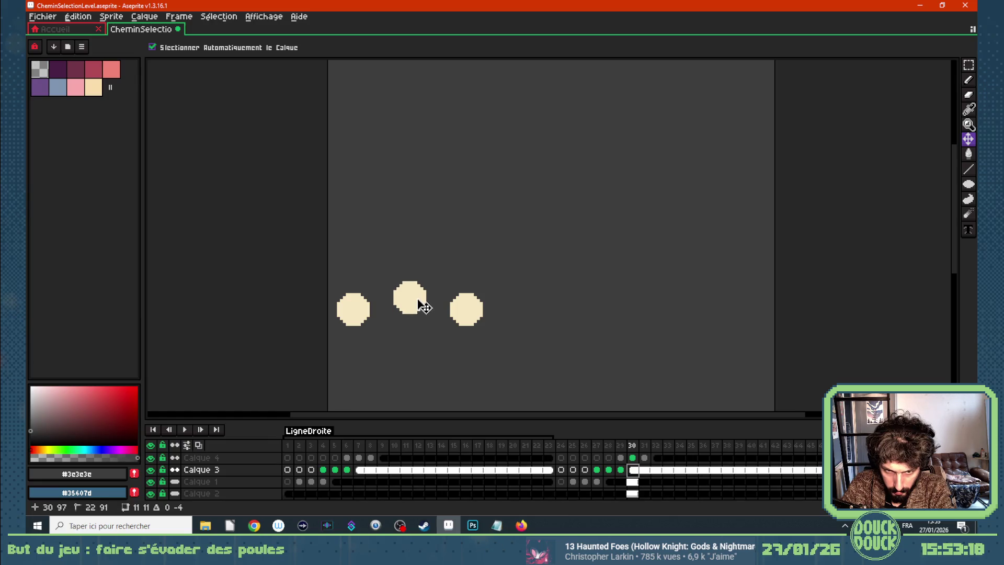
{"action": "left_click", "coordinate": [644, 470]}
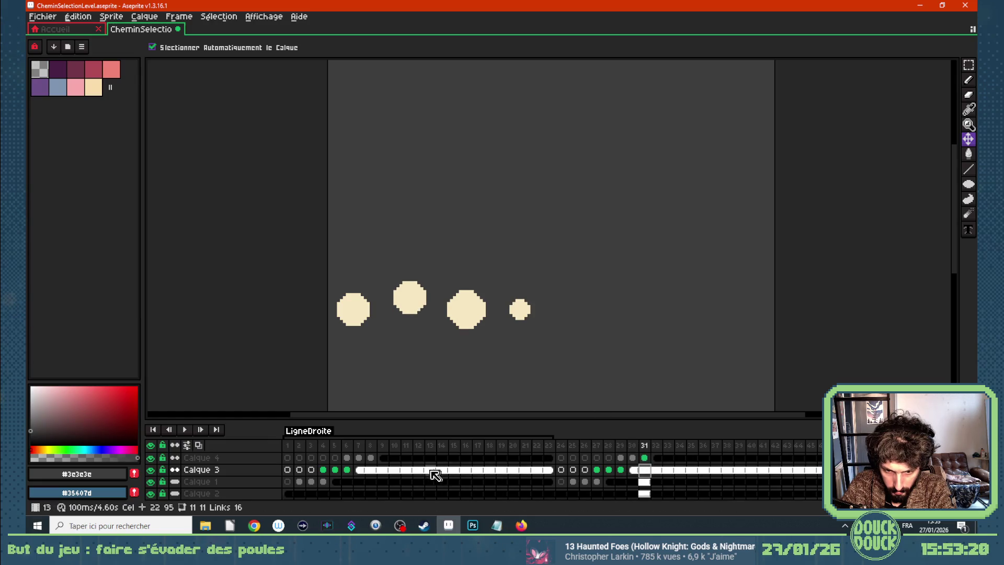
{"action": "left_click", "coordinate": [370, 470]}
{"action": "left_click", "coordinate": [644, 470]}
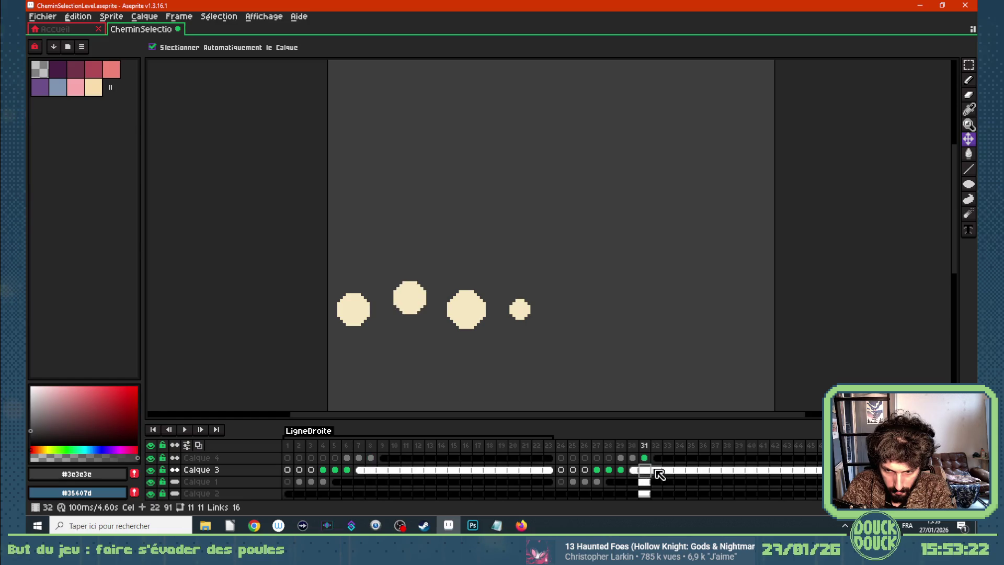
{"action": "left_click", "coordinate": [656, 471]}
{"action": "left_click", "coordinate": [667, 470]}
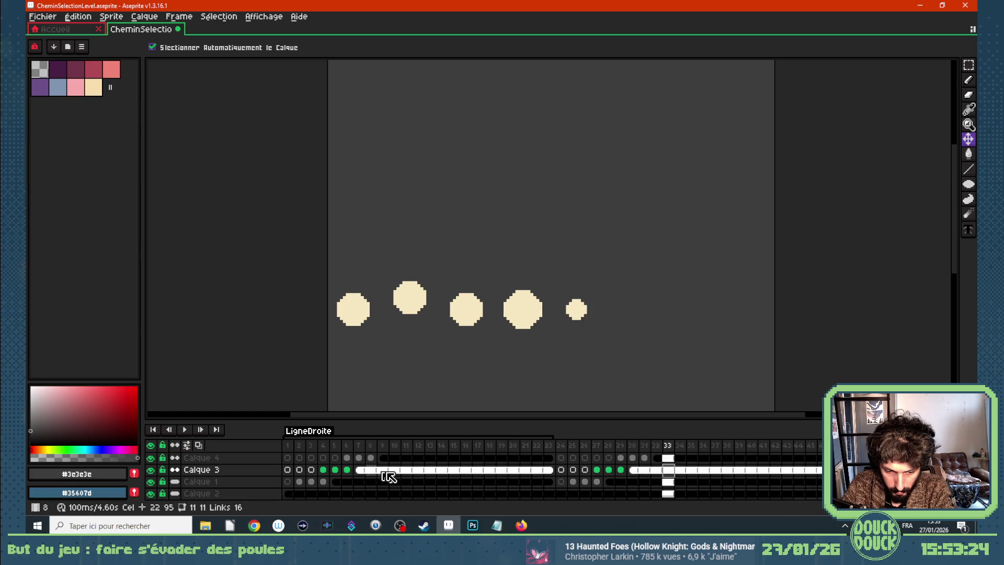
{"action": "left_click", "coordinate": [633, 470]}
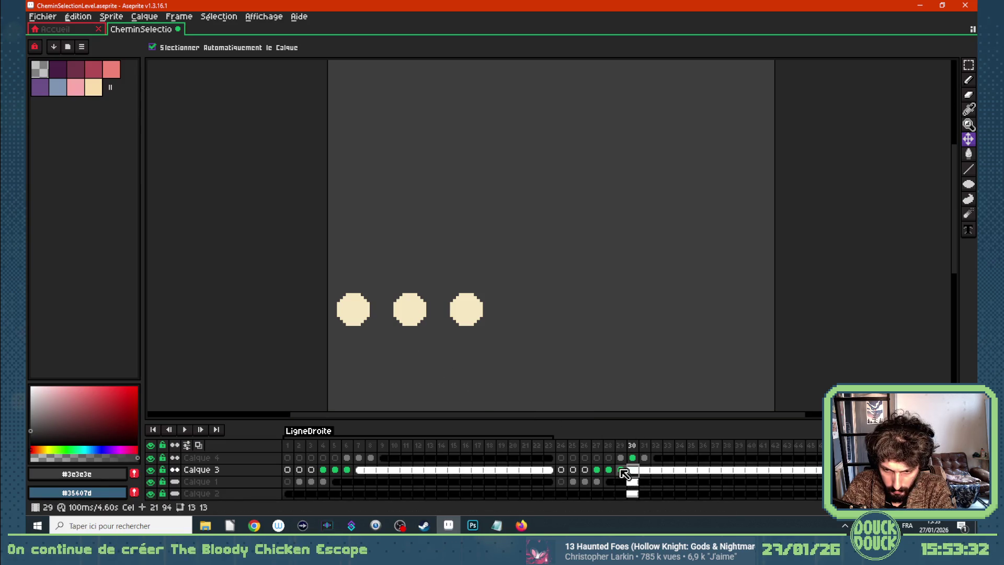
Raise the second and third dots across the later frames to continue the diagonal
{"action": "left_click_drag", "start_coordinate": [602, 471], "coordinate": [819, 472]}
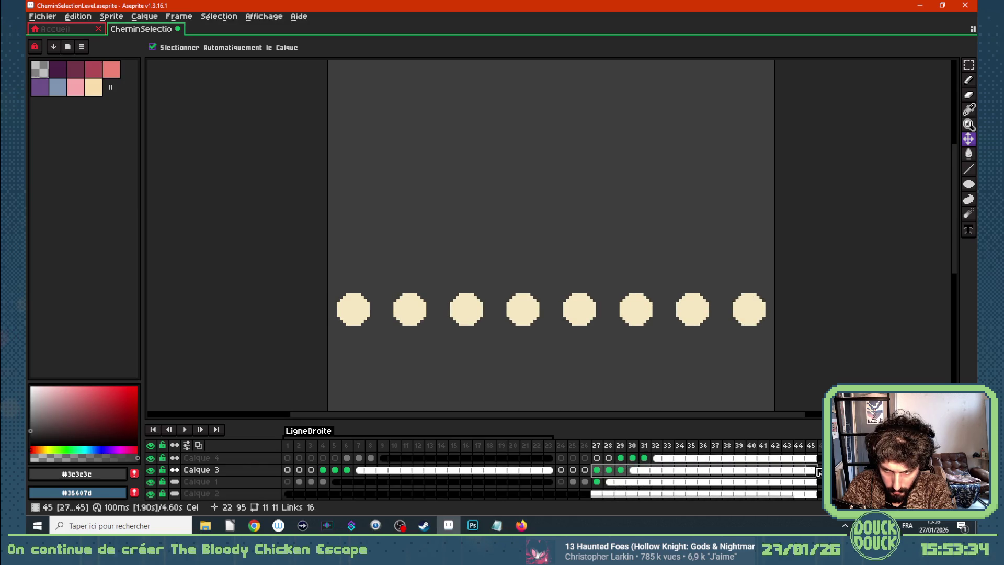
{"action": "left_click", "coordinate": [420, 317]}
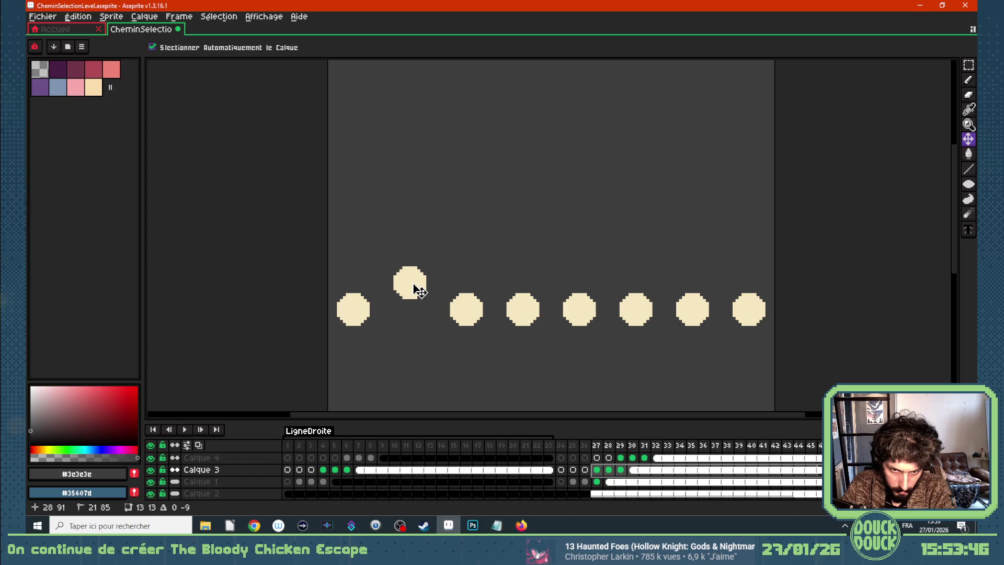
{"action": "scroll", "coordinate": [455, 287], "scroll_direction": "up", "scroll_amount": 1}
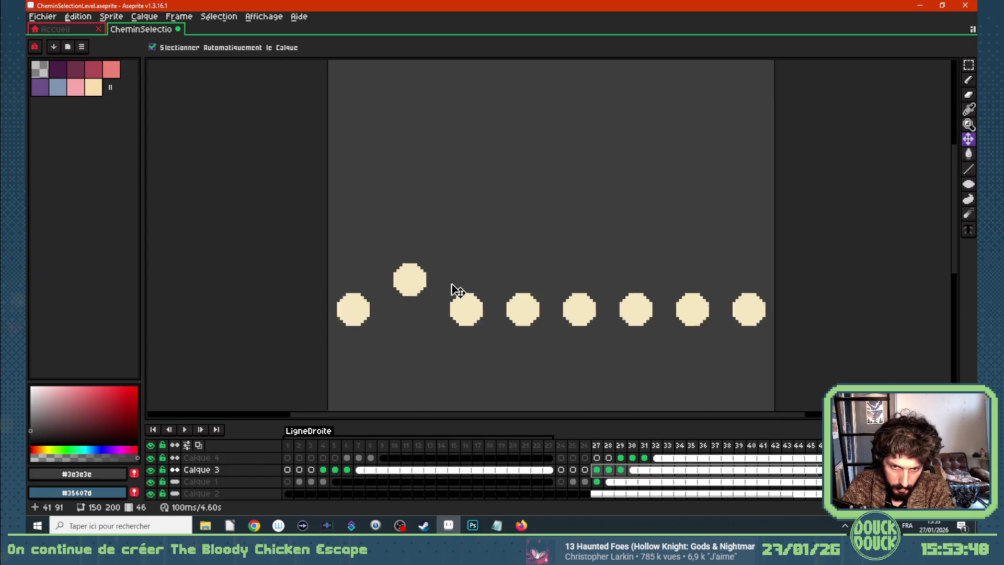
{"action": "scroll", "coordinate": [456, 289], "scroll_direction": "down", "scroll_amount": 5}
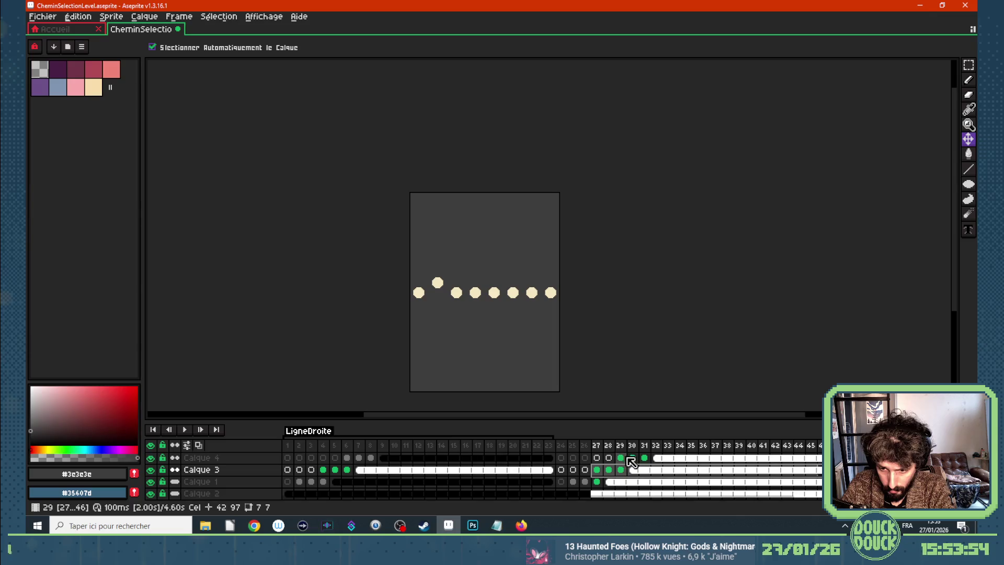
{"action": "left_click_drag", "start_coordinate": [621, 458], "coordinate": [820, 459]}
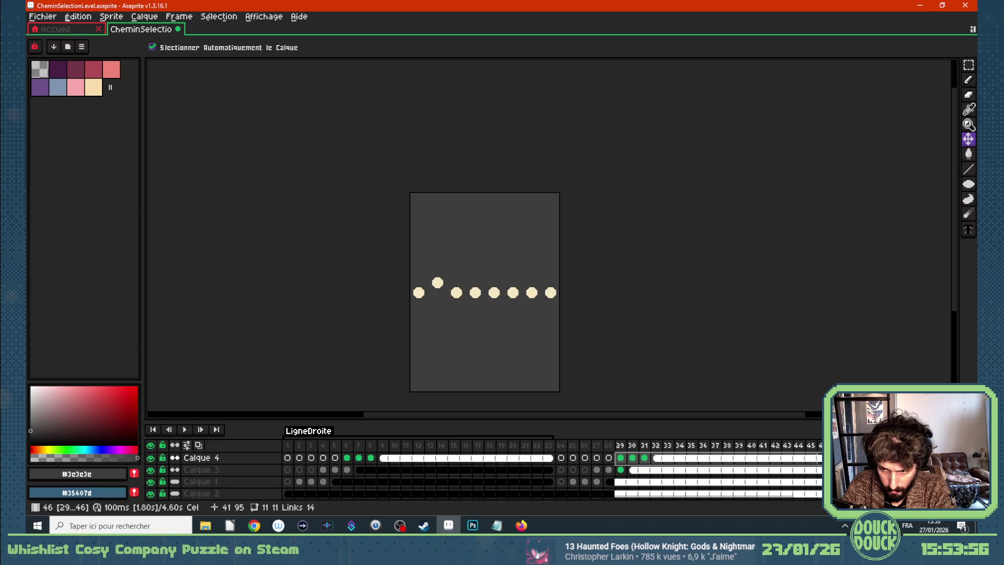
{"action": "scroll", "coordinate": [457, 302], "scroll_direction": "up", "scroll_amount": 4}
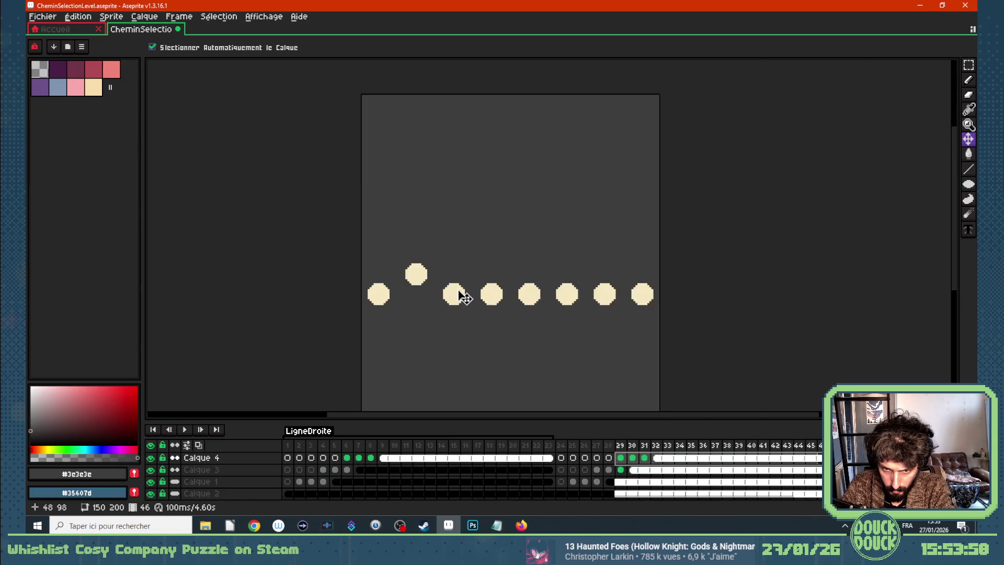
{"action": "left_click_drag", "start_coordinate": [456, 299], "coordinate": [459, 263]}
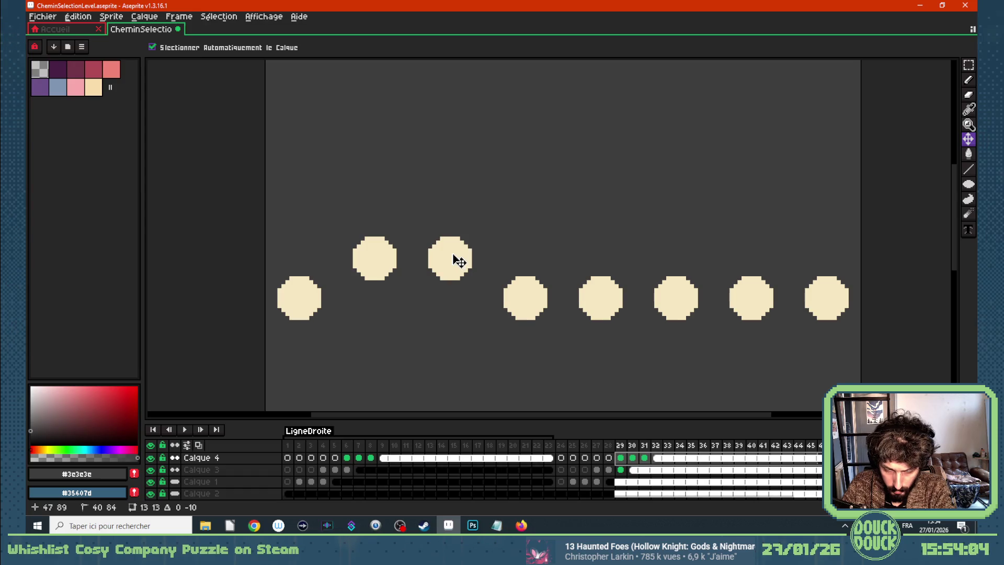
{"action": "left_click_drag", "start_coordinate": [459, 260], "coordinate": [457, 221]}
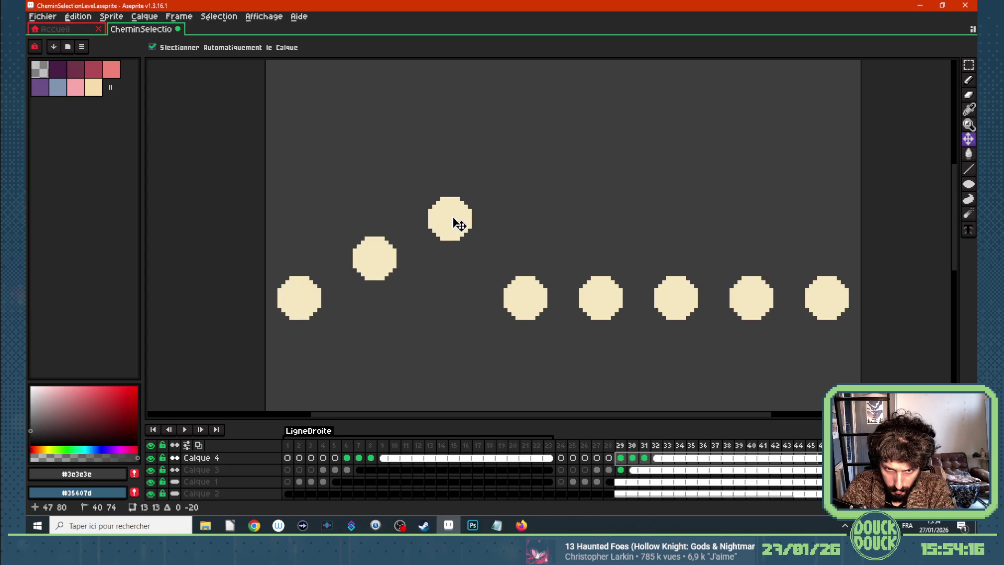
Add a new layer and lift the five right-hand dots to the raised level
{"action": "key", "text": "shift+n"}
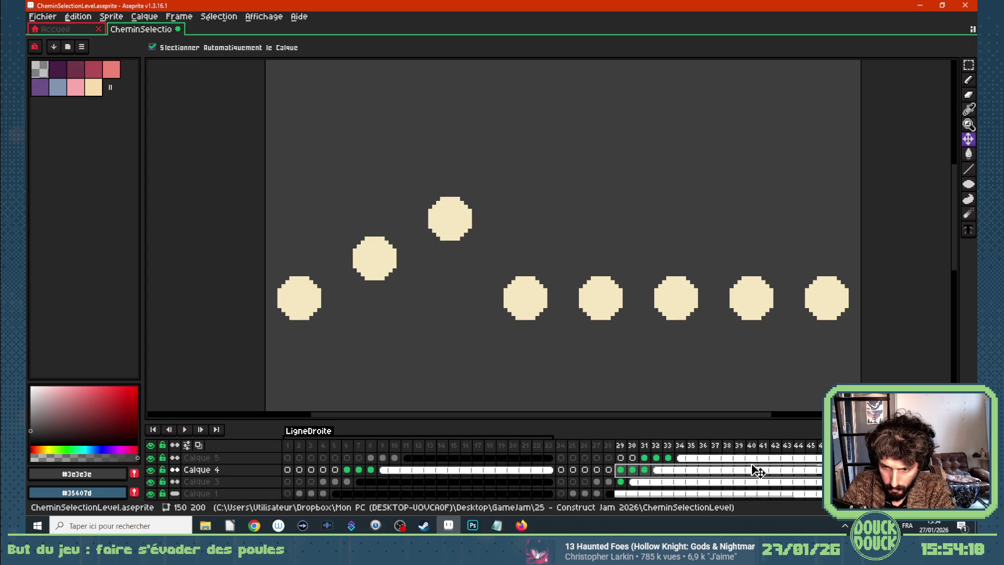
{"action": "left_click", "coordinate": [679, 471]}
{"action": "scroll", "coordinate": [680, 471], "scroll_direction": "up", "scroll_amount": 2}
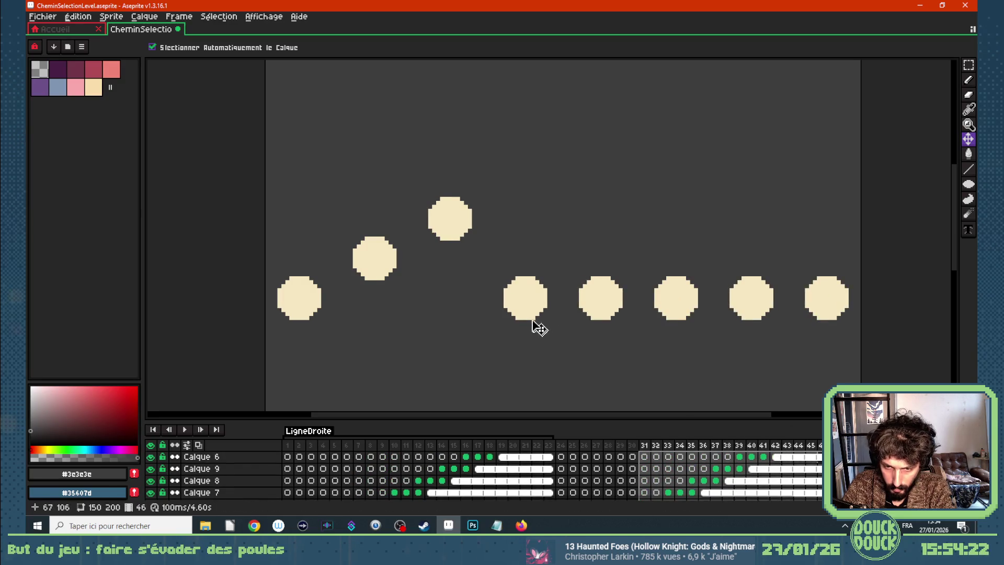
{"action": "left_click_drag", "start_coordinate": [526, 299], "coordinate": [529, 224]}
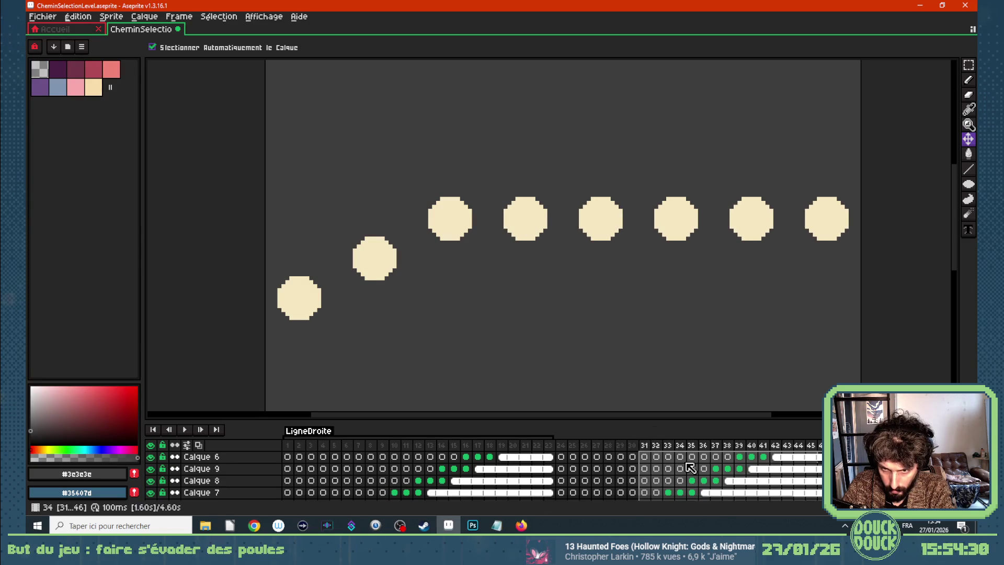
{"action": "scroll", "coordinate": [687, 467], "scroll_direction": "down", "scroll_amount": 1}
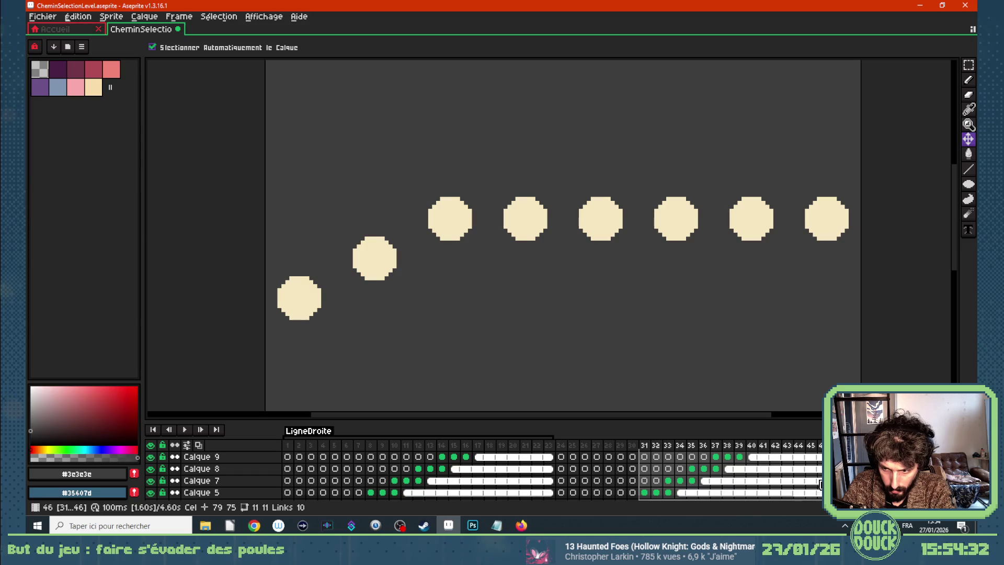
Select frames 29–46 on the dot layers, test-nudging the top row and undoing it
{"action": "left_click", "coordinate": [670, 481]}
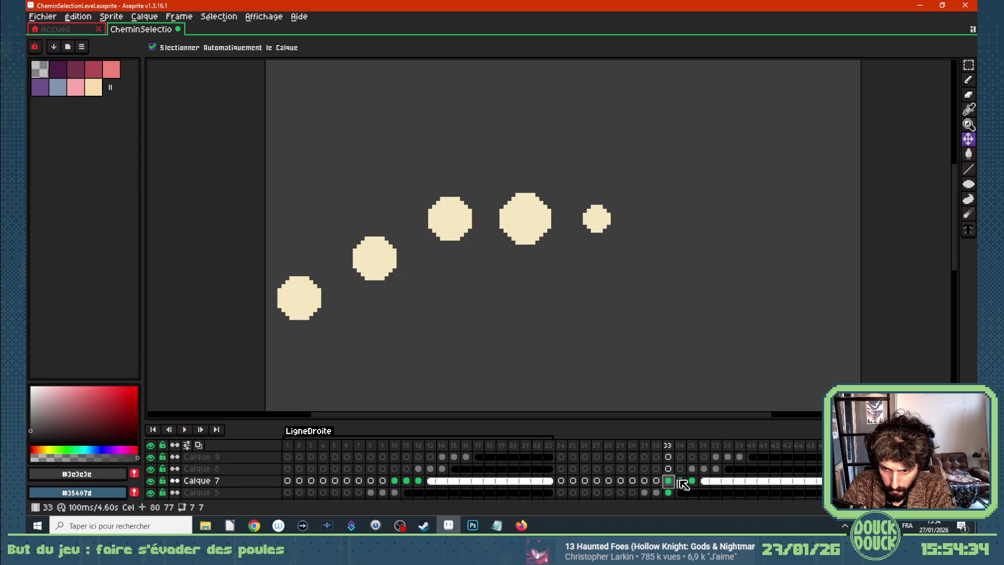
{"action": "left_click_drag", "start_coordinate": [674, 480], "coordinate": [819, 452]}
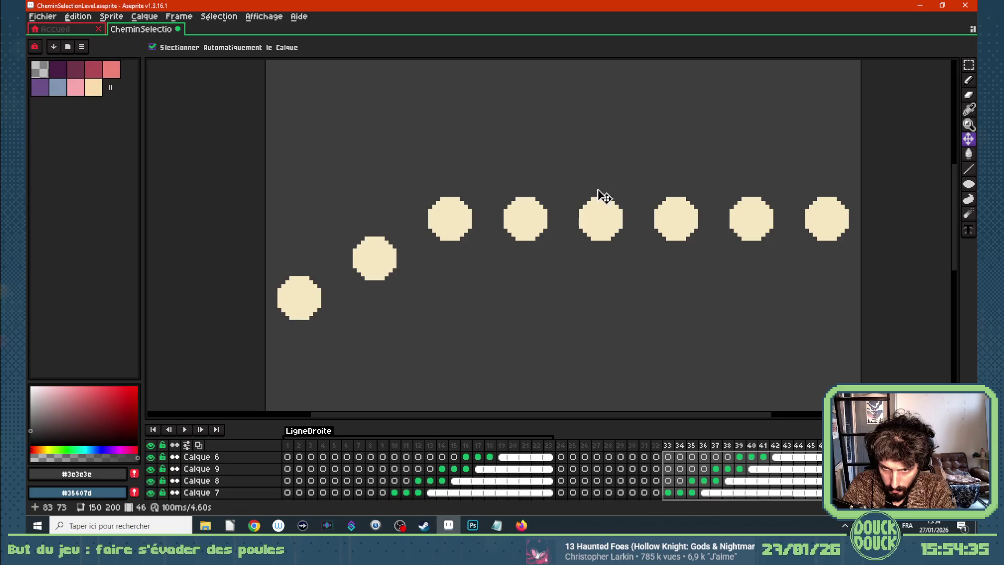
{"action": "left_click_drag", "start_coordinate": [531, 230], "coordinate": [535, 226]}
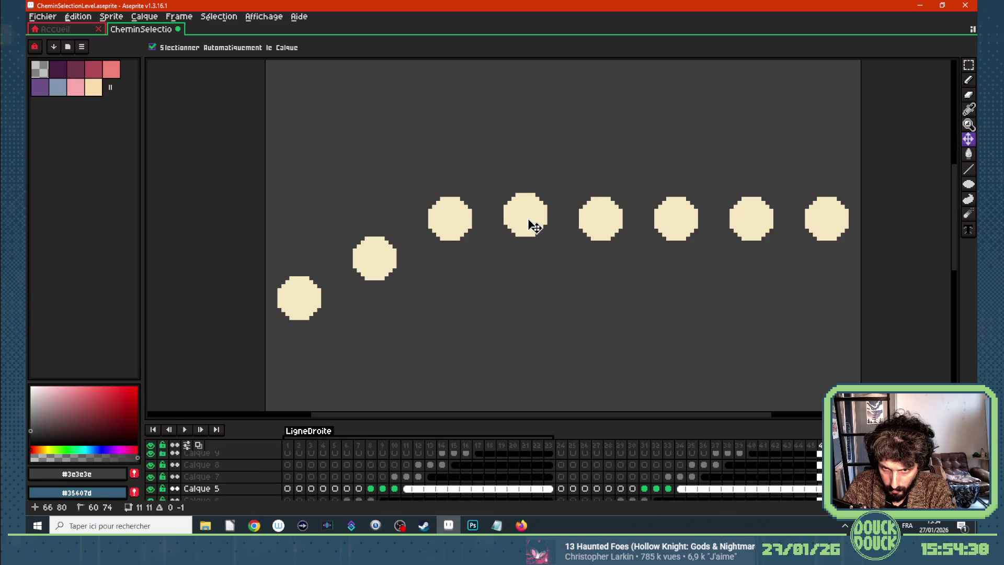
{"action": "key", "text": "ctrl+z"}
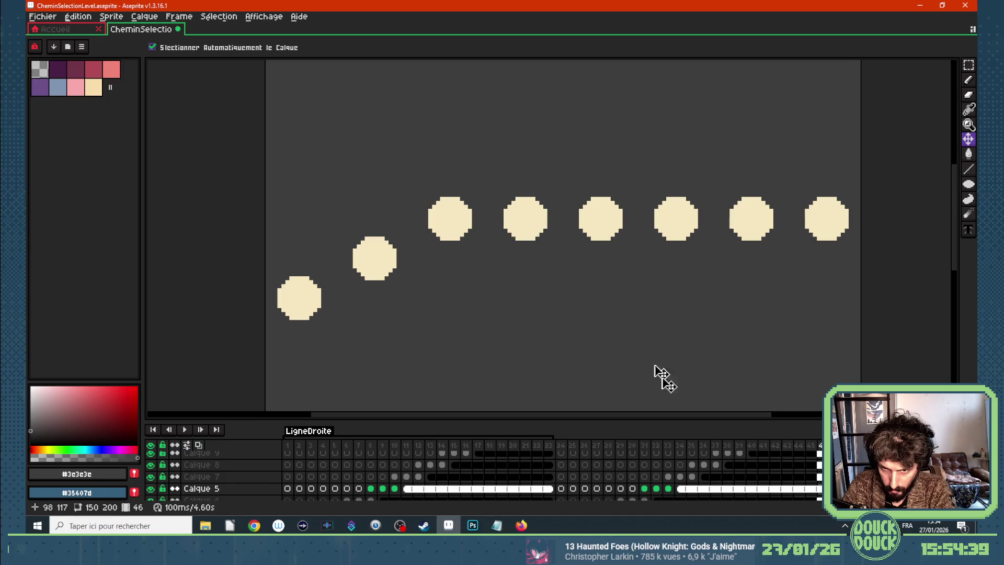
{"action": "scroll", "coordinate": [716, 463], "scroll_direction": "down", "scroll_amount": 1}
{"action": "left_click_drag", "start_coordinate": [621, 488], "coordinate": [820, 465]}
{"action": "scroll", "coordinate": [483, 475], "scroll_direction": "up", "scroll_amount": 2}
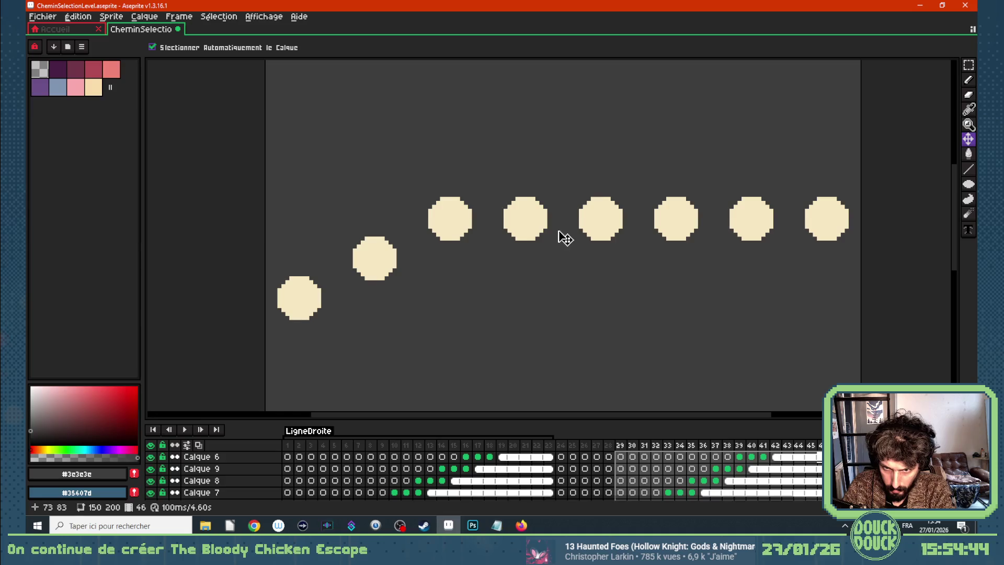
{"action": "left_click_drag", "start_coordinate": [533, 220], "coordinate": [533, 220]}
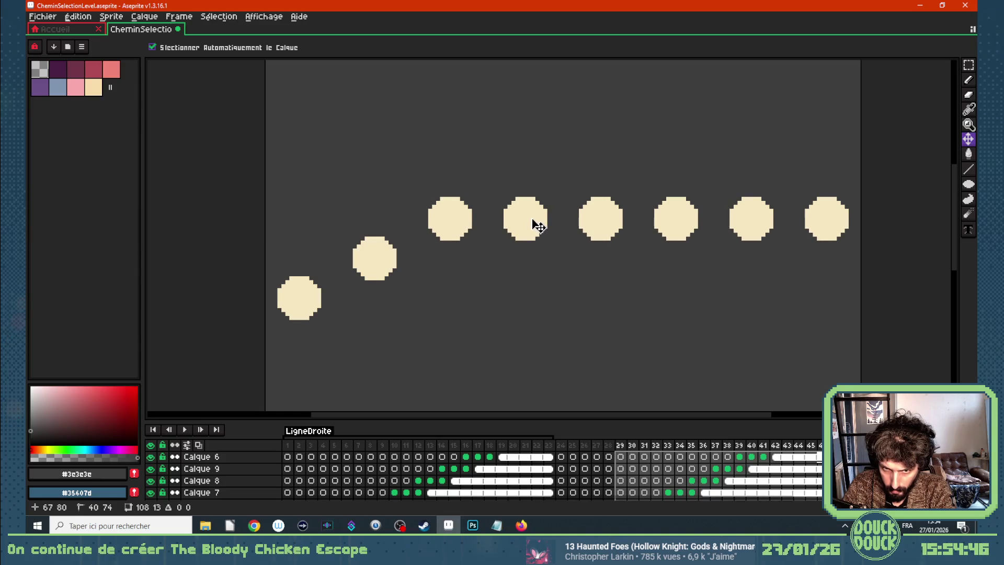
{"action": "scroll", "coordinate": [689, 494], "scroll_direction": "down", "scroll_amount": 1}
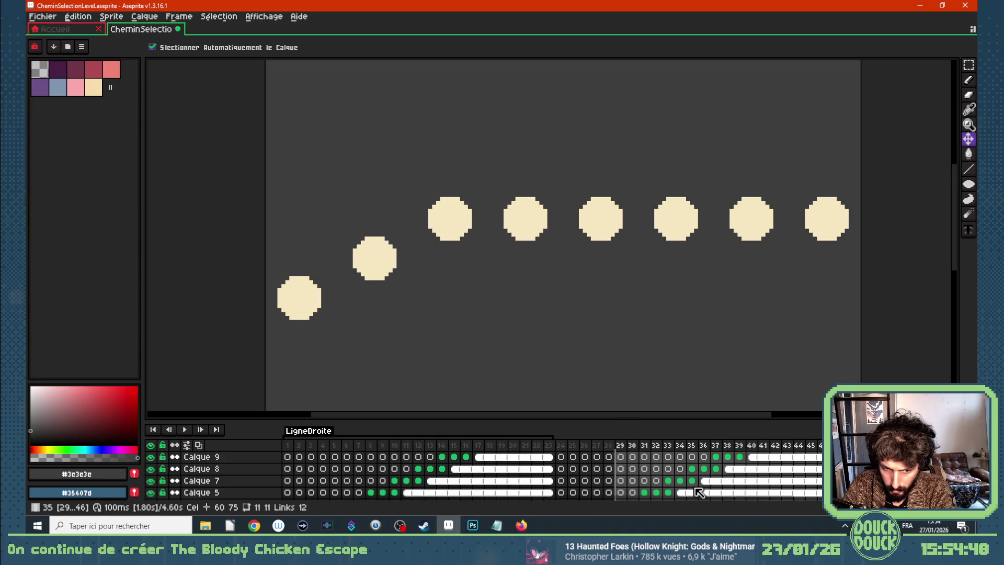
{"action": "scroll", "coordinate": [690, 493], "scroll_direction": "down", "scroll_amount": 1}
On frames 31–46, lift the dots from the fourth onward, then the sixth onward higher
{"action": "scroll", "coordinate": [683, 489], "scroll_direction": "up", "scroll_amount": 1}
{"action": "left_click_drag", "start_coordinate": [646, 488], "coordinate": [837, 450]}
{"action": "left_click_drag", "start_coordinate": [522, 219], "coordinate": [522, 180]}
{"action": "scroll", "coordinate": [699, 484], "scroll_direction": "down", "scroll_amount": 2}
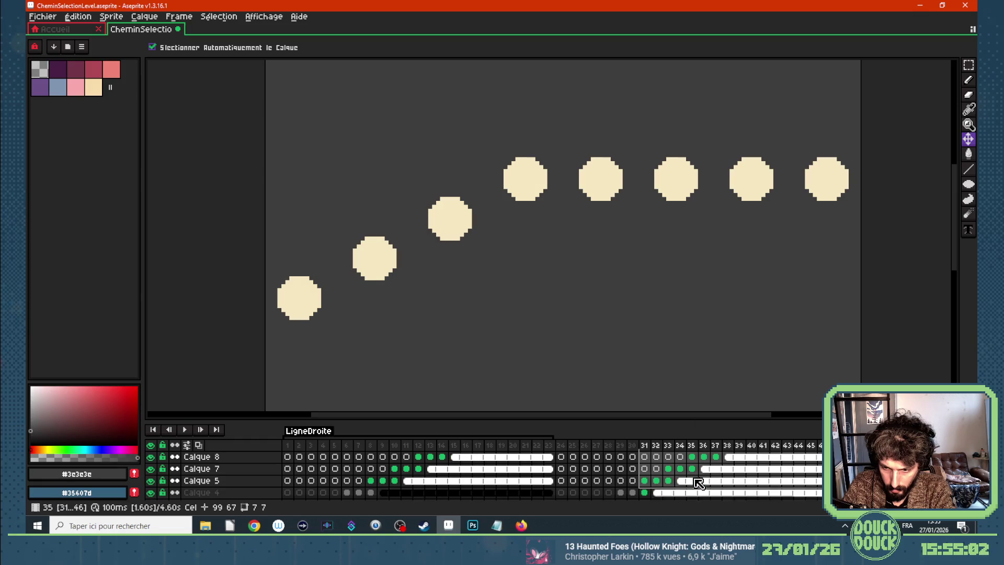
{"action": "scroll", "coordinate": [699, 483], "scroll_direction": "up", "scroll_amount": 2}
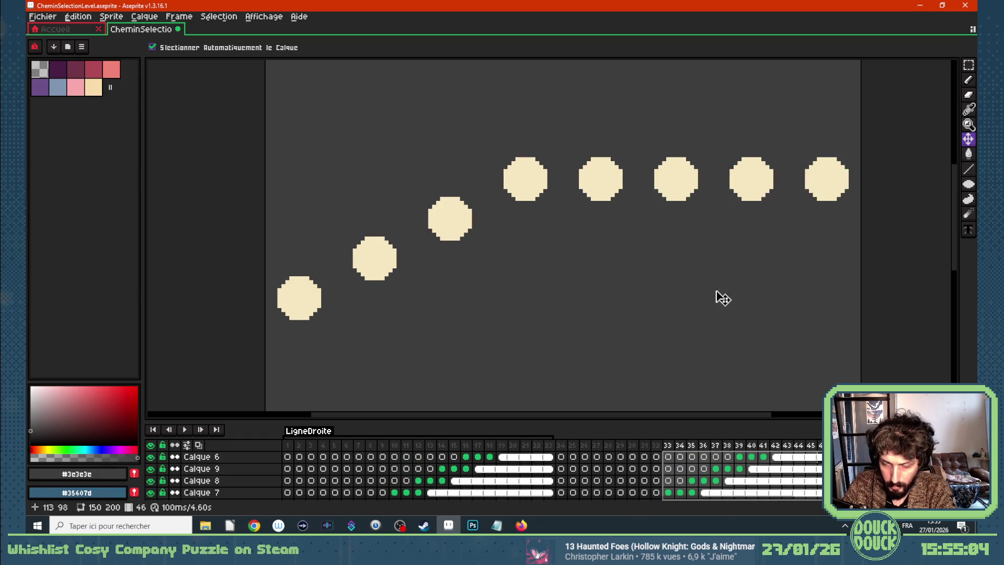
{"action": "key", "text": "Up"}
{"action": "key", "text": "Up"}
{"action": "key", "text": "Up"}
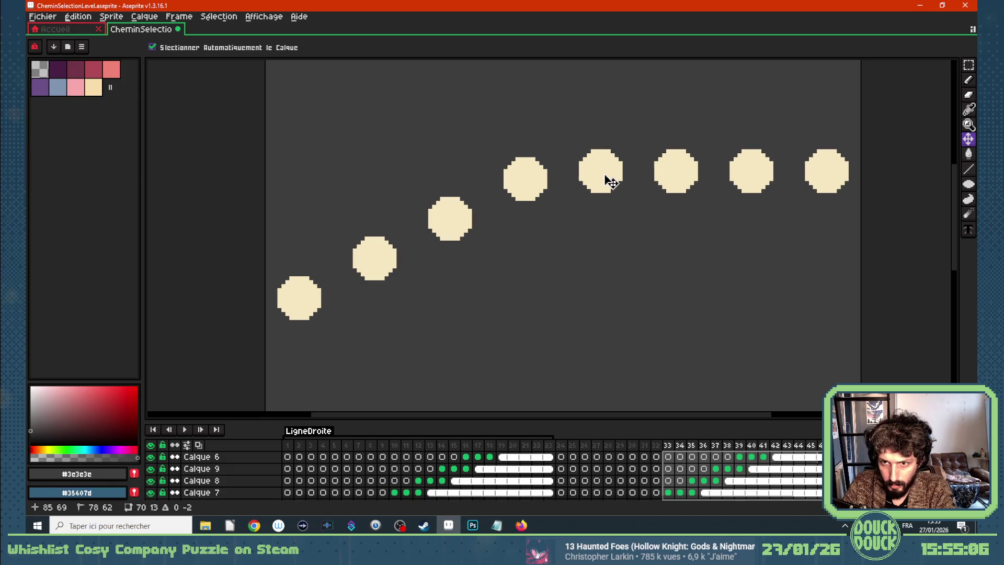
{"action": "left_click_drag", "start_coordinate": [611, 178], "coordinate": [611, 149]}
{"action": "scroll", "coordinate": [667, 285], "scroll_direction": "down", "scroll_amount": 5}
{"action": "scroll", "coordinate": [697, 227], "scroll_direction": "up", "scroll_amount": 4}
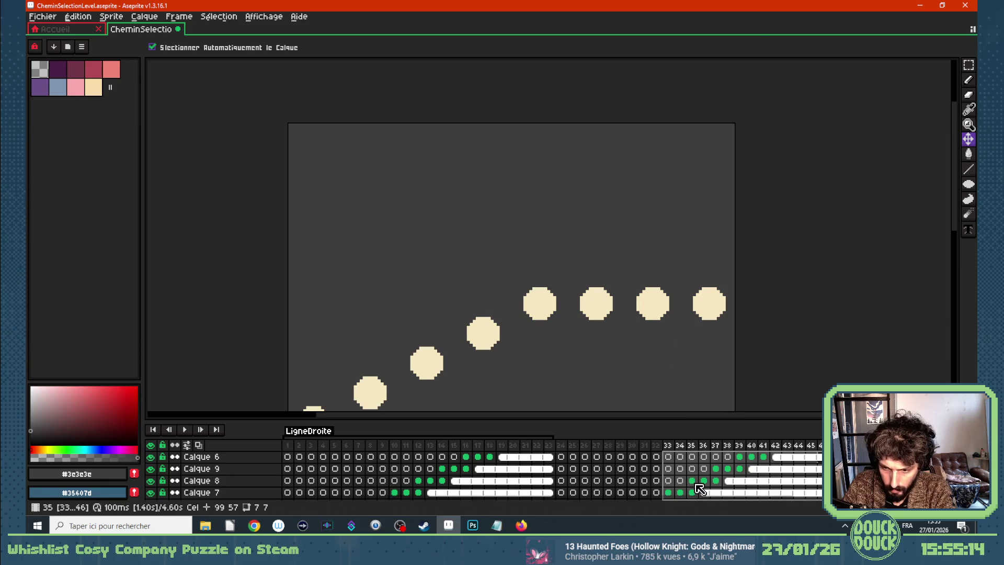
Raise the three right-hand dots, then the last two, then the top-right dot
{"action": "left_click", "coordinate": [692, 492]}
{"action": "left_click_drag", "start_coordinate": [602, 308], "coordinate": [600, 275]}
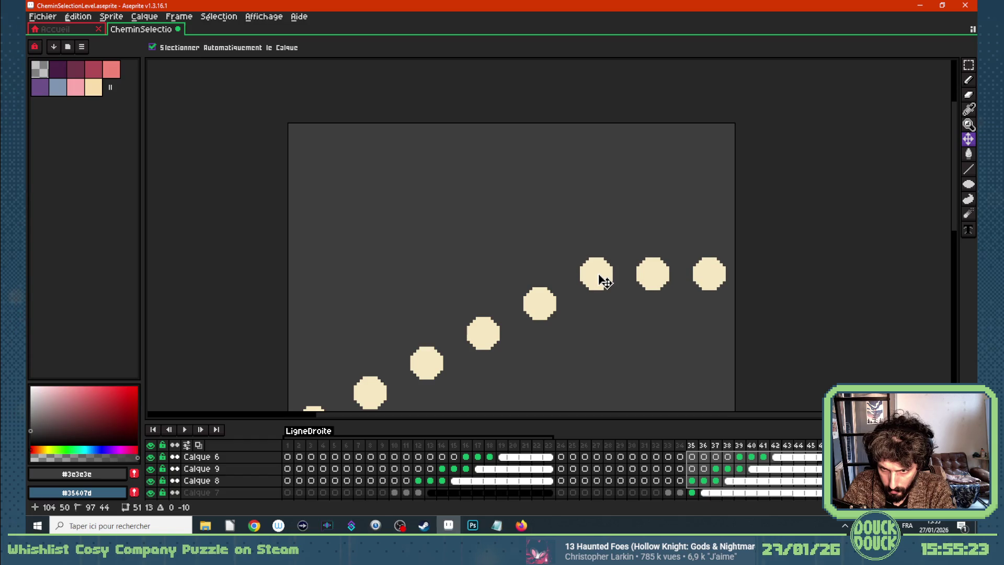
{"action": "left_click", "coordinate": [719, 470]}
{"action": "left_click_drag", "start_coordinate": [721, 472], "coordinate": [740, 456]}
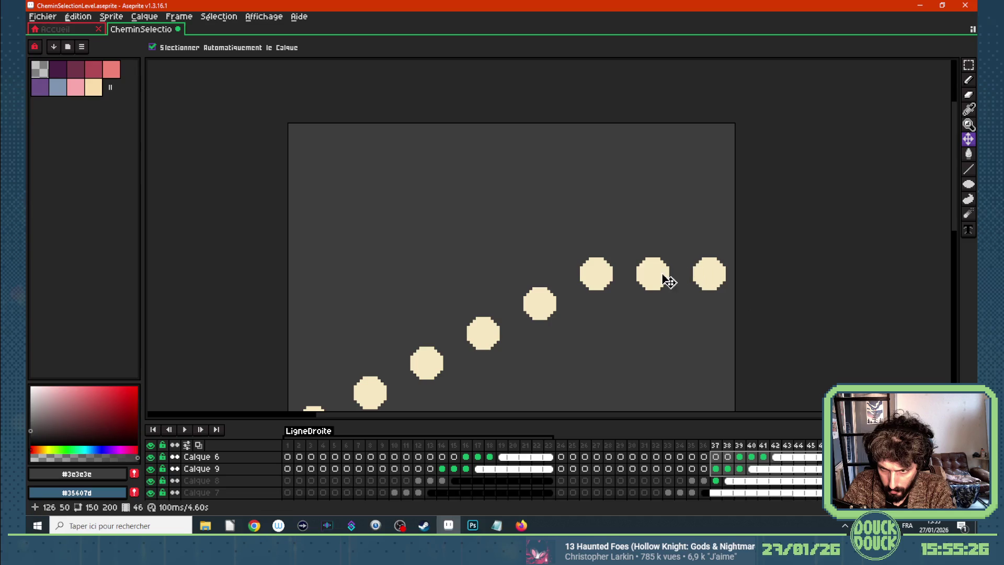
{"action": "left_click_drag", "start_coordinate": [660, 277], "coordinate": [660, 250]}
{"action": "left_click", "coordinate": [765, 463]}
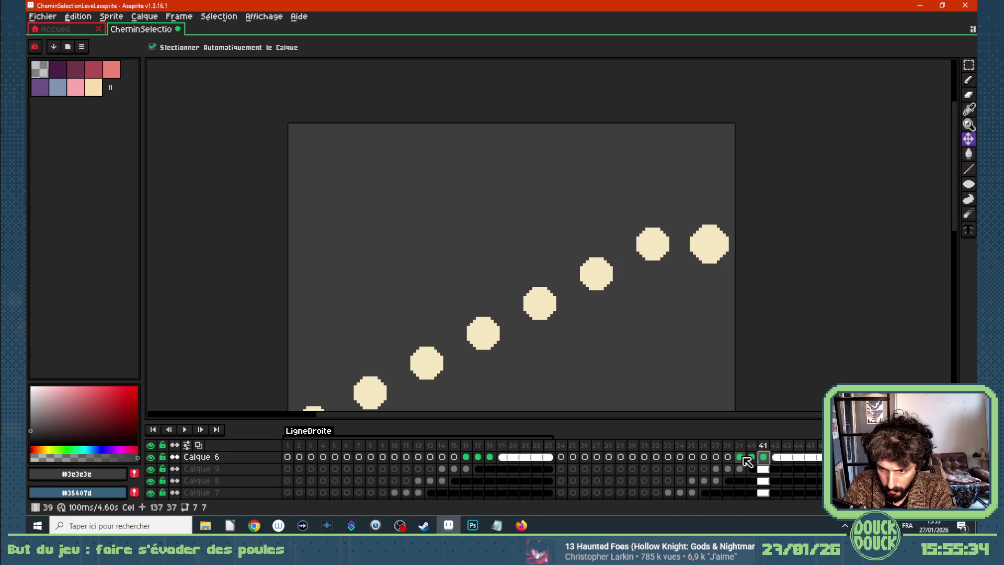
{"action": "left_click_drag", "start_coordinate": [712, 248], "coordinate": [712, 220]}
{"action": "scroll", "coordinate": [637, 299], "scroll_direction": "down", "scroll_amount": 4}
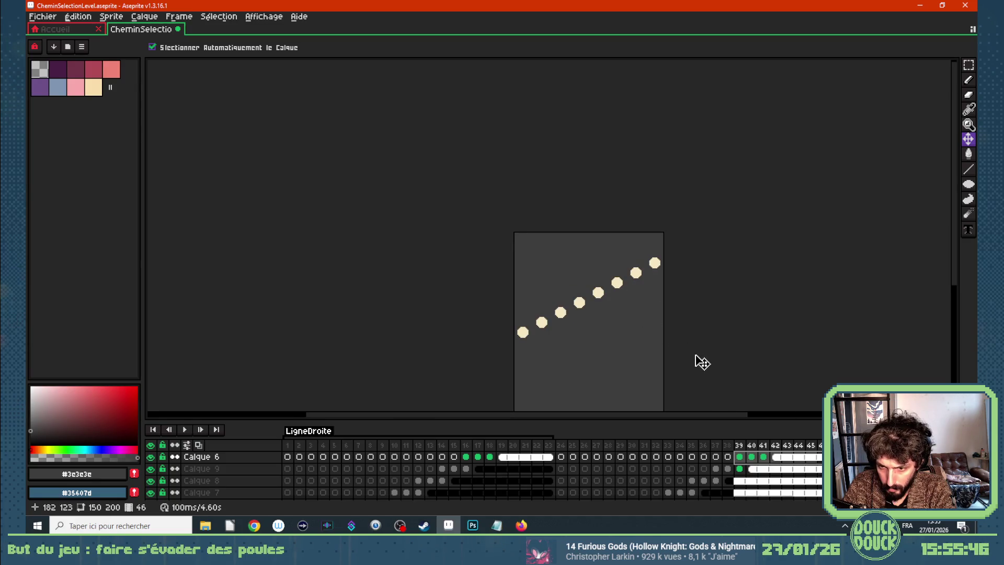
{"action": "scroll", "coordinate": [687, 455], "scroll_direction": "down", "scroll_amount": 2}
Pick out the frame 27 and frame 29 dot cels on Calque 3 and Calque 5
{"action": "left_click", "coordinate": [601, 470]}
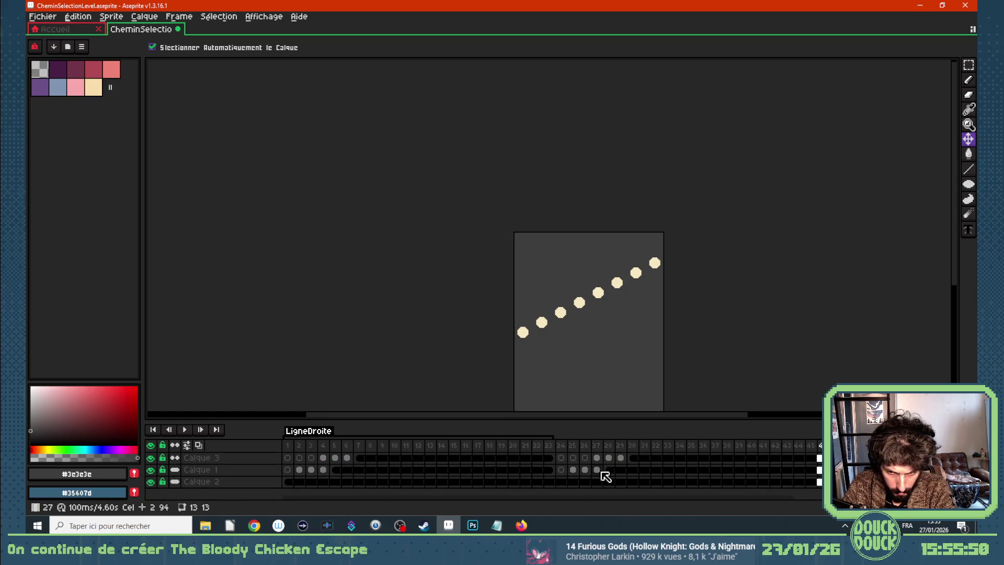
{"action": "scroll", "coordinate": [602, 473], "scroll_direction": "up", "scroll_amount": 2}
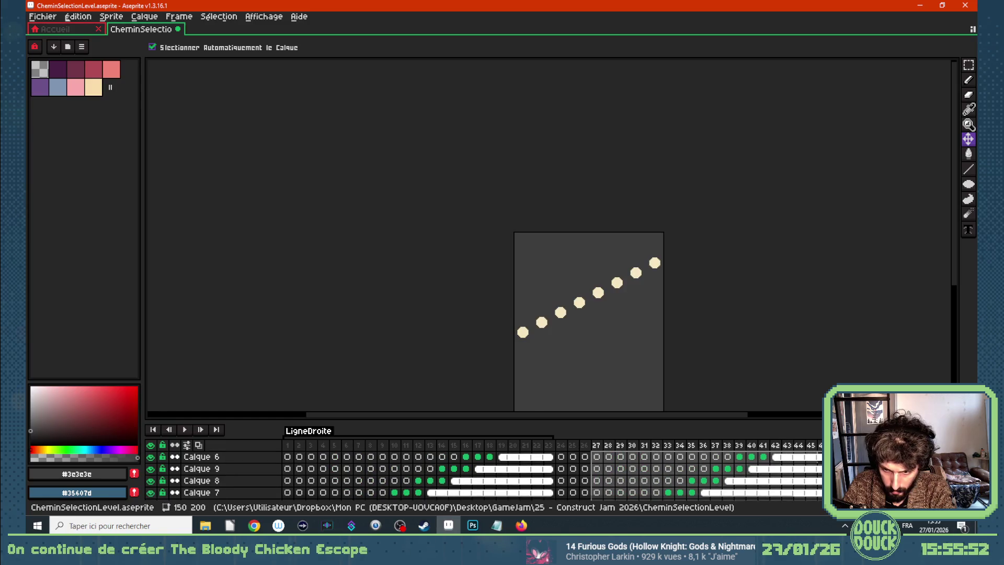
{"action": "scroll", "coordinate": [620, 472], "scroll_direction": "down", "scroll_amount": 1}
{"action": "left_click", "coordinate": [620, 472]}
{"action": "left_click", "coordinate": [601, 492]}
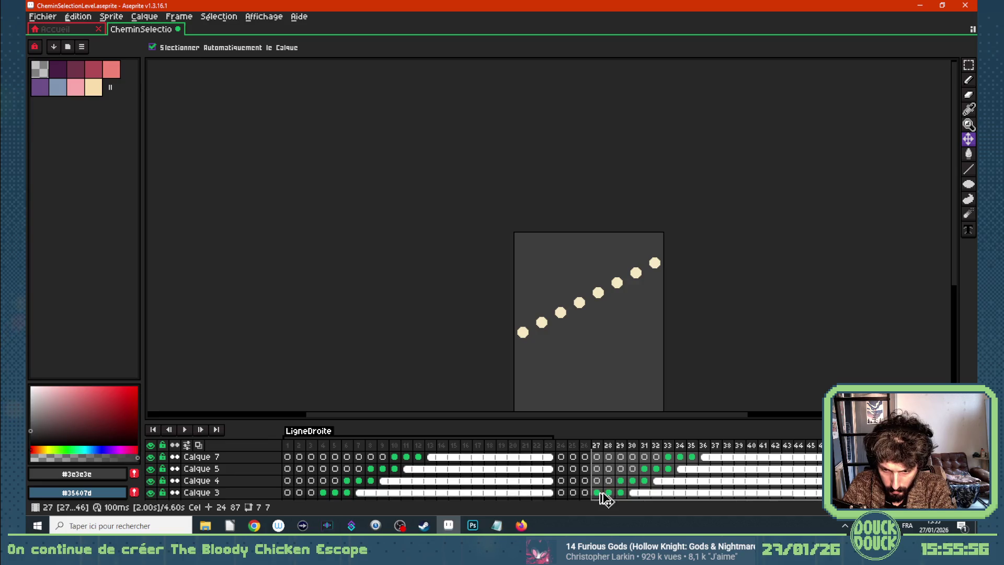
{"action": "scroll", "coordinate": [605, 497], "scroll_direction": "up", "scroll_amount": 1}
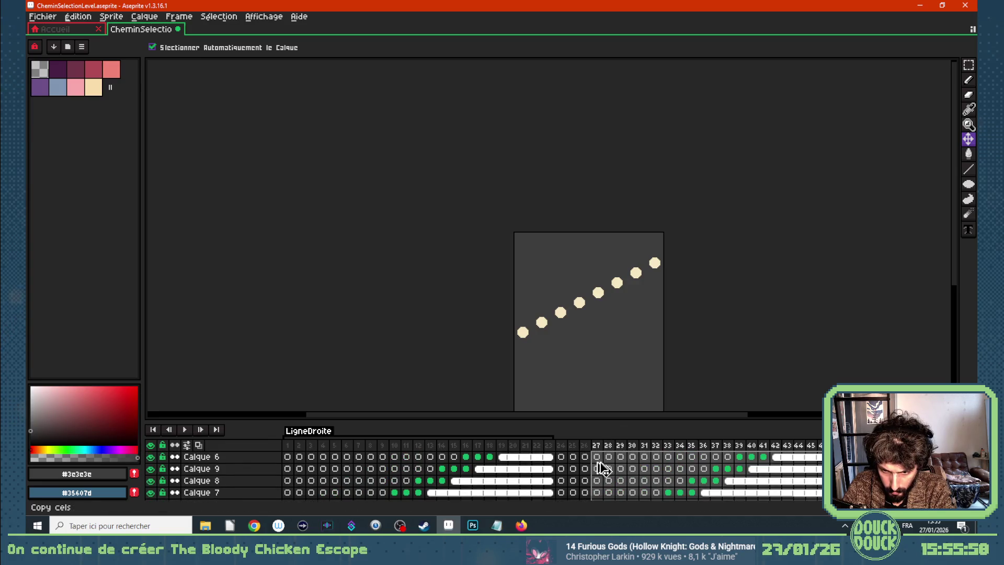
{"action": "scroll", "coordinate": [603, 469], "scroll_direction": "down", "scroll_amount": 1}
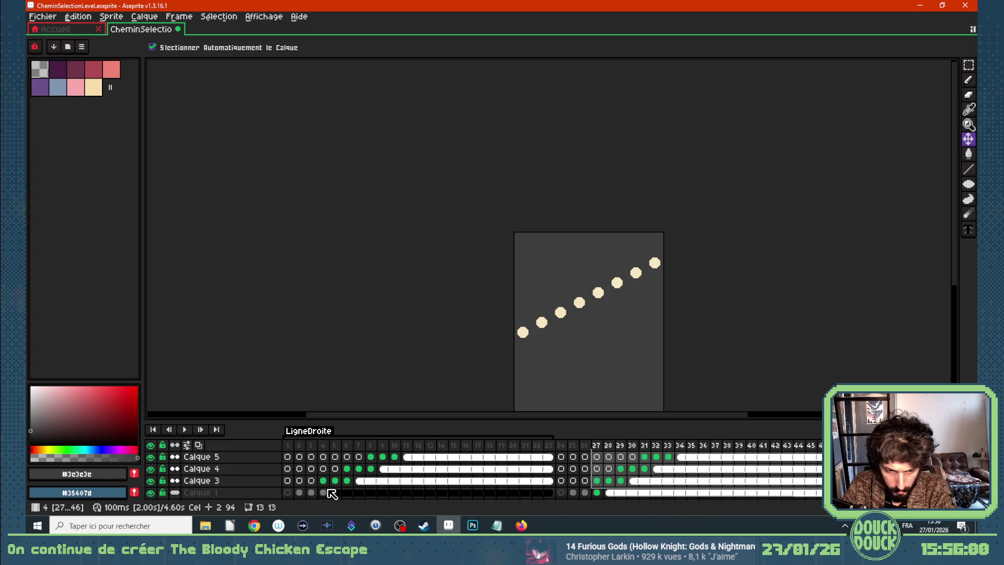
{"action": "scroll", "coordinate": [242, 475], "scroll_direction": "up", "scroll_amount": 1}
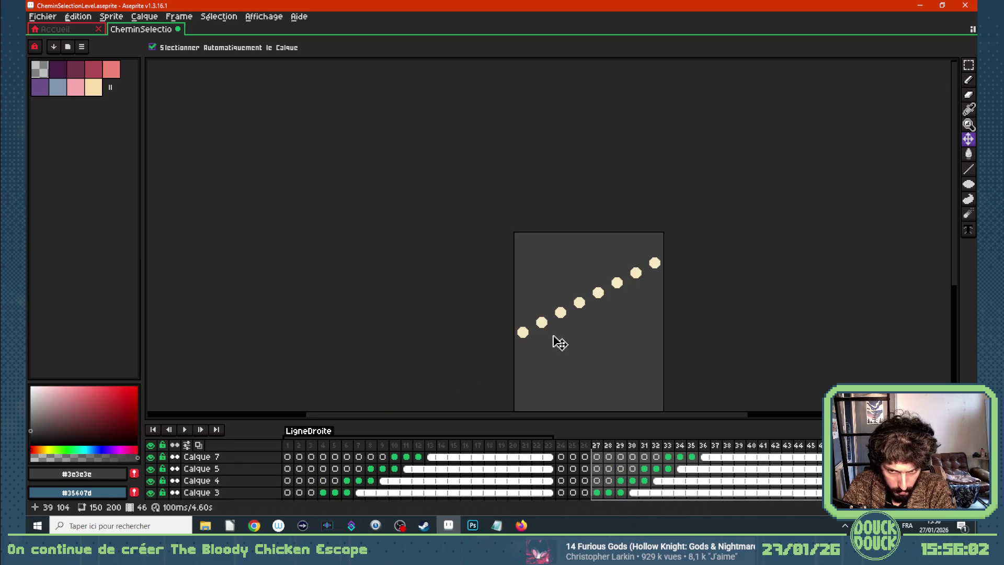
{"action": "scroll", "coordinate": [274, 464], "scroll_direction": "up", "scroll_amount": 2}
Add five new layers above Calque 6 and place the downward diagonal row of dots
{"action": "left_click", "coordinate": [256, 458]}
{"action": "key", "text": "shift+n"}
{"action": "key", "text": "shift+n"}
{"action": "key", "text": "shift+n"}
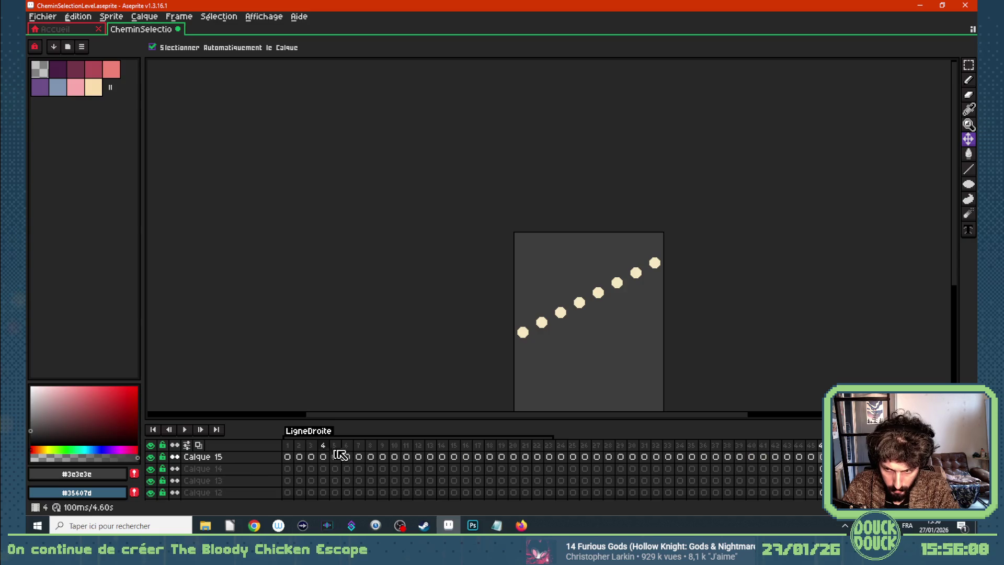
{"action": "scroll", "coordinate": [575, 478], "scroll_direction": "down", "scroll_amount": 5}
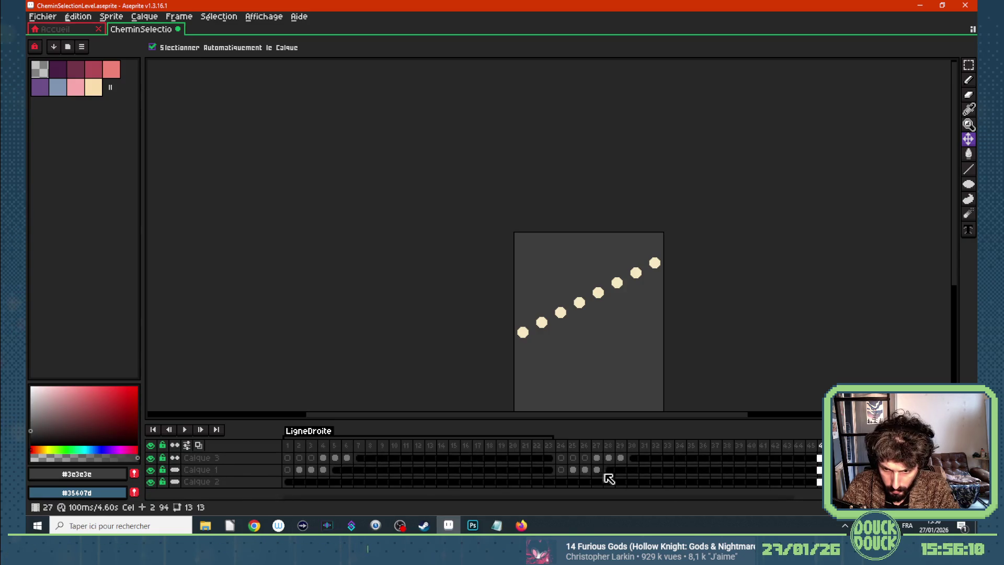
{"action": "mouse_move", "coordinate": [604, 479]}
{"action": "left_mouse_down"}
{"action": "mouse_move", "coordinate": [837, 505]}
{"action": "mouse_move", "coordinate": [602, 475]}
{"action": "left_mouse_up"}
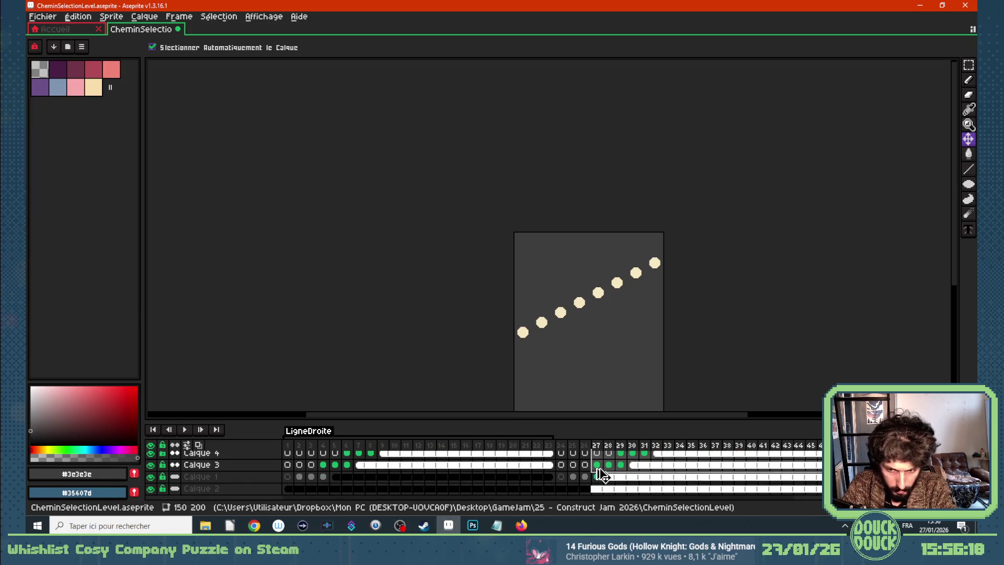
{"action": "scroll", "coordinate": [601, 471], "scroll_direction": "up", "scroll_amount": 5}
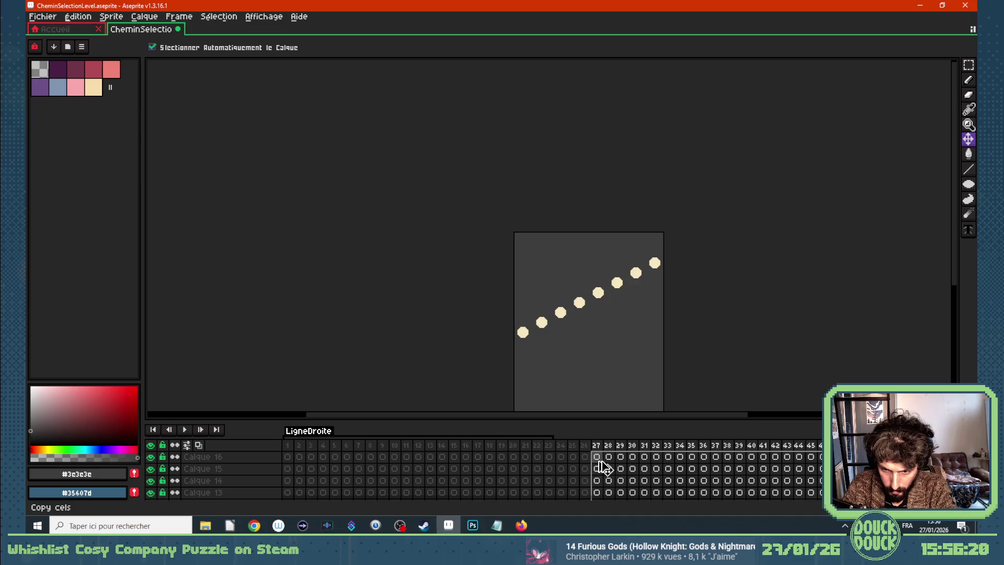
{"action": "scroll", "coordinate": [634, 469], "scroll_direction": "down", "scroll_amount": 4}
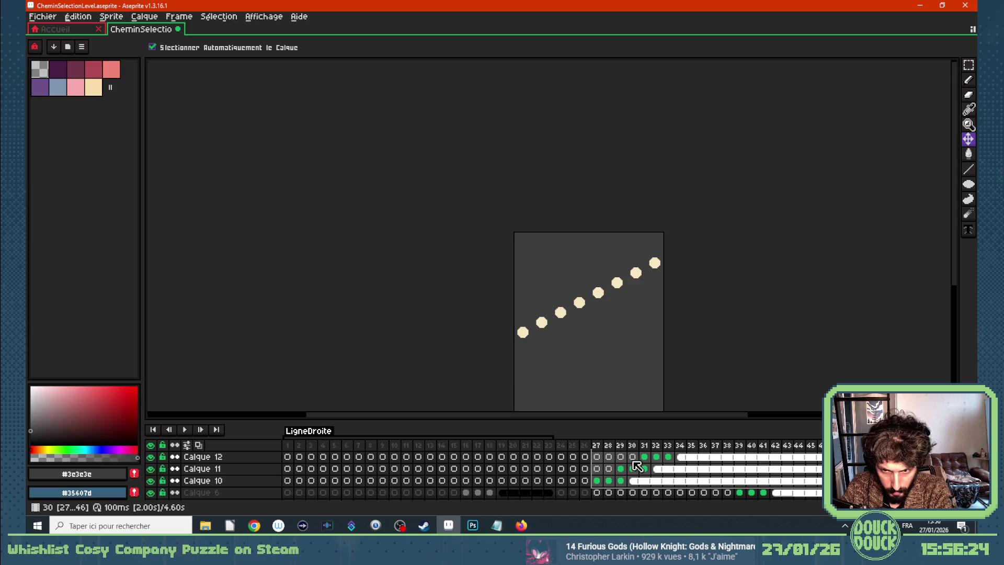
{"action": "left_click", "coordinate": [637, 466]}
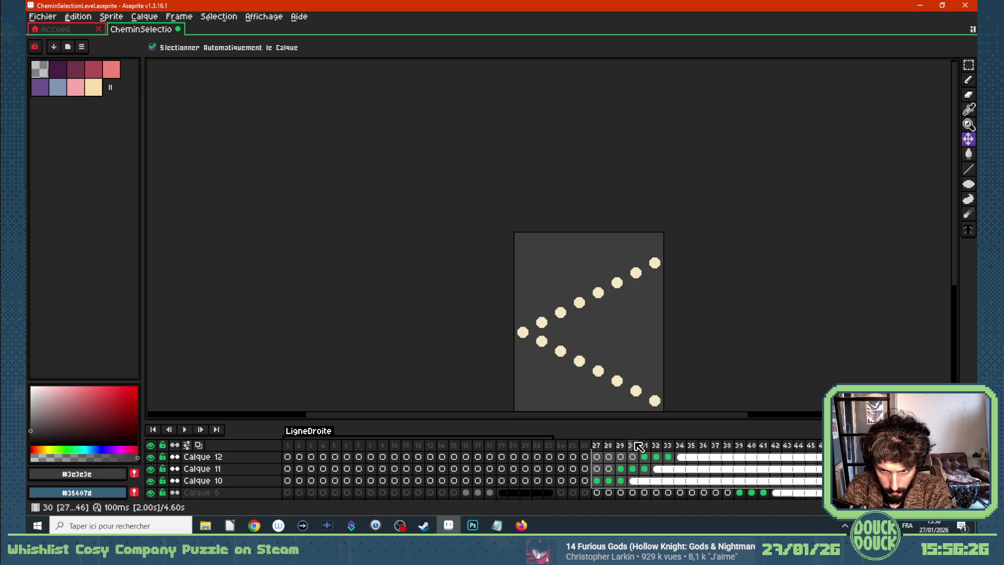
Play the animation from frame 24 to check the new lower branch
{"action": "left_click", "coordinate": [615, 480]}
{"action": "scroll", "coordinate": [569, 460], "scroll_direction": "up", "scroll_amount": 2}
{"action": "left_click", "coordinate": [560, 445]}
{"action": "key", "text": "Return"}
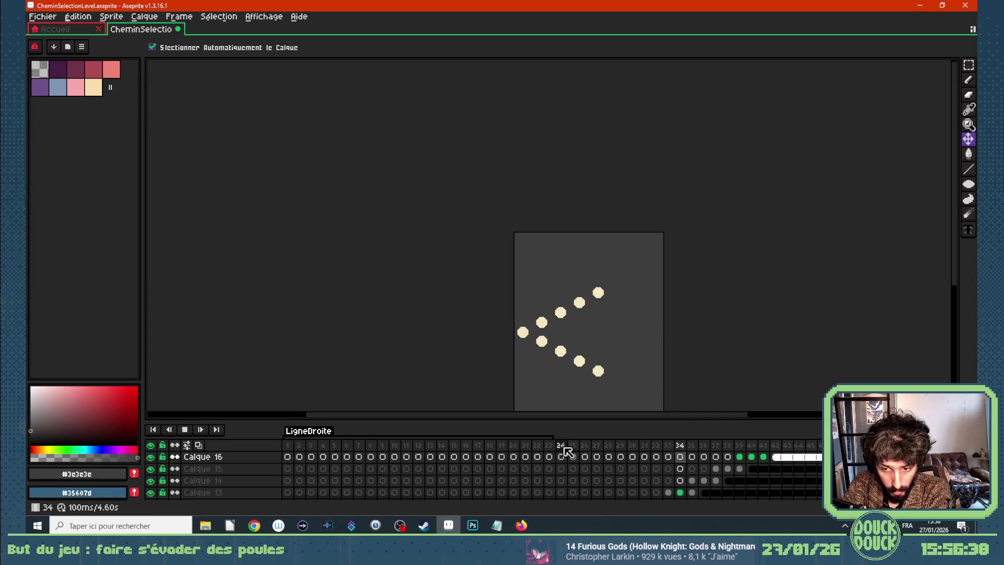
Tag frames 24–46 across all layers as ChoixIn
{"action": "left_click_drag", "start_coordinate": [567, 451], "coordinate": [816, 450]}
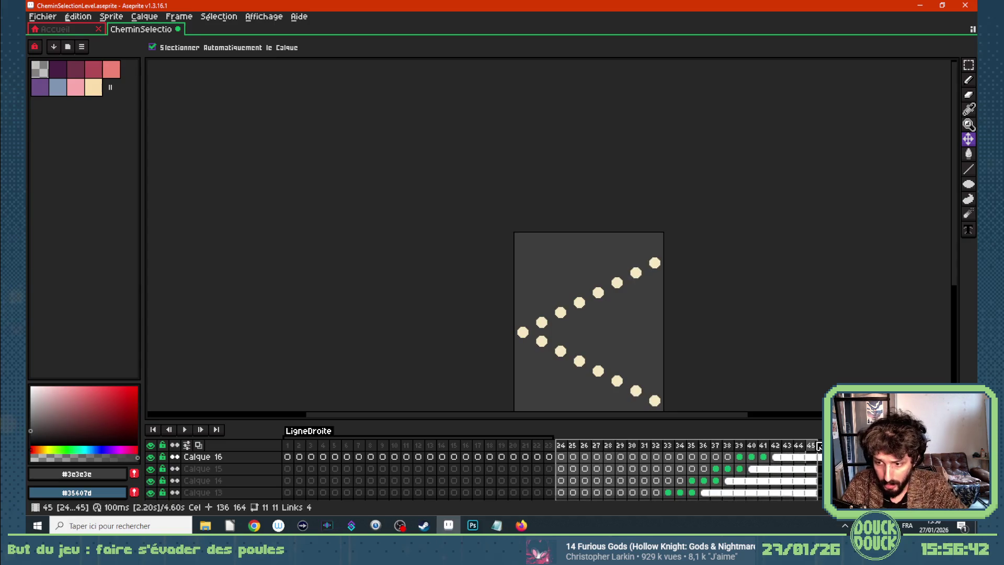
{"action": "key", "text": "ctrl+shift+t"}
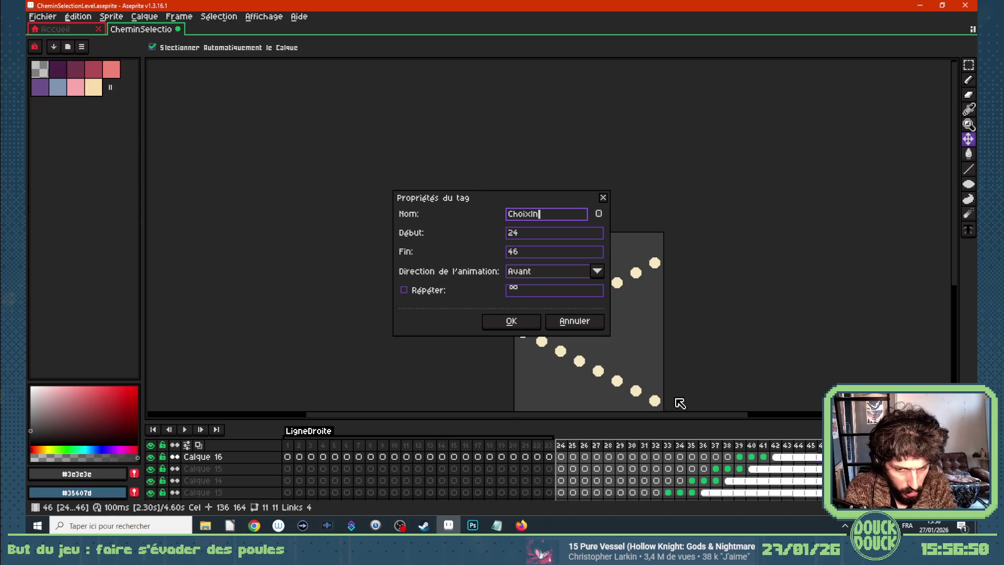
{"action": "key", "text": "Return"}
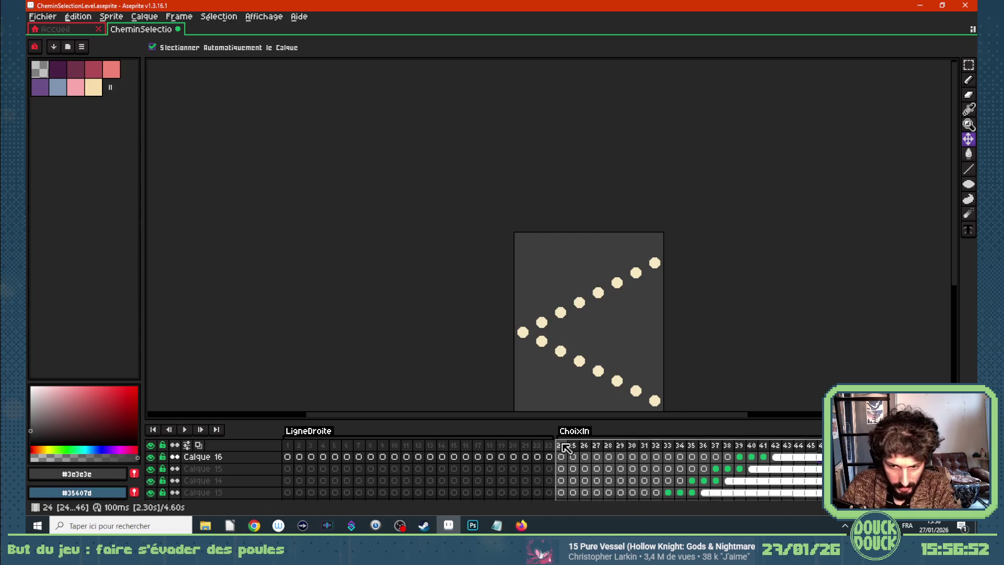
Duplicate frames 24–46 as frames 47–69 and mirror their dots horizontally
{"action": "key", "text": "alt+n"}
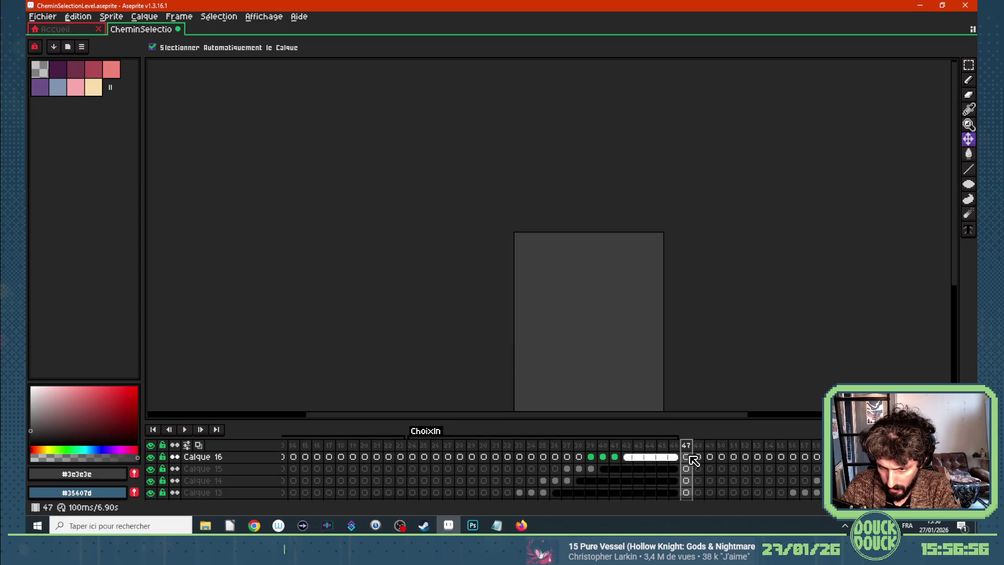
{"action": "scroll", "coordinate": [689, 457], "scroll_direction": "down", "scroll_amount": 5}
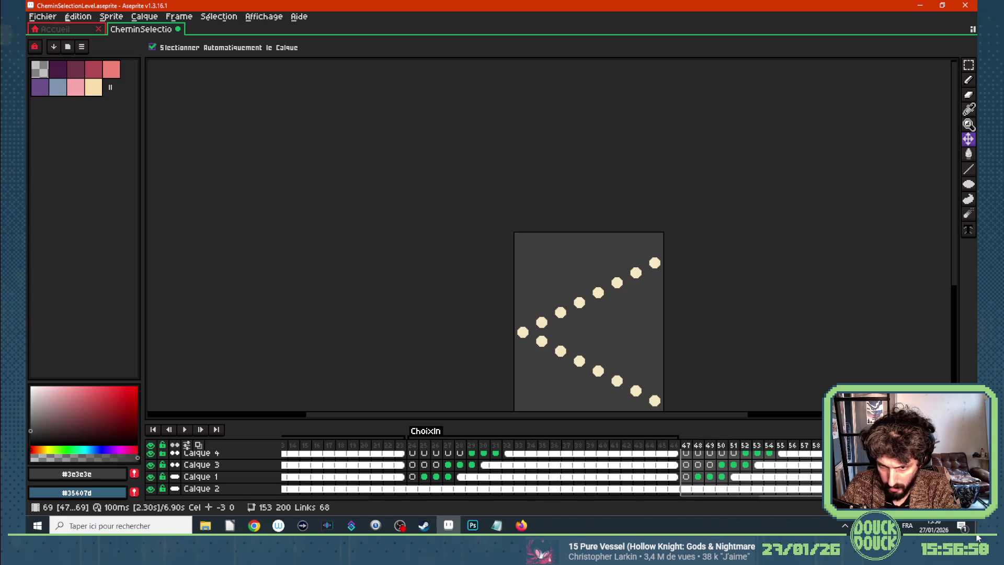
{"action": "key", "text": "shift+h"}
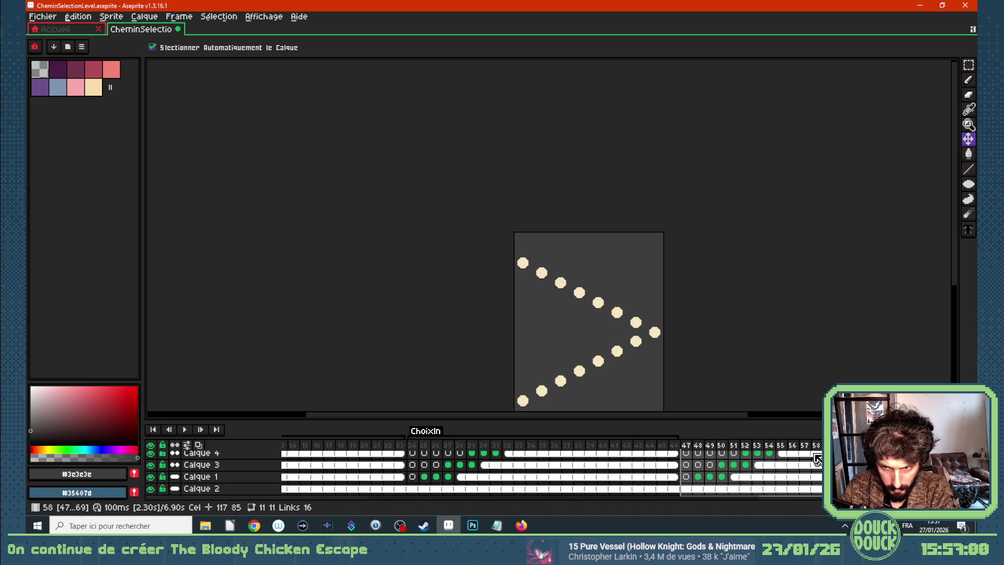
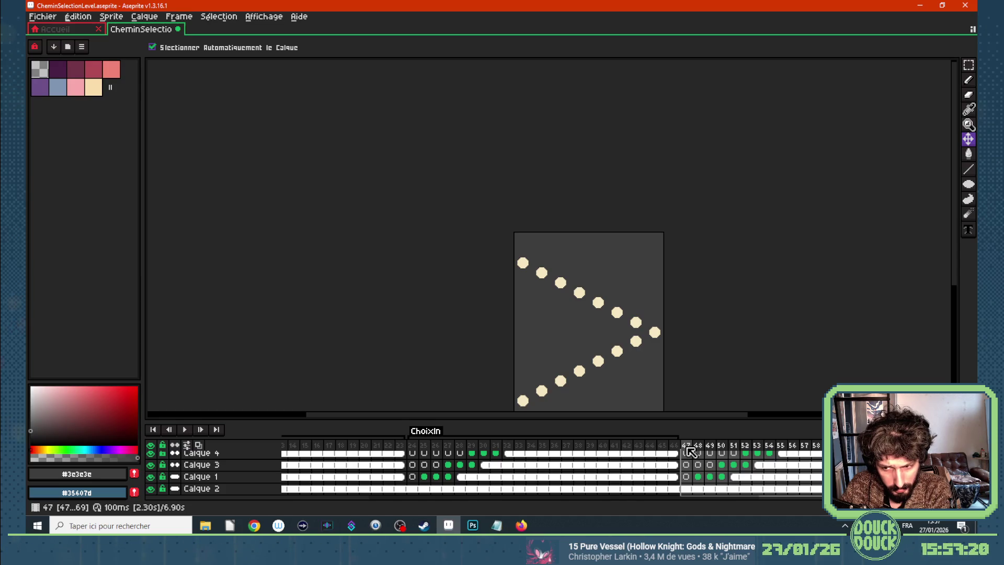
Go to frame 47 on Calque 2 and play the animation
{"action": "left_click", "coordinate": [936, 488]}
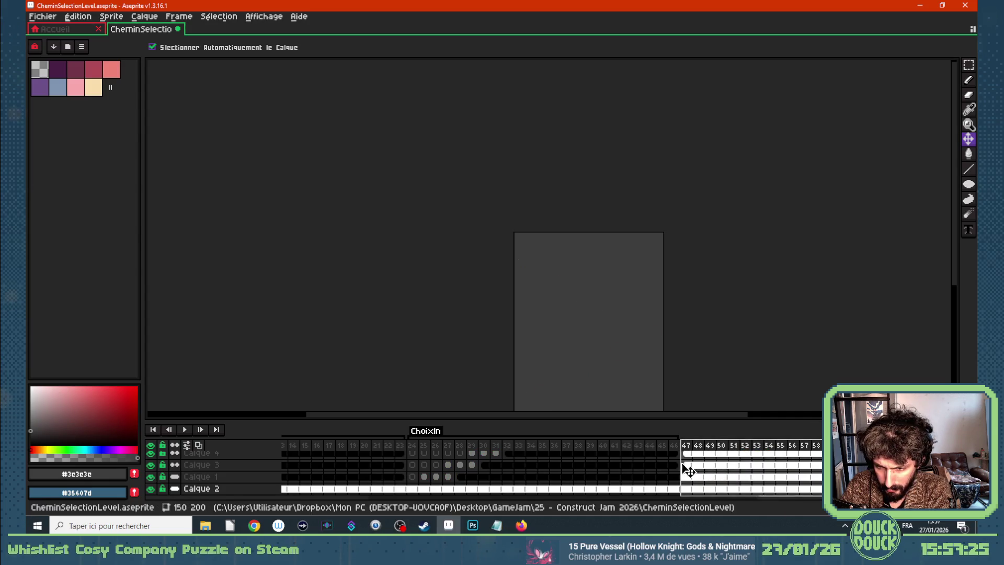
{"action": "left_click", "coordinate": [689, 445]}
{"action": "scroll", "coordinate": [717, 453], "scroll_direction": "up", "scroll_amount": 5}
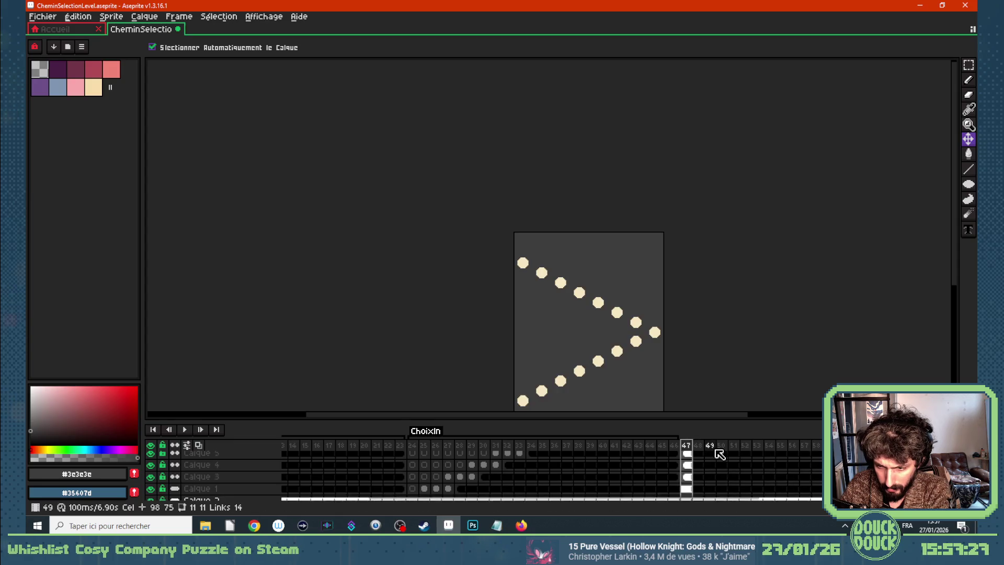
{"action": "scroll", "coordinate": [719, 453], "scroll_direction": "up", "scroll_amount": 5}
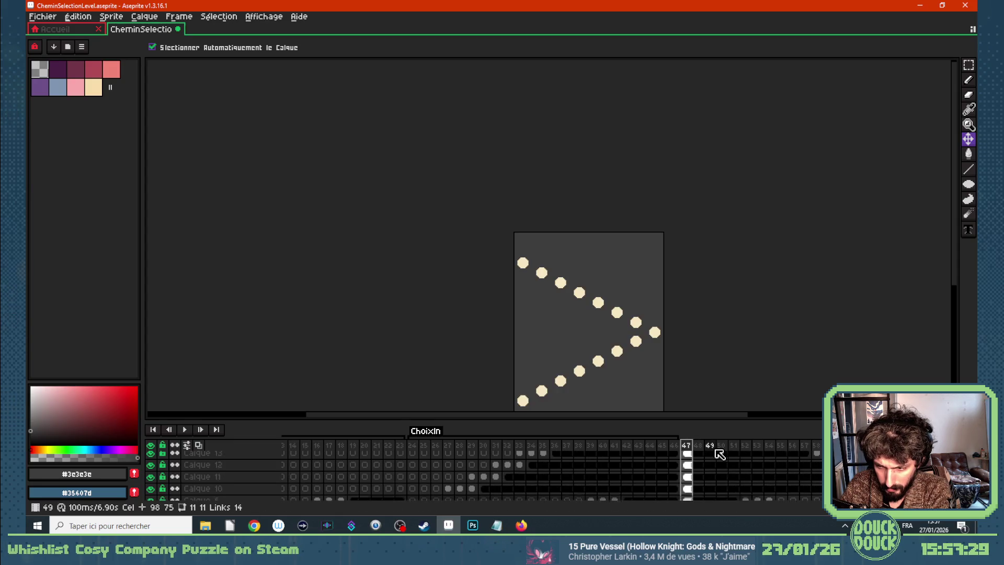
{"action": "scroll", "coordinate": [720, 454], "scroll_direction": "down", "scroll_amount": 10}
{"action": "key", "text": "Return"}
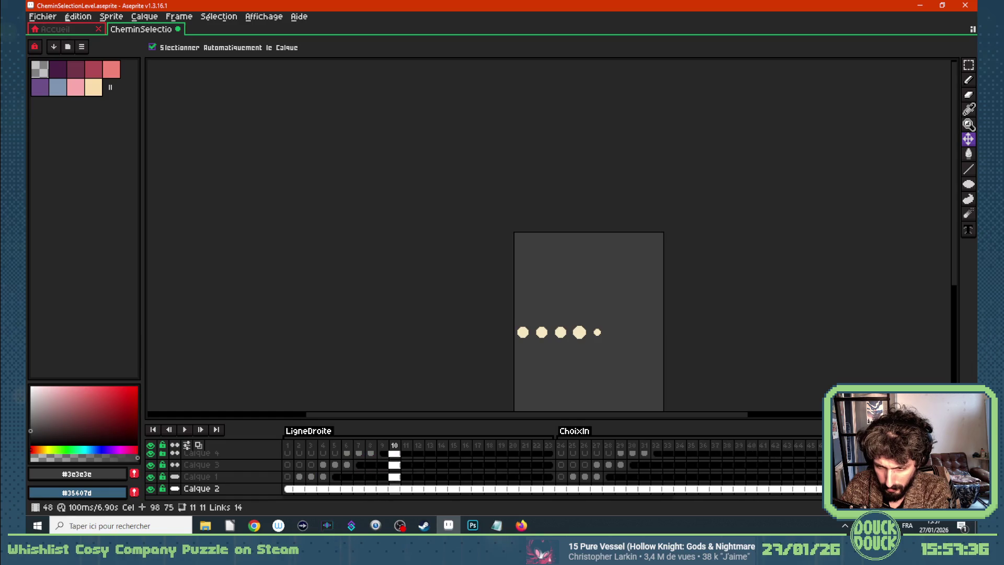
Select frames 47–69 and tag them ChoixOut
{"action": "left_click_drag", "start_coordinate": [835, 445], "coordinate": [949, 445]}
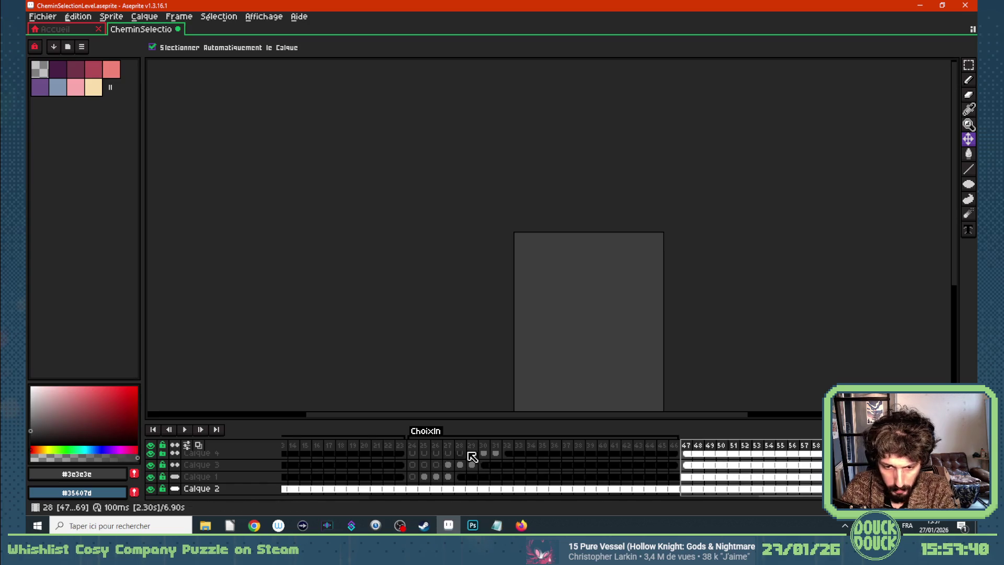
{"action": "left_click", "coordinate": [413, 451]}
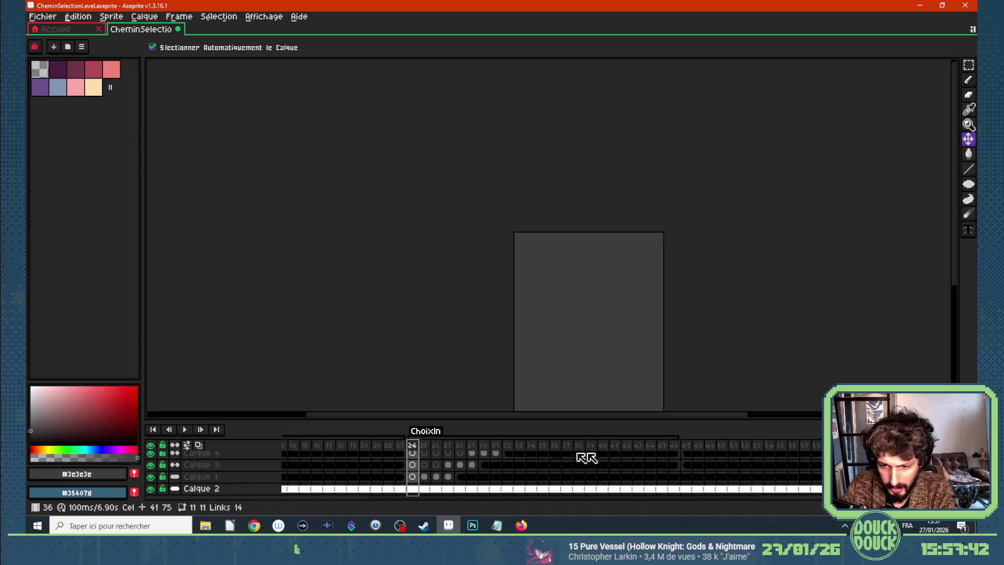
{"action": "left_click", "coordinate": [686, 453]}
{"action": "scroll", "coordinate": [734, 463], "scroll_direction": "up", "scroll_amount": 5}
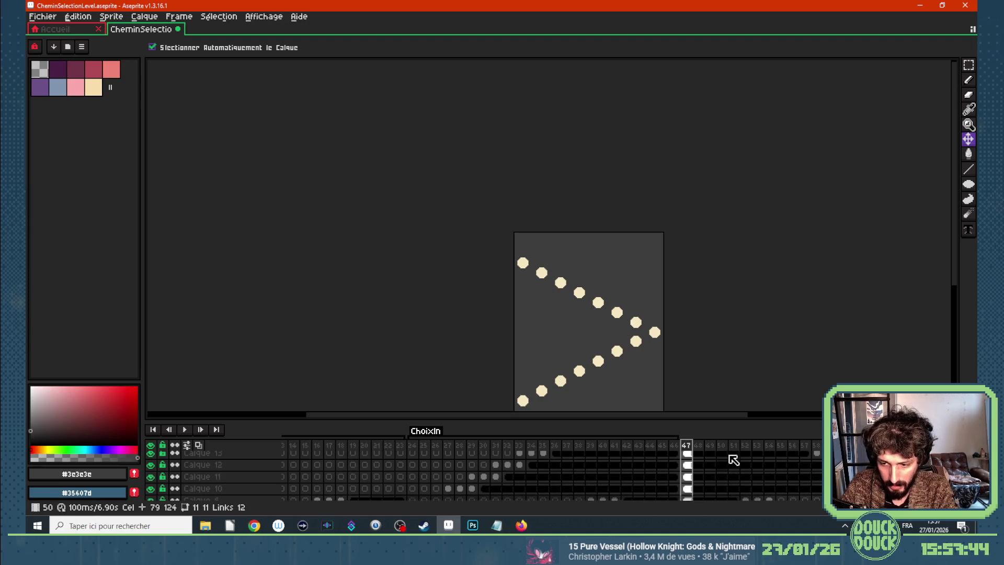
{"action": "left_click_drag", "start_coordinate": [694, 447], "coordinate": [836, 448]}
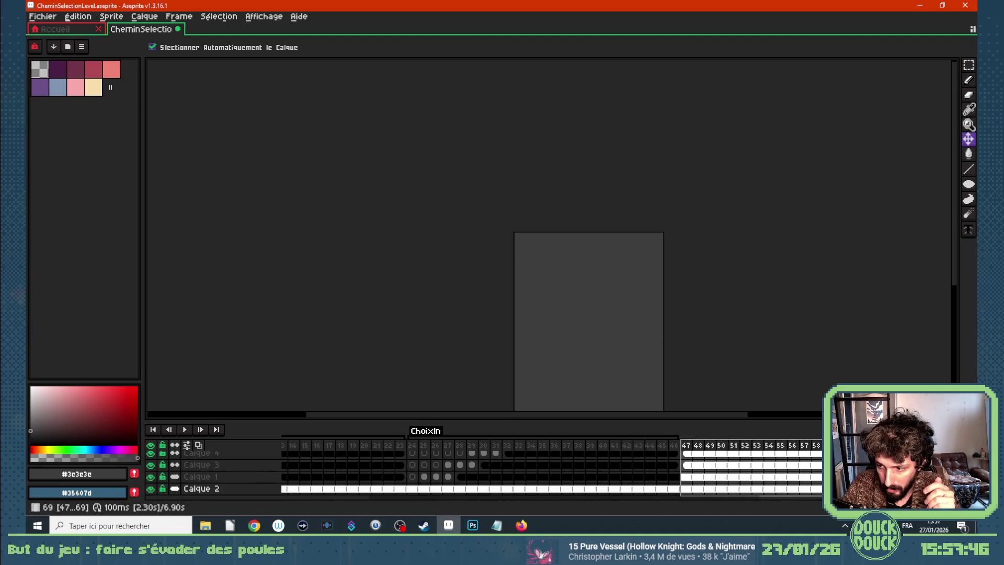
{"action": "key", "text": "F2"}
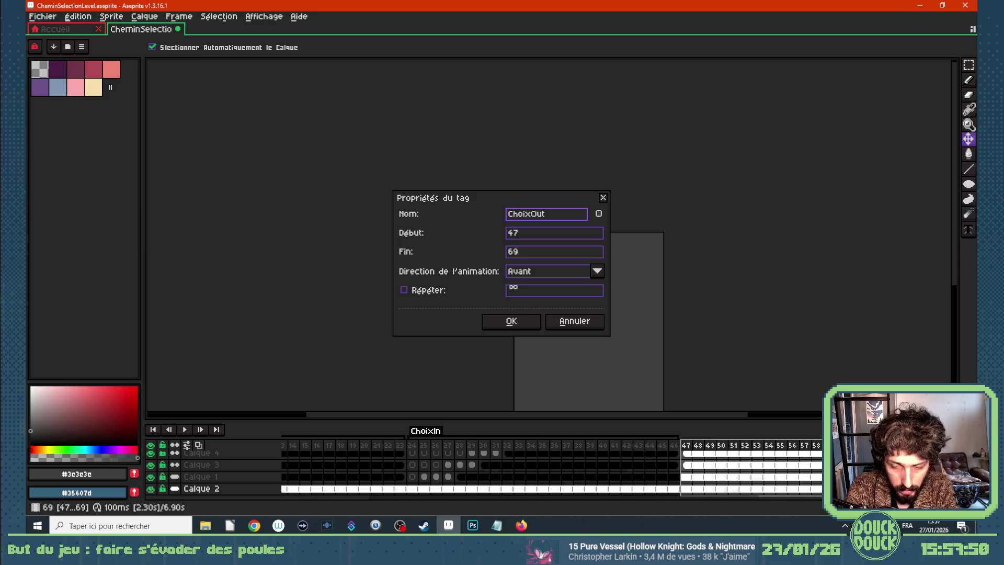
{"action": "key", "text": "Return"}
Select Calque 10's cels at frames 61–63
{"action": "left_click", "coordinate": [864, 453]}
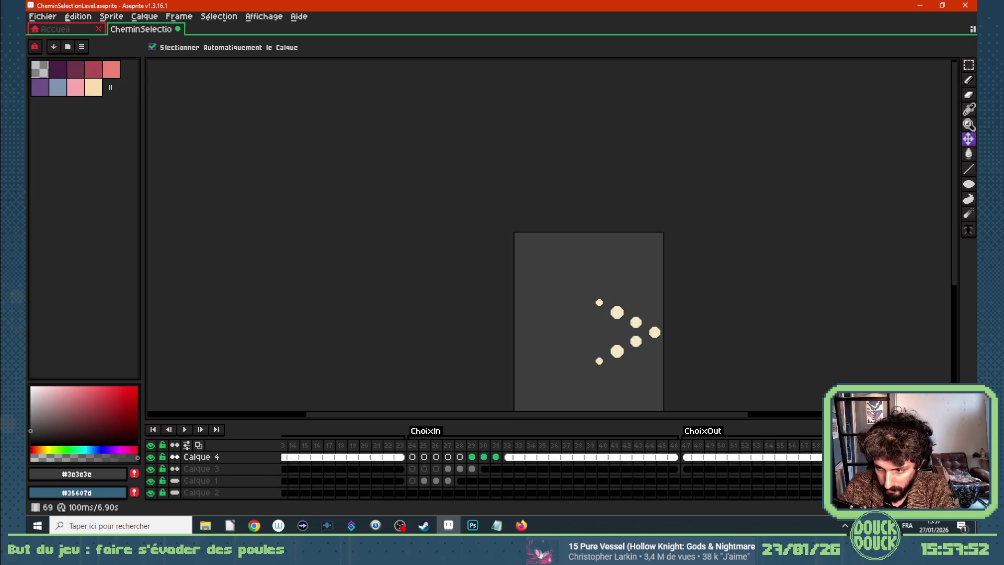
{"action": "key", "text": "Right"}
{"action": "scroll", "coordinate": [471, 471], "scroll_direction": "up", "scroll_amount": 4}
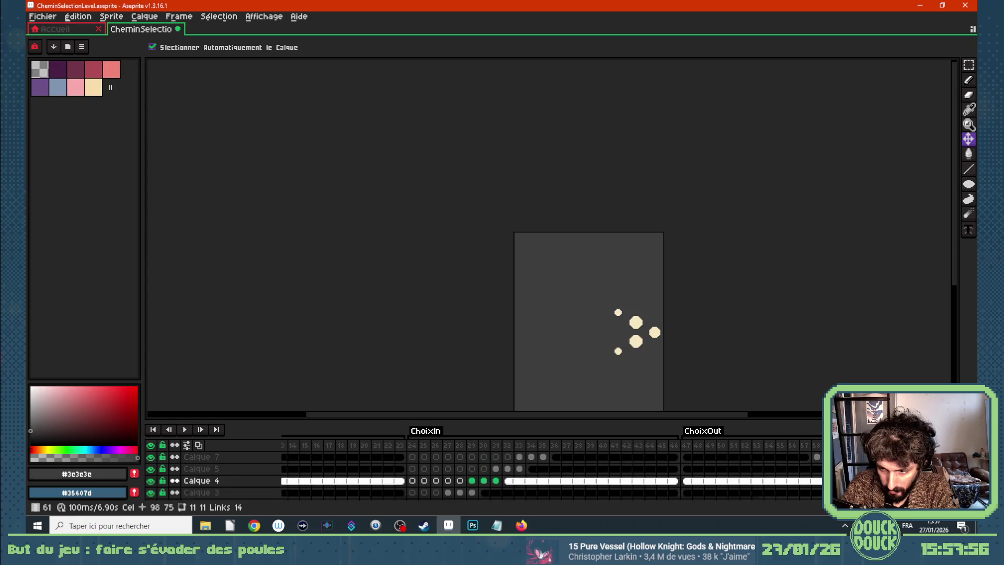
{"action": "scroll", "coordinate": [470, 471], "scroll_direction": "down", "scroll_amount": 2}
{"action": "scroll", "coordinate": [470, 471], "scroll_direction": "up", "scroll_amount": 2}
{"action": "left_click", "coordinate": [876, 480]}
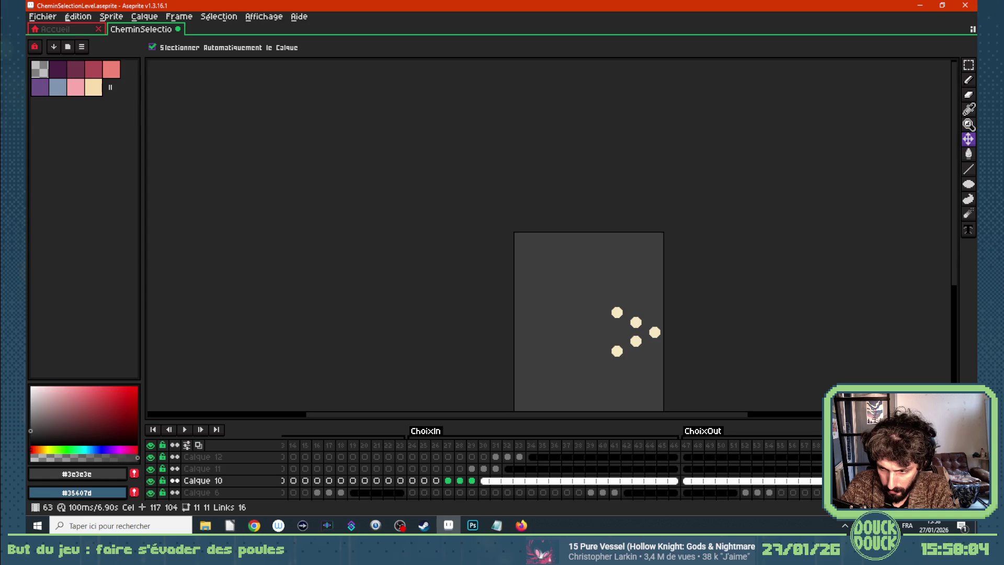
{"action": "left_click_drag", "start_coordinate": [876, 480], "coordinate": [853, 481]}
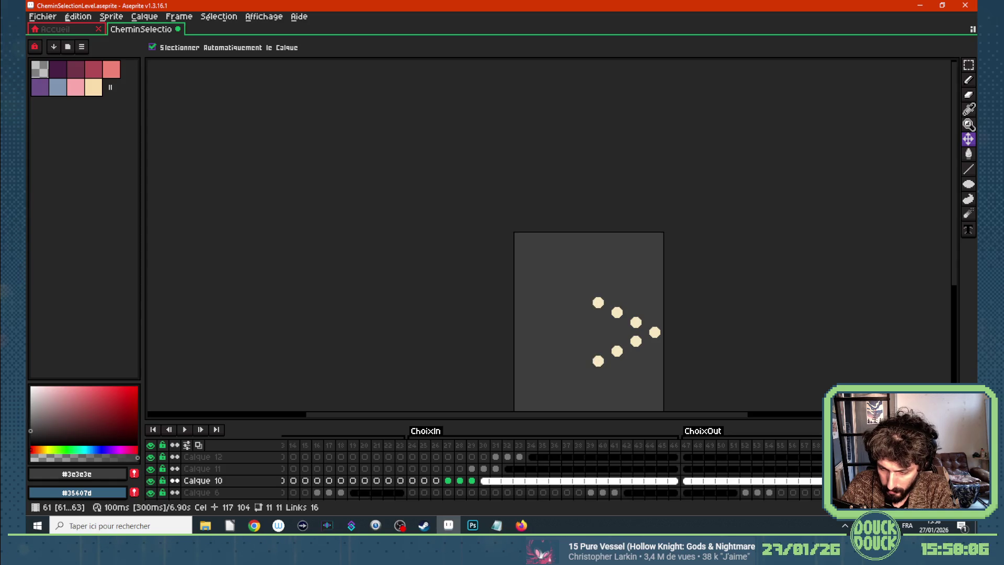
{"action": "scroll", "coordinate": [853, 481], "scroll_direction": "up", "scroll_amount": 2}
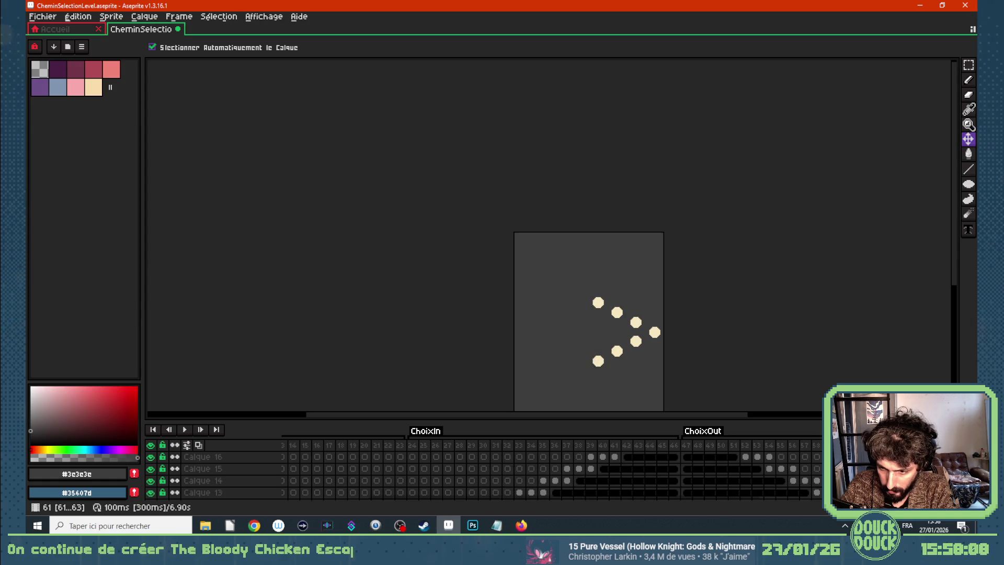
Shift Calque 16's linked cels 47–51 later in the timeline
{"action": "left_click", "coordinate": [745, 458]}
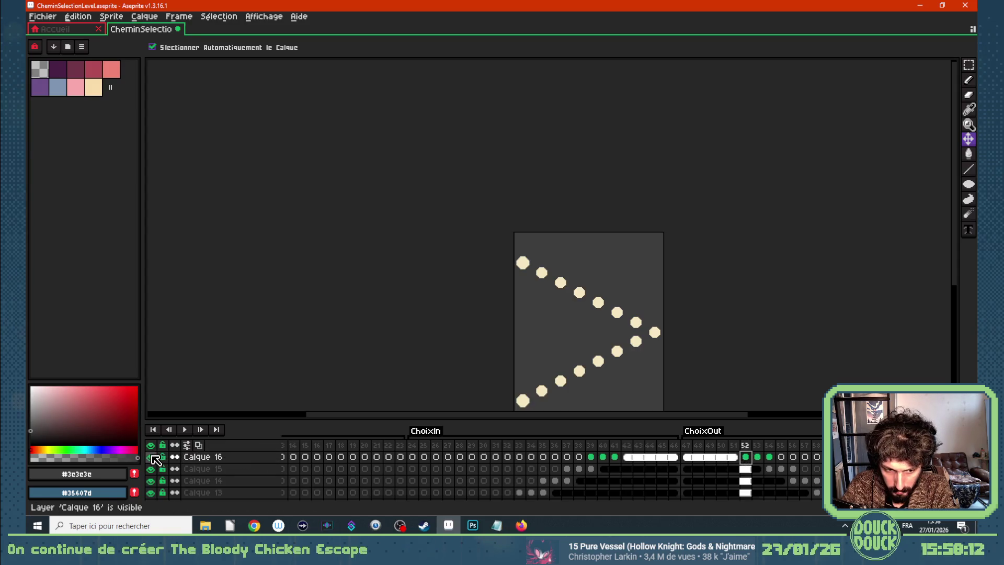
{"action": "left_click", "coordinate": [696, 459]}
{"action": "mouse_move", "coordinate": [695, 459]}
{"action": "left_mouse_down"}
{"action": "mouse_move", "coordinate": [789, 459]}
{"action": "mouse_move", "coordinate": [685, 460]}
{"action": "mouse_move", "coordinate": [697, 464]}
{"action": "left_mouse_up"}
{"action": "left_click", "coordinate": [752, 457]}
{"action": "key", "text": "Right"}
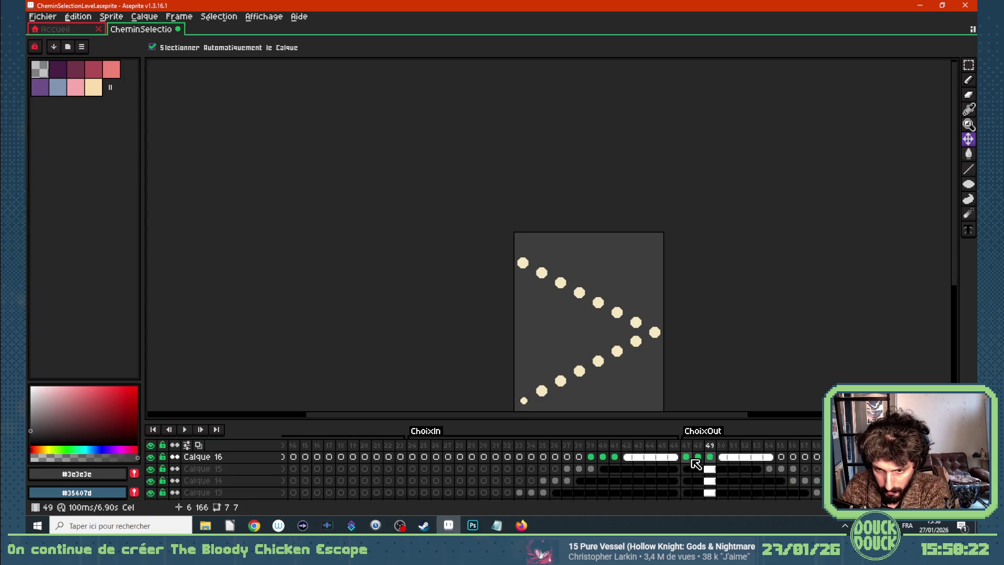
Unlink Calque 16's cels at frames 47–49 with Désassocier
{"action": "key", "text": "Left"}
{"action": "key", "text": "Left"}
{"action": "left_click", "coordinate": [688, 455]}
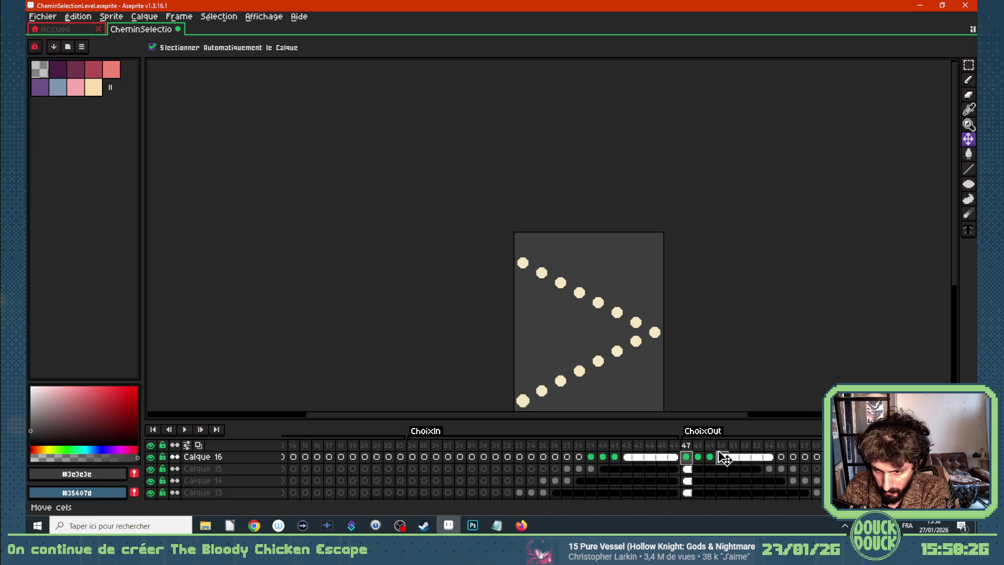
{"action": "left_click", "coordinate": [700, 456]}
{"action": "left_click_drag", "start_coordinate": [711, 456], "coordinate": [688, 457]}
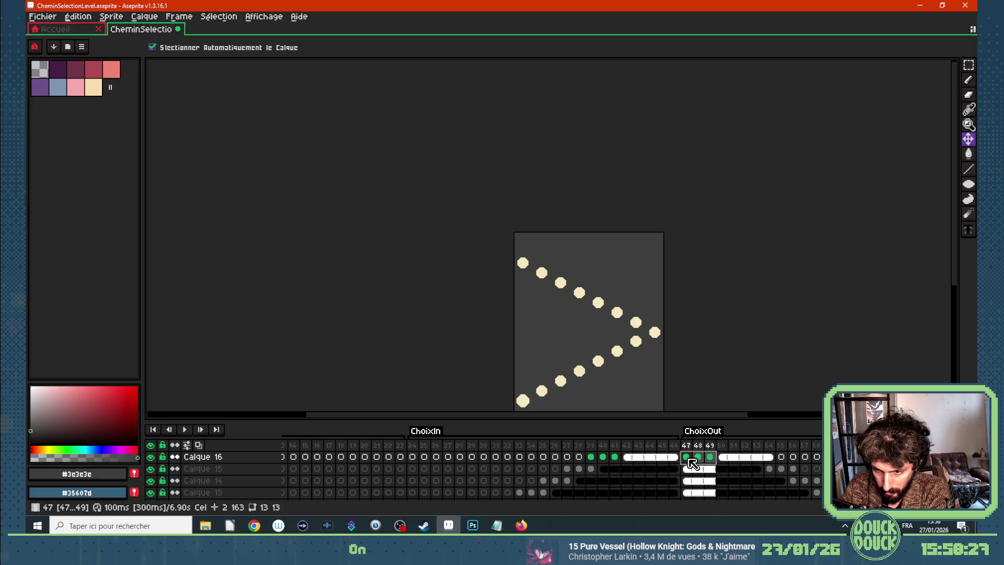
{"action": "right_click", "coordinate": [691, 462]}
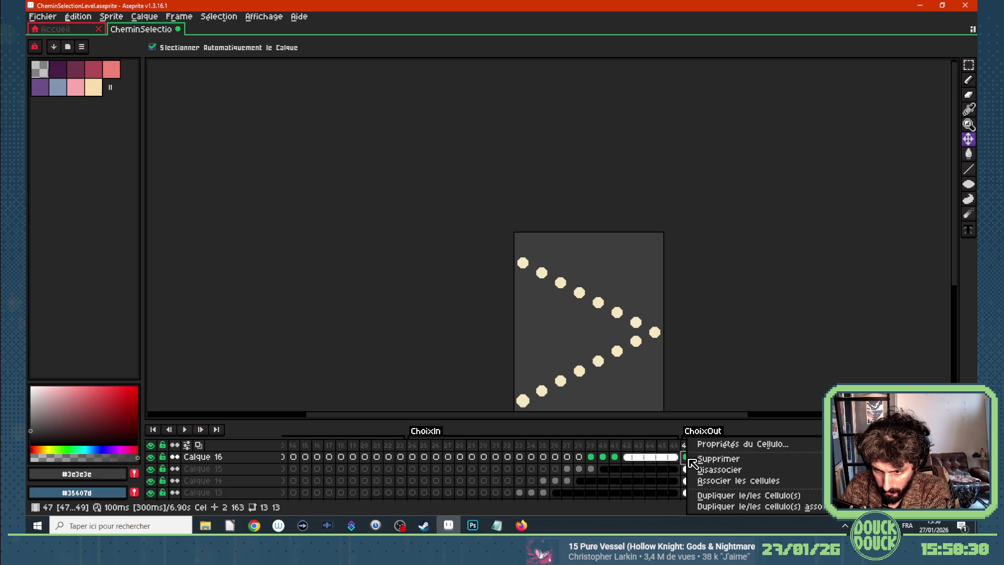
{"action": "left_click", "coordinate": [694, 470]}
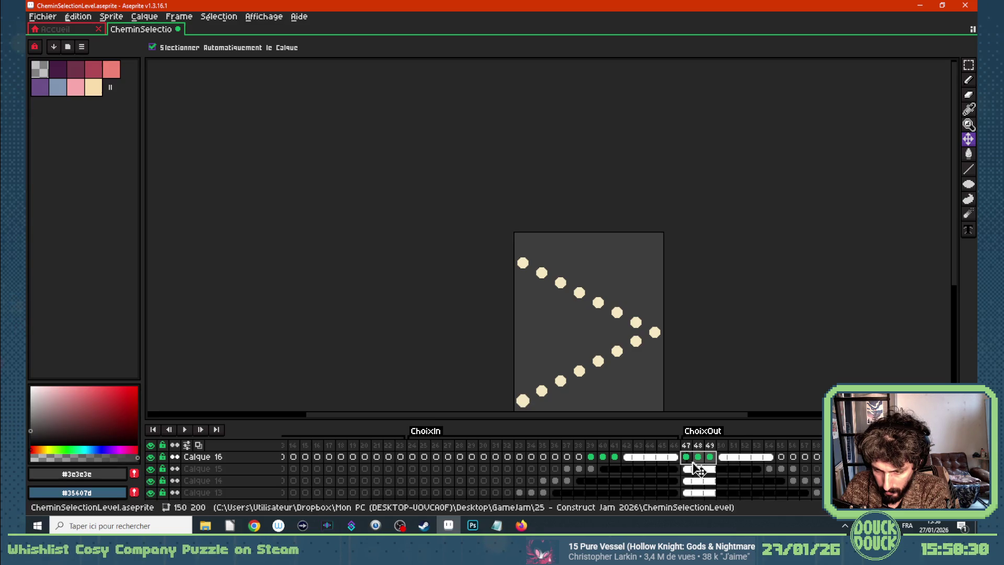
Select Calque 15's cels 47–53 and move Calque 14's cel block to start at frame 56
{"action": "mouse_move", "coordinate": [689, 470]}
{"action": "left_mouse_down"}
{"action": "mouse_move", "coordinate": [878, 470]}
{"action": "mouse_move", "coordinate": [692, 470]}
{"action": "mouse_move", "coordinate": [785, 491]}
{"action": "left_mouse_up"}
{"action": "left_click", "coordinate": [692, 481]}
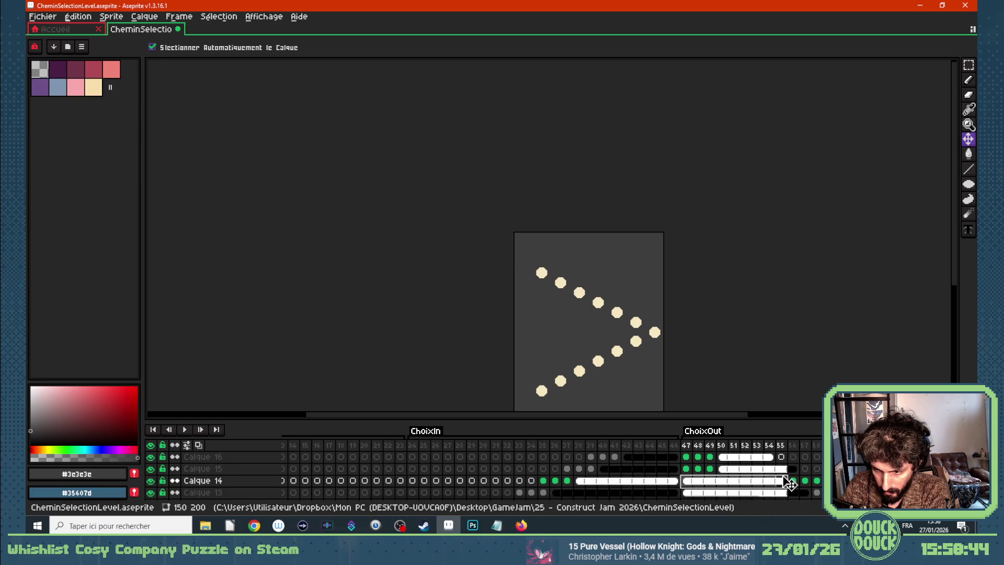
{"action": "mouse_move", "coordinate": [693, 483]}
{"action": "left_mouse_down"}
{"action": "mouse_move", "coordinate": [801, 483]}
{"action": "mouse_move", "coordinate": [691, 481]}
{"action": "left_mouse_up"}
{"action": "scroll", "coordinate": [721, 480], "scroll_direction": "down", "scroll_amount": 1}
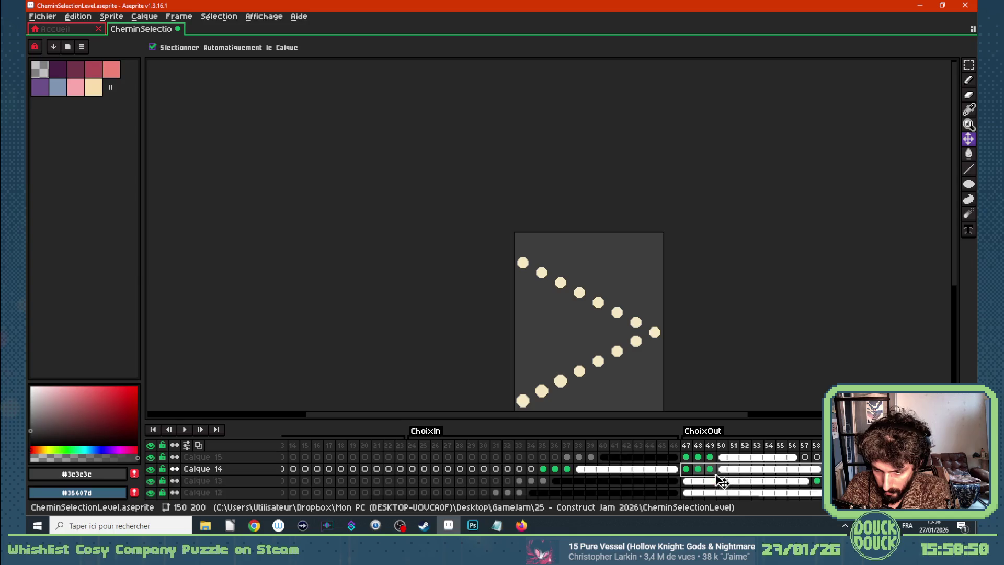
Move Calque 13's cel block 47–56 later, to about frame 58, then select Calque 12's cels
{"action": "left_click", "coordinate": [687, 485]}
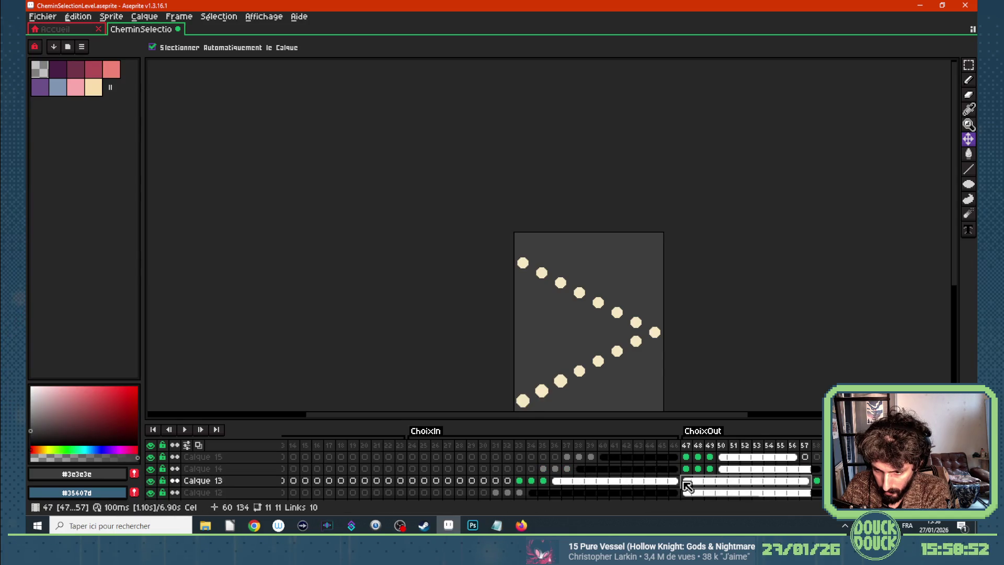
{"action": "left_click", "coordinate": [690, 482]}
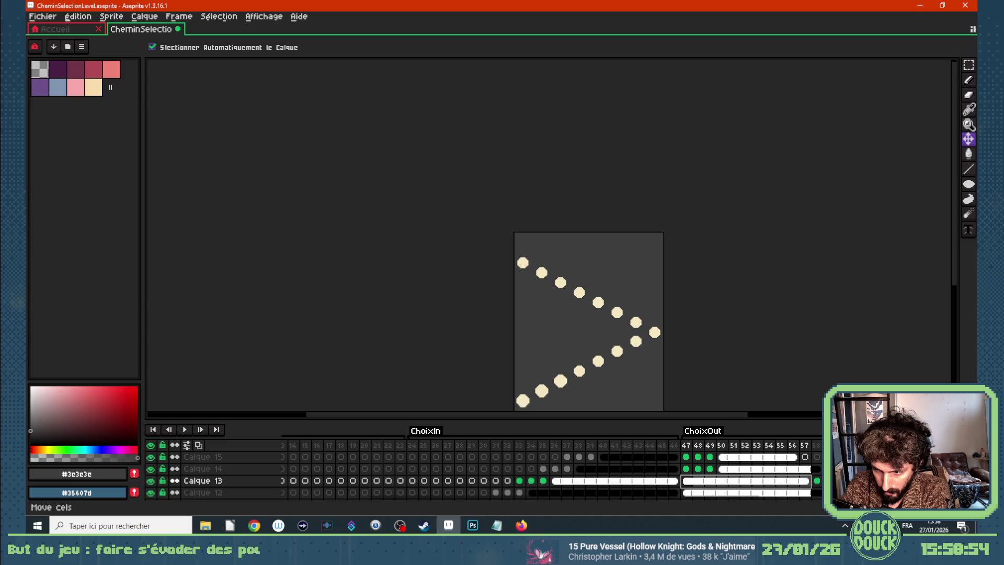
{"action": "left_click_drag", "start_coordinate": [690, 481], "coordinate": [826, 481]}
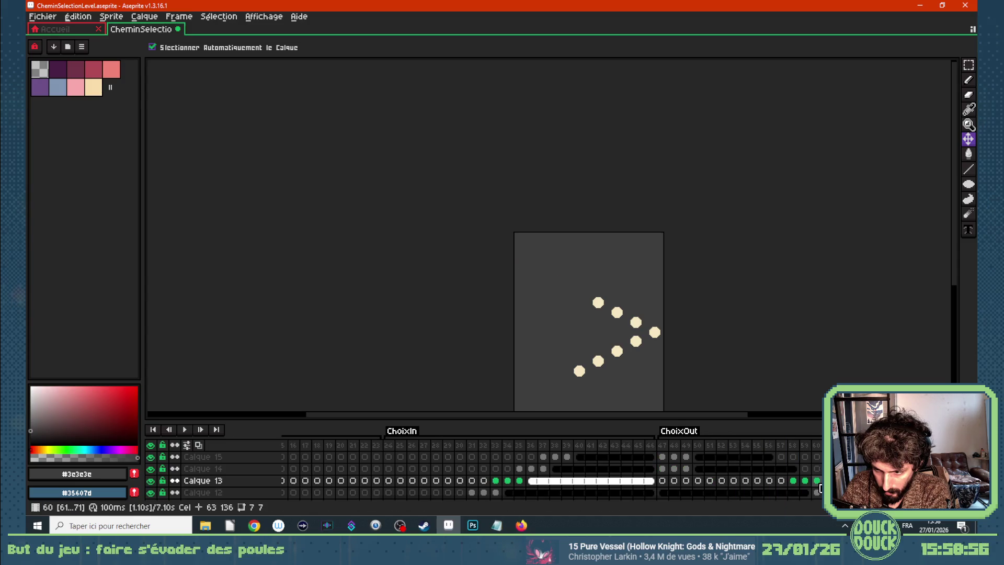
{"action": "left_click", "coordinate": [816, 481]}
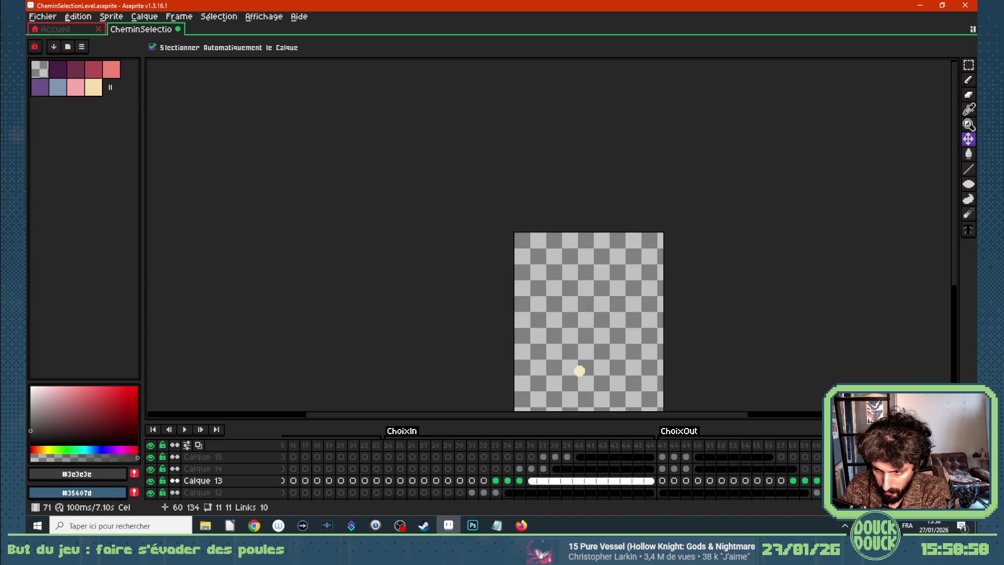
{"action": "mouse_move", "coordinate": [816, 482]}
{"action": "left_mouse_down"}
{"action": "mouse_move", "coordinate": [671, 481]}
{"action": "mouse_move", "coordinate": [689, 482]}
{"action": "left_mouse_up"}
{"action": "scroll", "coordinate": [689, 482], "scroll_direction": "down", "scroll_amount": 2}
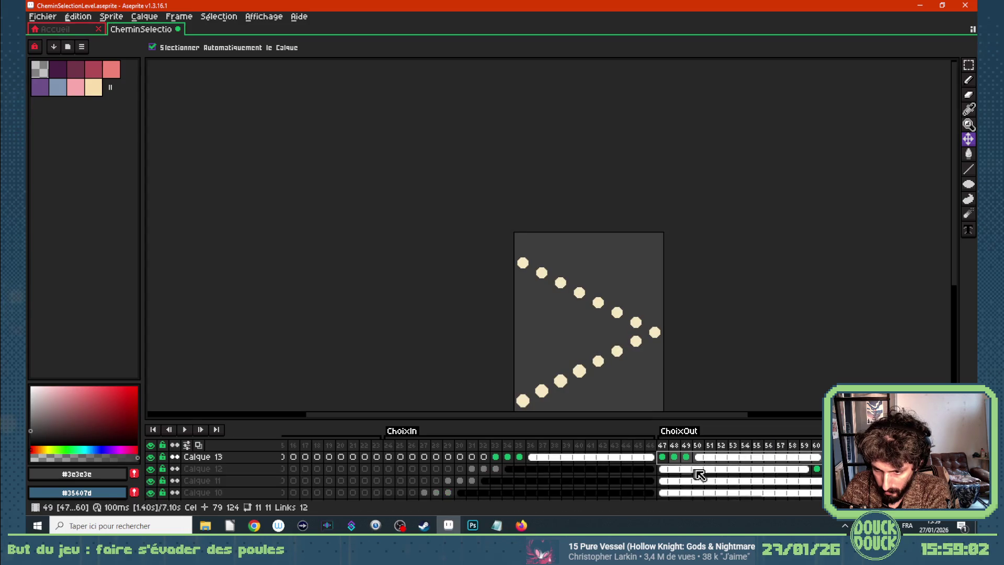
{"action": "mouse_move", "coordinate": [809, 470]}
{"action": "left_mouse_down"}
{"action": "mouse_move", "coordinate": [665, 472]}
{"action": "mouse_move", "coordinate": [800, 473]}
{"action": "left_mouse_up"}
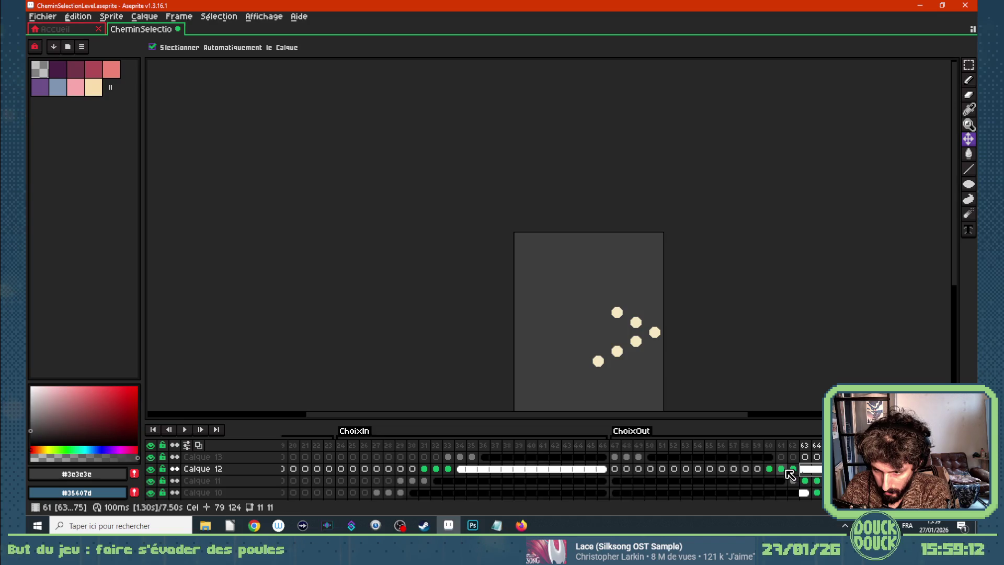
Undo three timeline changes, insert one frame after frame 47, and jump to the last frame
{"action": "key", "text": "ctrl+z"}
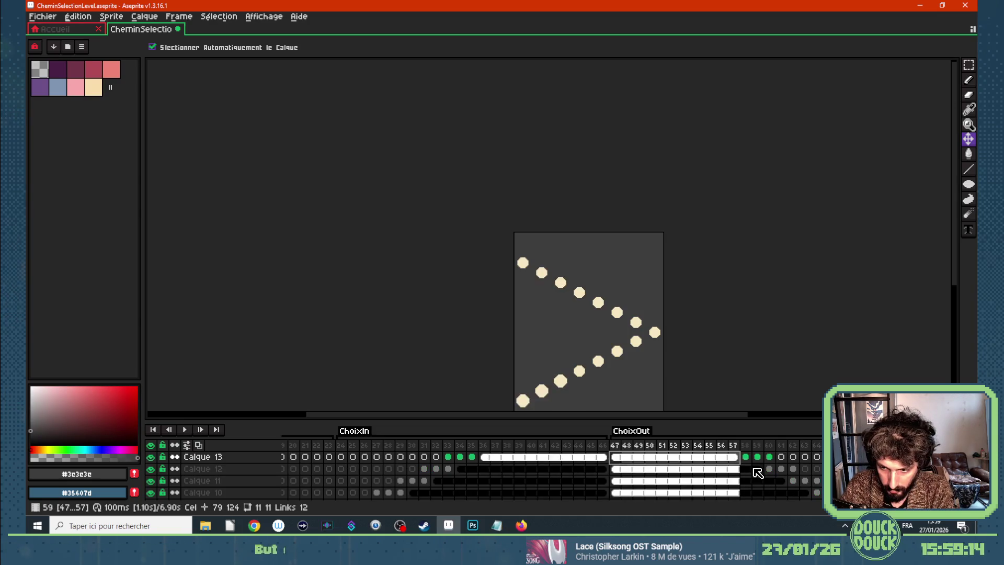
{"action": "key", "text": "ctrl+z"}
{"action": "key", "text": "ctrl+z"}
{"action": "key", "text": "ctrl+z"}
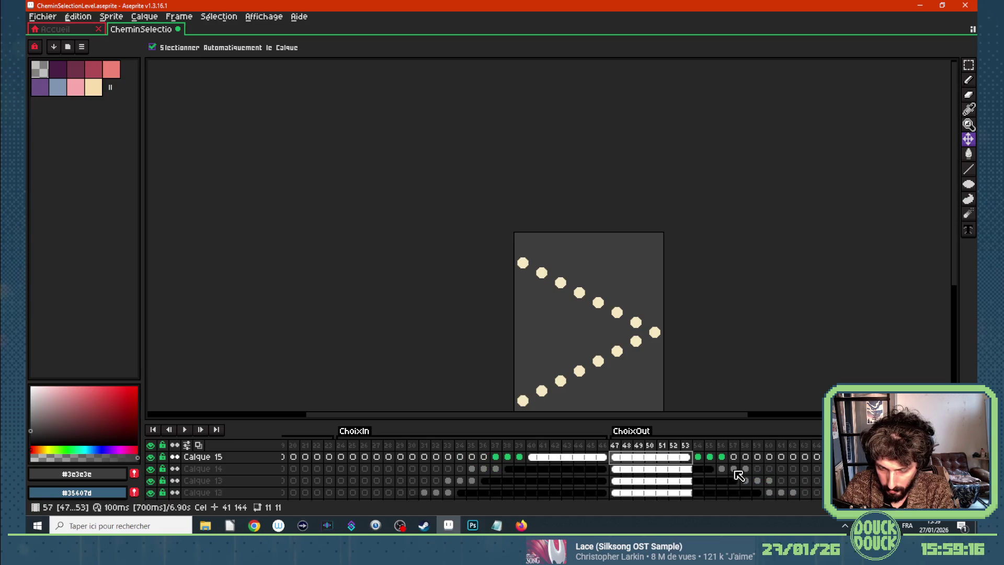
{"action": "key", "text": "ctrl+z"}
{"action": "key", "text": "ctrl+z"}
{"action": "key", "text": "ctrl+z"}
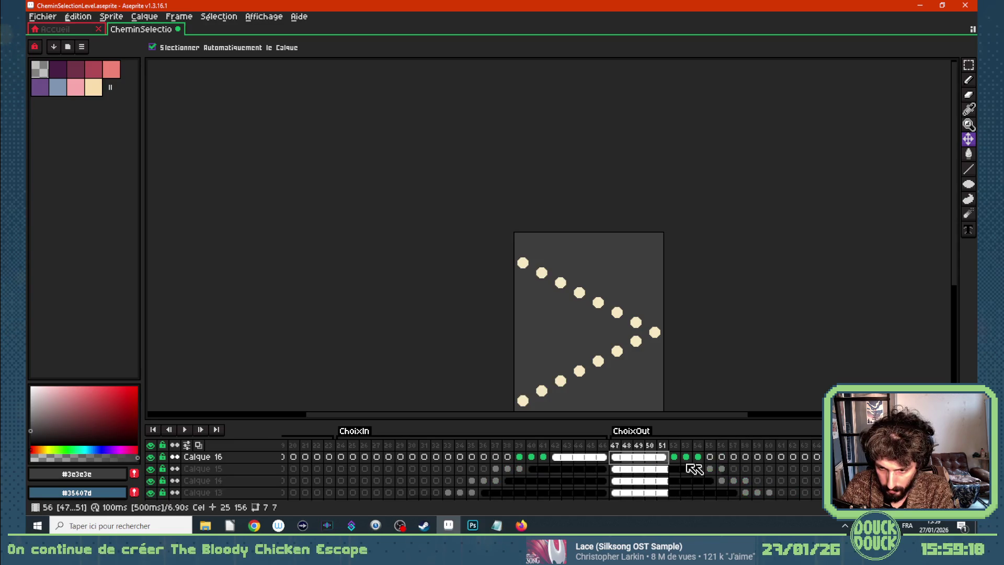
{"action": "left_click", "coordinate": [616, 445]}
{"action": "key", "text": "alt+n"}
{"action": "key", "text": "alt+n"}
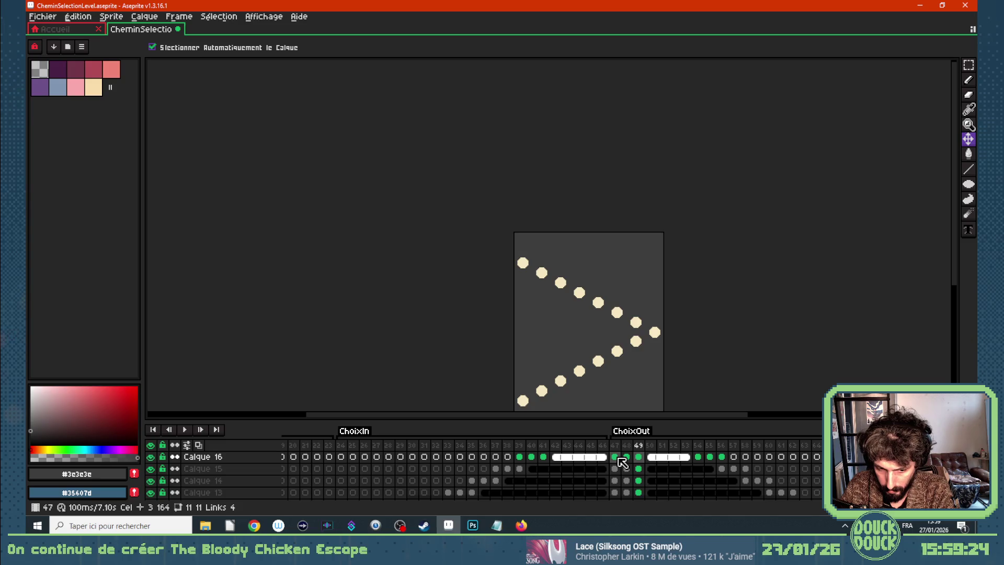
{"action": "key", "text": "ctrl+z"}
{"action": "key", "text": "ctrl+z"}
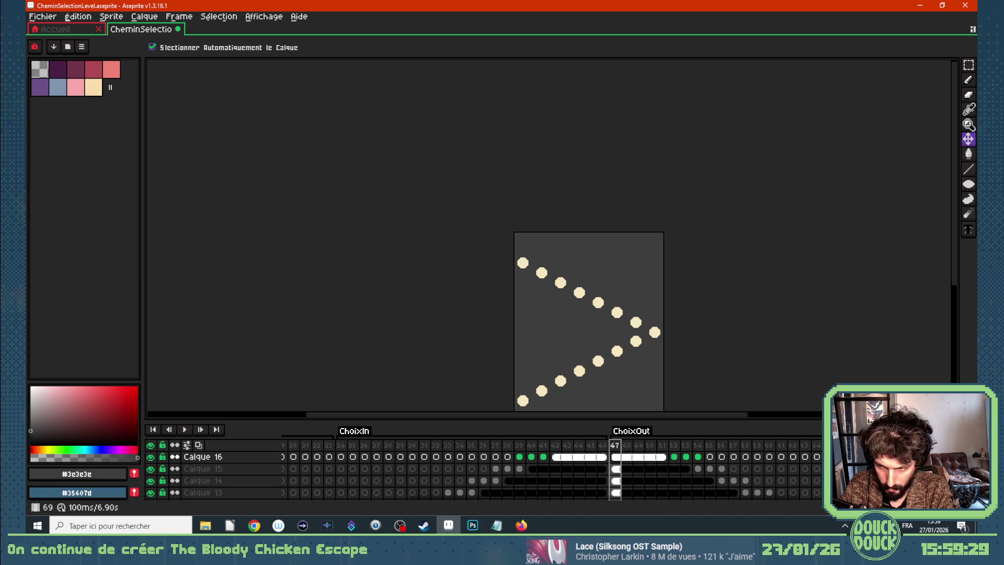
{"action": "key", "text": "End"}
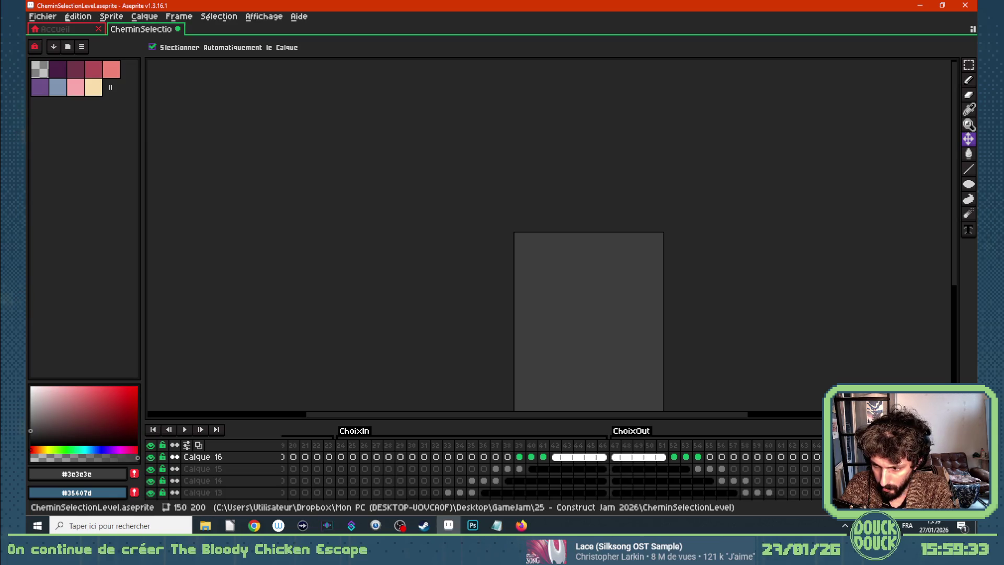
Move the frames to 47 and bring Calque 14 and 13 cels back to frames 47–49
{"action": "left_click_drag", "start_coordinate": [635, 445], "coordinate": [620, 450]}
{"action": "mouse_move", "coordinate": [709, 457]}
{"action": "left_mouse_down"}
{"action": "mouse_move", "coordinate": [758, 471]}
{"action": "mouse_move", "coordinate": [639, 471]}
{"action": "left_mouse_up"}
{"action": "mouse_move", "coordinate": [757, 480]}
{"action": "left_mouse_down"}
{"action": "mouse_move", "coordinate": [782, 481]}
{"action": "mouse_move", "coordinate": [647, 488]}
{"action": "left_mouse_up"}
{"action": "mouse_move", "coordinate": [782, 493]}
{"action": "left_mouse_down"}
{"action": "mouse_move", "coordinate": [810, 491]}
{"action": "mouse_move", "coordinate": [643, 488]}
{"action": "left_mouse_up"}
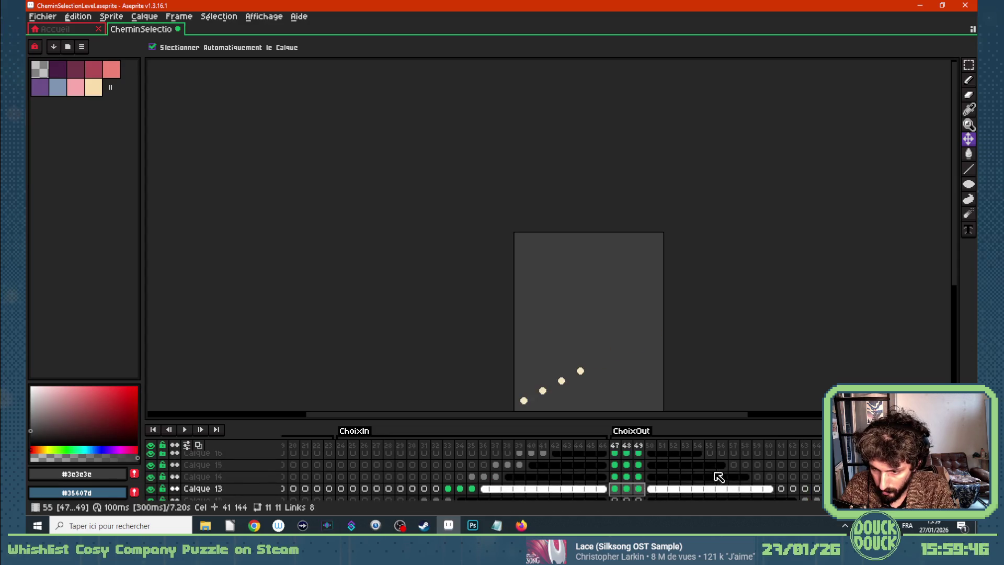
{"action": "scroll", "coordinate": [715, 475], "scroll_direction": "down", "scroll_amount": 1}
{"action": "mouse_move", "coordinate": [804, 477]}
{"action": "left_mouse_down"}
{"action": "mouse_move", "coordinate": [817, 476]}
{"action": "mouse_move", "coordinate": [633, 477]}
{"action": "mouse_move", "coordinate": [638, 488]}
{"action": "left_mouse_up"}
{"action": "scroll", "coordinate": [788, 479], "scroll_direction": "down", "scroll_amount": 1}
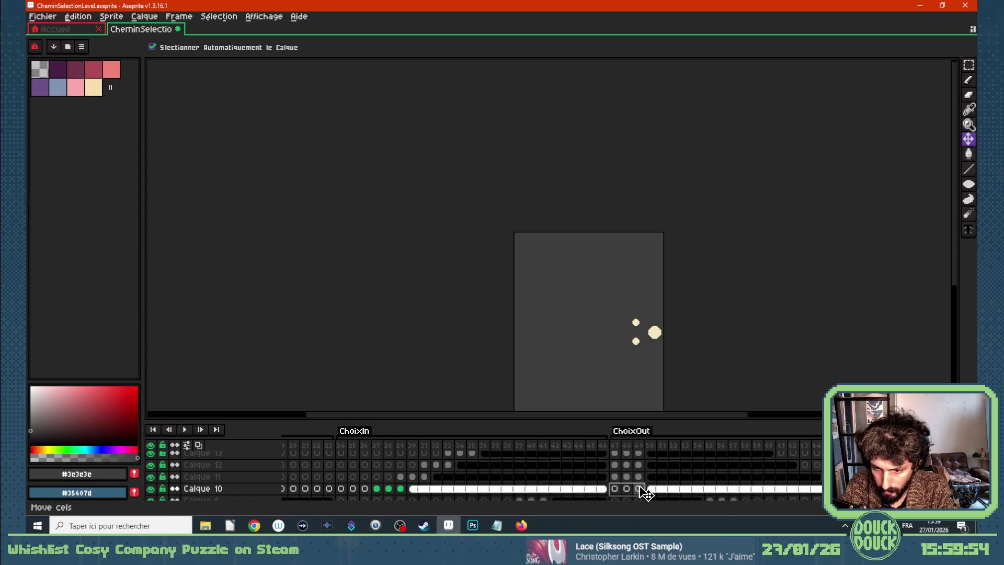
{"action": "scroll", "coordinate": [740, 479], "scroll_direction": "down", "scroll_amount": 2}
Move Calque 6, 9, 7 and 5 ChoixOut cels to frames 47–49
{"action": "mouse_move", "coordinate": [709, 476]}
{"action": "left_mouse_down"}
{"action": "mouse_move", "coordinate": [734, 476]}
{"action": "mouse_move", "coordinate": [645, 481]}
{"action": "left_mouse_up"}
{"action": "scroll", "coordinate": [709, 481], "scroll_direction": "down", "scroll_amount": 2}
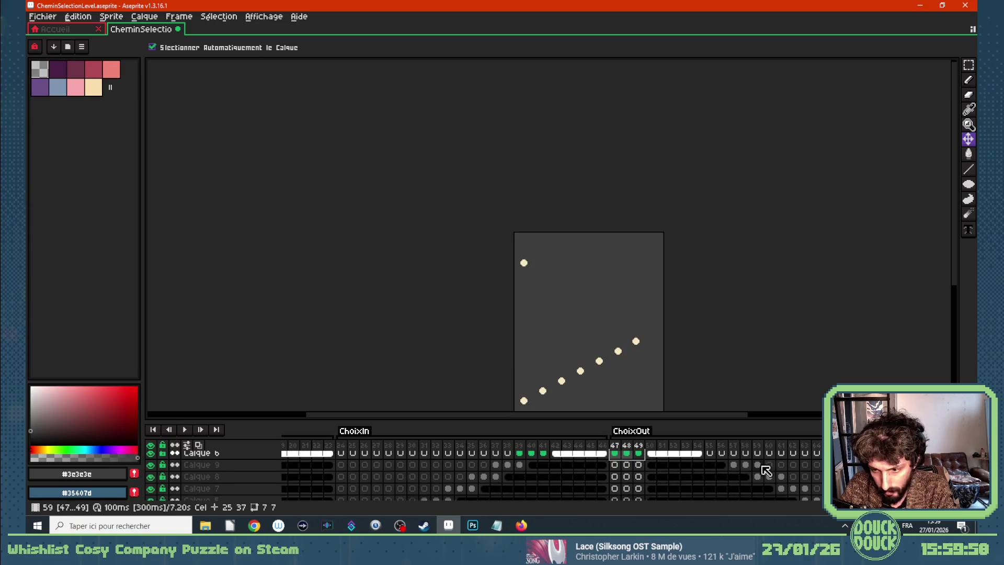
{"action": "mouse_move", "coordinate": [738, 464]}
{"action": "left_mouse_down"}
{"action": "mouse_move", "coordinate": [756, 470]}
{"action": "mouse_move", "coordinate": [639, 464]}
{"action": "mouse_move", "coordinate": [781, 477]}
{"action": "mouse_move", "coordinate": [639, 477]}
{"action": "left_mouse_up"}
{"action": "mouse_move", "coordinate": [781, 489]}
{"action": "left_mouse_down"}
{"action": "mouse_move", "coordinate": [798, 488]}
{"action": "mouse_move", "coordinate": [643, 491]}
{"action": "left_mouse_up"}
{"action": "scroll", "coordinate": [643, 486], "scroll_direction": "down", "scroll_amount": 1}
{"action": "mouse_move", "coordinate": [805, 477]}
{"action": "left_mouse_down"}
{"action": "mouse_move", "coordinate": [819, 477]}
{"action": "mouse_move", "coordinate": [639, 482]}
{"action": "left_mouse_up"}
{"action": "mouse_move", "coordinate": [829, 488]}
{"action": "left_mouse_down"}
{"action": "mouse_move", "coordinate": [841, 488]}
{"action": "mouse_move", "coordinate": [638, 488]}
{"action": "left_mouse_up"}
Move Calque 1's last cels to frames 47–49 and view the full chevron at frame 47
{"action": "scroll", "coordinate": [722, 477], "scroll_direction": "down", "scroll_amount": 1}
{"action": "mouse_move", "coordinate": [829, 475]}
{"action": "left_mouse_down"}
{"action": "mouse_move", "coordinate": [852, 476]}
{"action": "mouse_move", "coordinate": [639, 477]}
{"action": "left_mouse_up"}
{"action": "scroll", "coordinate": [740, 479], "scroll_direction": "down", "scroll_amount": 1}
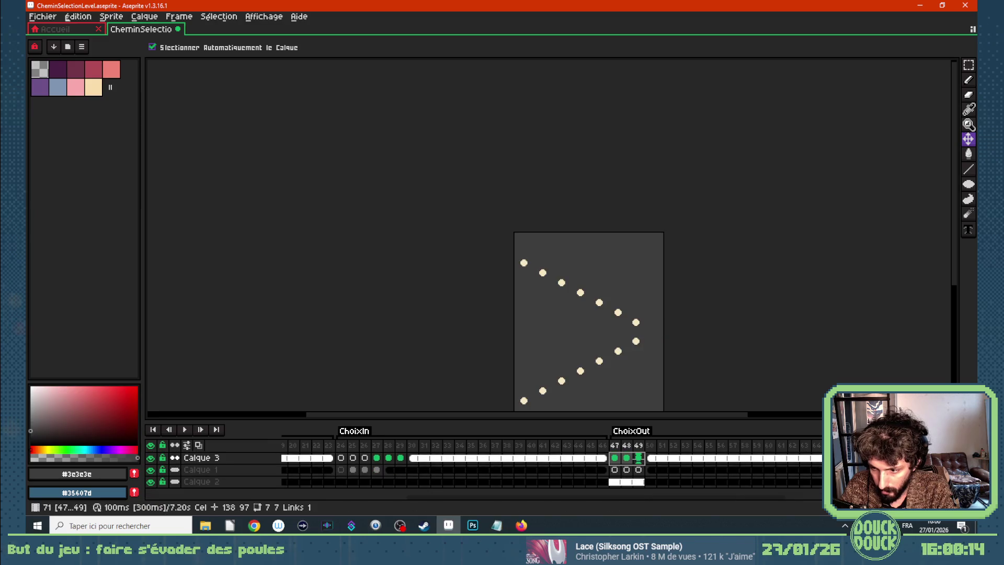
{"action": "mouse_move", "coordinate": [879, 470]}
{"action": "left_mouse_down"}
{"action": "mouse_move", "coordinate": [903, 470]}
{"action": "mouse_move", "coordinate": [635, 472]}
{"action": "mouse_move", "coordinate": [653, 480]}
{"action": "left_mouse_up"}
{"action": "scroll", "coordinate": [643, 471], "scroll_direction": "up", "scroll_amount": 5}
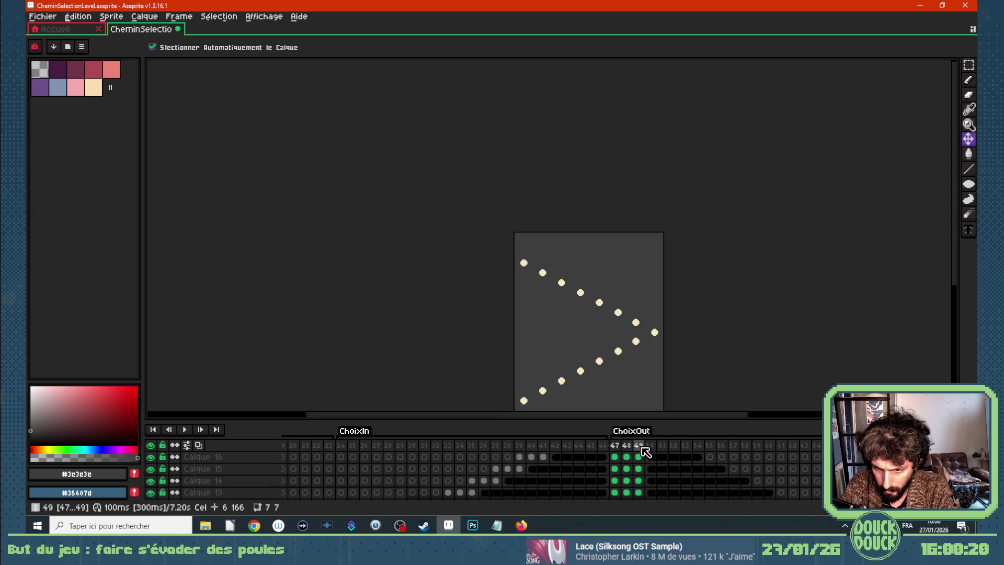
{"action": "left_click", "coordinate": [617, 446]}
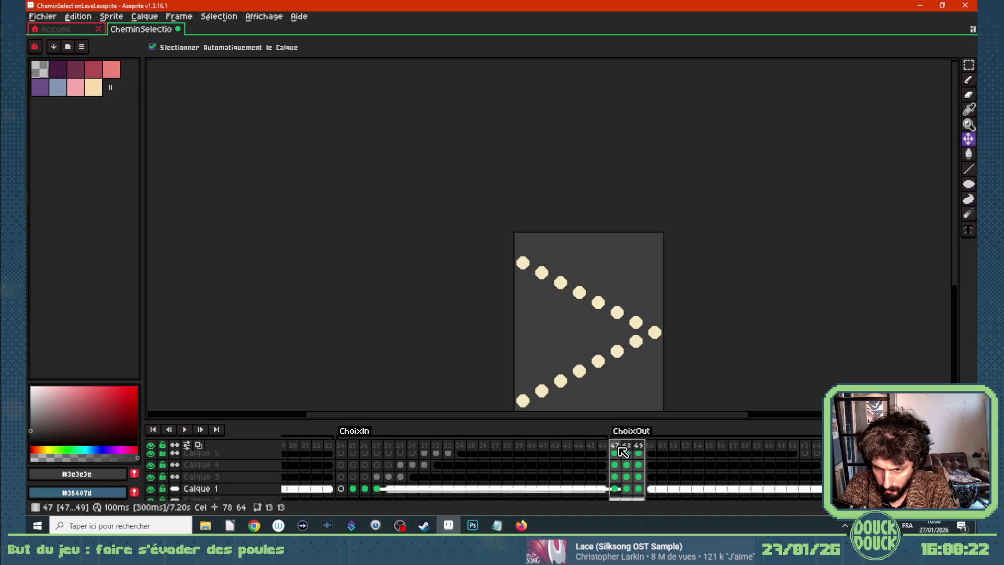
{"action": "right_click", "coordinate": [622, 450]}
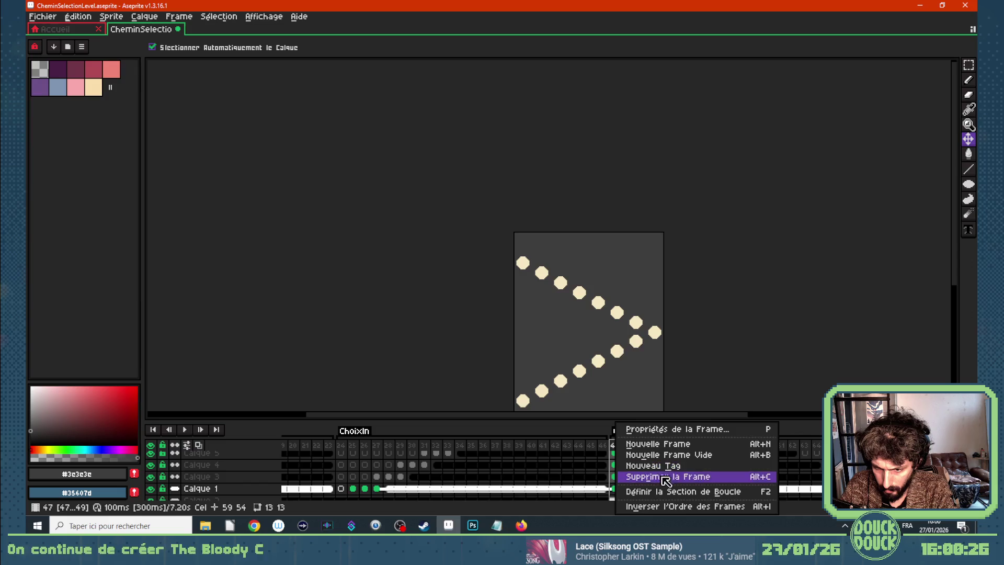
Reverse frames 47–49 with Inverser l'Ordre des Frames, so ChoixOut opens on the small-dot image
{"action": "left_click", "coordinate": [685, 507]}
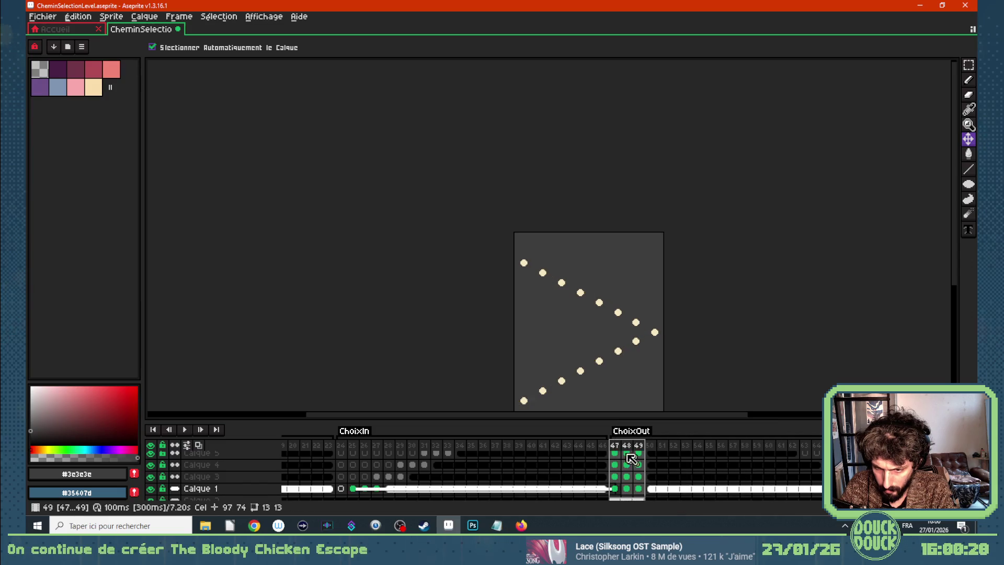
{"action": "key", "text": "Right"}
{"action": "key", "text": "Right"}
{"action": "key", "text": "Right"}
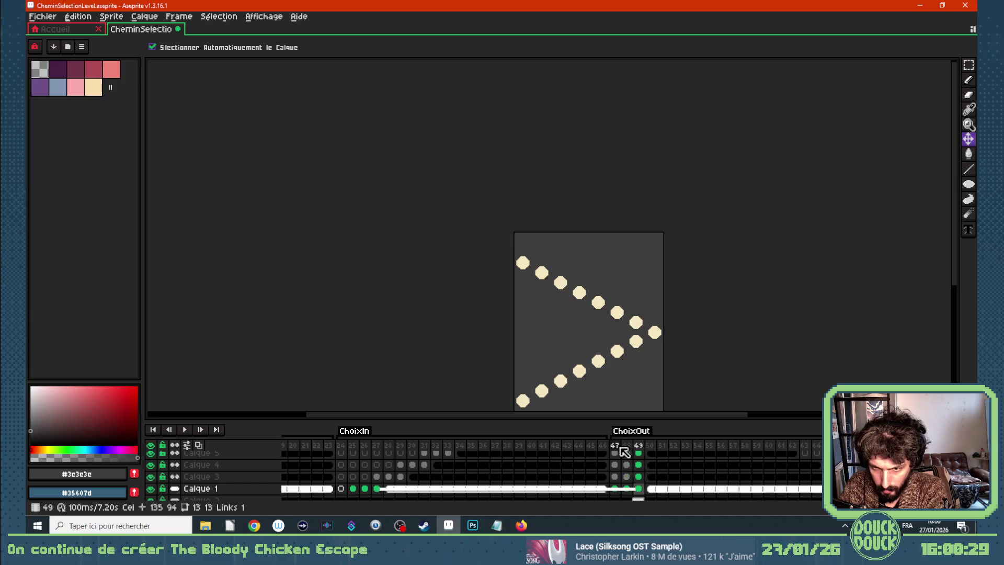
{"action": "left_click_drag", "start_coordinate": [615, 445], "coordinate": [647, 458]}
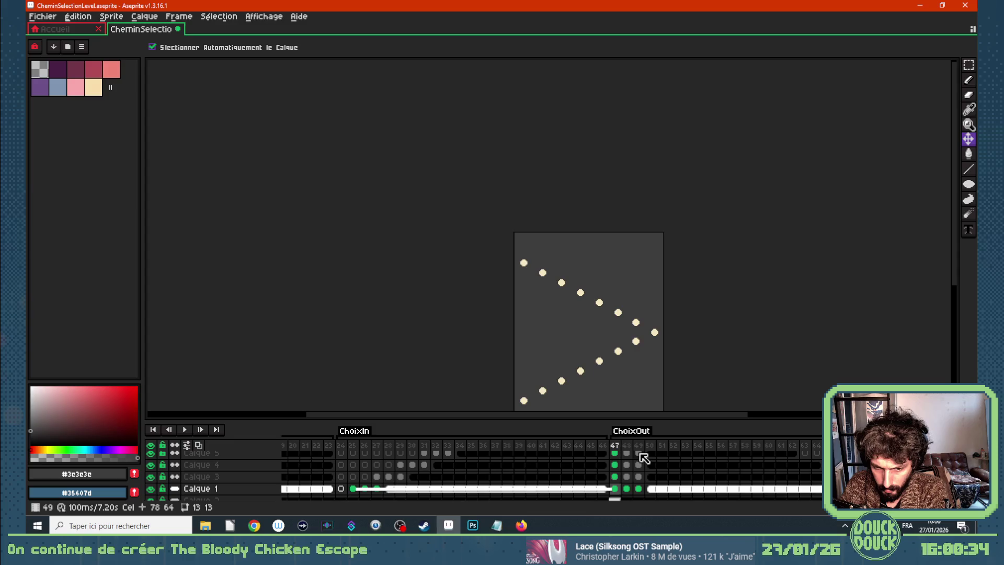
Play the animation from frame 24, the start of ChoixIn
{"action": "scroll", "coordinate": [261, 489], "scroll_direction": "down", "scroll_amount": 1}
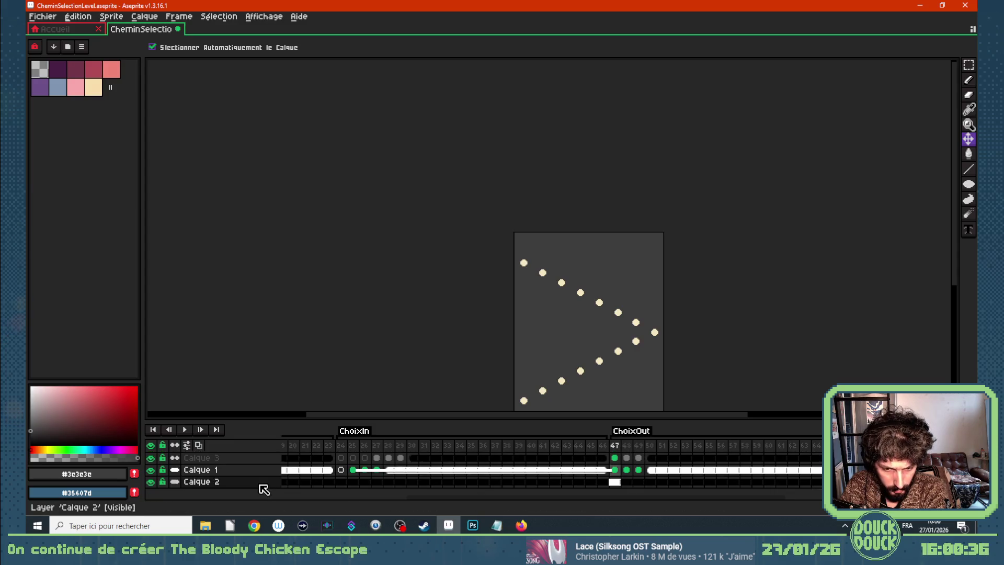
{"action": "left_click", "coordinate": [345, 480]}
{"action": "key", "text": "Return"}
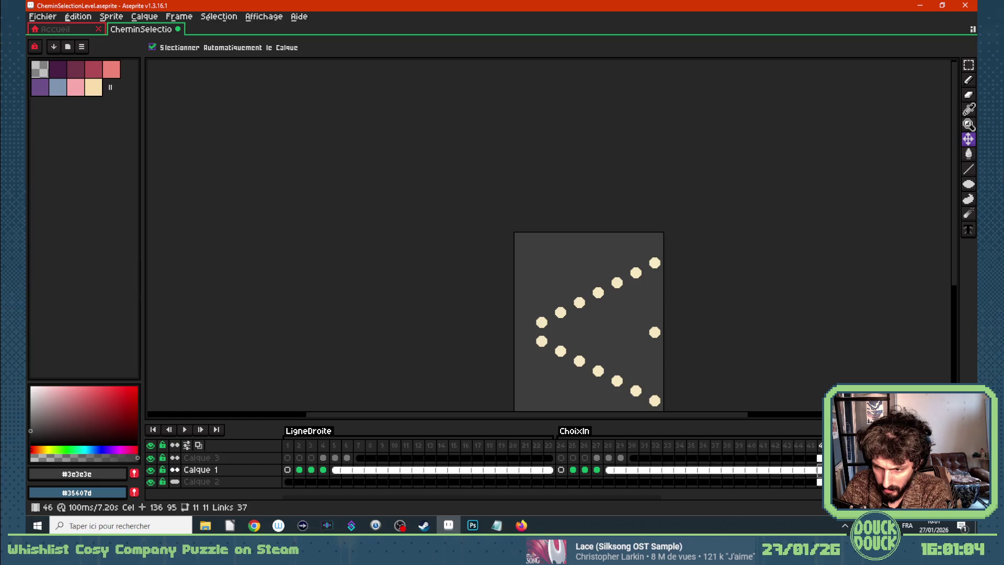
Delete the dot-layer cels in frames 29–46, keeping frame 28's three dots
{"action": "left_click", "coordinate": [609, 470]}
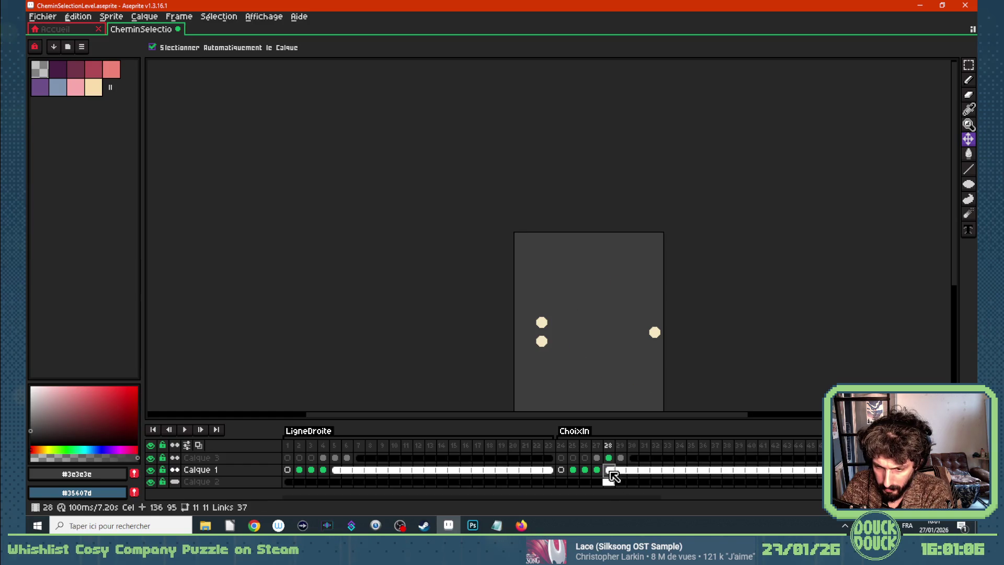
{"action": "key", "text": "ctrl+a"}
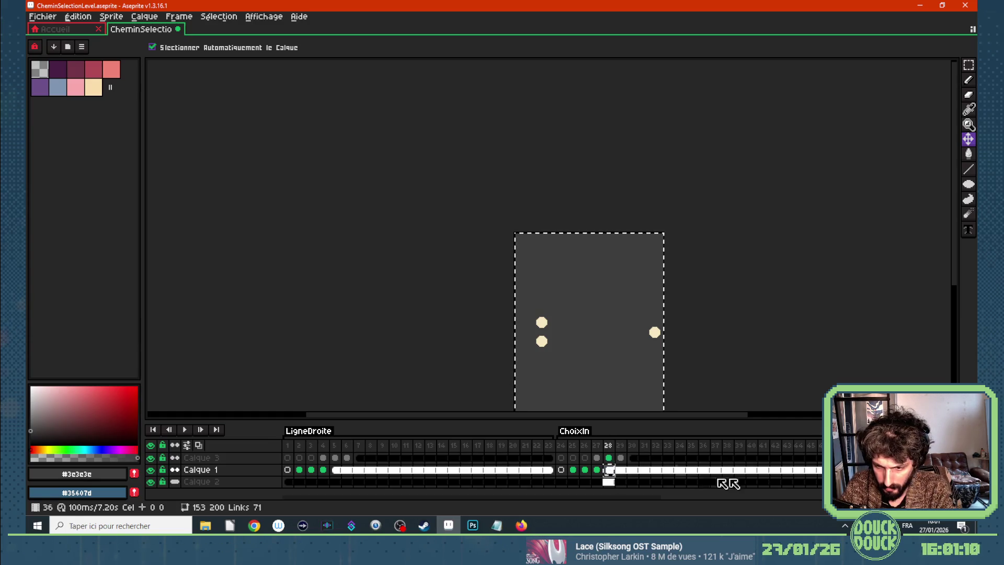
{"action": "left_click", "coordinate": [972, 61]}
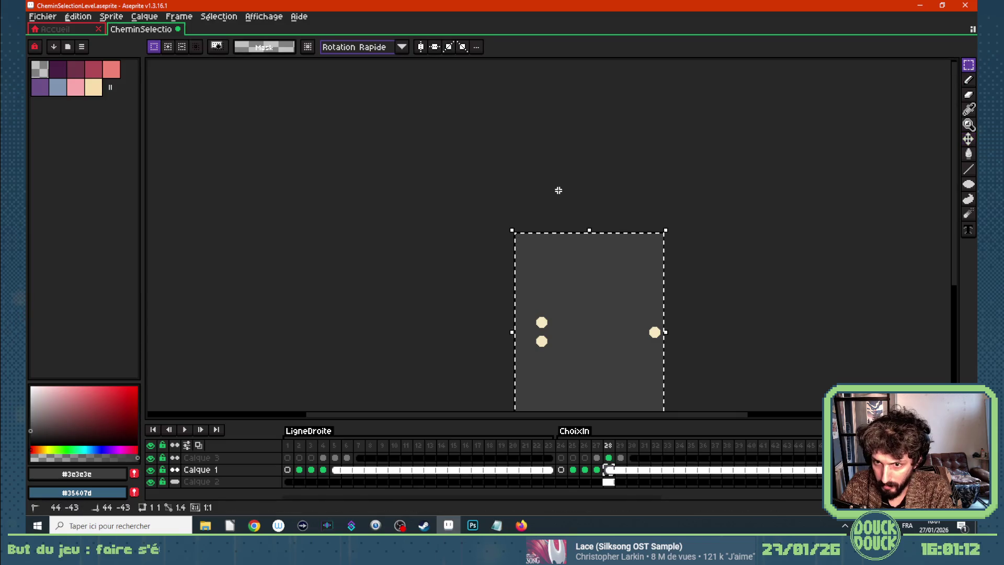
{"action": "scroll", "coordinate": [647, 302], "scroll_direction": "down", "scroll_amount": 3}
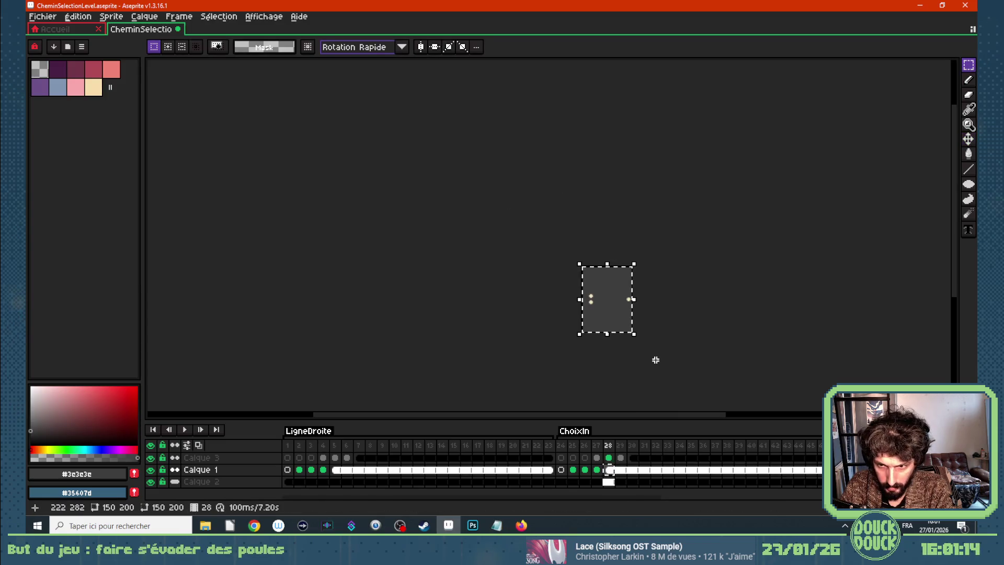
{"action": "scroll", "coordinate": [656, 359], "scroll_direction": "up", "scroll_amount": 3}
{"action": "left_click", "coordinate": [621, 469]}
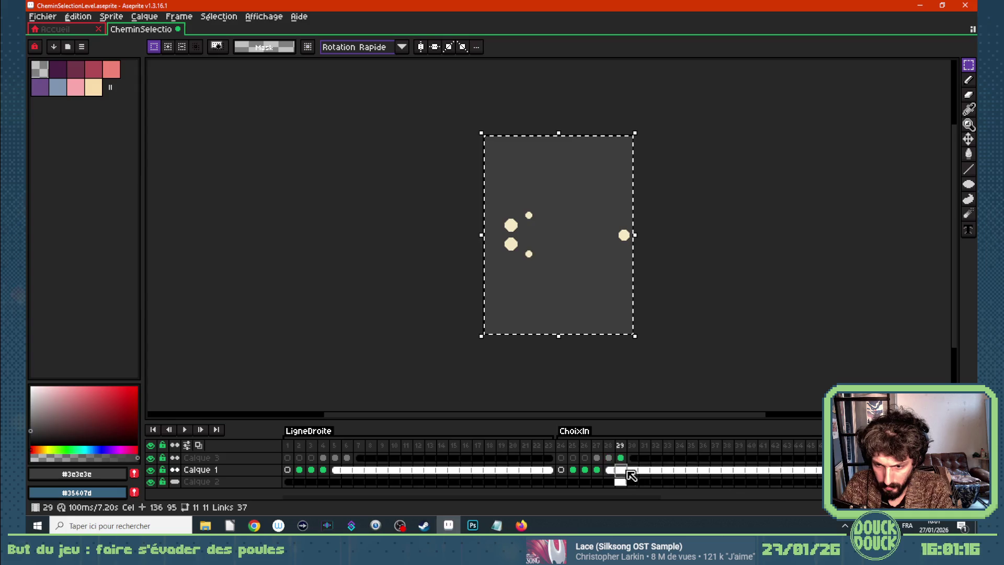
{"action": "mouse_move", "coordinate": [617, 470]}
{"action": "left_mouse_down"}
{"action": "mouse_move", "coordinate": [729, 476]}
{"action": "mouse_move", "coordinate": [822, 458]}
{"action": "left_mouse_up"}
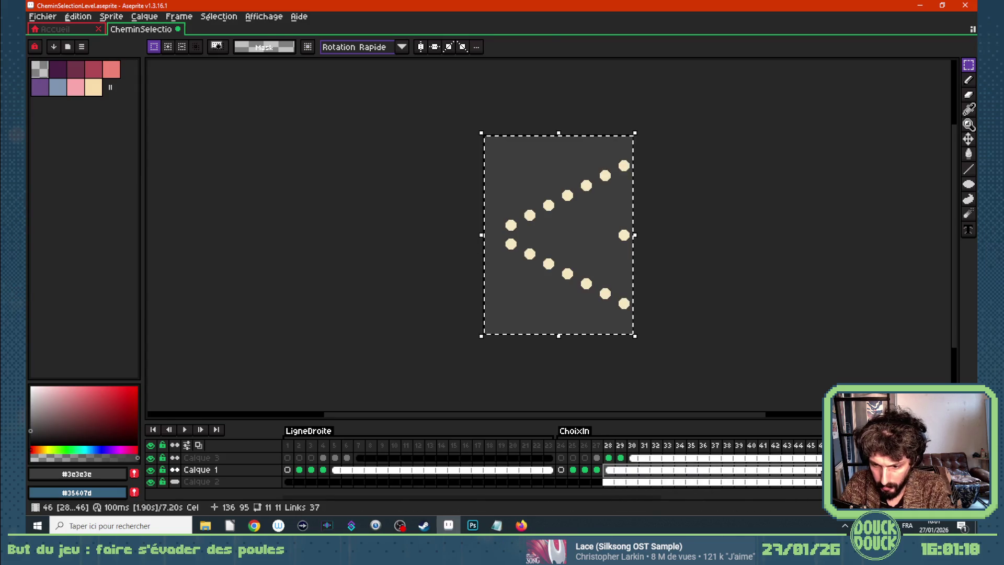
{"action": "key", "text": "Delete"}
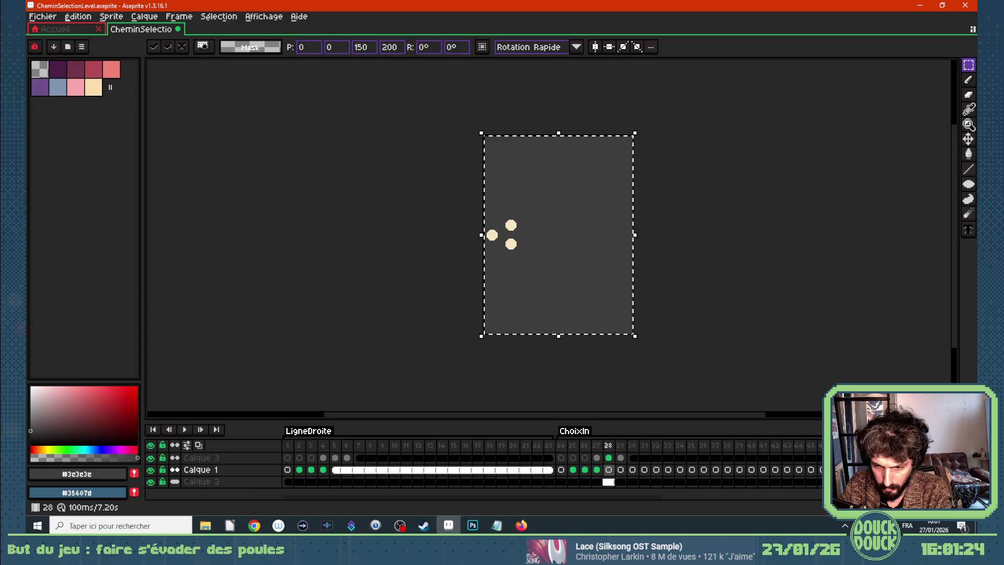
{"action": "left_click", "coordinate": [619, 470]}
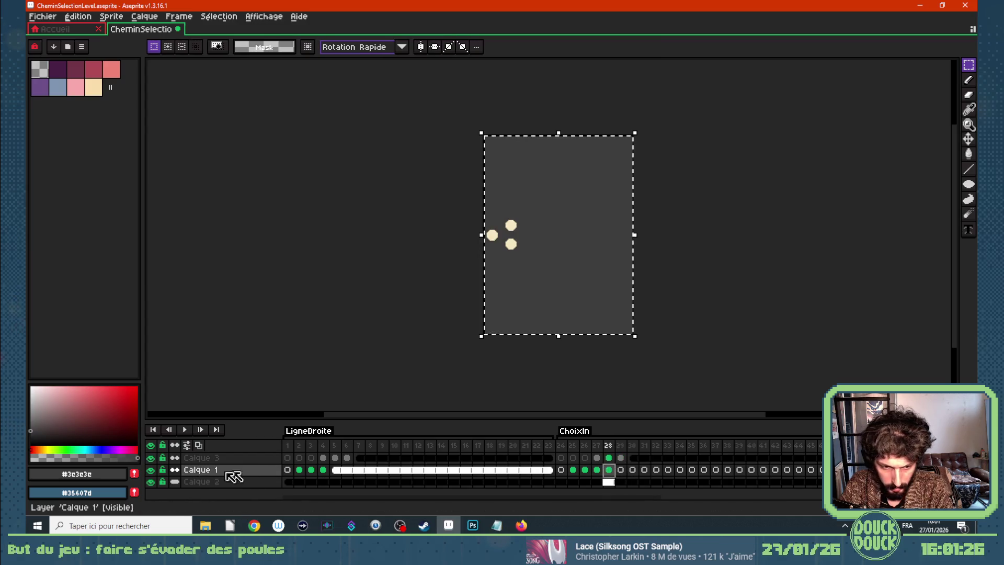